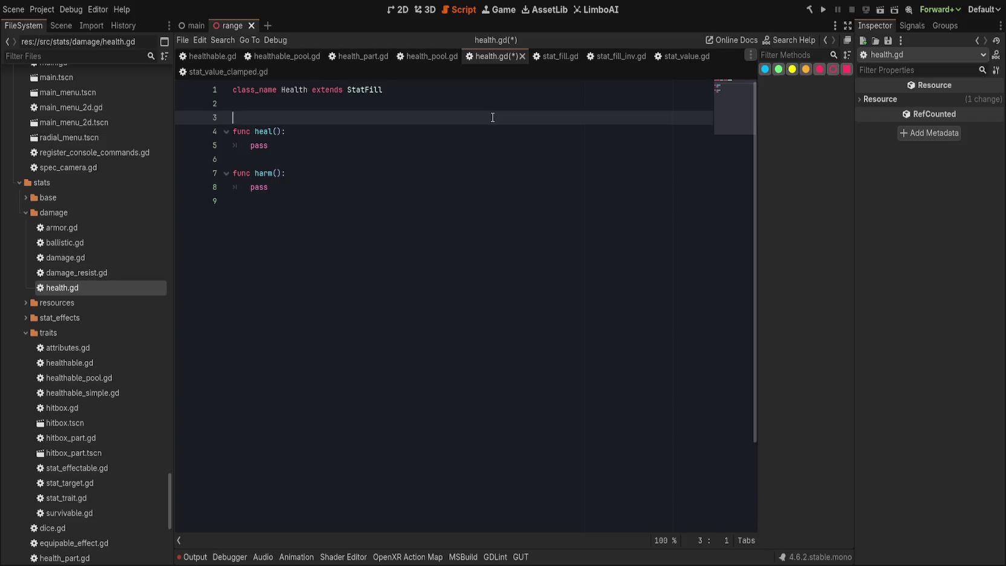
- Declare signals healed, harmed and killed on lines 3–5 below class_name in health.gd
{"action": "key", "text": "Return"}
{"action": "type", "text": "signal "}
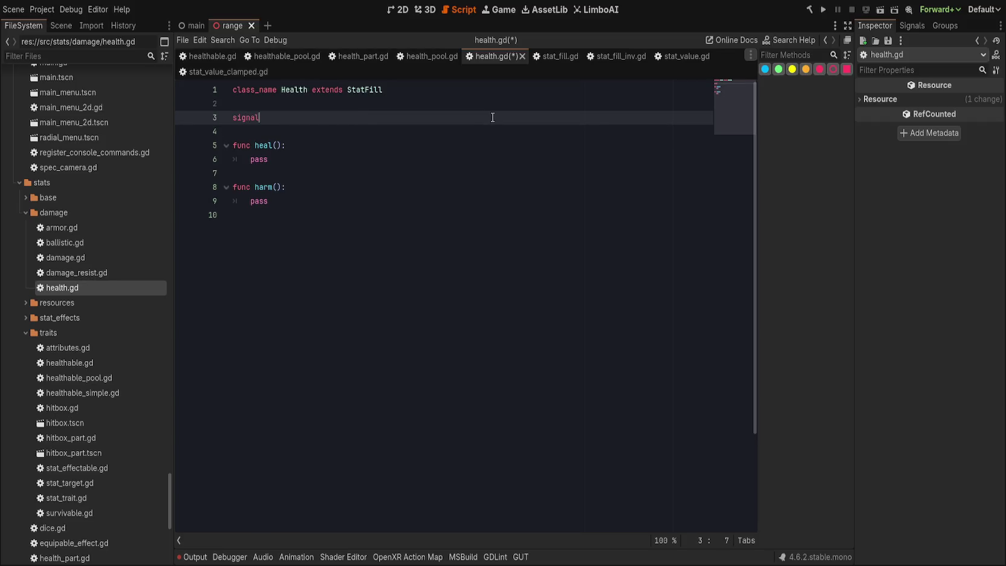
{"action": "type", "text": "healed"}
{"action": "key", "text": "Return"}
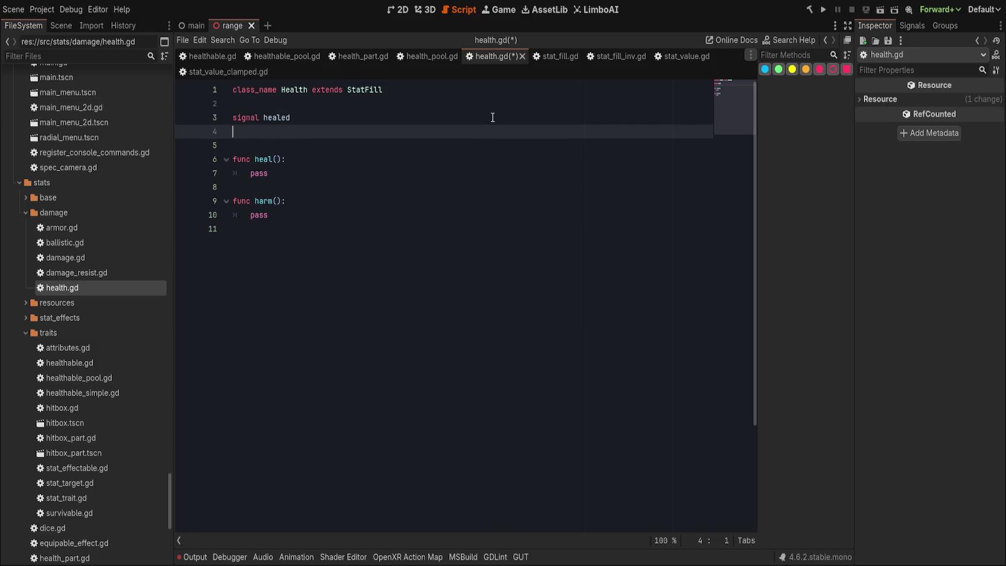
{"action": "type", "text": "signal harmed"}
{"action": "key", "text": "Return"}
{"action": "type", "text": "signal ki"}
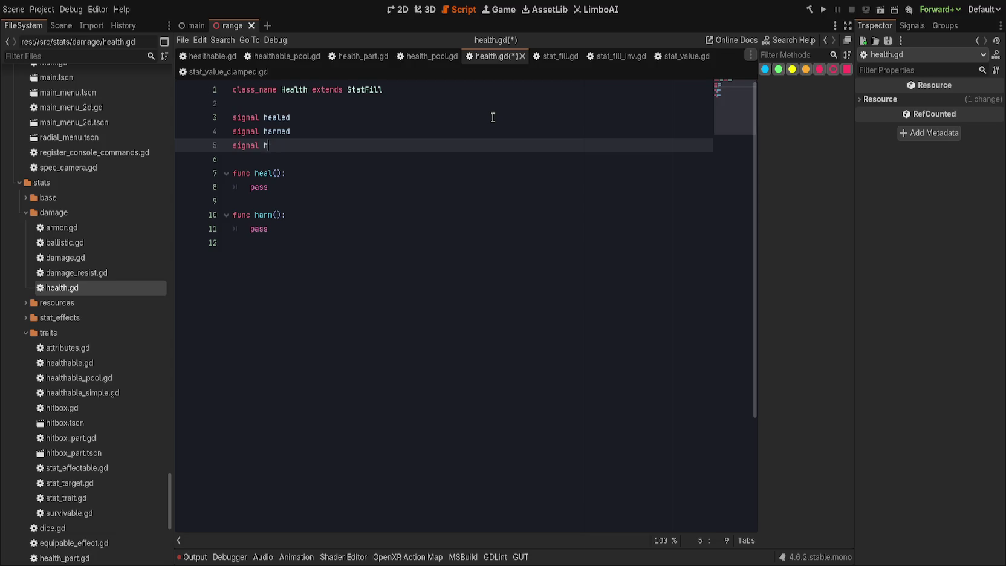
{"action": "type", "text": "lled"}
- Leave the heal function header unchanged and switch to the stat_fill.gd script
{"action": "key", "text": "Down"}
{"action": "left_click", "coordinate": [392, 175]}
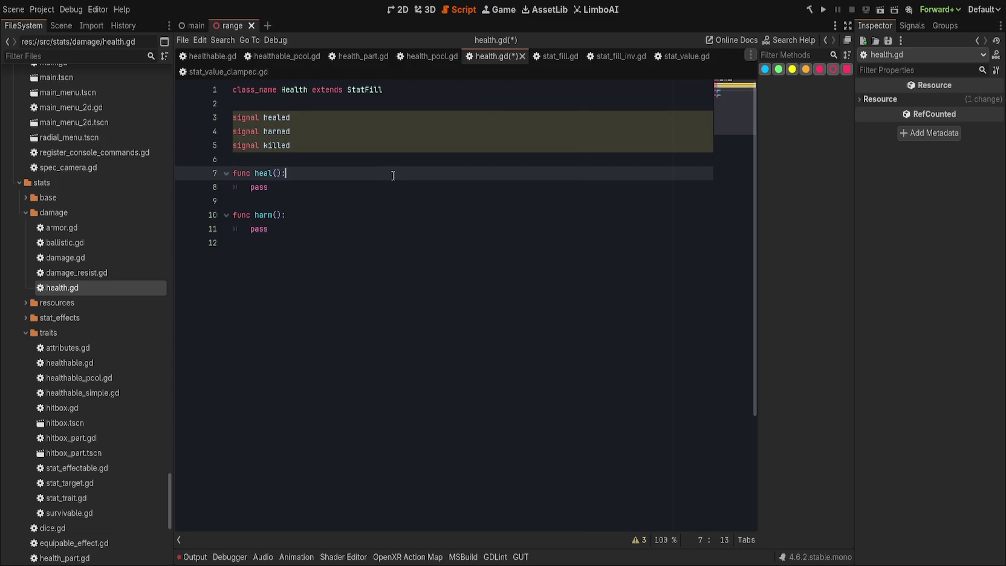
{"action": "key", "text": "Return"}
{"action": "key", "text": "BackSpace"}
{"action": "left_click", "coordinate": [554, 55]}
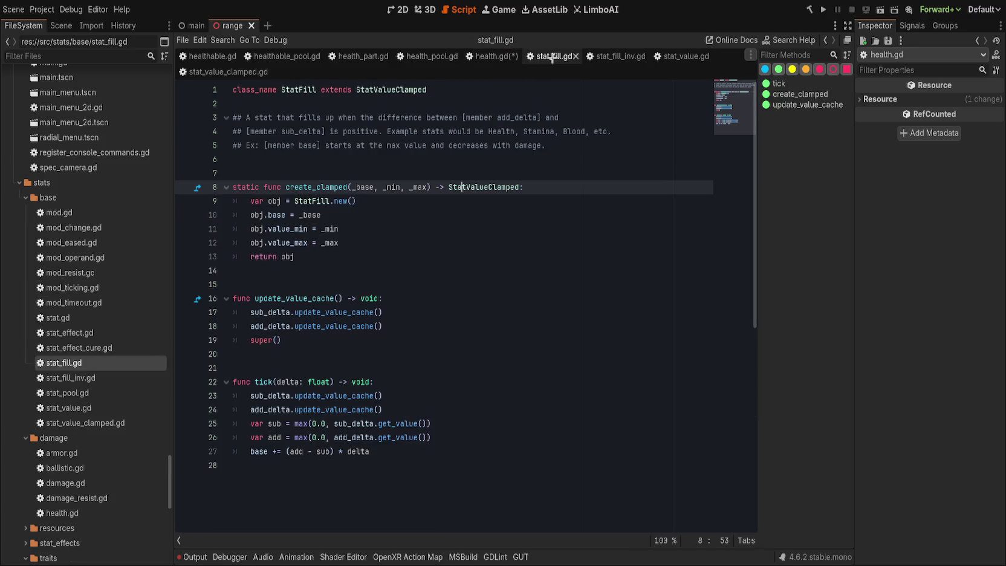
- Glance at stat_fill_inv.gd, then scroll stat_value.gd down to just after its _init function
{"action": "left_click", "coordinate": [614, 56]}
{"action": "left_click", "coordinate": [678, 57]}
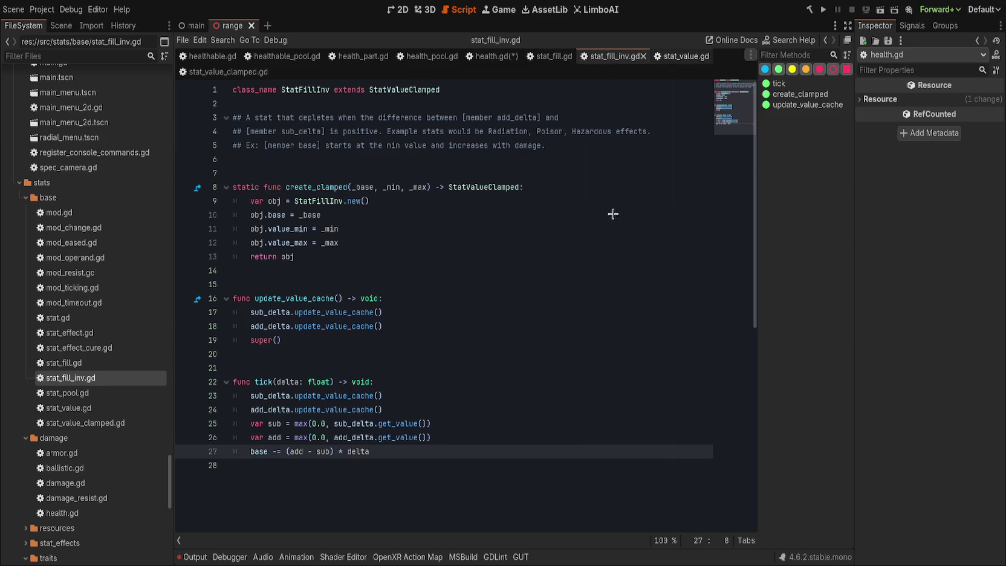
{"action": "scroll", "coordinate": [595, 227], "scroll_direction": "down", "scroll_amount": 12}
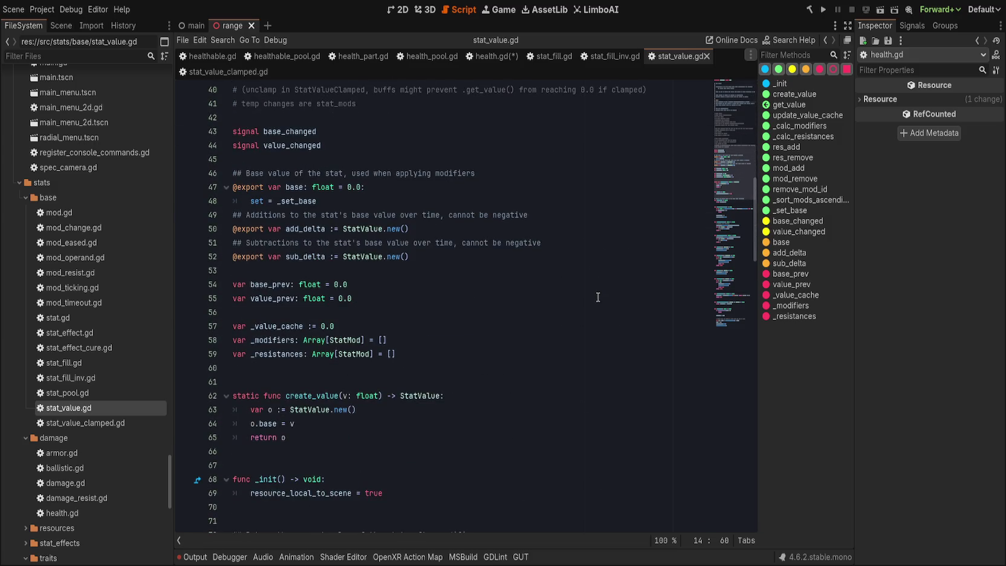
{"action": "scroll", "coordinate": [613, 296], "scroll_direction": "down", "scroll_amount": 5}
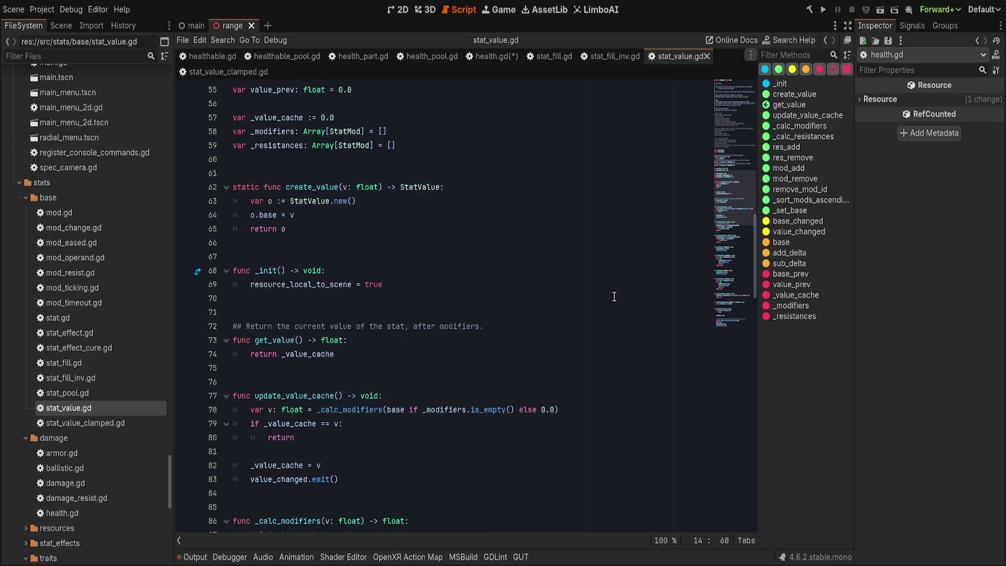
{"action": "left_click", "coordinate": [585, 296]}
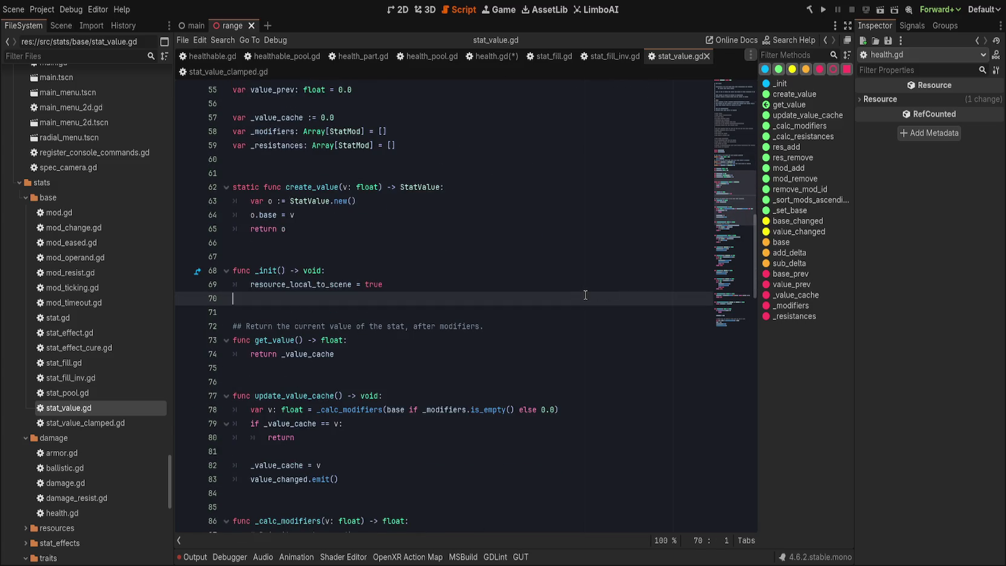
- Add add(v: float) -> void and sub(v: float) -> void stubs, each with pass, after _init
{"action": "key", "text": "Return"}
{"action": "type", "text": "func add("}
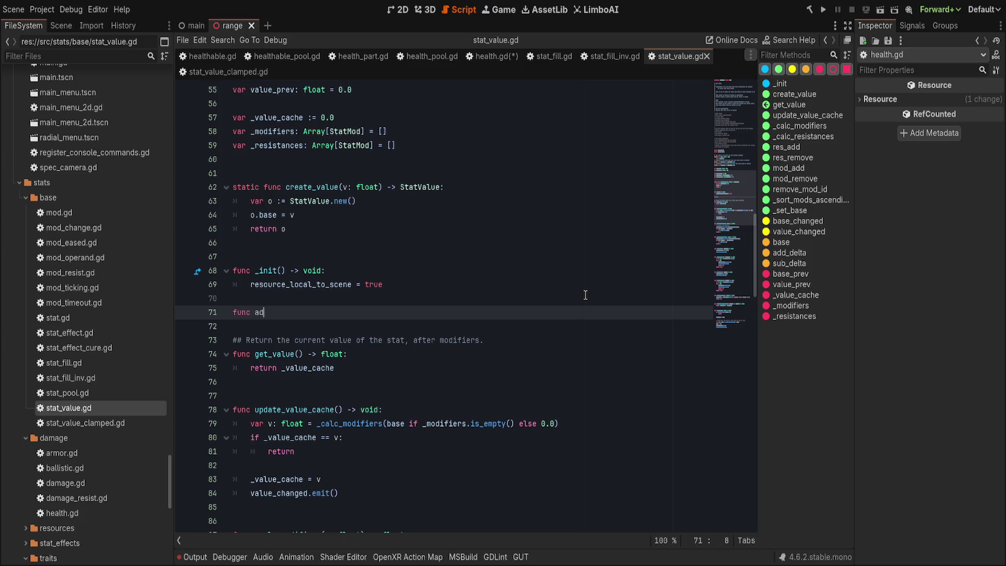
{"action": "type", "text": "v: float) "}
{"action": "type", "text": "- "}
{"action": "type", "text": "> void:"}
{"action": "key", "text": "Return"}
{"action": "type", "text": "pass"}
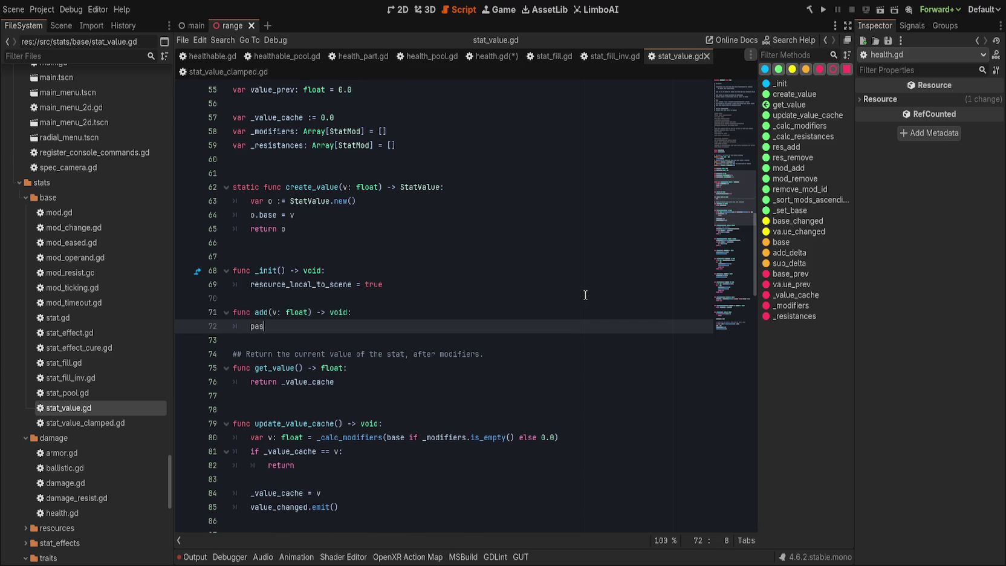
{"action": "key", "text": "Return"}
{"action": "key", "text": "Return"}
{"action": "type", "text": "func sub"}
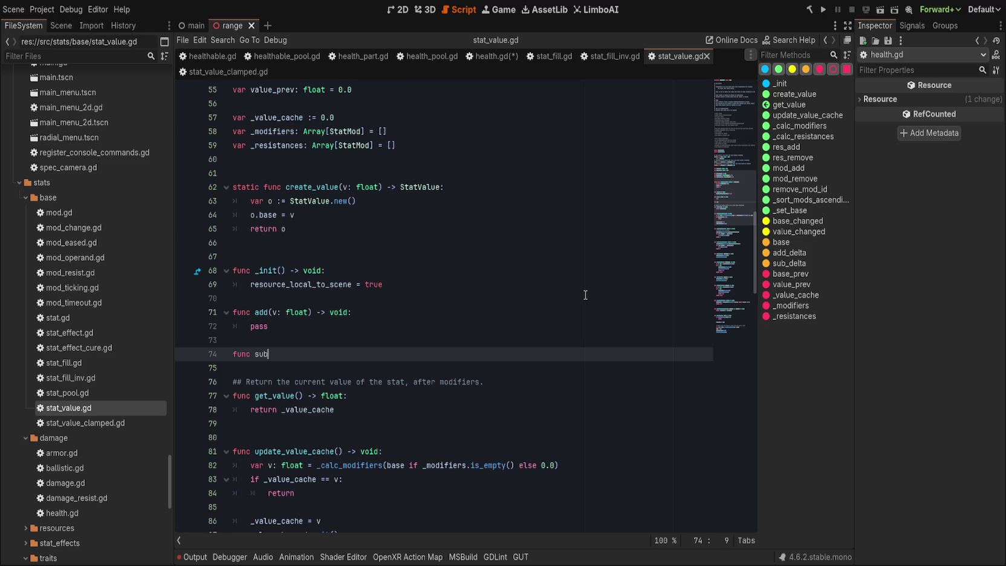
{"action": "type", "text": "(v: float) -> void"}
{"action": "type", "text": ":"}
{"action": "key", "text": "Return"}
{"action": "type", "text": "pass"}
{"action": "scroll", "coordinate": [415, 297], "scroll_direction": "down", "scroll_amount": 7}
{"action": "scroll", "coordinate": [414, 296], "scroll_direction": "up", "scroll_amount": 5}
{"action": "scroll", "coordinate": [459, 242], "scroll_direction": "down", "scroll_amount": 15}
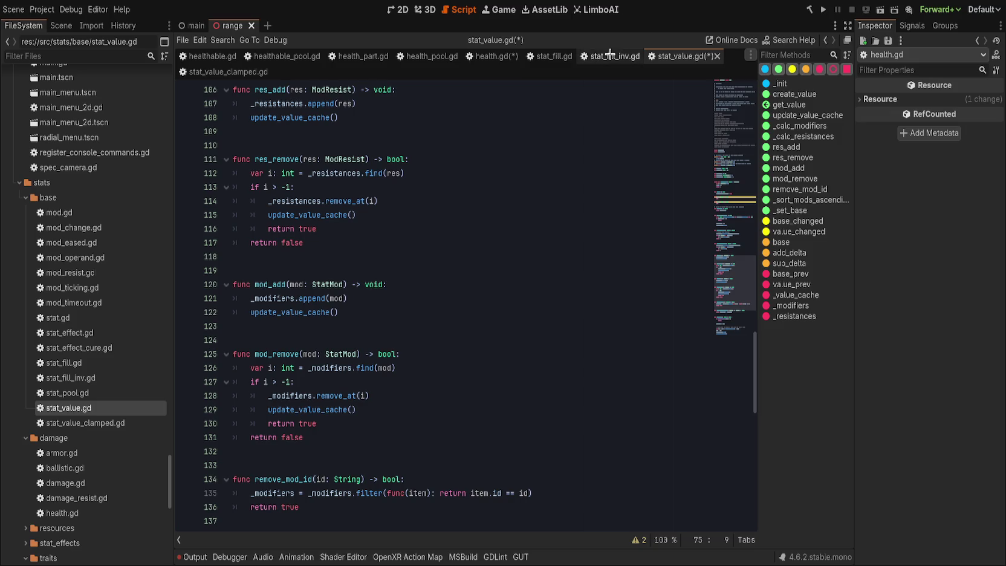
- In stat_fill_inv.gd's tick, rename the sub and add variables to s and a
{"action": "left_click", "coordinate": [614, 55]}
{"action": "double_click", "coordinate": [275, 424]}
{"action": "type", "text": "s"}
{"action": "double_click", "coordinate": [275, 437]}
{"action": "type", "text": "a"}
{"action": "double_click", "coordinate": [322, 451]}
{"action": "type", "text": "s"}
{"action": "double_click", "coordinate": [297, 451]}
{"action": "type", "text": "a"}
{"action": "key", "text": "ctrl+z"}
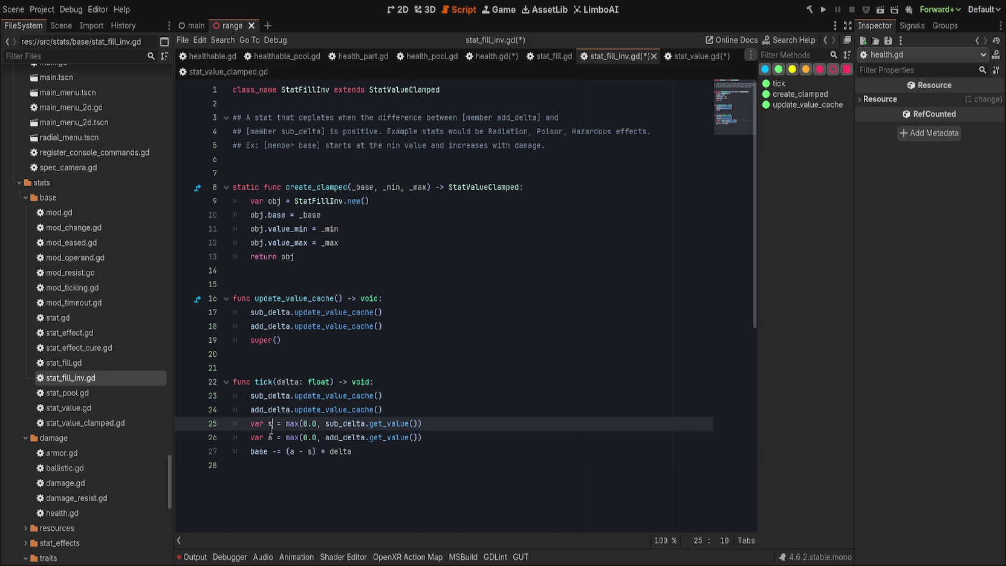
{"action": "key", "text": "Down"}
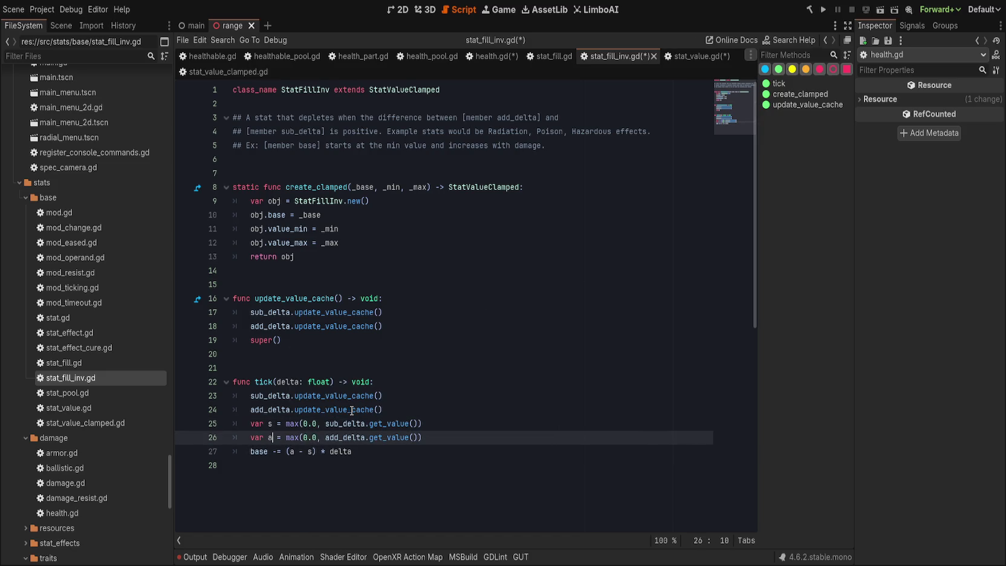
{"action": "left_click", "coordinate": [445, 359]}
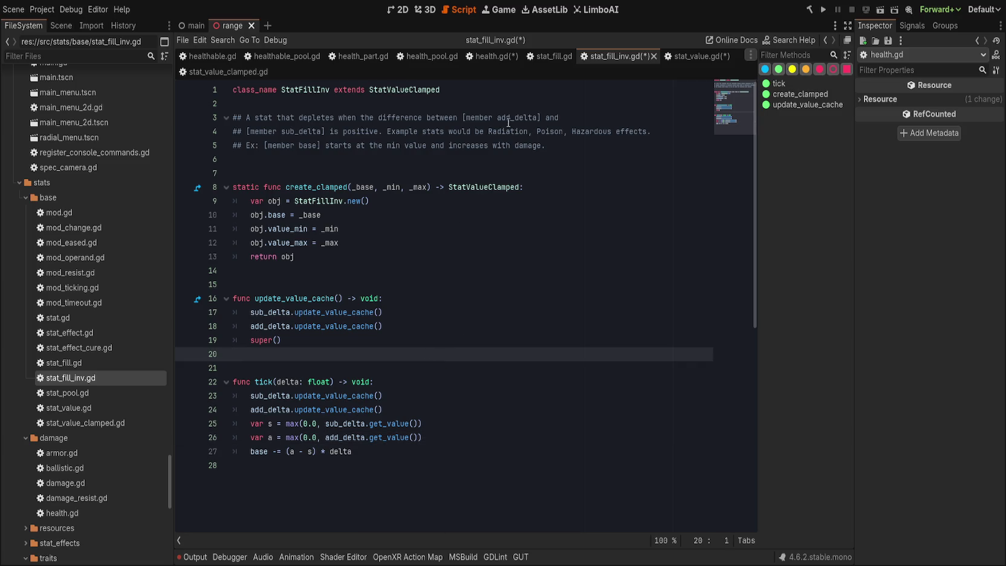
- Apply the same sub→s and add→a rename in stat_fill.gd's tick function
{"action": "left_click", "coordinate": [544, 57]}
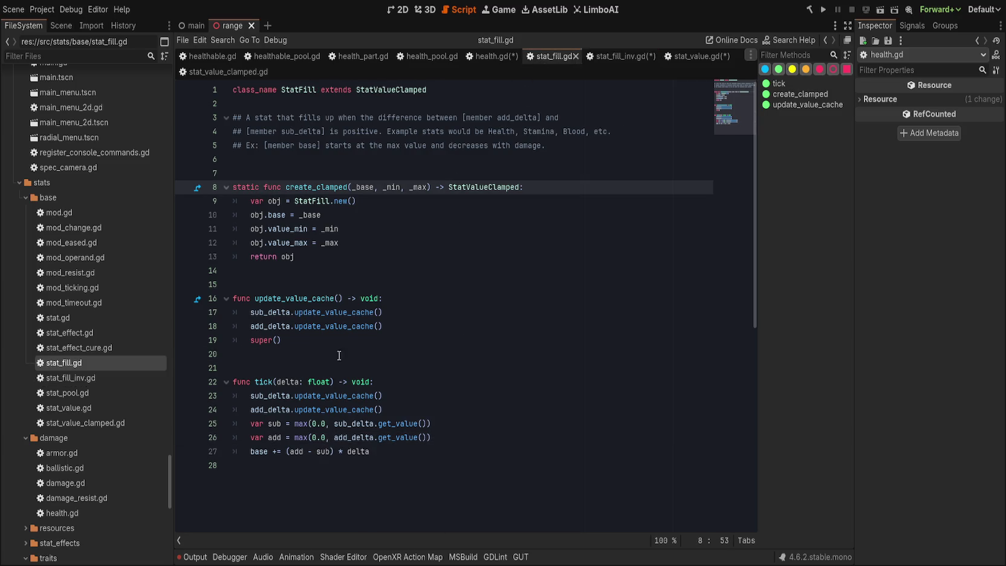
{"action": "left_click", "coordinate": [273, 423]}
{"action": "left_click", "coordinate": [321, 451]}
{"action": "double_click", "coordinate": [322, 451]}
{"action": "type", "text": "s"}
{"action": "double_click", "coordinate": [274, 437]}
{"action": "type", "text": "a"}
{"action": "double_click", "coordinate": [295, 451]}
{"action": "type", "text": "a"}
{"action": "left_click", "coordinate": [423, 409]}
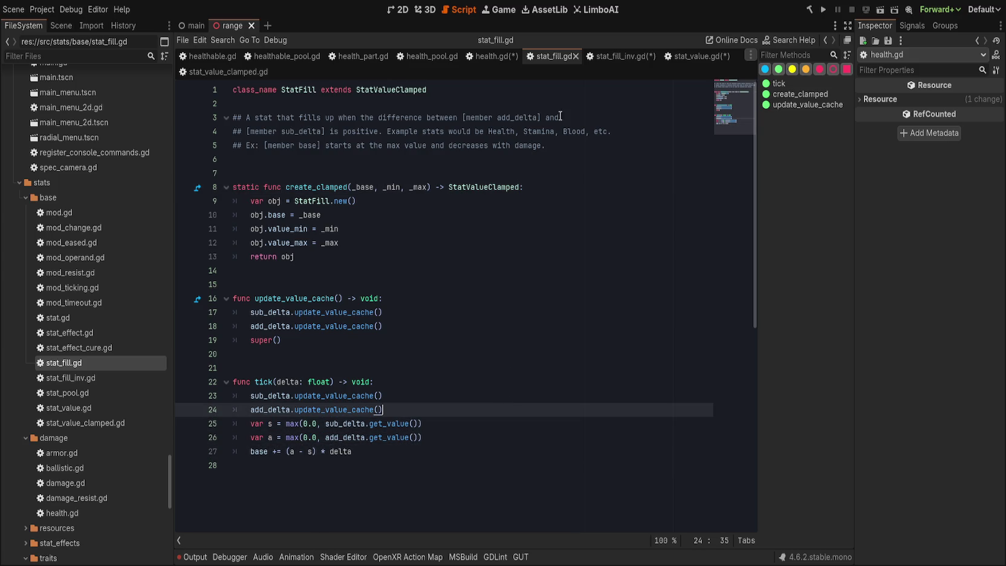
{"action": "left_click", "coordinate": [483, 56]}
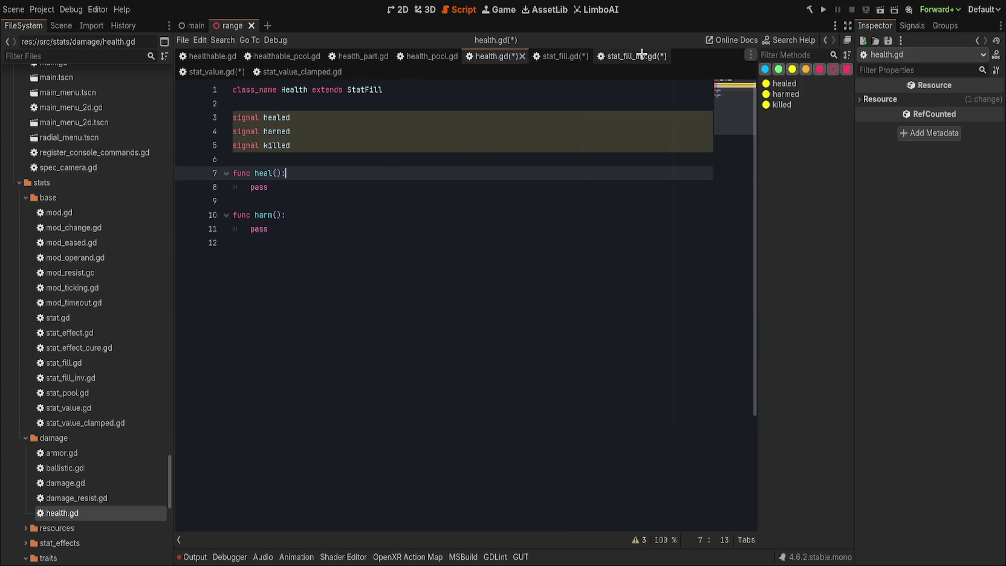
- Put a '## Permanent change to [member base]' doc comment above both add and sub in stat_value.gd
{"action": "left_click", "coordinate": [214, 71]}
{"action": "scroll", "coordinate": [381, 338], "scroll_direction": "up", "scroll_amount": 6}
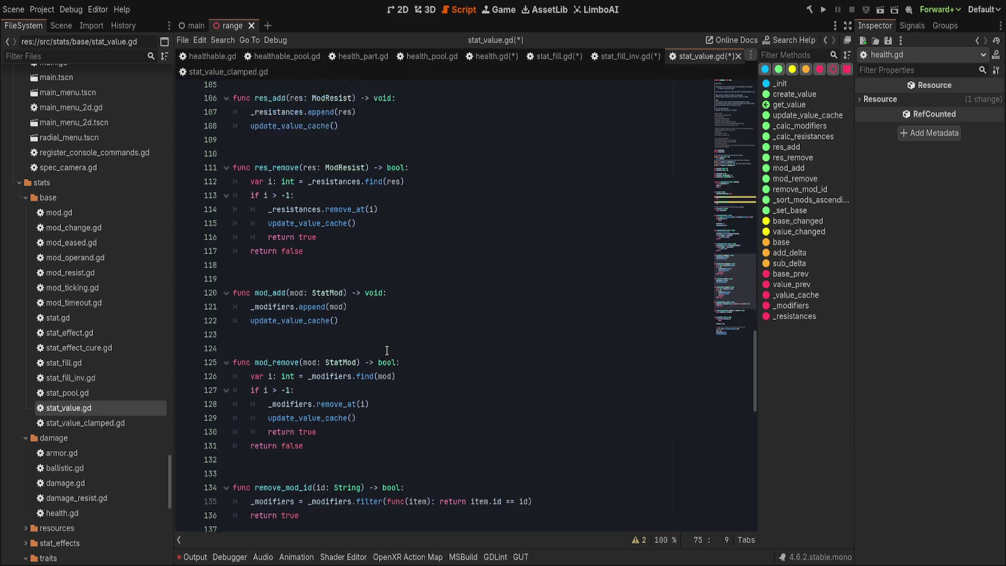
{"action": "scroll", "coordinate": [384, 359], "scroll_direction": "up", "scroll_amount": 10}
{"action": "left_click", "coordinate": [365, 341]}
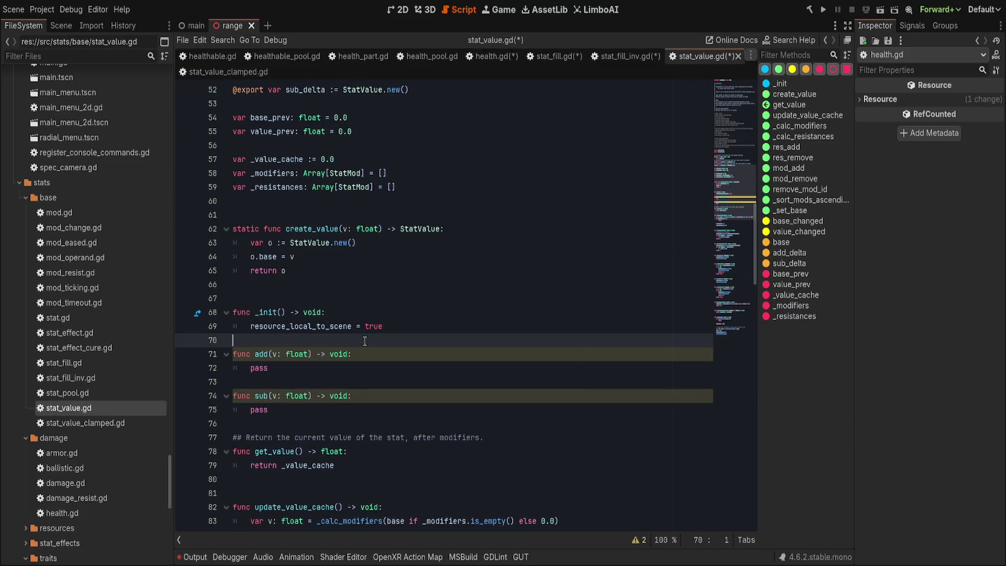
{"action": "scroll", "coordinate": [364, 341], "scroll_direction": "up", "scroll_amount": 1}
{"action": "type", "text": "## Permanent change to ["}
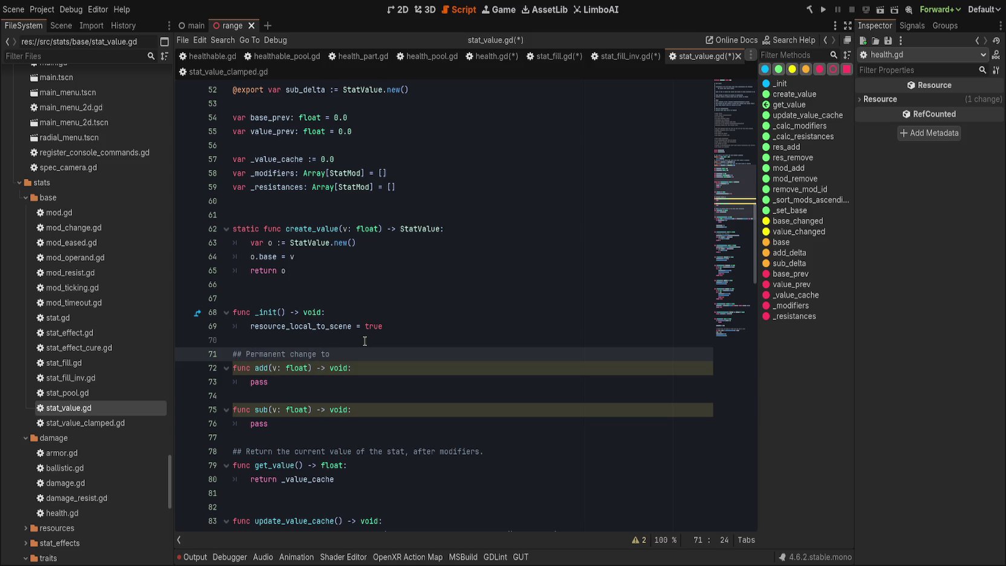
{"action": "type", "text": "member base]"}
{"action": "key", "text": "shift+Home"}
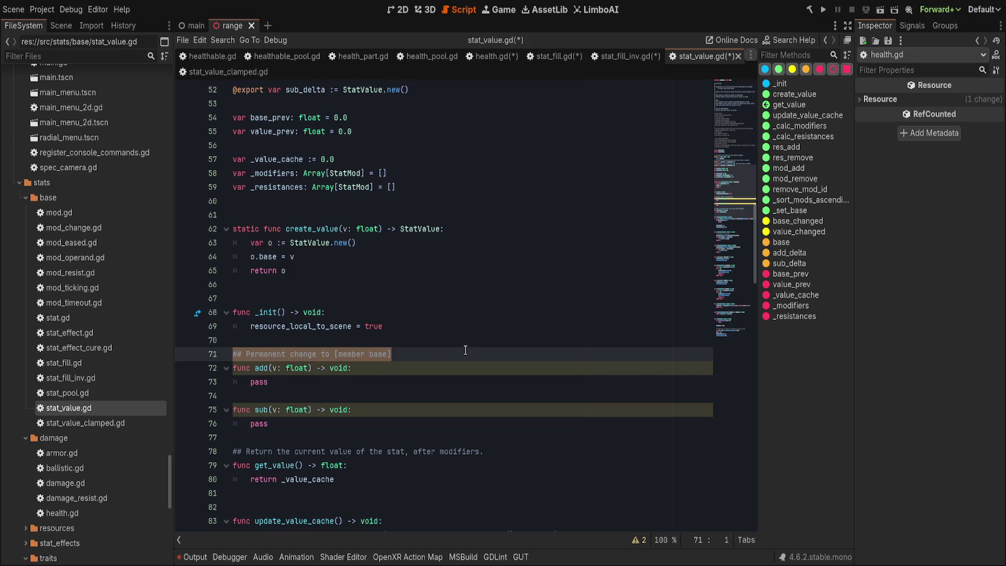
{"action": "key", "text": "ctrl+Right"}
{"action": "key", "text": "ctrl+Right"}
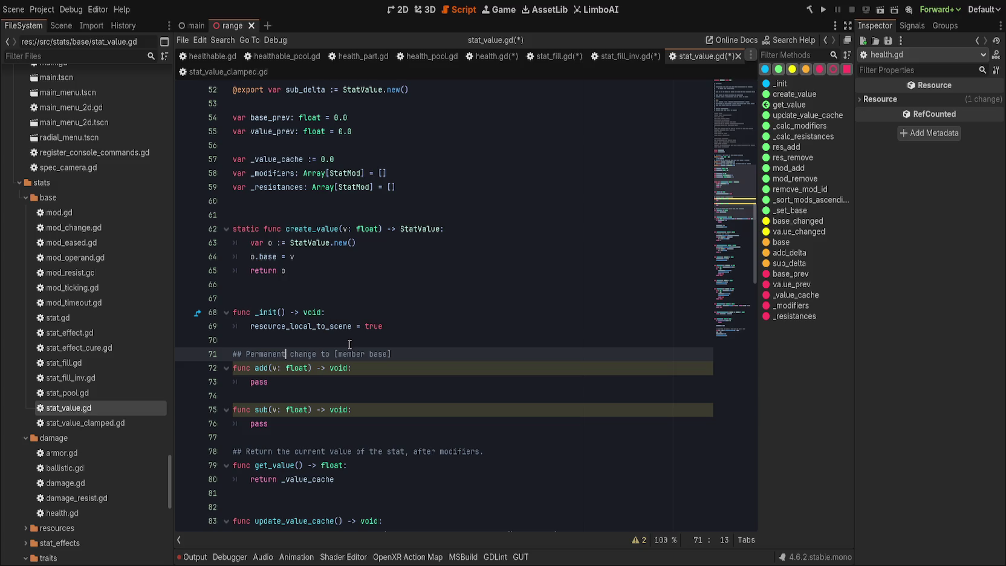
{"action": "key", "text": "ctrl+c"}
{"action": "key", "text": "Down"}
{"action": "key", "text": "Down"}
{"action": "key", "text": "Down"}
{"action": "key", "text": "ctrl+v"}
{"action": "key", "text": "Home"}
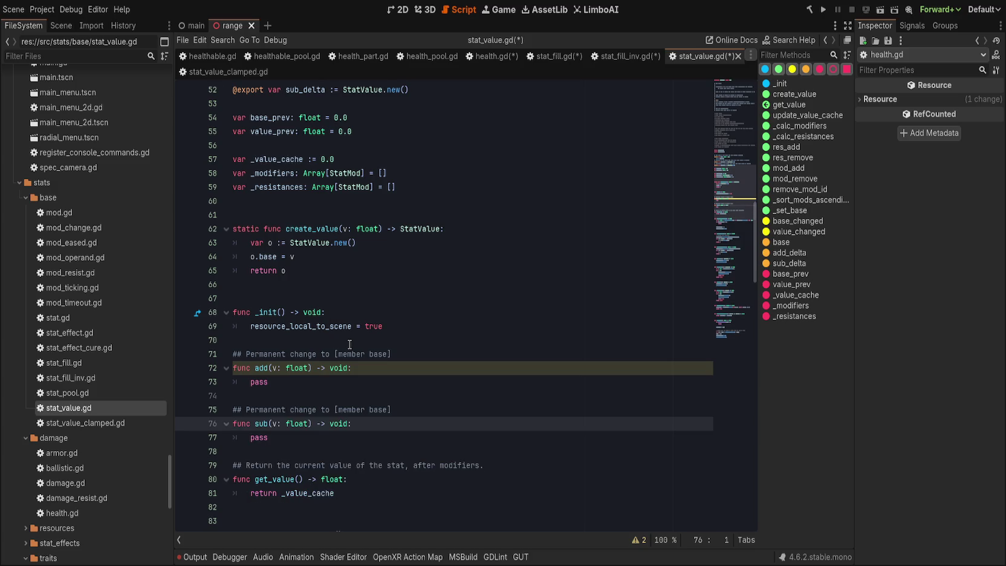
- Replace pass with base += v in add and base -= v in sub
{"action": "left_click", "coordinate": [432, 381]}
{"action": "key", "text": "ctrl+BackSpace"}
{"action": "type", "text": "base"}
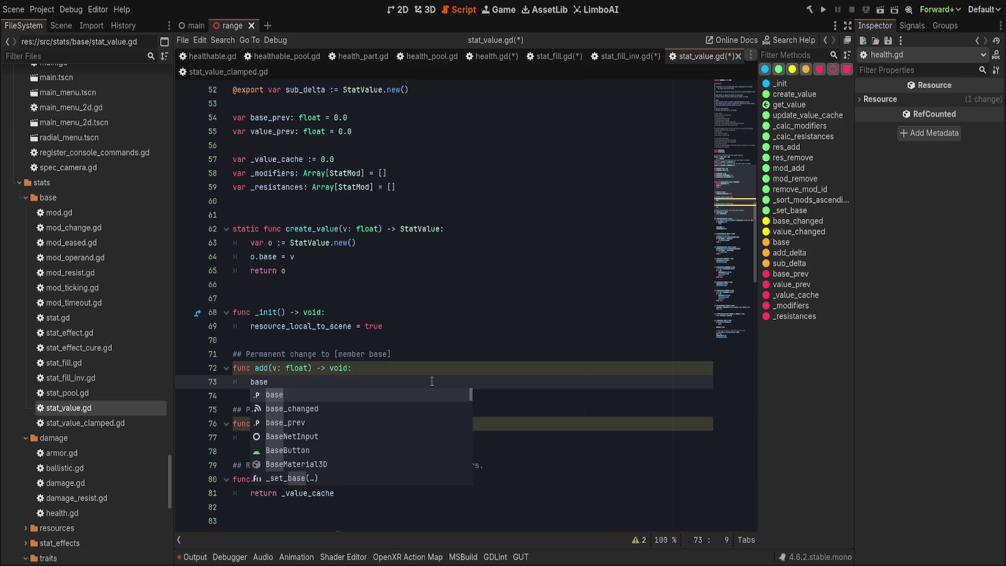
{"action": "type", "text": " += v"}
{"action": "key", "text": "Escape"}
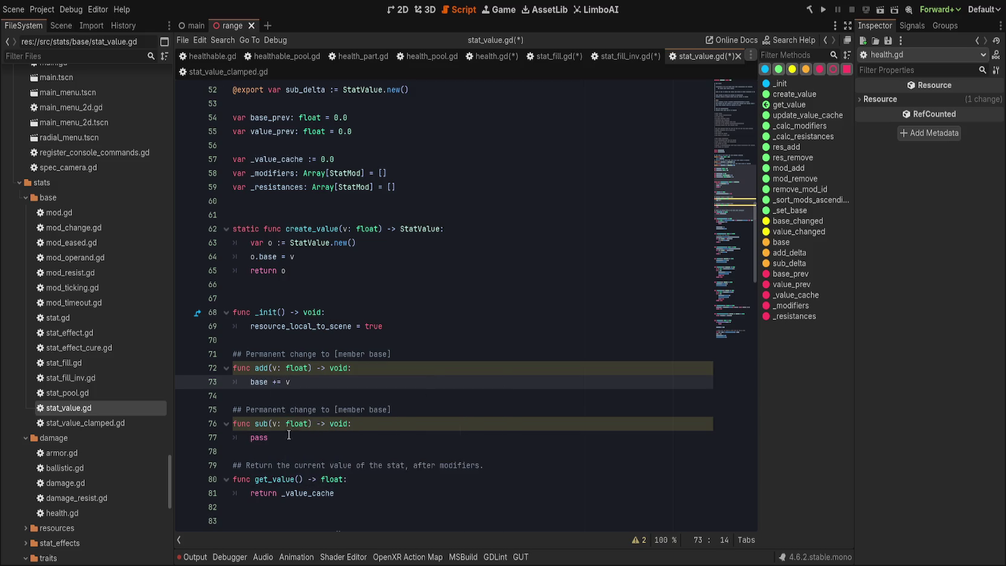
{"action": "left_click", "coordinate": [297, 441]}
{"action": "key", "text": "ctrl+BackSpace"}
{"action": "type", "text": "base -= v"}
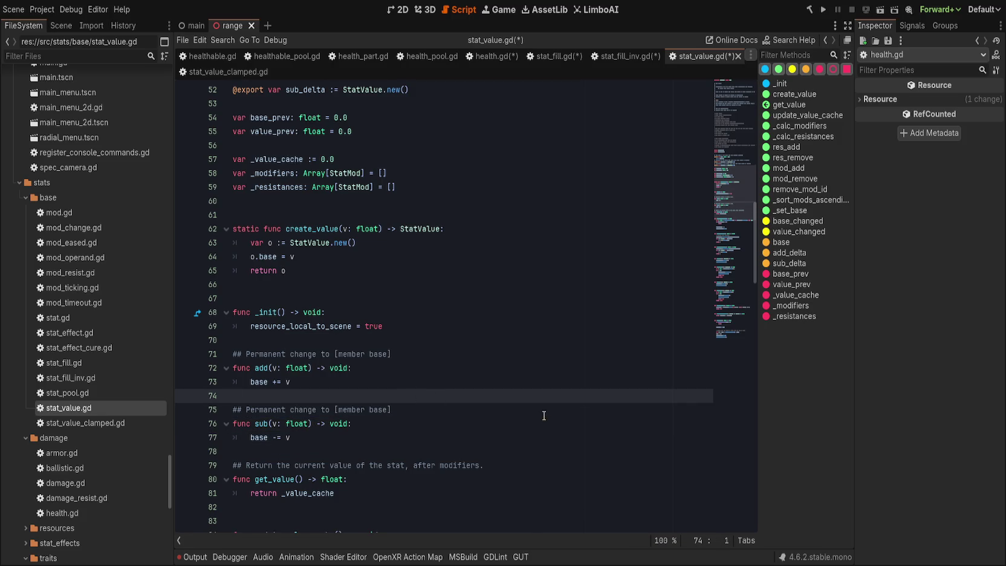
- Add blank lines to separate the add and sub functions from surrounding code
{"action": "left_click", "coordinate": [509, 395]}
{"action": "key", "text": "Return"}
{"action": "scroll", "coordinate": [511, 393], "scroll_direction": "up", "scroll_amount": 4}
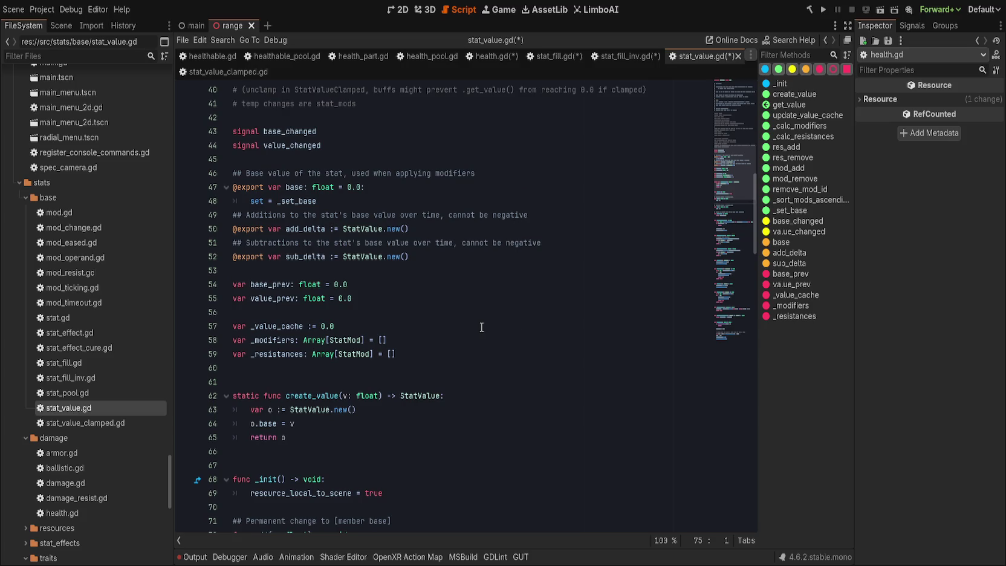
{"action": "scroll", "coordinate": [482, 326], "scroll_direction": "down", "scroll_amount": 4}
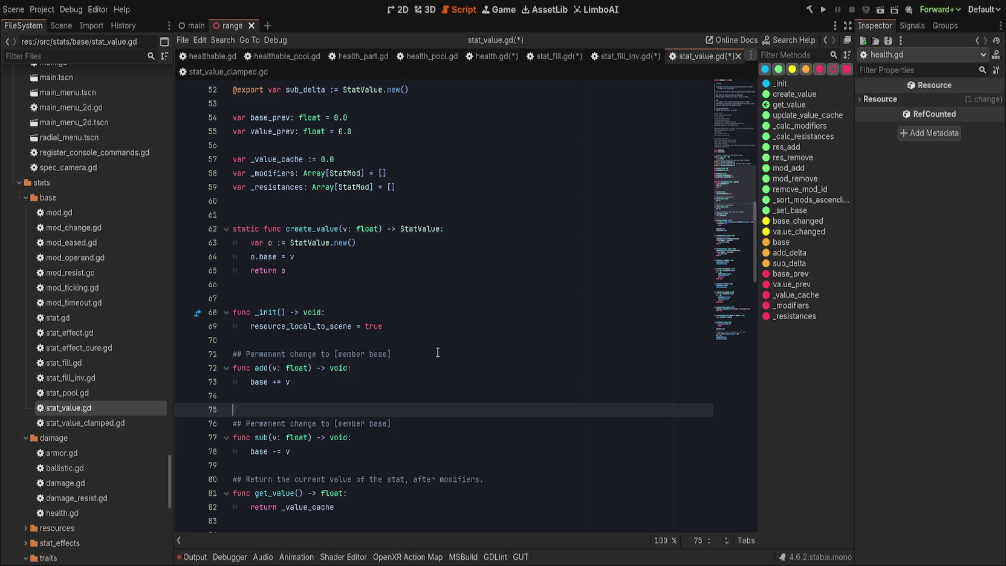
{"action": "left_click", "coordinate": [314, 454]}
{"action": "left_click", "coordinate": [314, 463]}
{"action": "key", "text": "Return"}
{"action": "left_click", "coordinate": [462, 341]}
{"action": "key", "text": "Return"}
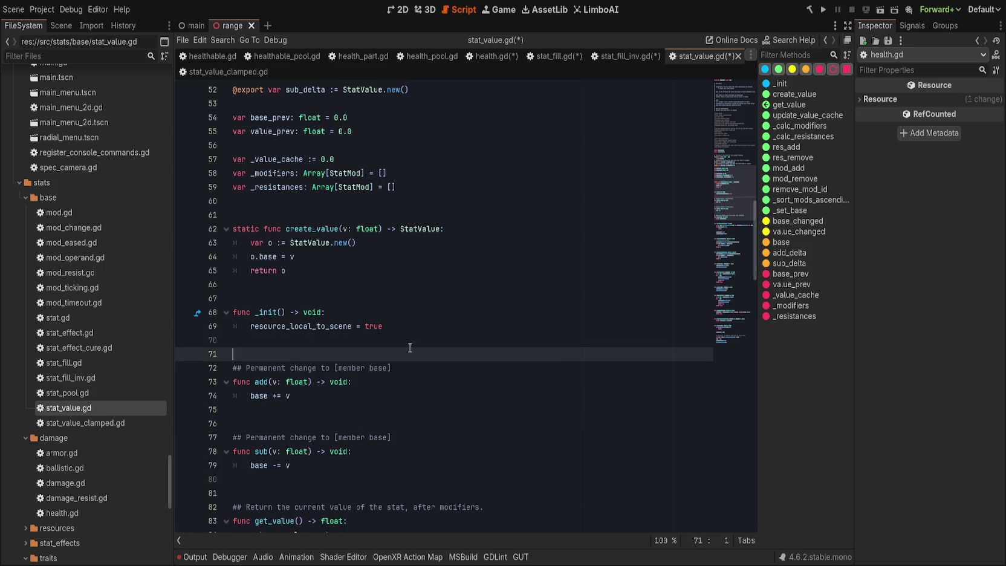
{"action": "scroll", "coordinate": [461, 359], "scroll_direction": "down", "scroll_amount": 5}
{"action": "scroll", "coordinate": [461, 359], "scroll_direction": "down", "scroll_amount": 4}
{"action": "scroll", "coordinate": [451, 360], "scroll_direction": "down", "scroll_amount": 4}
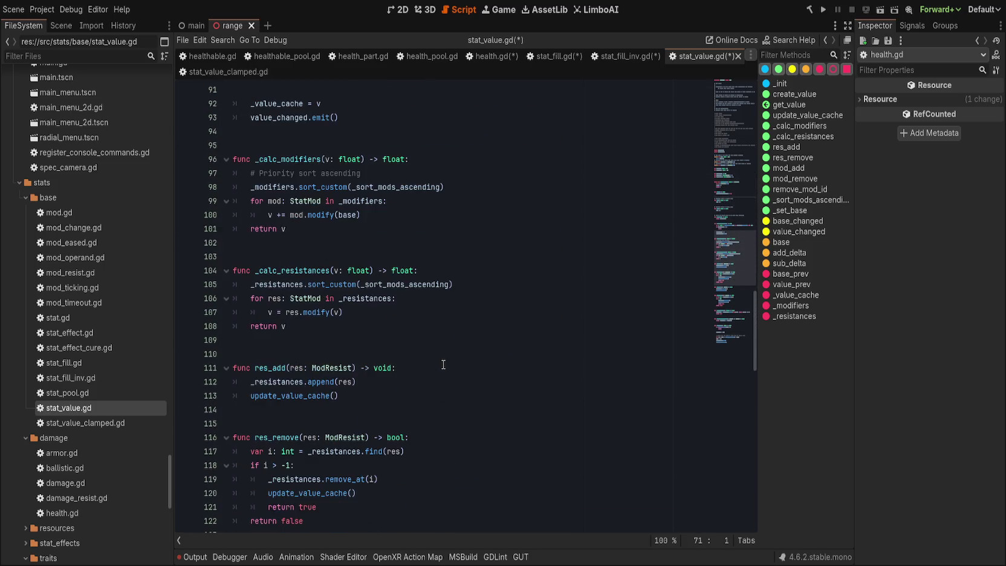
{"action": "scroll", "coordinate": [443, 364], "scroll_direction": "down", "scroll_amount": 11}
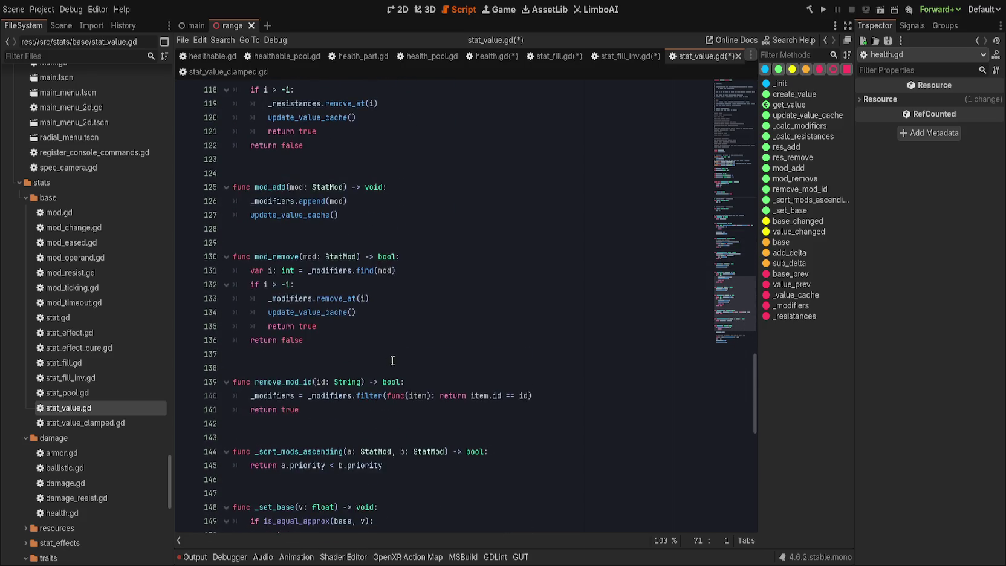
{"action": "scroll", "coordinate": [392, 360], "scroll_direction": "down", "scroll_amount": 3}
{"action": "left_click", "coordinate": [411, 327]}
{"action": "left_click", "coordinate": [417, 313]}
{"action": "left_click", "coordinate": [410, 323]}
{"action": "left_click", "coordinate": [442, 311]}
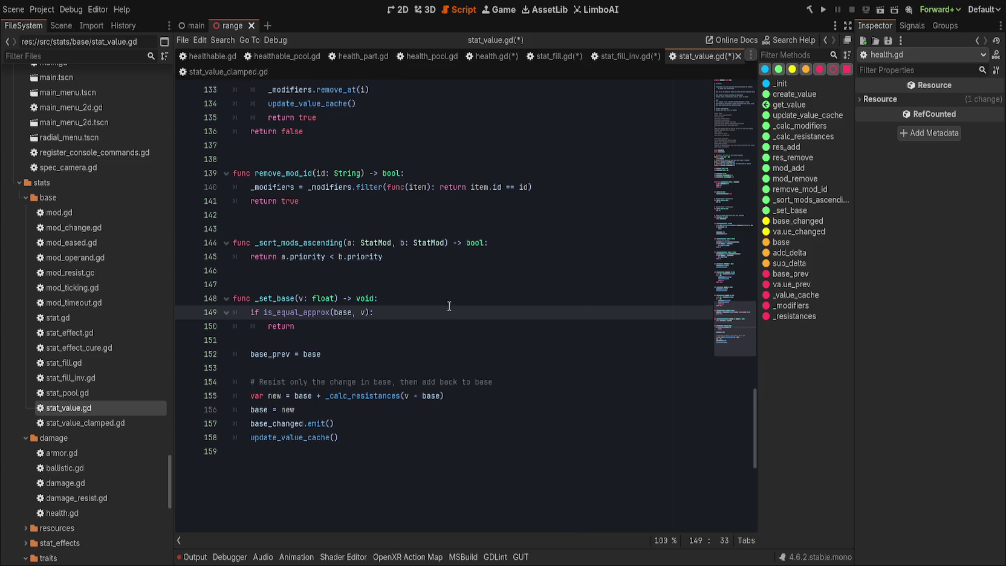
{"action": "mouse_move", "coordinate": [750, 314]}
{"action": "left_mouse_down"}
{"action": "mouse_move", "coordinate": [708, 104]}
{"action": "mouse_move", "coordinate": [723, 320]}
{"action": "left_mouse_up"}
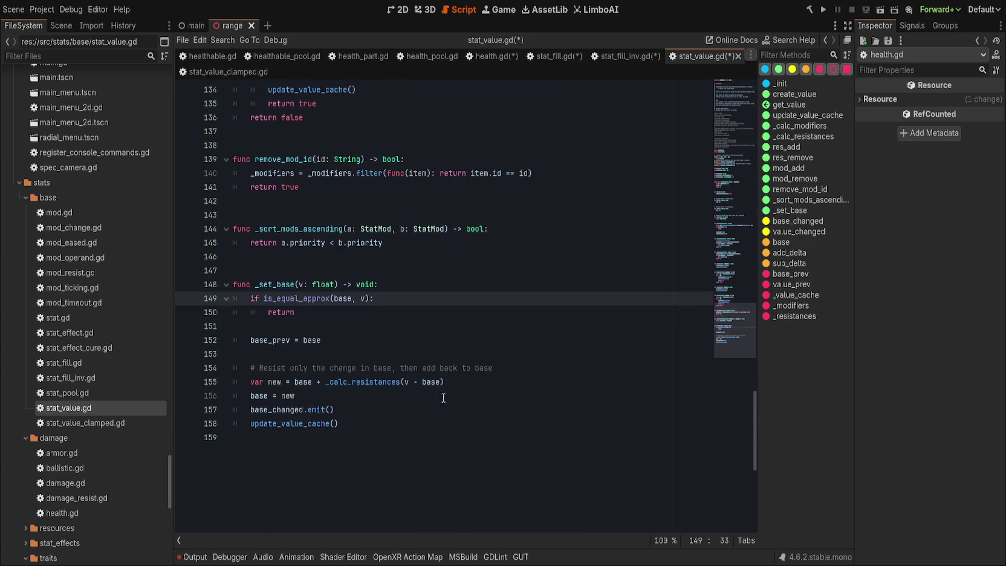
{"action": "double_click", "coordinate": [376, 381]}
{"action": "scroll", "coordinate": [644, 370], "scroll_direction": "up", "scroll_amount": 5}
{"action": "scroll", "coordinate": [644, 371], "scroll_direction": "up", "scroll_amount": 8}
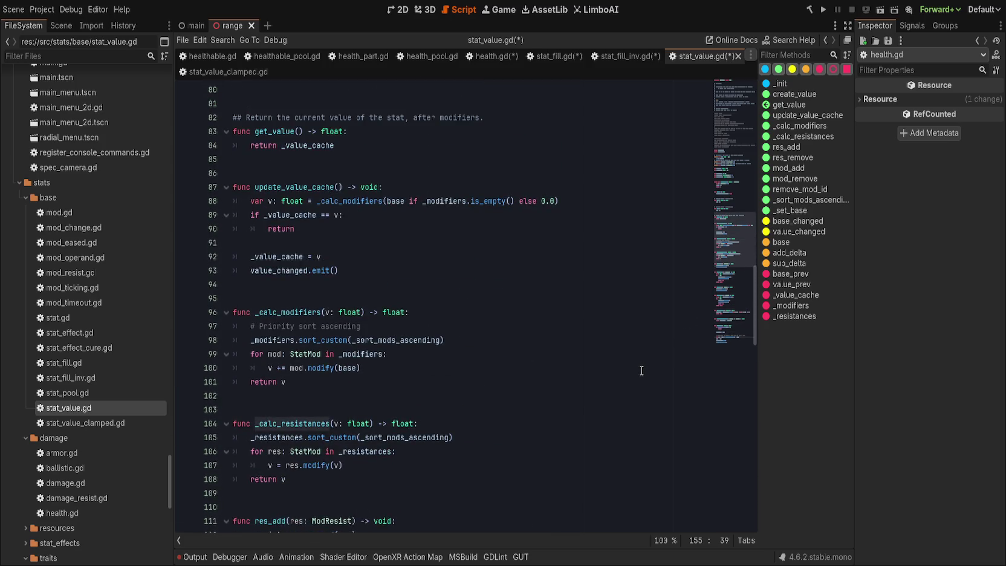
{"action": "scroll", "coordinate": [641, 370], "scroll_direction": "up", "scroll_amount": 1}
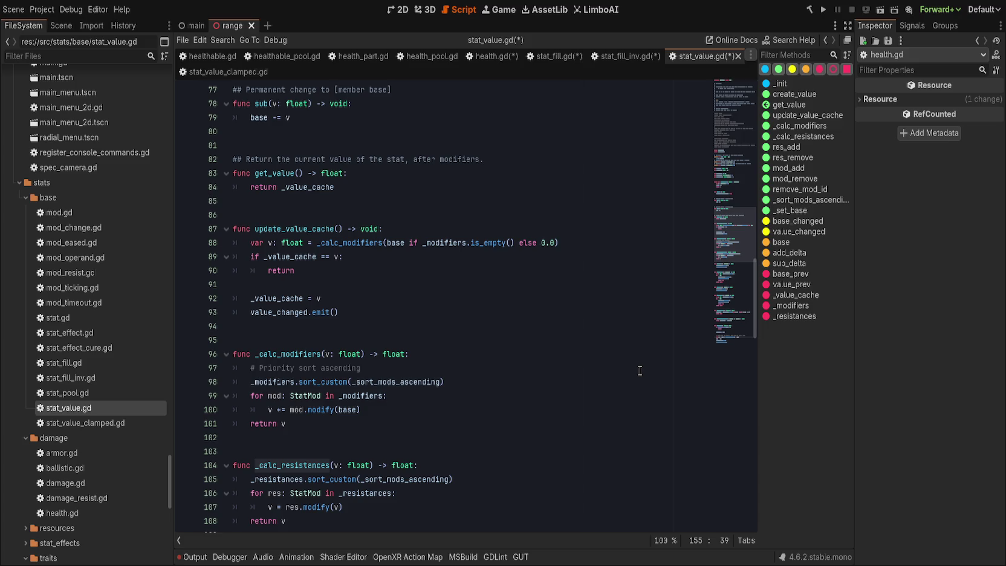
{"action": "scroll", "coordinate": [639, 371], "scroll_direction": "down", "scroll_amount": 2}
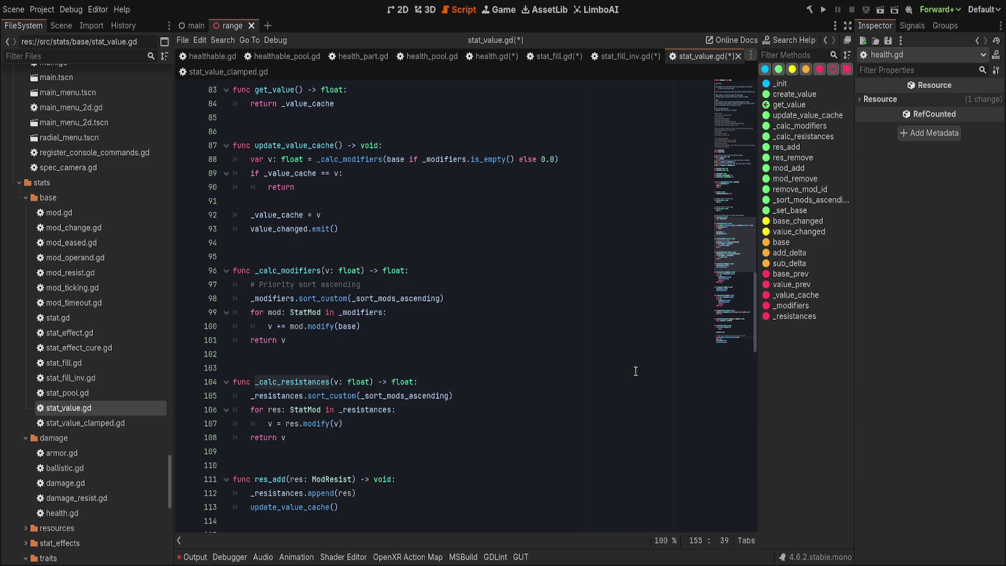
{"action": "scroll", "coordinate": [634, 370], "scroll_direction": "down", "scroll_amount": 2}
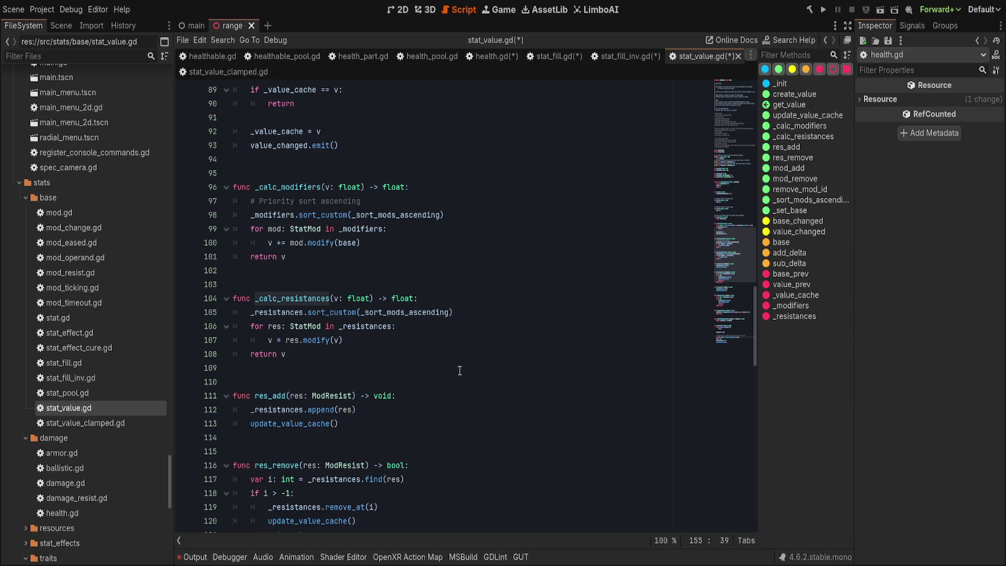
{"action": "left_click", "coordinate": [383, 348]}
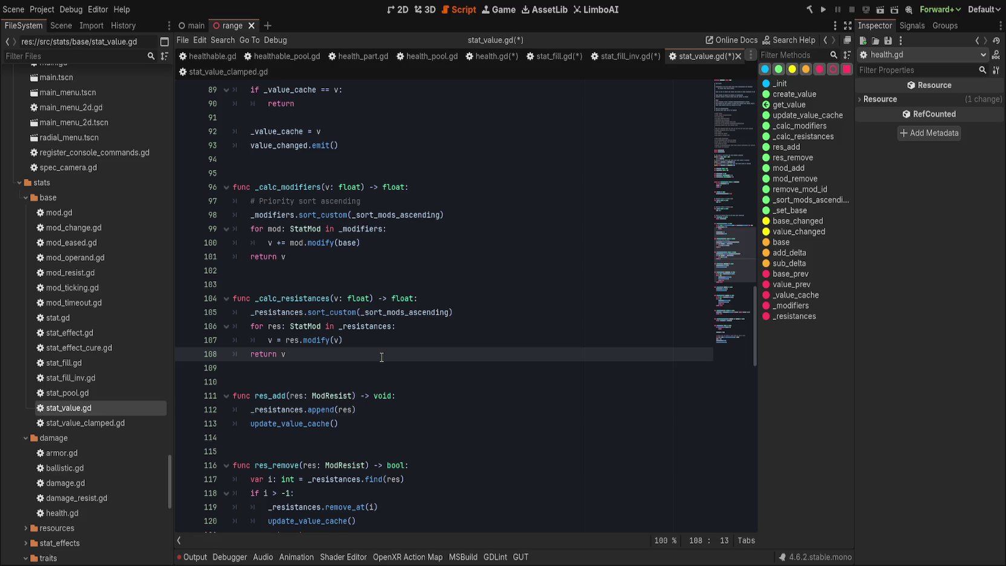
{"action": "left_click_drag", "start_coordinate": [382, 356], "coordinate": [339, 298]}
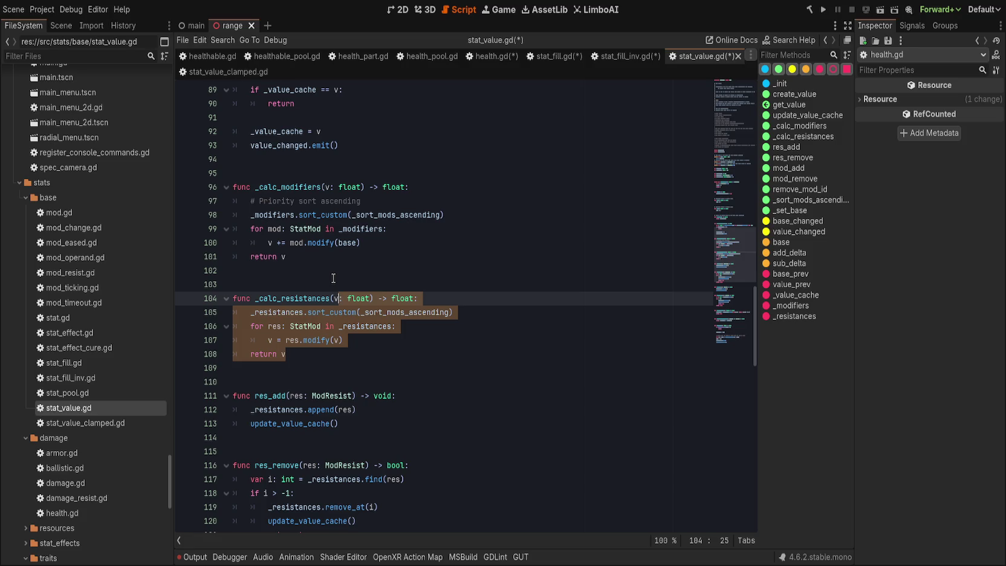
{"action": "left_click", "coordinate": [358, 360]}
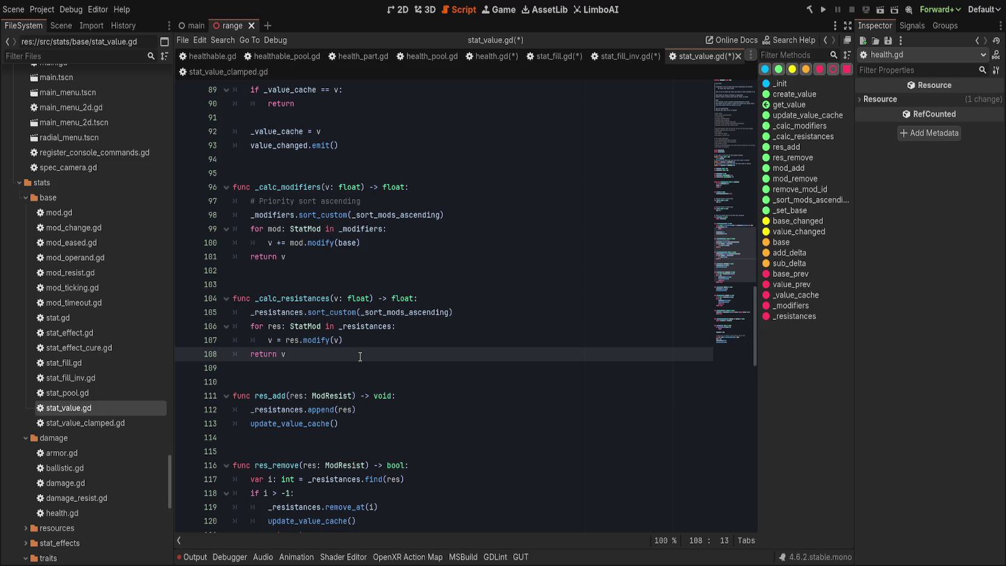
{"action": "mouse_move", "coordinate": [358, 354]}
{"action": "left_mouse_down"}
{"action": "mouse_move", "coordinate": [314, 340]}
{"action": "mouse_move", "coordinate": [302, 276]}
{"action": "left_mouse_up"}
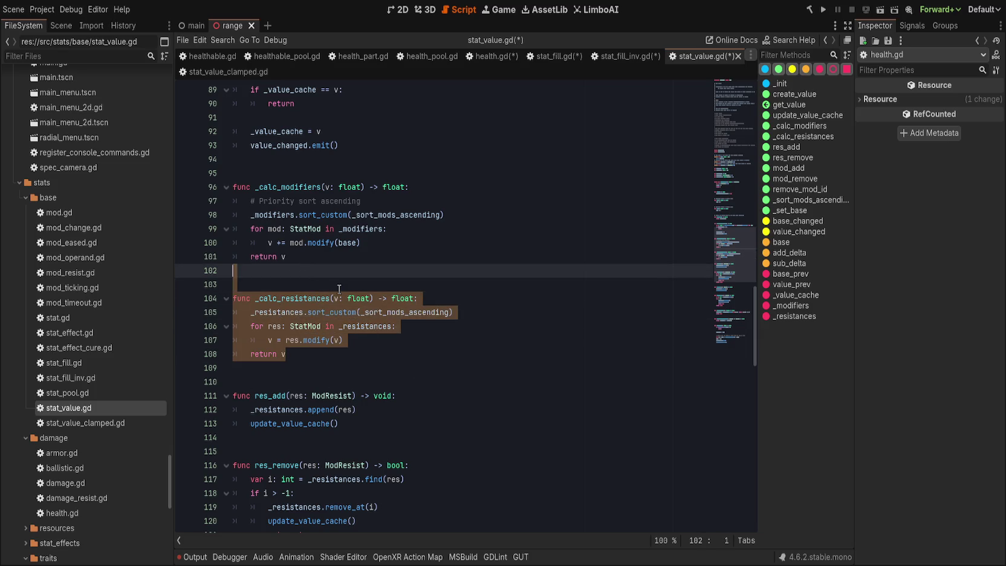
- Delete _calc_resistances, res_add and res_remove along with the leftover blank lines
{"action": "scroll", "coordinate": [441, 289], "scroll_direction": "down", "scroll_amount": 2}
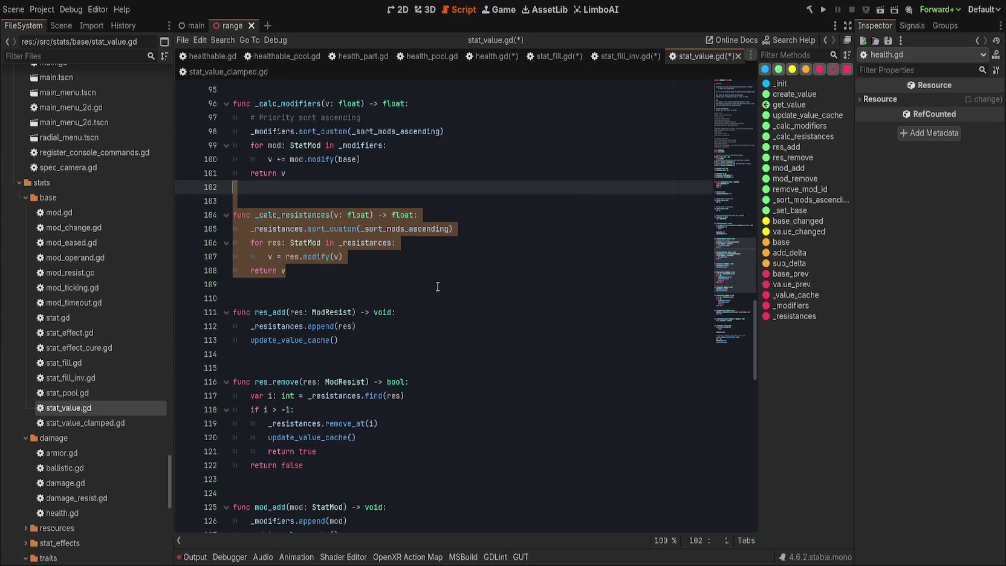
{"action": "scroll", "coordinate": [437, 286], "scroll_direction": "down", "scroll_amount": 1}
{"action": "key", "text": "BackSpace"}
{"action": "left_click", "coordinate": [323, 174]}
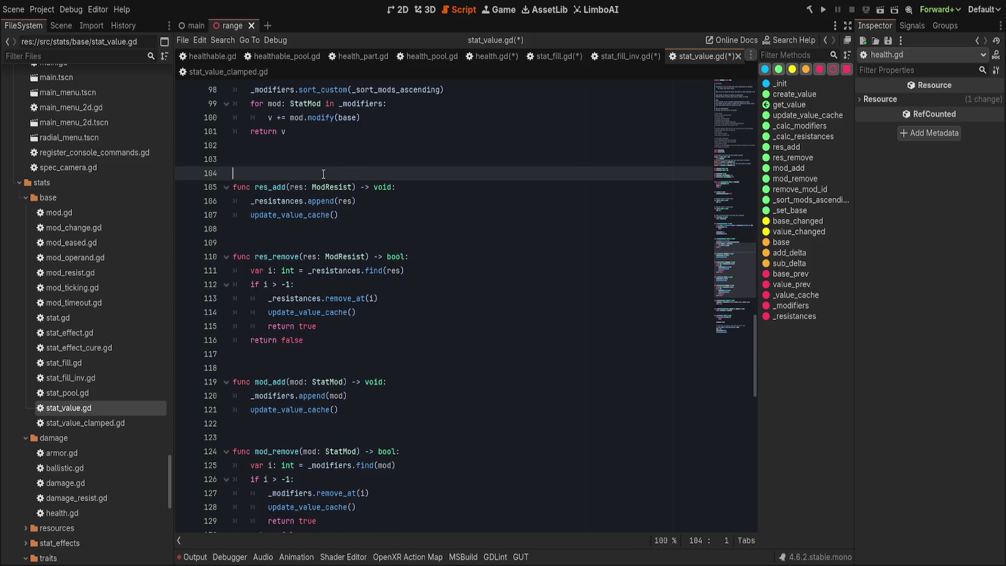
{"action": "key", "text": "ctrl+shift+k"}
{"action": "key", "text": "ctrl+shift+k"}
{"action": "key", "text": "ctrl+shift+k"}
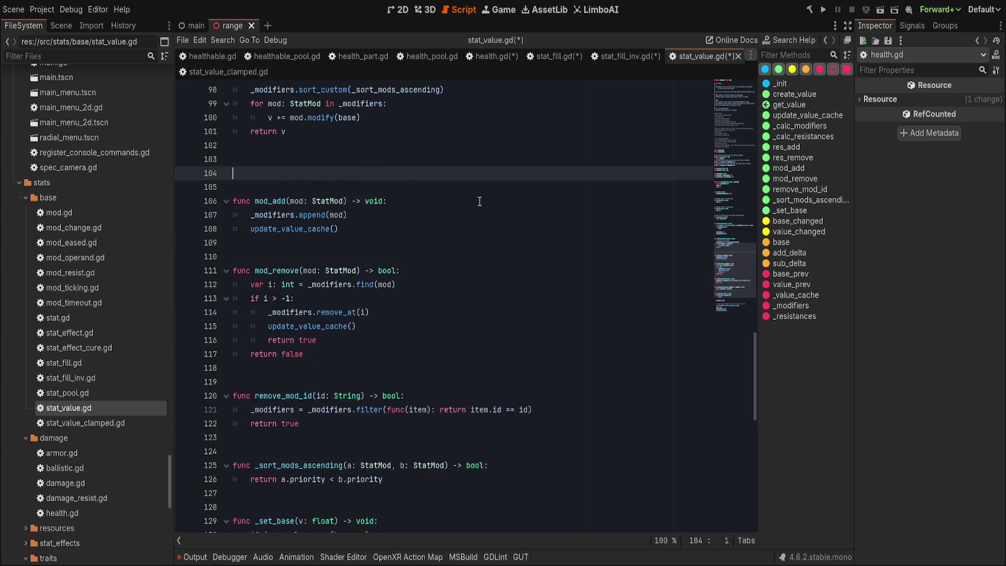
{"action": "key", "text": "ctrl+shift+k"}
{"action": "key", "text": "ctrl+shift+k"}
{"action": "scroll", "coordinate": [432, 225], "scroll_direction": "up", "scroll_amount": 2}
- Select the mod_add function name and bring up find and replace for it
{"action": "left_click", "coordinate": [384, 249]}
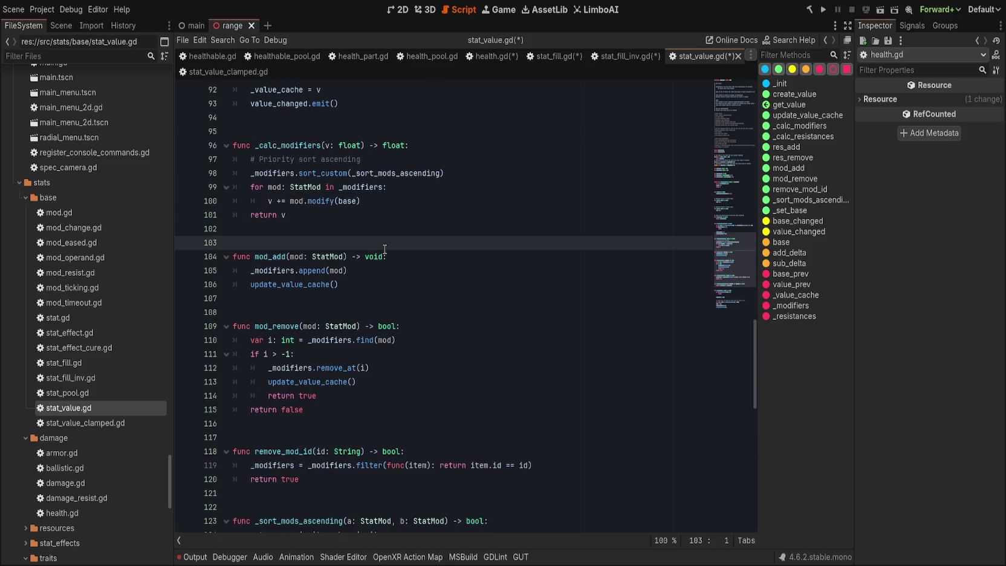
{"action": "scroll", "coordinate": [385, 248], "scroll_direction": "up", "scroll_amount": 1}
{"action": "key", "text": "Down"}
{"action": "key", "text": "ctrl+Right"}
{"action": "key", "text": "ctrl+Right"}
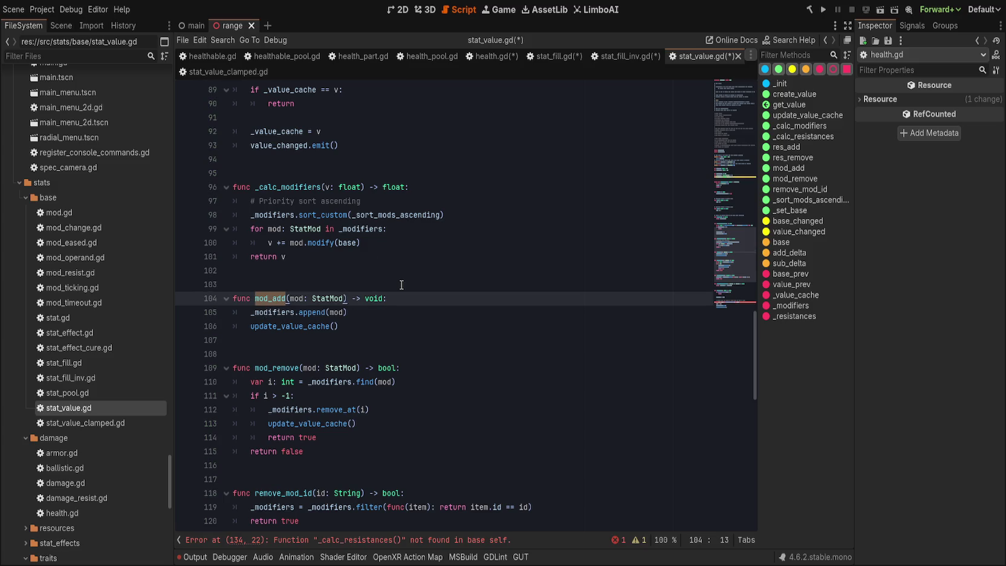
{"action": "key", "text": "ctrl+r"}
- Rename mod_add to add_mod across all four project files with Replace in Files, then save
{"action": "type", "text": "ad"}
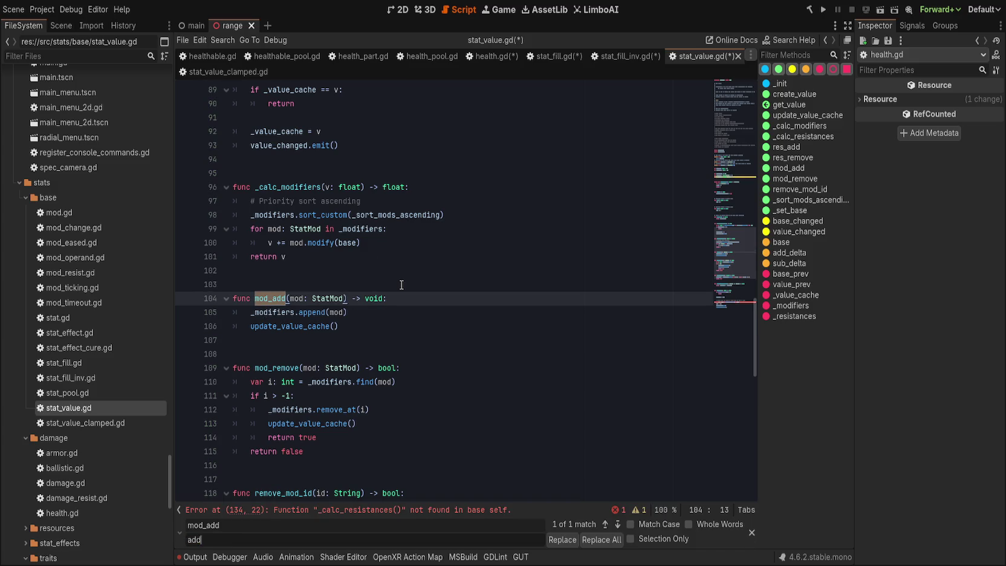
{"action": "key", "text": "Escape"}
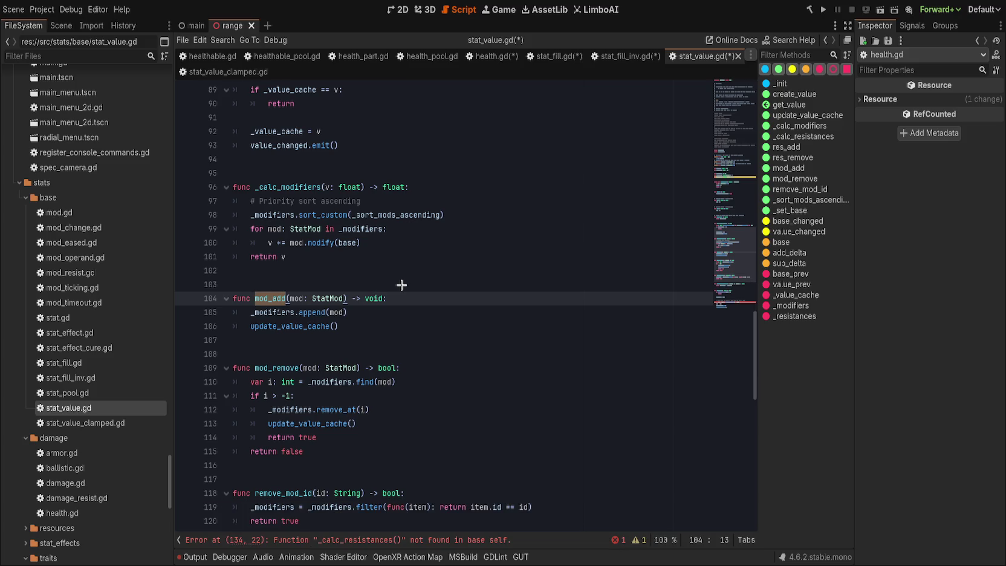
{"action": "key", "text": "ctrl+shift+r"}
{"action": "key", "text": "Return"}
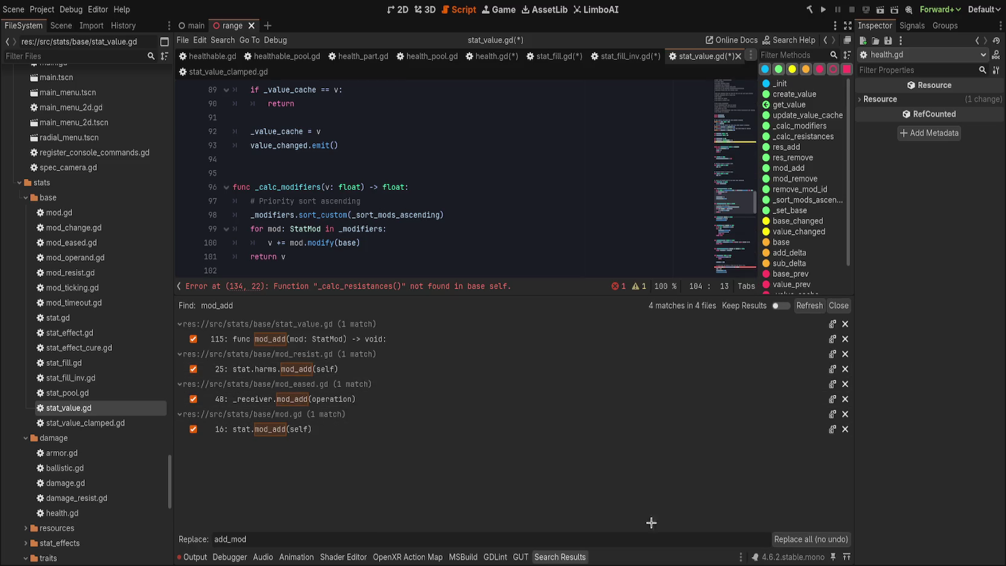
{"action": "left_click", "coordinate": [810, 538]}
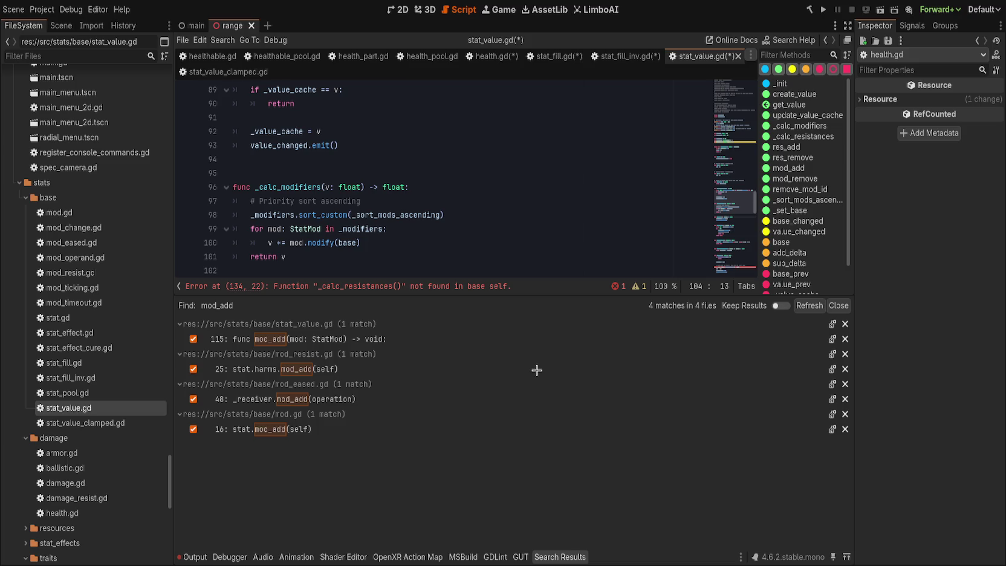
{"action": "left_click", "coordinate": [809, 305]}
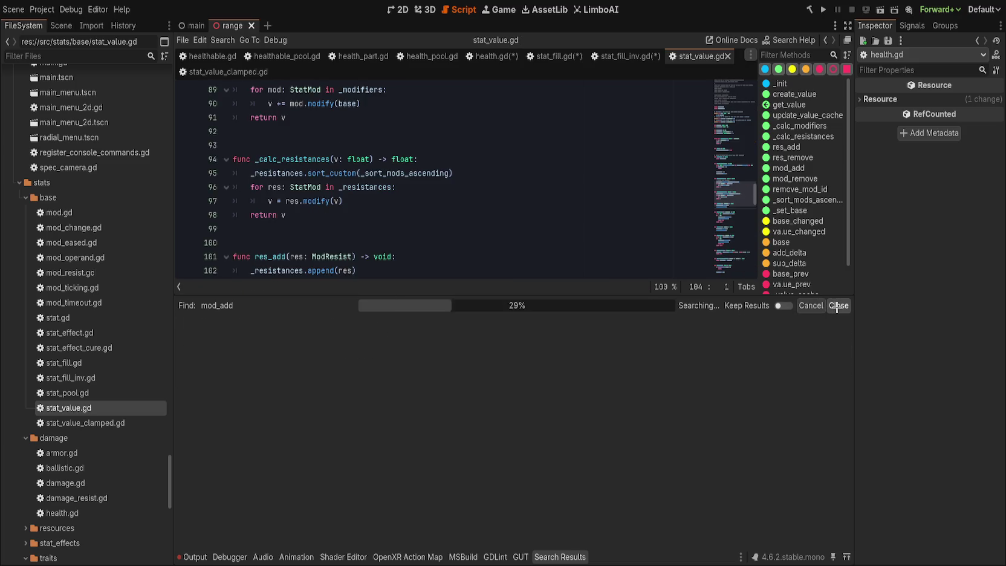
{"action": "left_click", "coordinate": [837, 305]}
{"action": "left_click", "coordinate": [445, 326]}
{"action": "key", "text": "ctrl+s"}
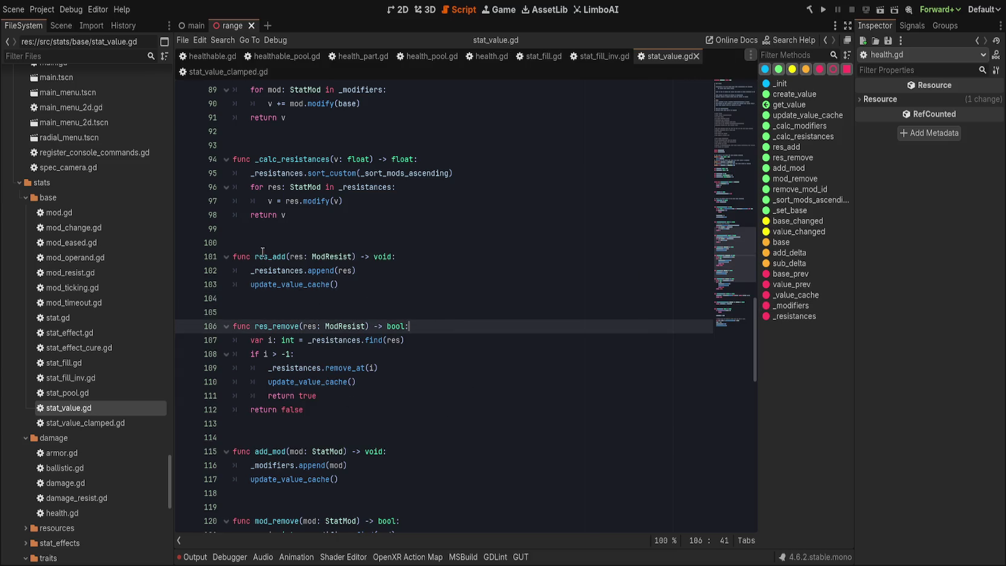
- Delete the restored res_add and res_remove functions and their blank lines again, then save
{"action": "double_click", "coordinate": [282, 256]}
{"action": "left_click", "coordinate": [461, 257]}
{"action": "key", "text": "ctrl+shift+k"}
{"action": "key", "text": "ctrl+shift+k"}
{"action": "key", "text": "ctrl+shift+k"}
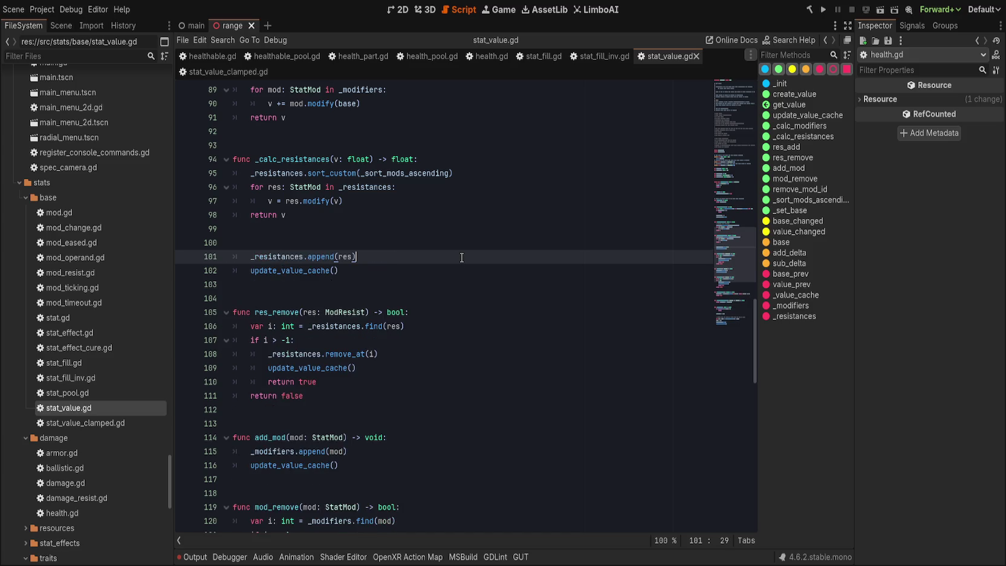
{"action": "key", "text": "ctrl+shift+k"}
{"action": "key", "text": "ctrl+shift+k"}
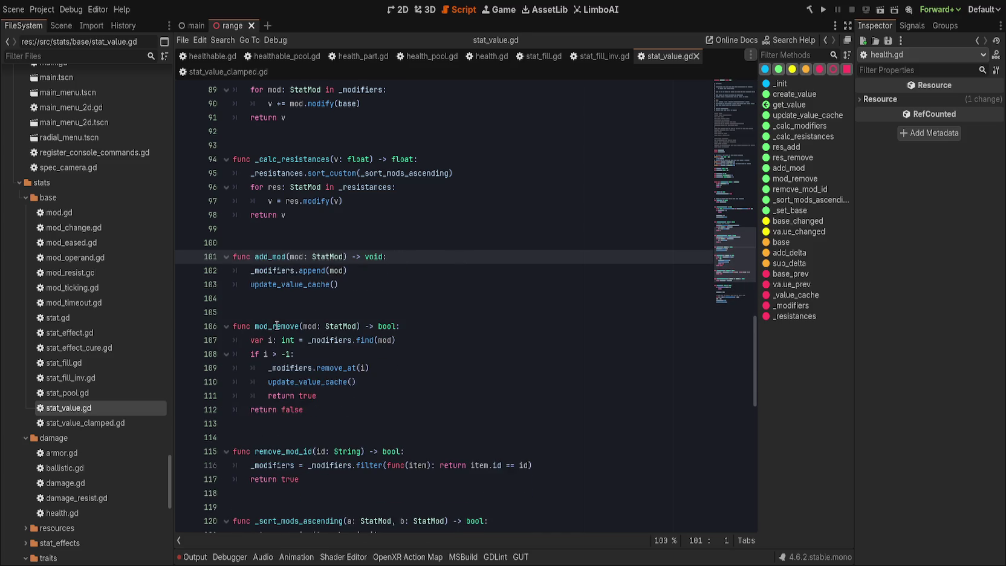
{"action": "key", "text": "ctrl+s"}
- Rename mod_remove to remove_mod in all files and save stat_value.gd
{"action": "double_click", "coordinate": [278, 327]}
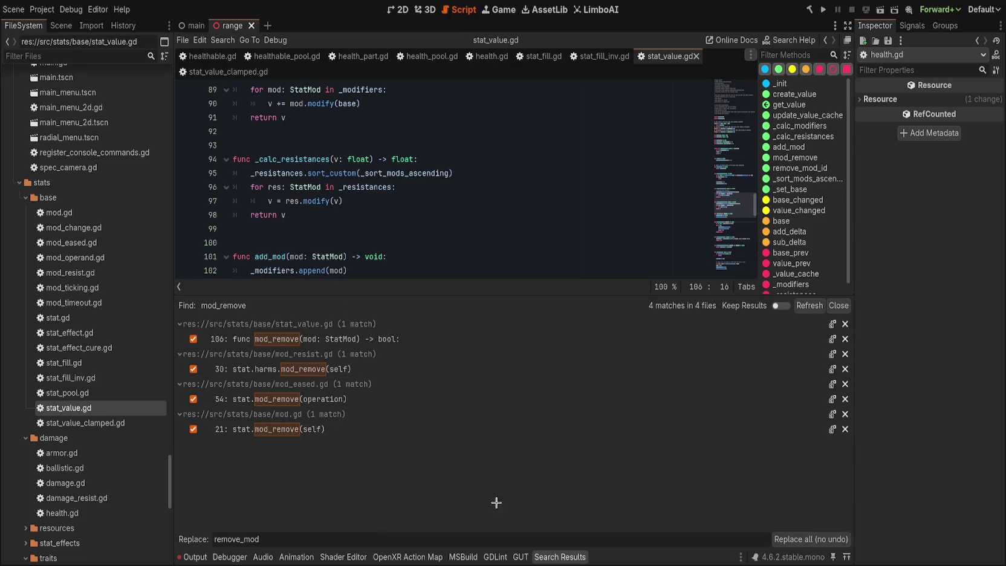
{"action": "left_click", "coordinate": [809, 305]}
{"action": "left_click", "coordinate": [838, 306]}
{"action": "left_click", "coordinate": [521, 390]}
{"action": "key", "text": "ctrl+s"}
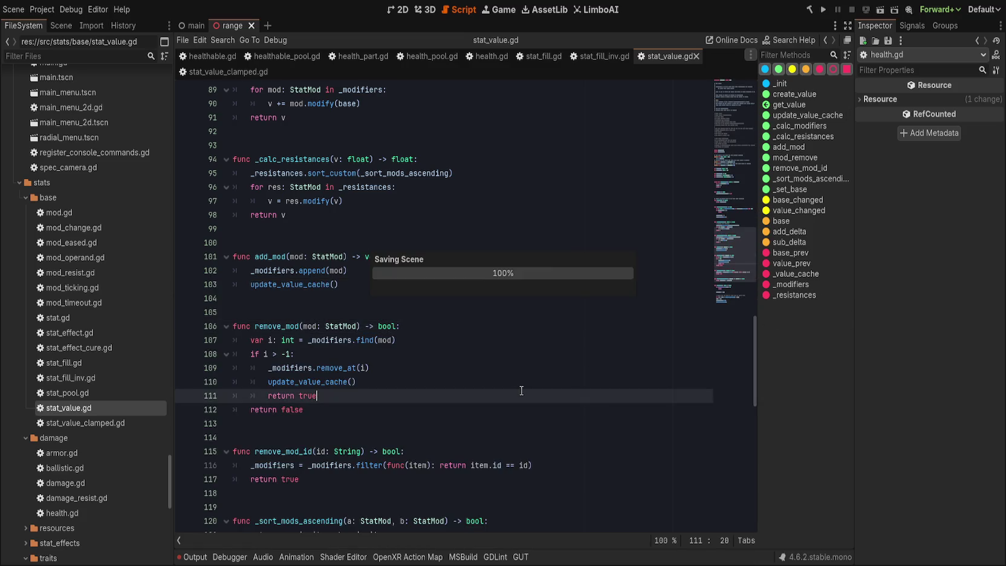
{"action": "scroll", "coordinate": [521, 390], "scroll_direction": "down", "scroll_amount": 3}
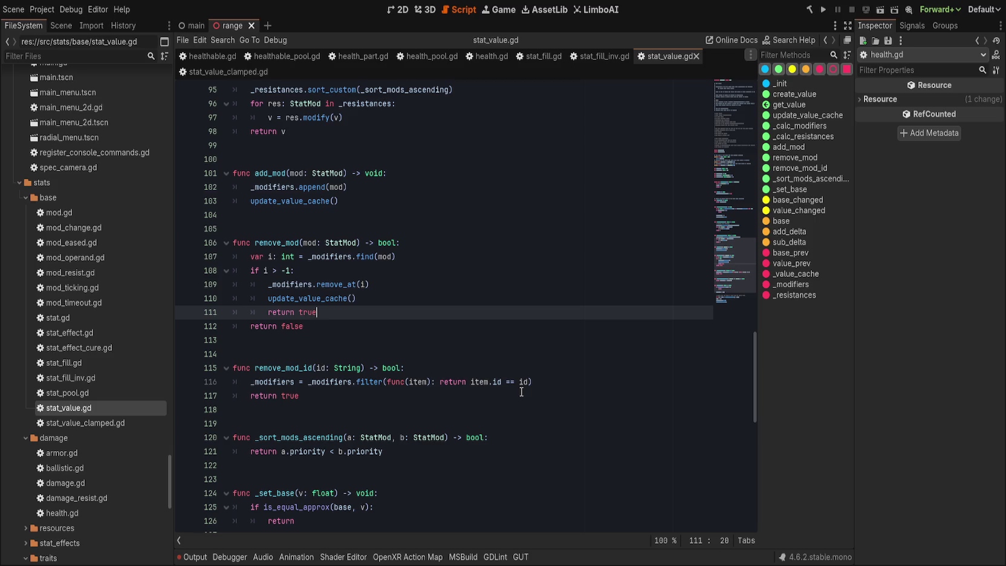
{"action": "scroll", "coordinate": [488, 415], "scroll_direction": "down", "scroll_amount": 2}
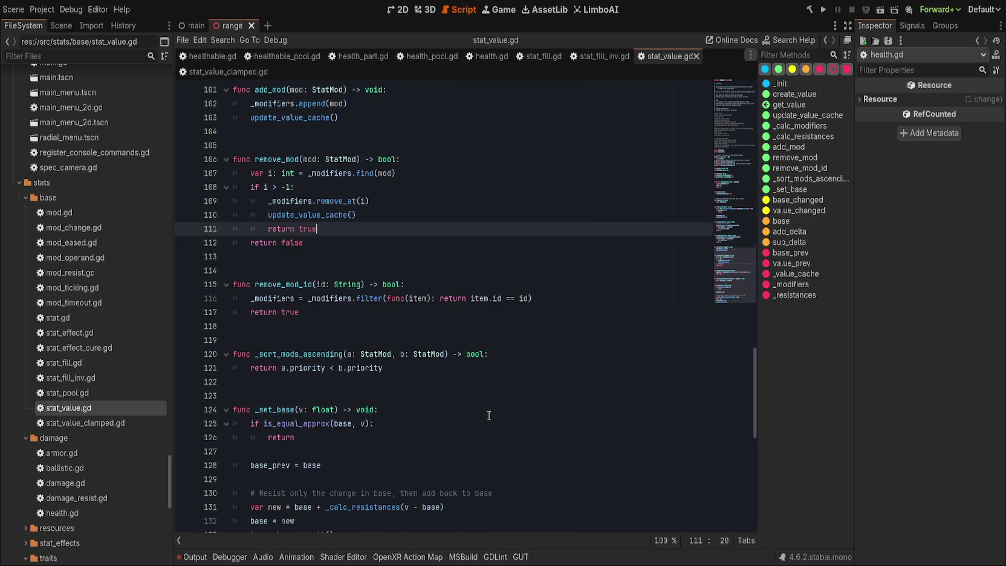
{"action": "scroll", "coordinate": [490, 416], "scroll_direction": "down", "scroll_amount": 6}
{"action": "scroll", "coordinate": [490, 417], "scroll_direction": "up", "scroll_amount": 5}
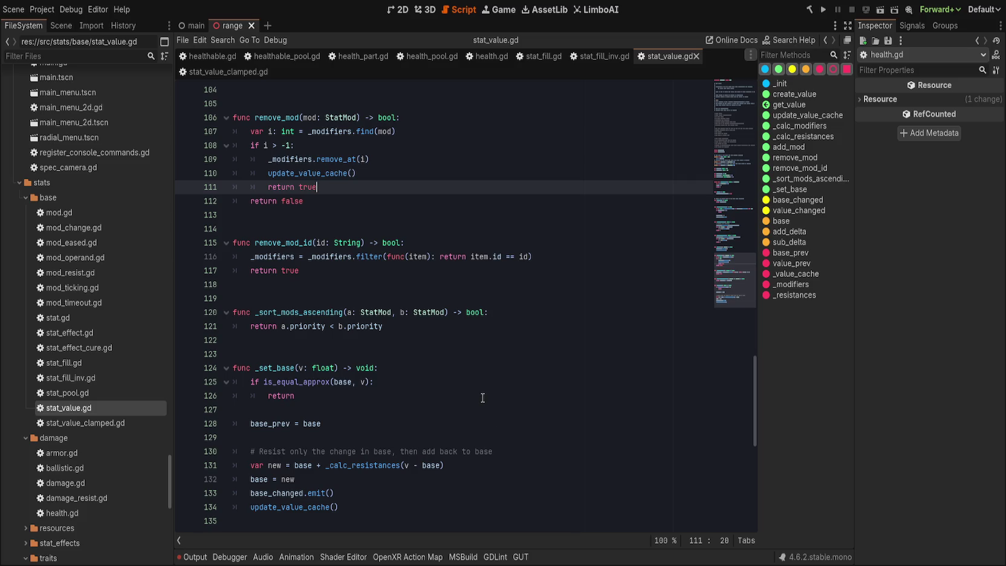
- Find and delete the _calc_resistances definition and the extra blank line before add_mod, then save
{"action": "double_click", "coordinate": [375, 466]}
{"action": "key", "text": "ctrl+f"}
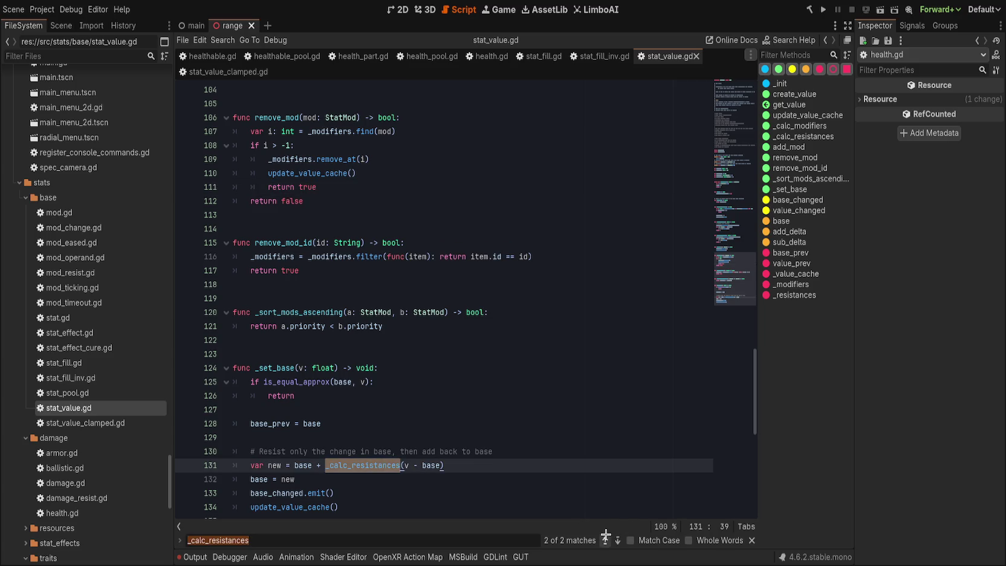
{"action": "left_click", "coordinate": [605, 539]}
{"action": "left_click", "coordinate": [497, 342]}
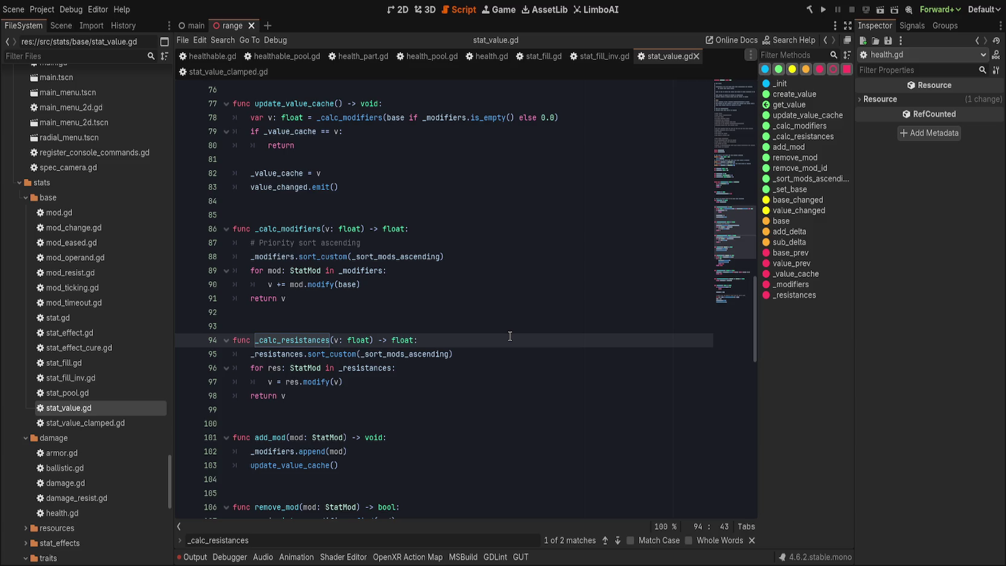
{"action": "key", "text": "ctrl+shift+k"}
{"action": "key", "text": "ctrl+shift+k"}
{"action": "key", "text": "ctrl+shift+k"}
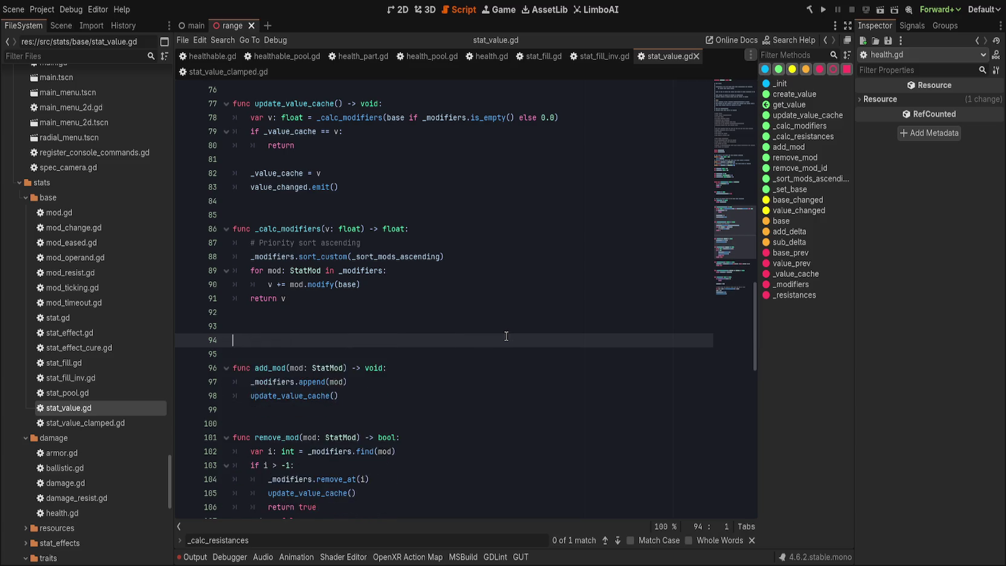
{"action": "key", "text": "ctrl+shift+k"}
{"action": "key", "text": "ctrl+s"}
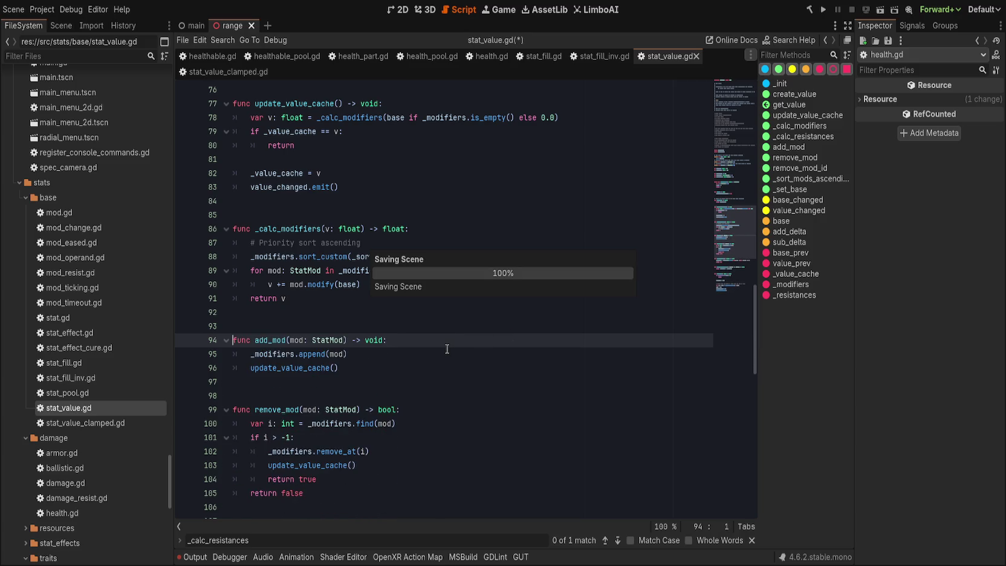
- From the reported error, delete the resistance comment and calculation lines in _set_base
{"action": "scroll", "coordinate": [445, 466], "scroll_direction": "down", "scroll_amount": 4}
{"action": "left_click", "coordinate": [382, 539]}
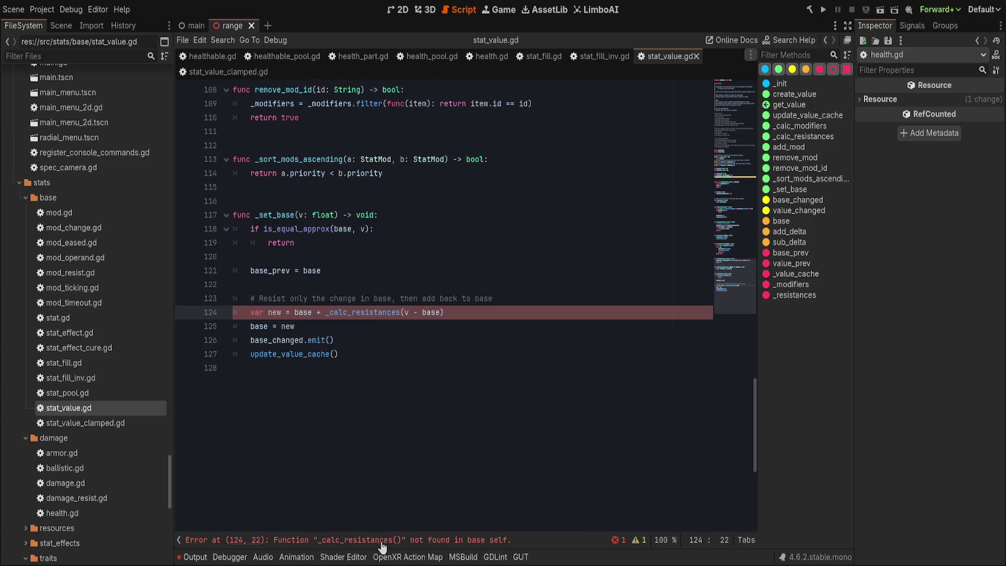
{"action": "left_click", "coordinate": [536, 310]}
{"action": "left_click", "coordinate": [553, 298]}
{"action": "key", "text": "ctrl+shift+k"}
{"action": "key", "text": "ctrl+shift+k"}
{"action": "key", "text": "ctrl+shift+k"}
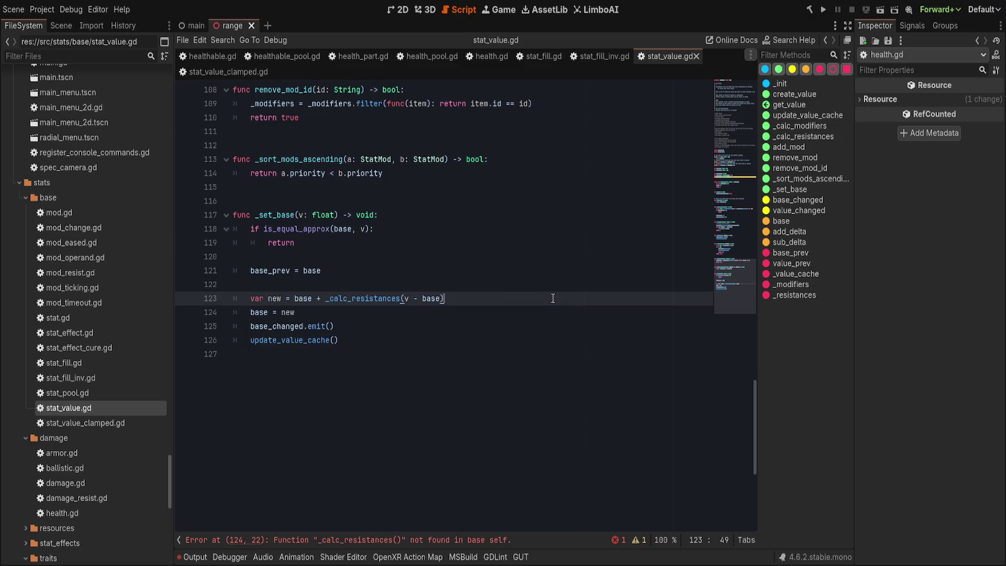
{"action": "key", "text": "Up"}
{"action": "key", "text": "ctrl+shift+k"}
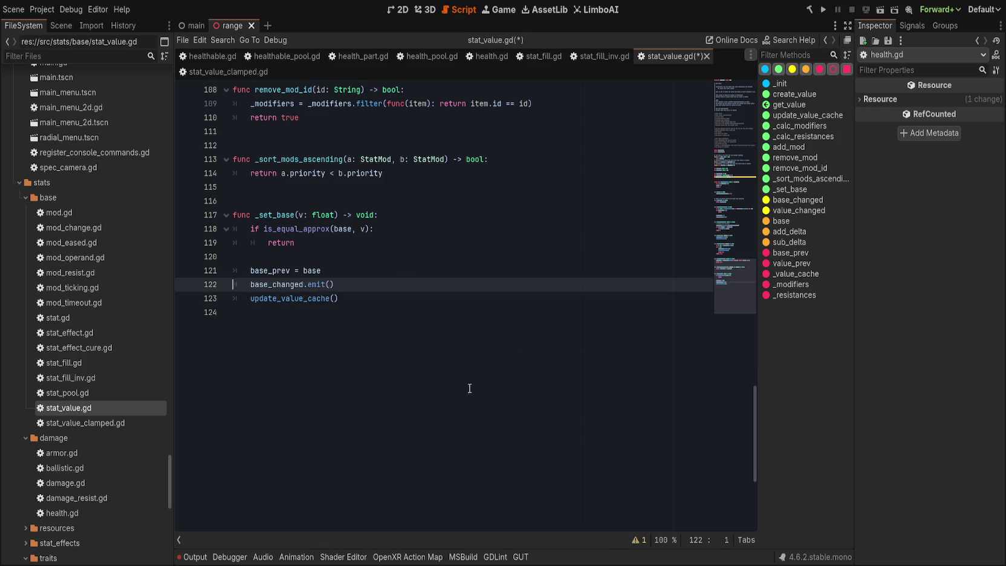
{"action": "scroll", "coordinate": [466, 398], "scroll_direction": "up", "scroll_amount": 3}
{"action": "key", "text": "Up"}
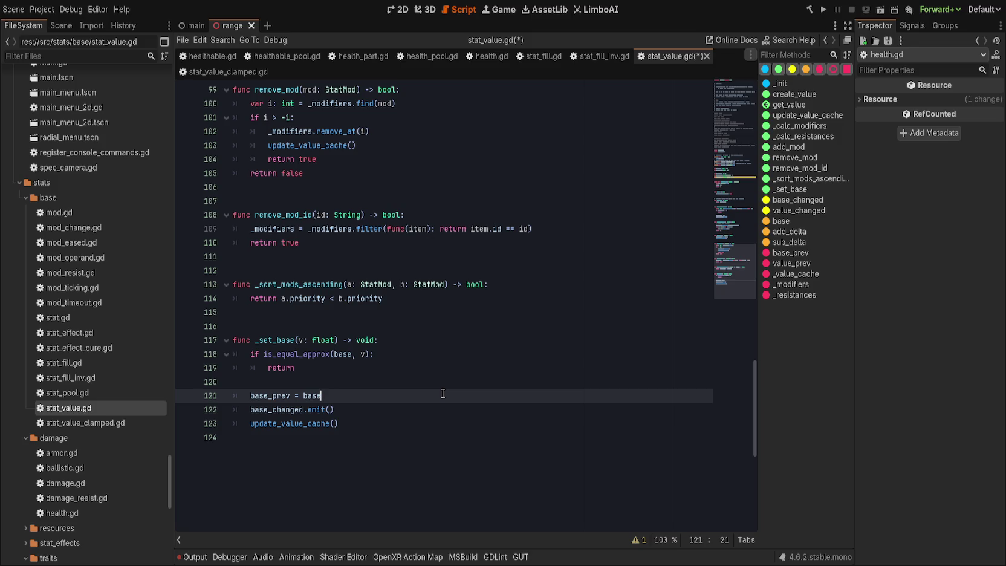
- Undo to restore the resistance calculation lines, then check where base and new are used
{"action": "key", "text": "ctrl+z"}
{"action": "key", "text": "ctrl+z"}
{"action": "key", "text": "ctrl+z"}
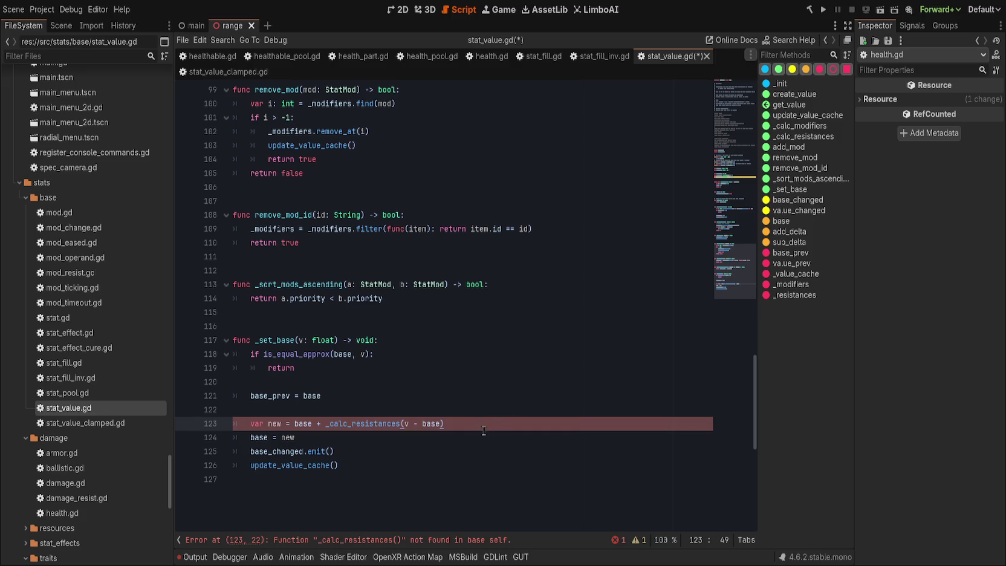
{"action": "left_click", "coordinate": [455, 401]}
{"action": "left_click", "coordinate": [450, 423]}
{"action": "double_click", "coordinate": [301, 424]}
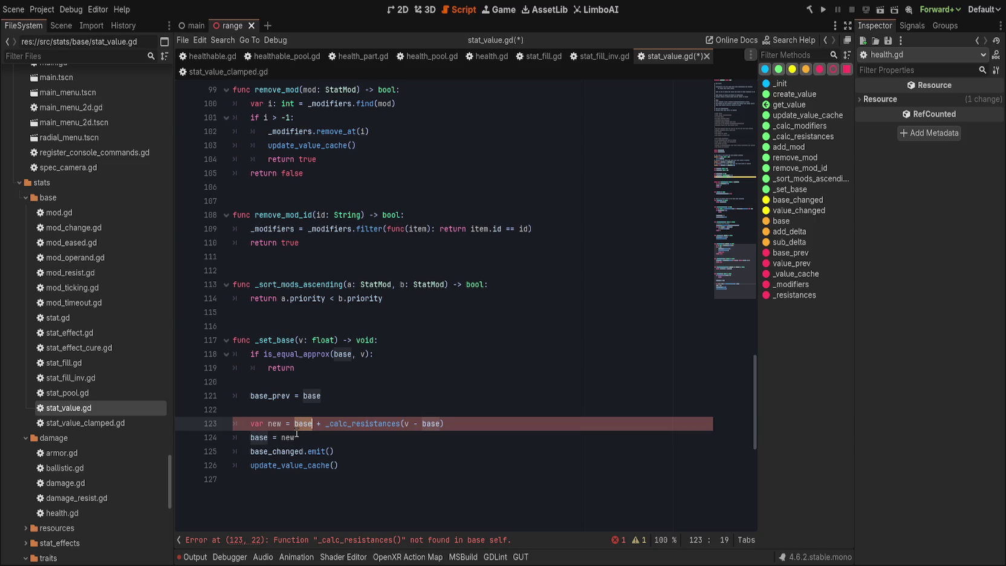
{"action": "double_click", "coordinate": [288, 437]}
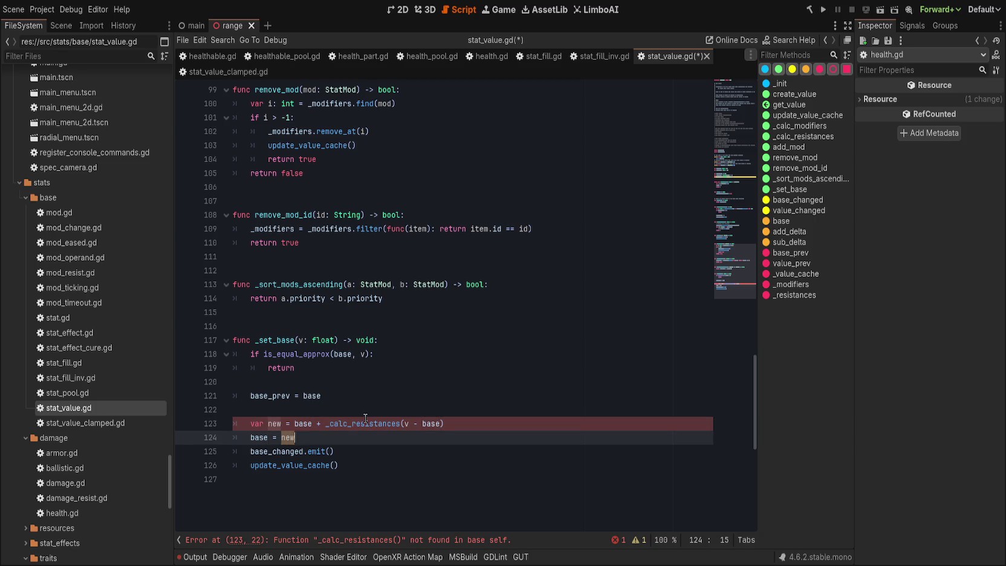
{"action": "scroll", "coordinate": [366, 418], "scroll_direction": "up", "scroll_amount": 15}
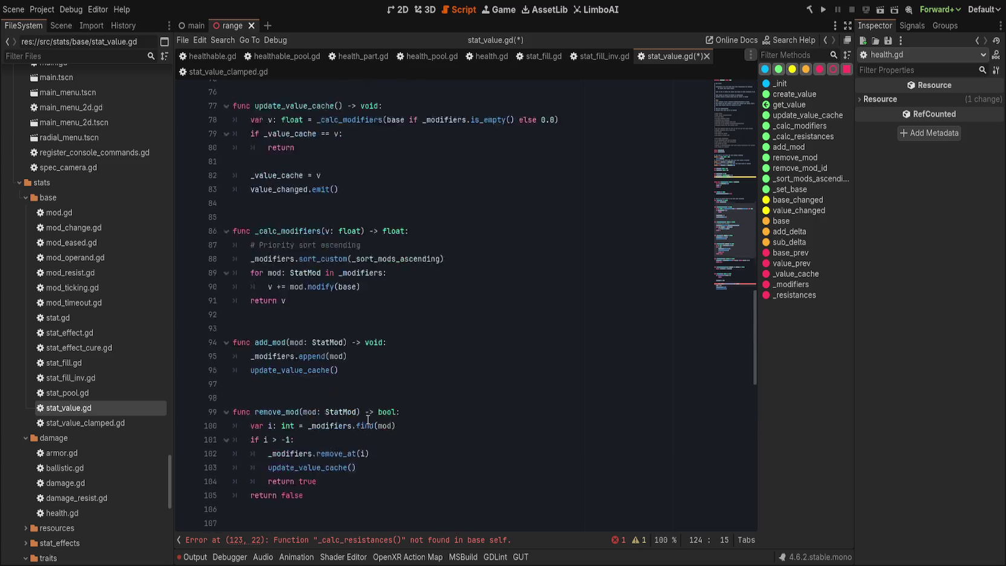
{"action": "scroll", "coordinate": [366, 418], "scroll_direction": "down", "scroll_amount": 5}
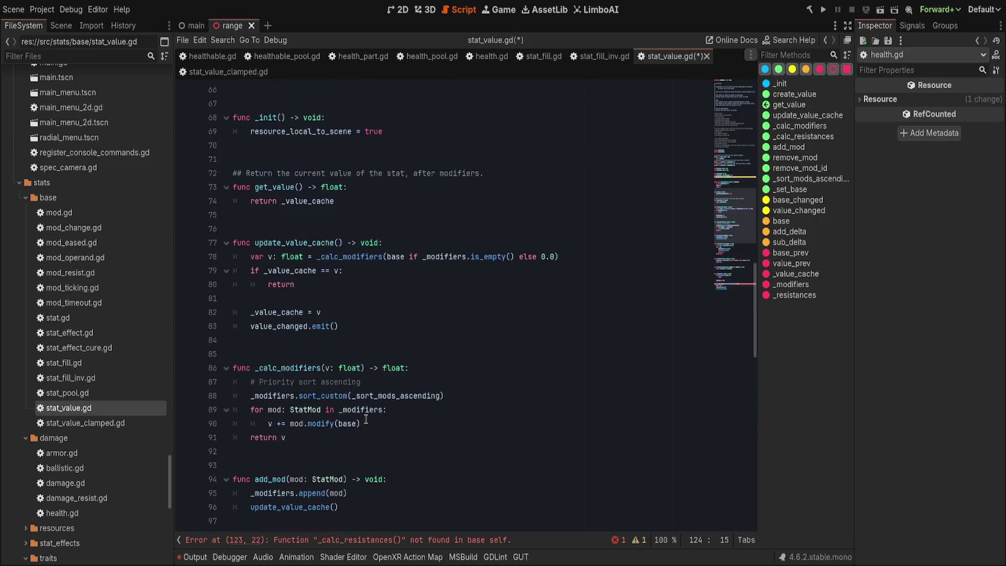
- Declare an add(v: float) -> void function with a placeholder body below _init
{"action": "scroll", "coordinate": [461, 267], "scroll_direction": "up", "scroll_amount": 4}
{"action": "left_click", "coordinate": [461, 270]}
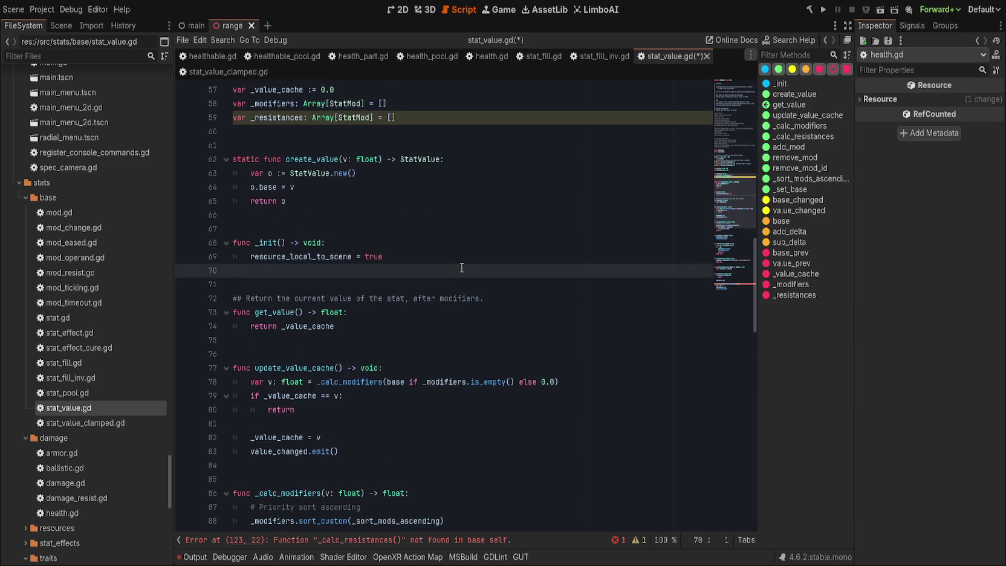
{"action": "key", "text": "Return"}
{"action": "type", "text": "func add(v"}
{"action": "key", "text": "BackSpace"}
{"action": "key", "text": "BackSpace"}
{"action": "type", "text": ": fl"}
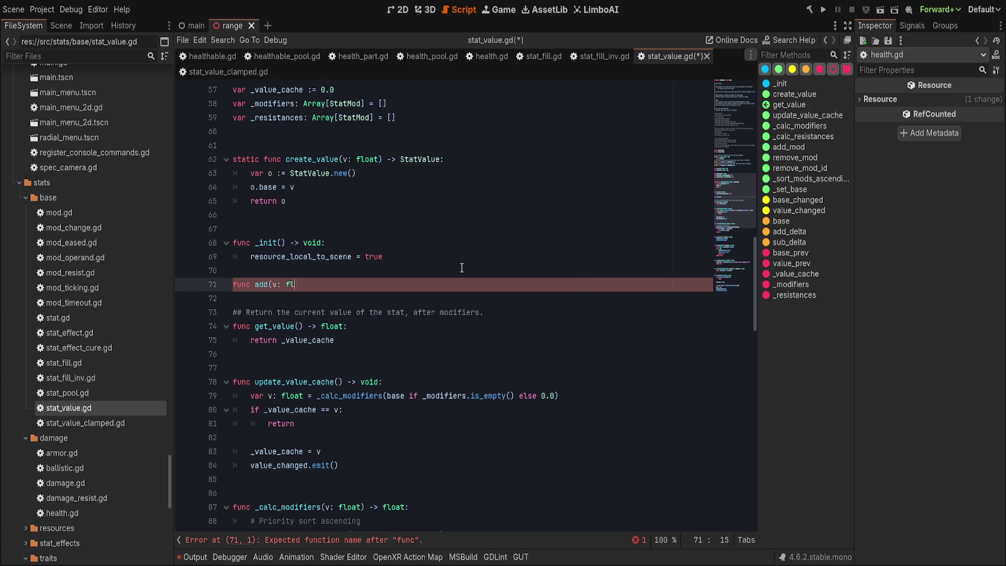
{"action": "type", "text": "oat) -> void:"}
{"action": "key", "text": "Return"}
{"action": "type", "text": "pass"}
{"action": "key", "text": "Return"}
{"action": "key", "text": "BackSpace"}
{"action": "key", "text": "Return"}
- Add sub(v: float) doing base -= v, and make add's body base += v
{"action": "type", "text": "func s"}
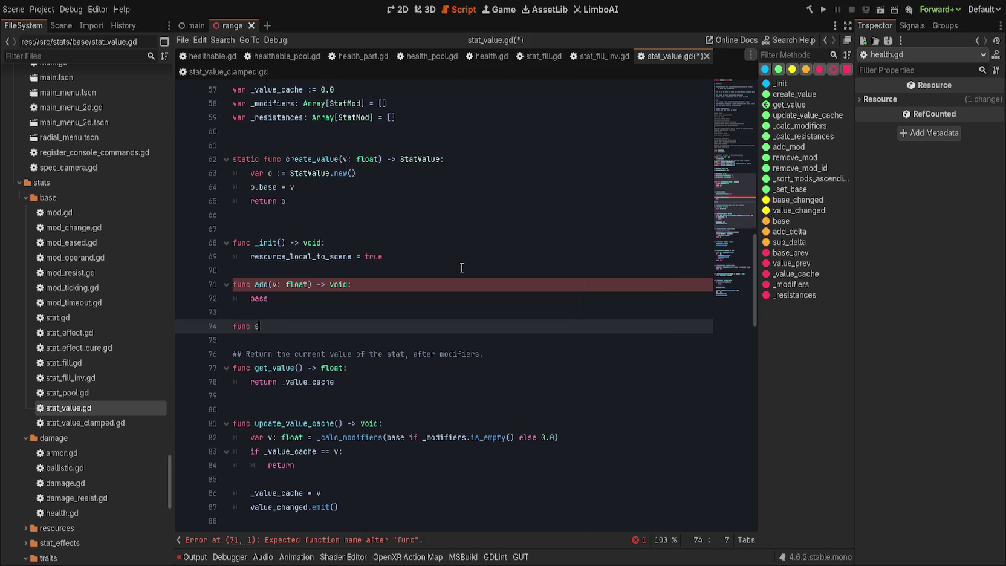
{"action": "type", "text": "ub(v: float) -> void"}
{"action": "type", "text": ":"}
{"action": "key", "text": "Return"}
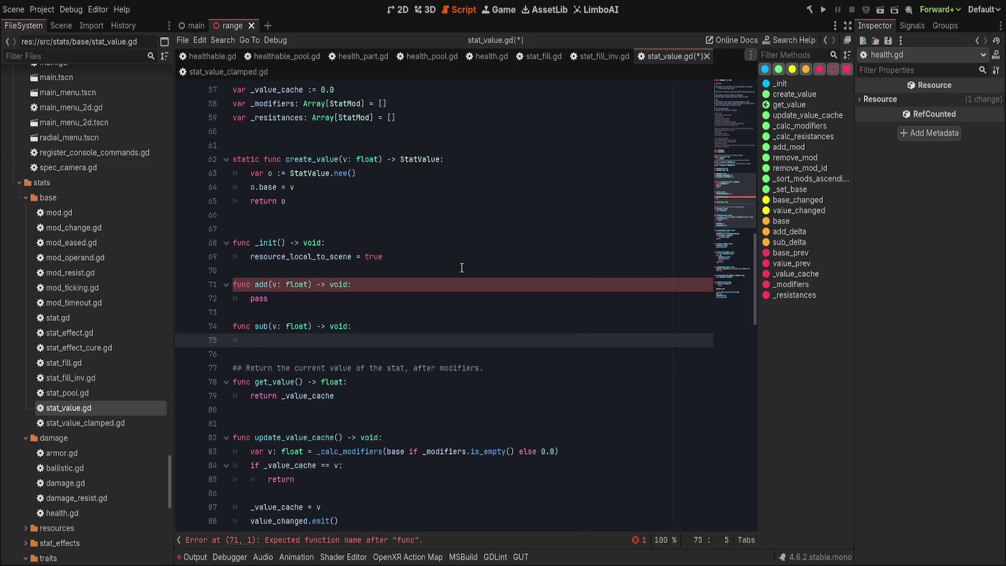
{"action": "type", "text": "pbase -= v"}
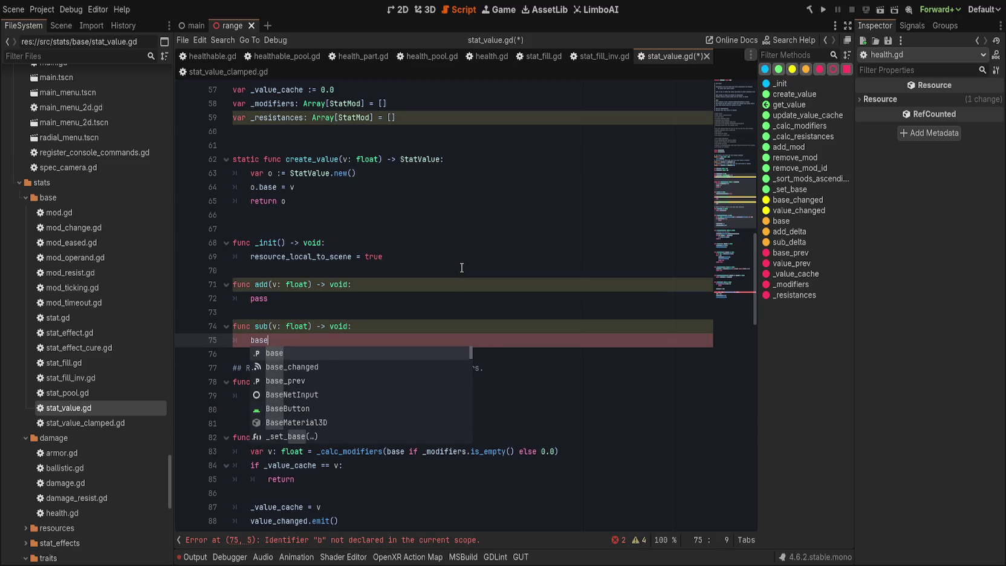
{"action": "key", "text": "BackSpace"}
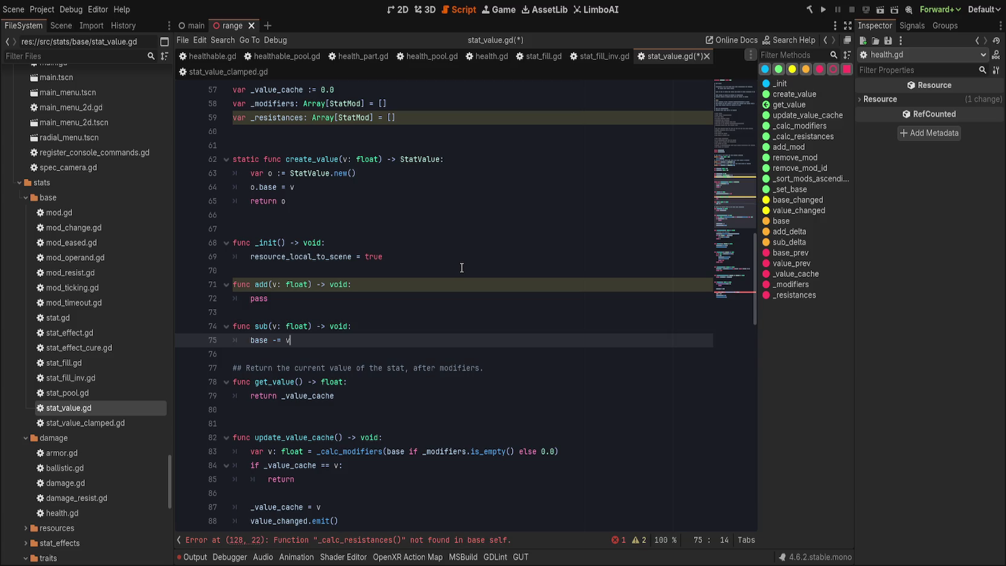
{"action": "key", "text": "Up"}
{"action": "key", "text": "Up"}
{"action": "key", "text": "Up"}
{"action": "key", "text": "BackSpace"}
{"action": "key", "text": "BackSpace"}
{"action": "key", "text": "BackSpace"}
{"action": "type", "text": "base "}
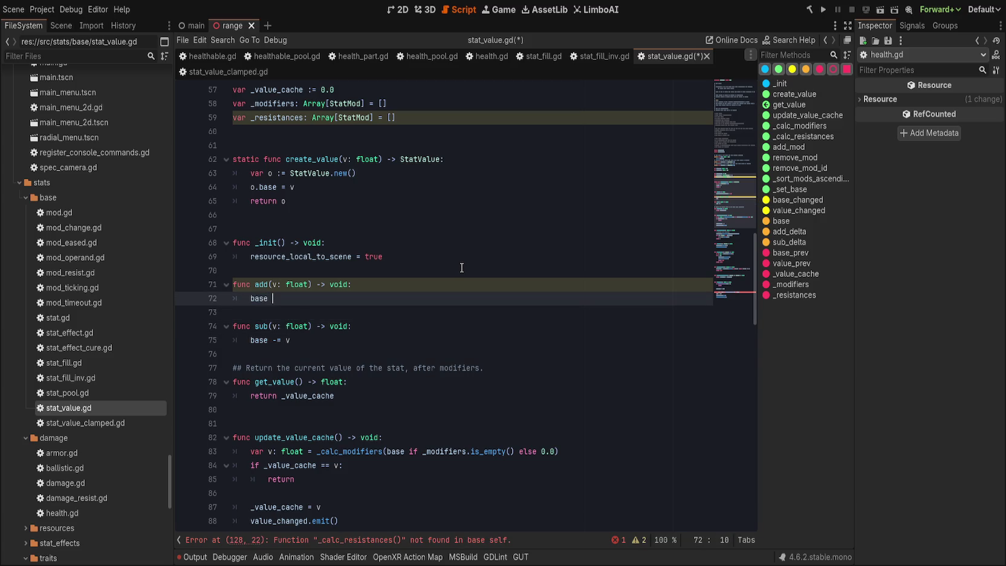
{"action": "type", "text": "+= v"}
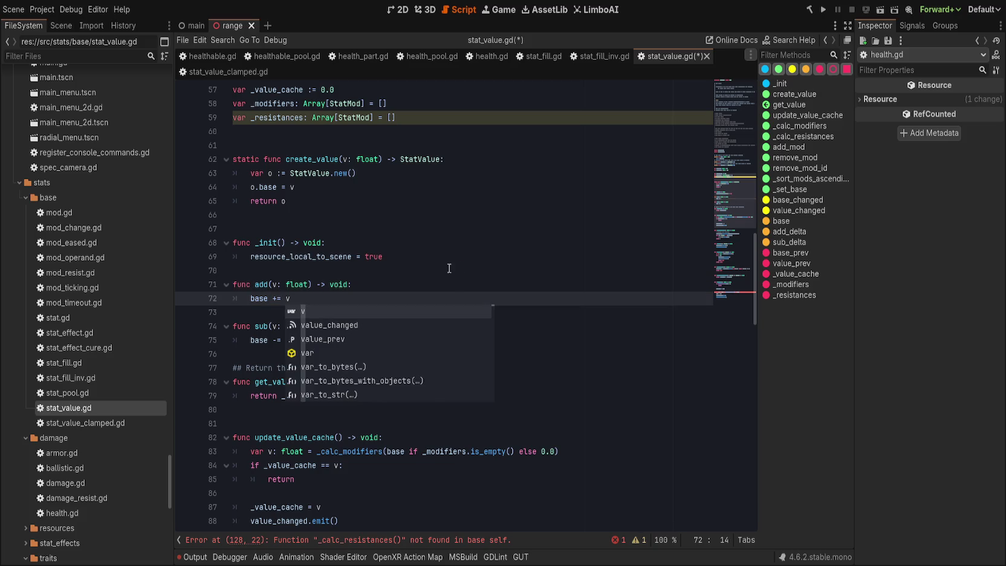
- Document add and sub with '## Permanent change to [member base]' comments and save
{"action": "left_click", "coordinate": [448, 267]}
{"action": "key", "text": "Return"}
{"action": "type", "text": "## F"}
{"action": "type", "text": "ermanent ch"}
{"action": "type", "text": "ange to [member"}
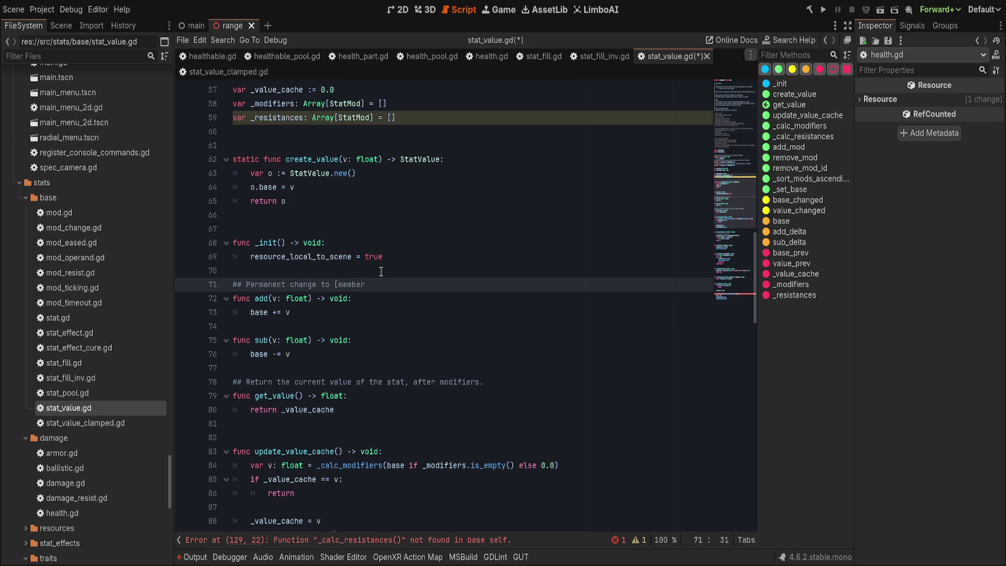
{"action": "type", "text": "base]"}
{"action": "left_click", "coordinate": [396, 339]}
{"action": "type", "text": "## Permanent change to [member base]"}
{"action": "left_click", "coordinate": [364, 375]}
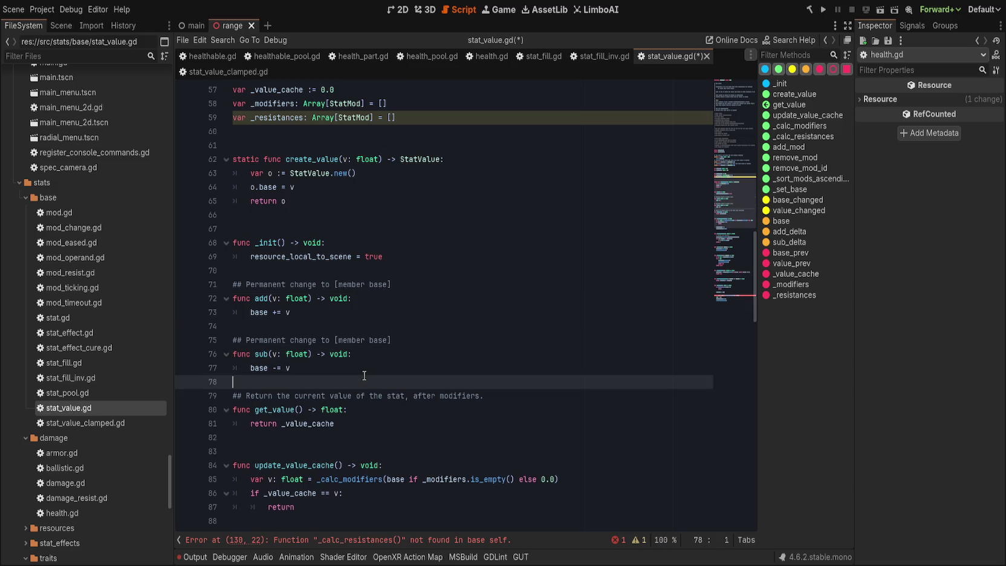
{"action": "key", "text": "ctrl+s"}
- Delete the _resistances array declaration
{"action": "left_click", "coordinate": [241, 117]}
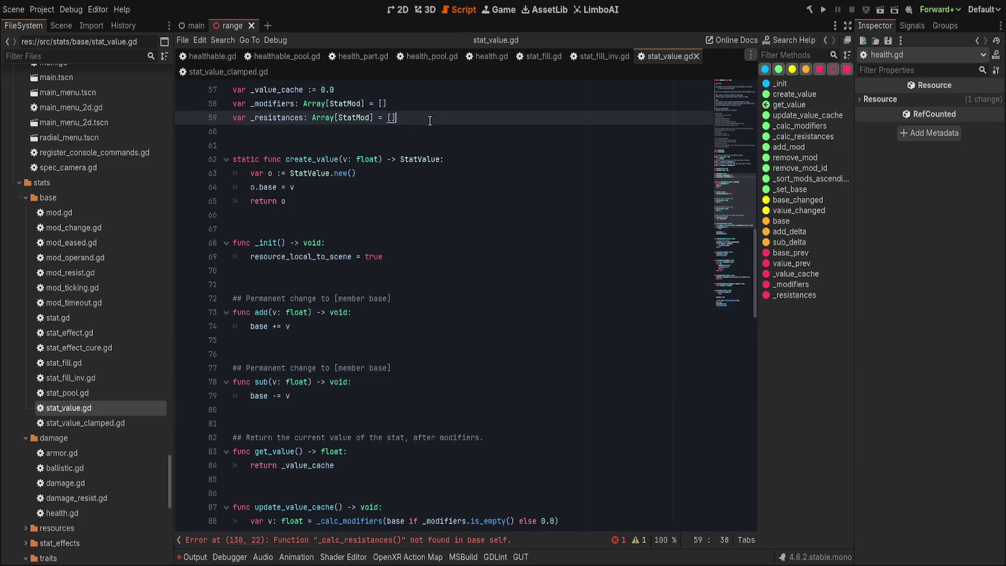
{"action": "key", "text": "ctrl+x"}
{"action": "scroll", "coordinate": [399, 347], "scroll_direction": "up", "scroll_amount": 5}
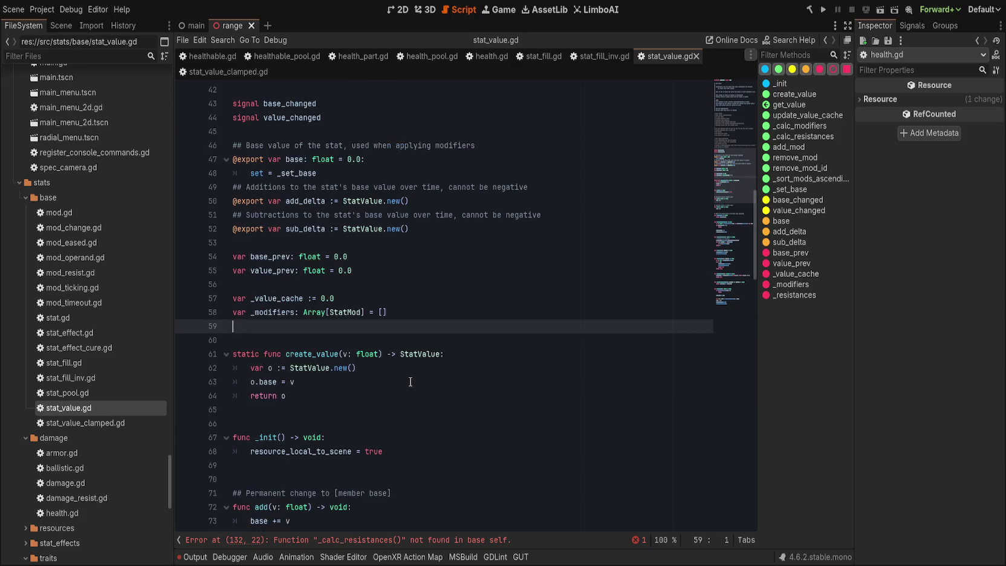
- Strip the resistance calculation from _set_base so it assigns base = v, and save
{"action": "left_click", "coordinate": [432, 540]}
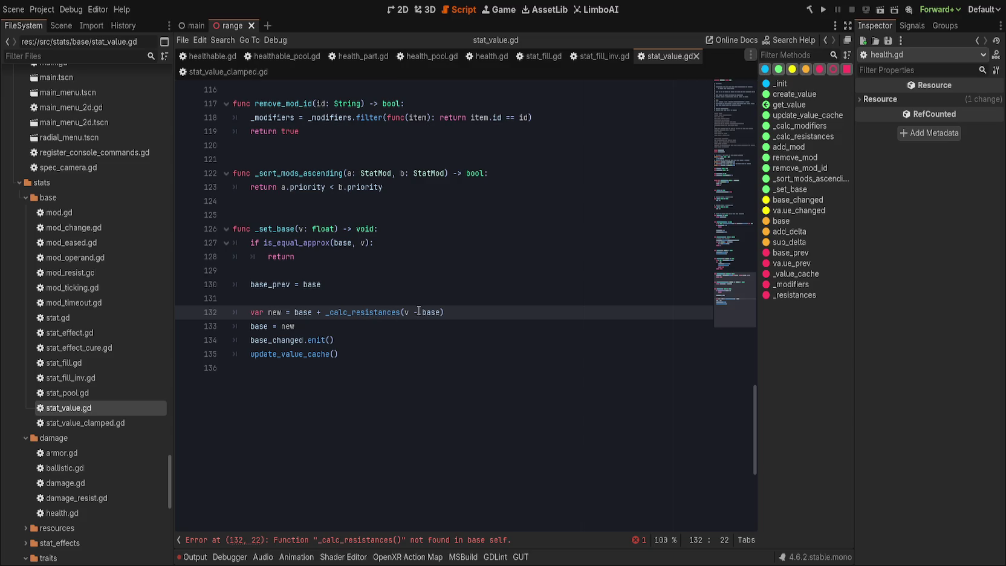
{"action": "left_click", "coordinate": [330, 326]}
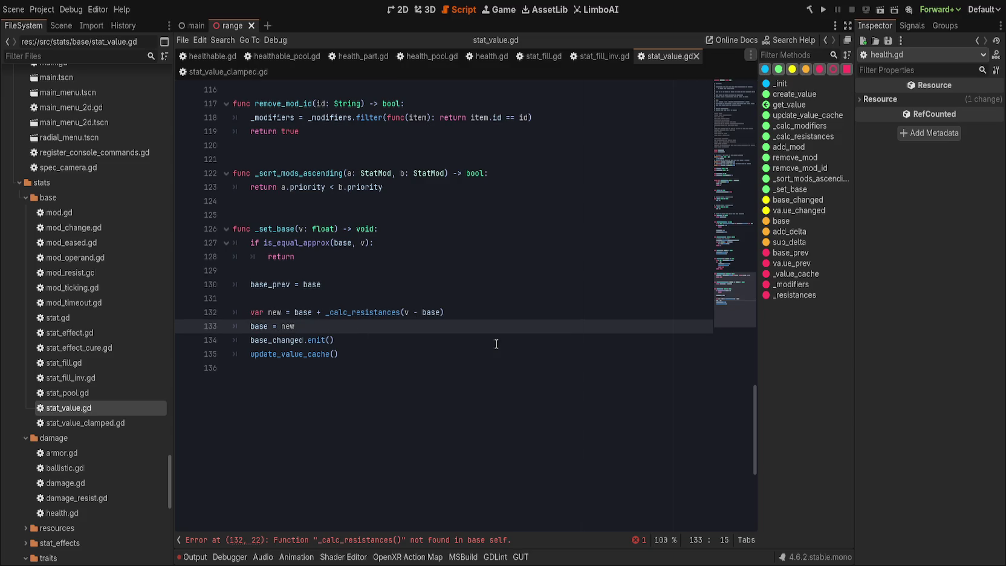
{"action": "key", "text": "Up"}
{"action": "key", "text": "Up"}
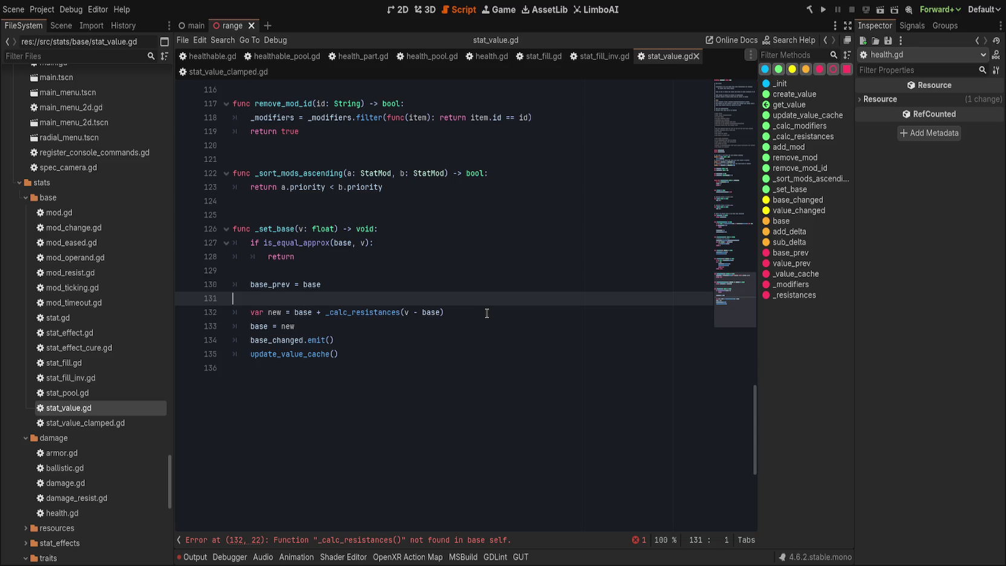
{"action": "key", "text": "ctrl+shift+k"}
{"action": "key", "text": "ctrl+shift+k"}
{"action": "double_click", "coordinate": [332, 297]}
{"action": "type", "text": "v"}
{"action": "key", "text": "Escape"}
{"action": "key", "text": "ctrl+s"}
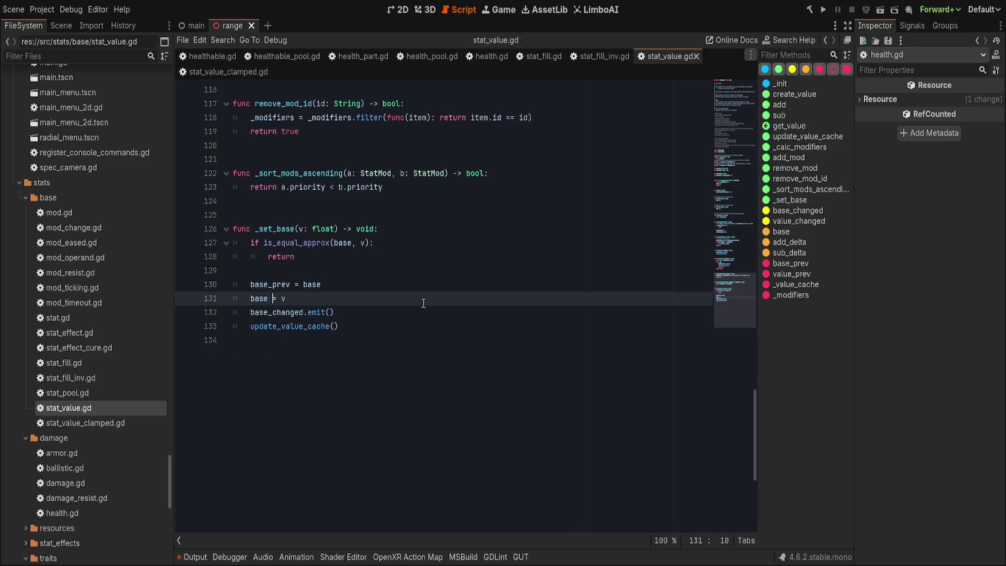
- Scroll up to the design notes comments and save the script again
{"action": "scroll", "coordinate": [438, 345], "scroll_direction": "up", "scroll_amount": 3}
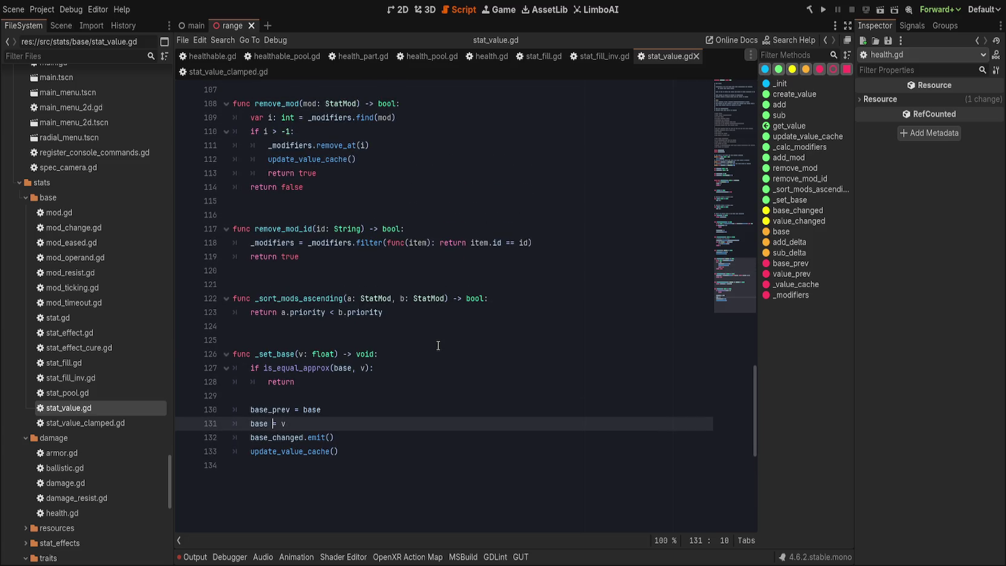
{"action": "scroll", "coordinate": [438, 346], "scroll_direction": "up", "scroll_amount": 13}
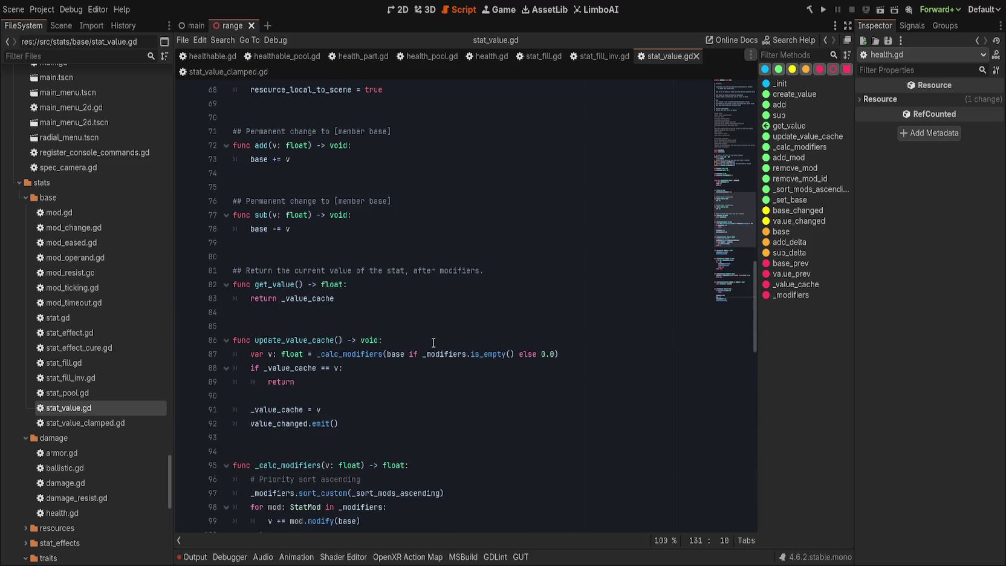
{"action": "scroll", "coordinate": [423, 342], "scroll_direction": "up", "scroll_amount": 7}
{"action": "scroll", "coordinate": [399, 343], "scroll_direction": "down", "scroll_amount": 4}
{"action": "scroll", "coordinate": [392, 343], "scroll_direction": "up", "scroll_amount": 4}
{"action": "scroll", "coordinate": [391, 343], "scroll_direction": "down", "scroll_amount": 5}
{"action": "scroll", "coordinate": [392, 342], "scroll_direction": "up", "scroll_amount": 3}
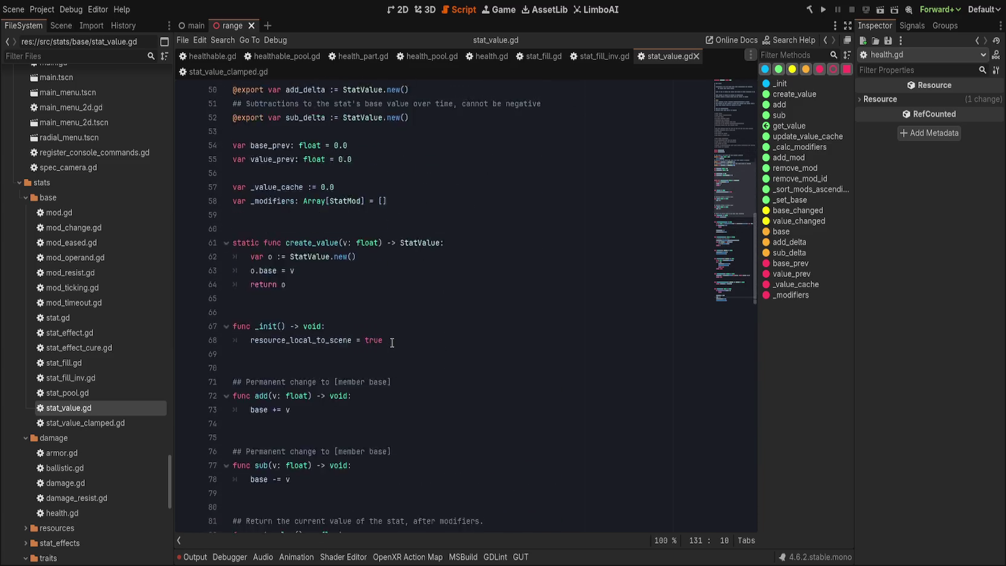
{"action": "scroll", "coordinate": [392, 343], "scroll_direction": "up", "scroll_amount": 10}
{"action": "left_click", "coordinate": [415, 340]}
{"action": "key", "text": "ctrl+s"}
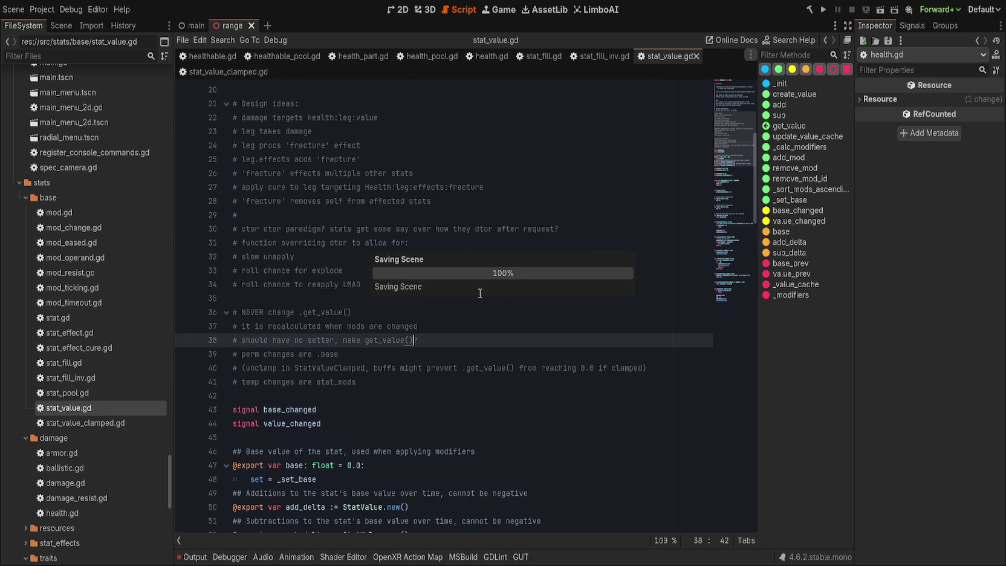
- Add a WARNING heading noting 'resistance' with no regard to 'type' makes no sense
{"action": "left_click", "coordinate": [417, 382]}
{"action": "key", "text": "Return"}
{"action": "key", "text": "Return"}
{"action": "key", "text": "Return"}
{"action": "type", "text": "## "}
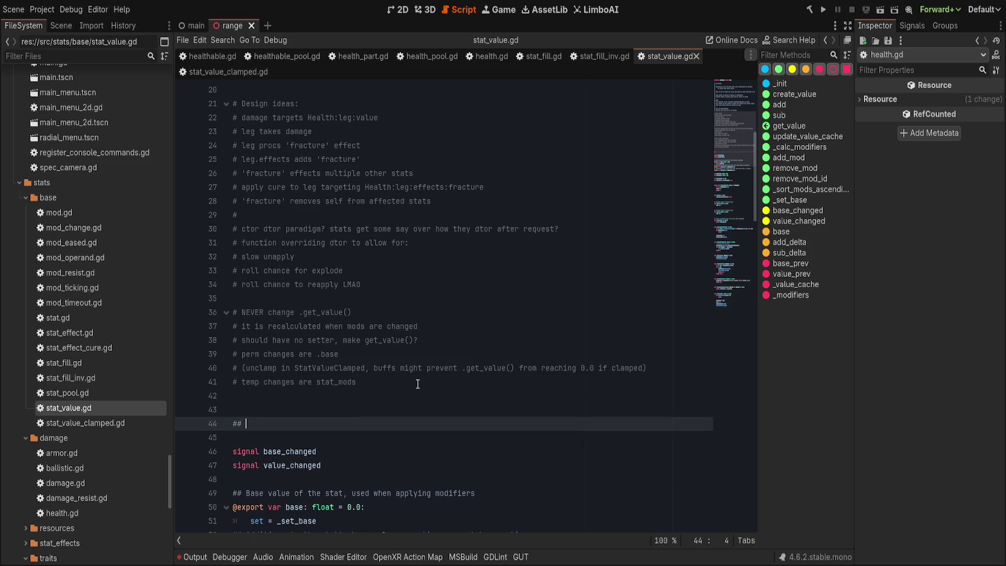
{"action": "type", "text": "WARNING"}
{"action": "key", "text": "Return"}
{"action": "type", "text": "# R"}
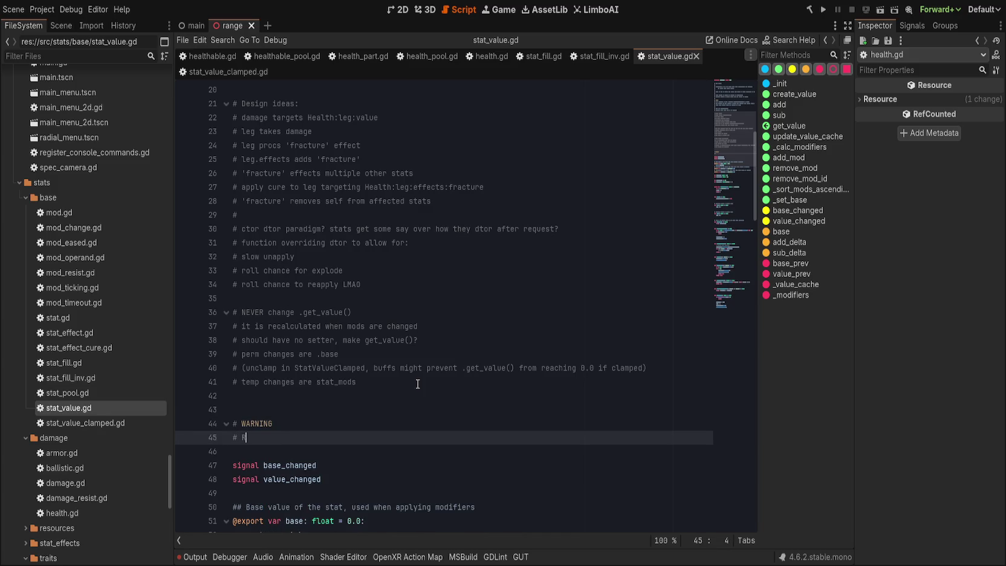
{"action": "key", "text": "BackSpace"}
{"action": "type", "text": "'resistance' "}
{"action": "type", "text": "with no regard to "}
{"action": "type", "text": "'type' makes no sense"}
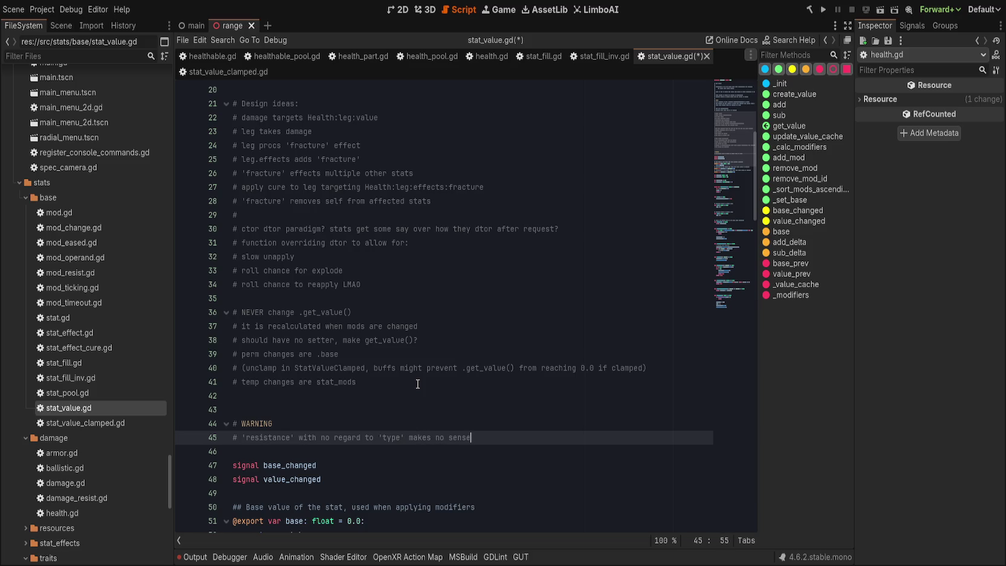
- Add the line: resistance to everything all the time makes no sense; fire, ice, magic, etc
{"action": "key", "text": "Return"}
{"action": "type", "text": "# i.e."}
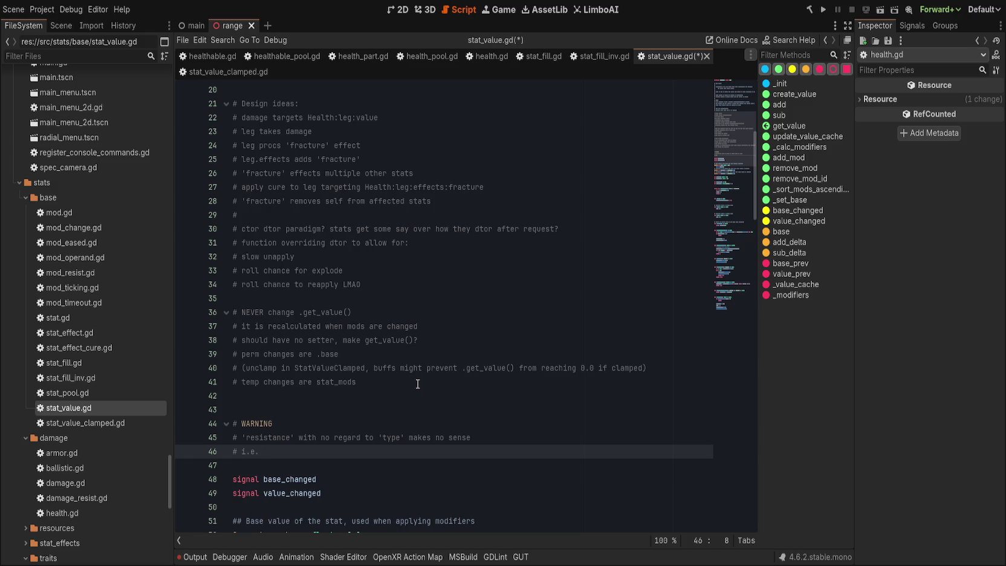
{"action": "type", "text": "resistance to ev"}
{"action": "type", "text": "erything makes"}
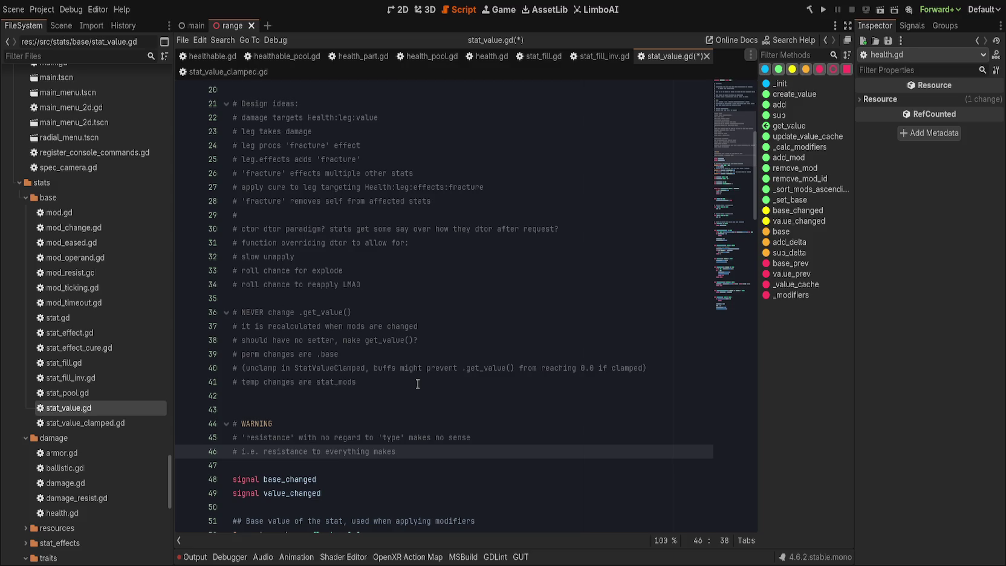
{"action": "key", "text": "BackSpace"}
{"action": "key", "text": "BackSpace"}
{"action": "key", "text": "BackSpace"}
{"action": "type", "text": "all the time"}
{"action": "type", "text": " makes no sen"}
{"action": "type", "text": "se, resistance"}
{"action": "type", "text": " to 'fire"}
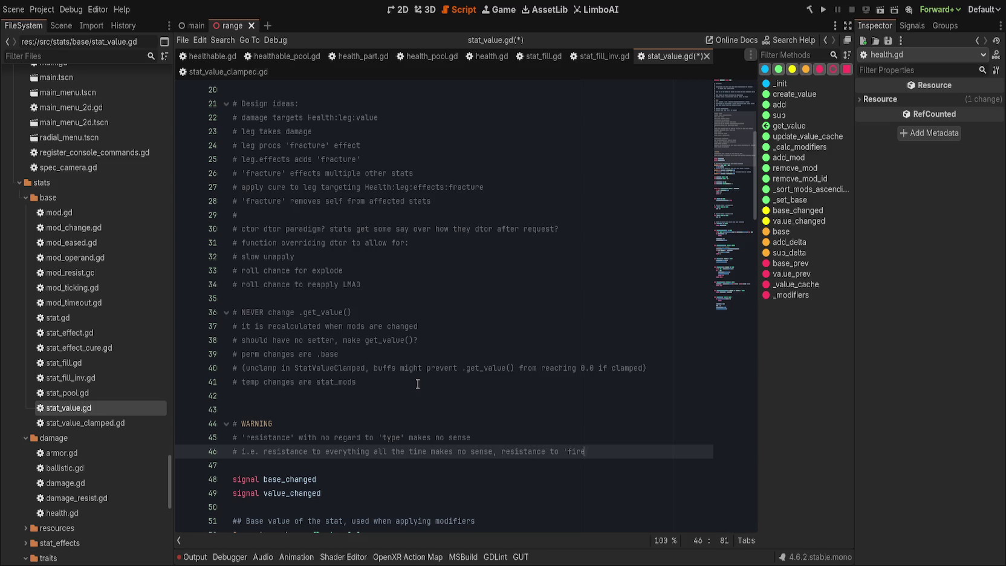
{"action": "key", "text": "BackSpace"}
{"action": "key", "text": "BackSpace"}
{"action": "key", "text": "BackSpace"}
{"action": "type", "text": "fire, w"}
{"action": "key", "text": "BackSpace"}
{"action": "type", "text": "ice, mg"}
{"action": "key", "text": "BackSpace"}
{"action": "type", "text": "agic, etc"}
{"action": "key", "text": "BackSpace"}
- Add 'does makes sense, or even an encapsulating type 'ALL' in special cases' and save
{"action": "key", "text": "Return"}
{"action": "type", "text": "#"}
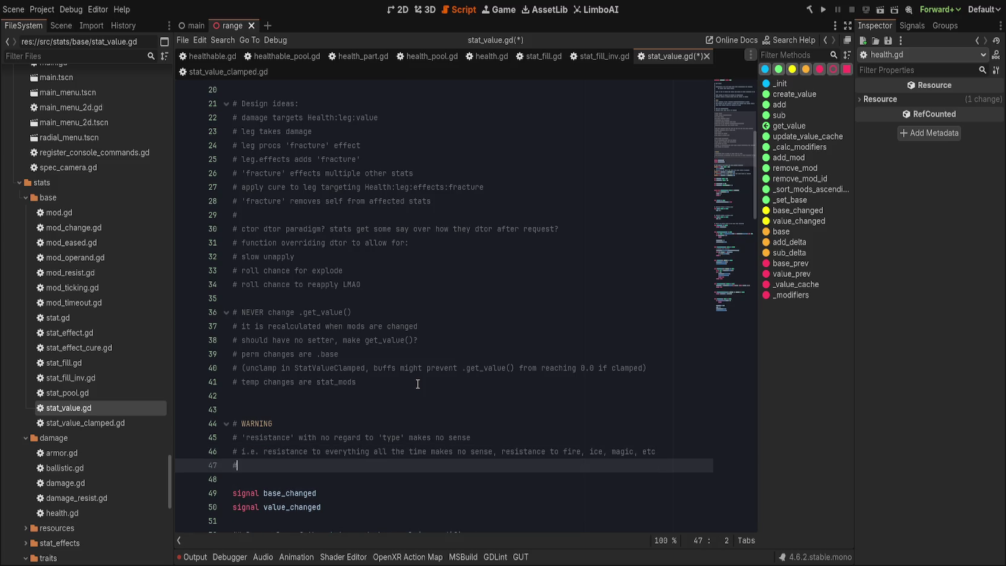
{"action": "type", "text": " does makes sense,"}
{"action": "type", "text": " or even an "}
{"action": "type", "text": "overall"}
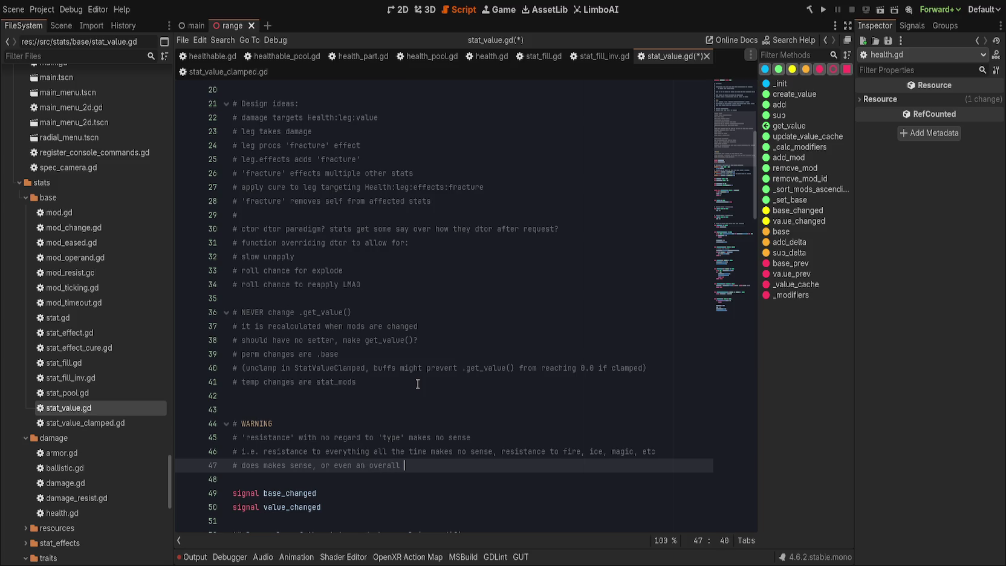
{"action": "key", "text": "ctrl+BackSpace"}
{"action": "type", "text": "ncapsulating "}
{"action": "type", "text": "type 'ALL'"}
{"action": "type", "text": " in special ca"}
{"action": "type", "text": "ses."}
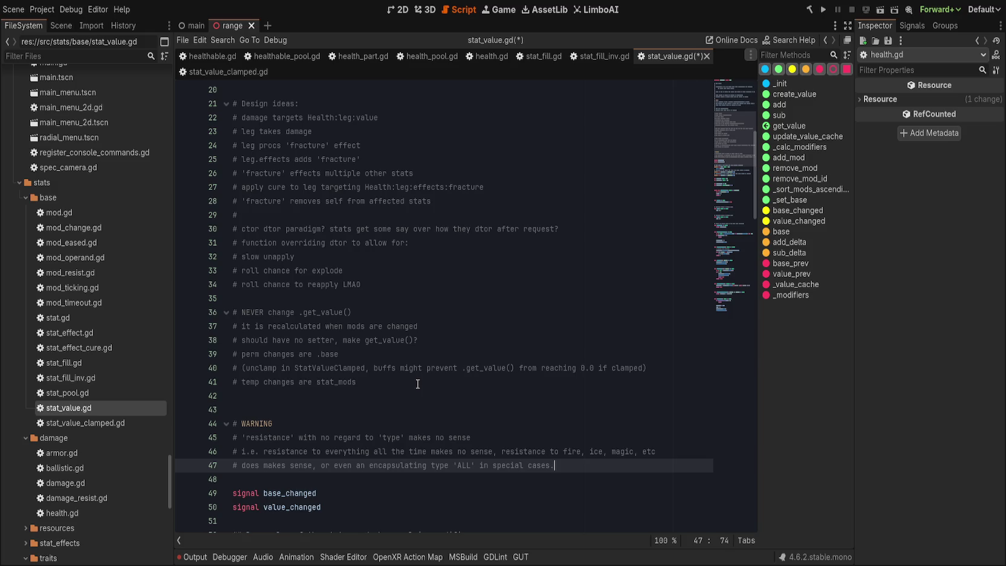
{"action": "double_click", "coordinate": [400, 465]}
{"action": "key", "text": "End"}
{"action": "scroll", "coordinate": [520, 505], "scroll_direction": "up", "scroll_amount": 1}
{"action": "scroll", "coordinate": [518, 507], "scroll_direction": "down", "scroll_amount": 1}
{"action": "key", "text": "ctrl+s"}
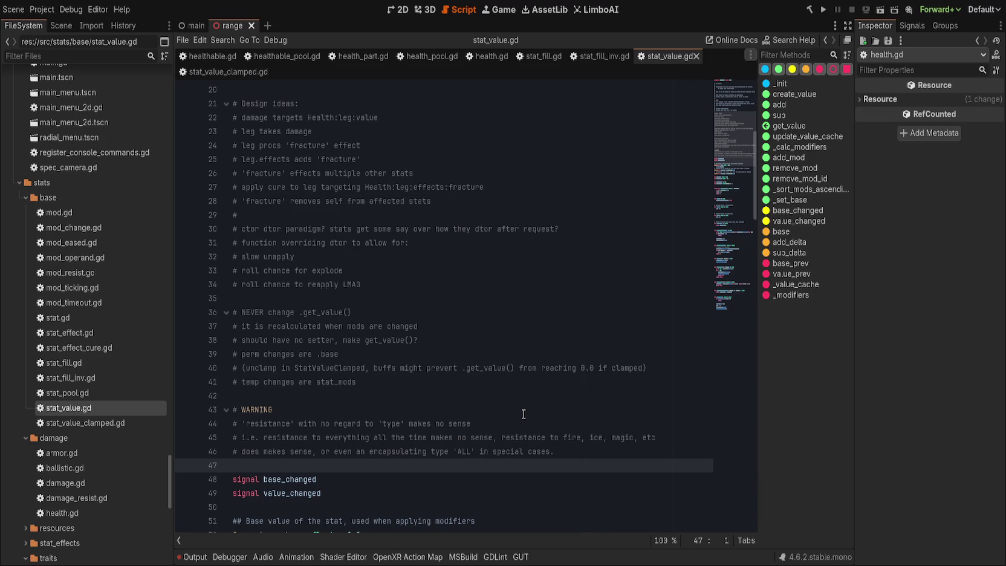
- Place the caret just before the WARNING heading
{"action": "scroll", "coordinate": [522, 414], "scroll_direction": "down", "scroll_amount": 1}
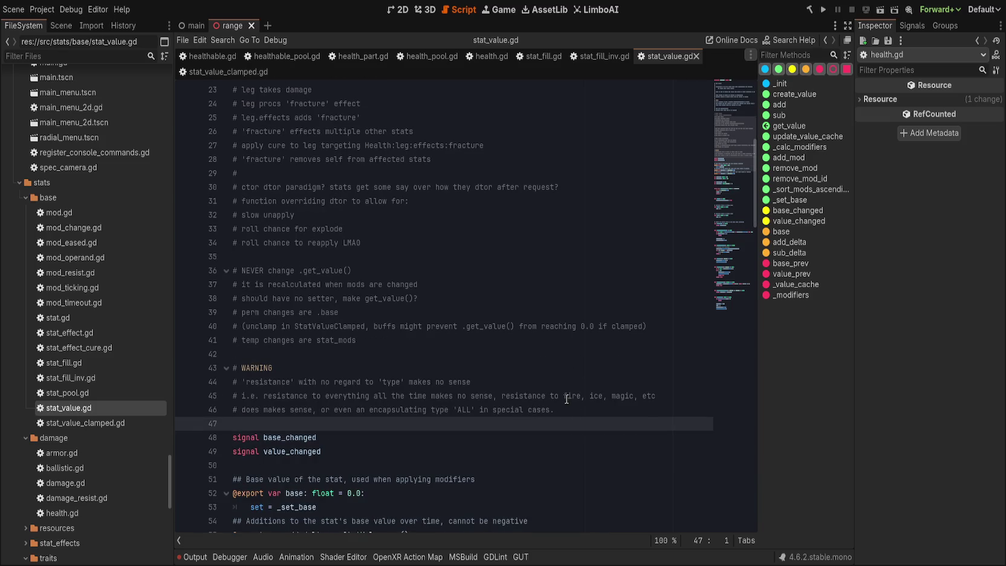
{"action": "scroll", "coordinate": [520, 443], "scroll_direction": "down", "scroll_amount": 4}
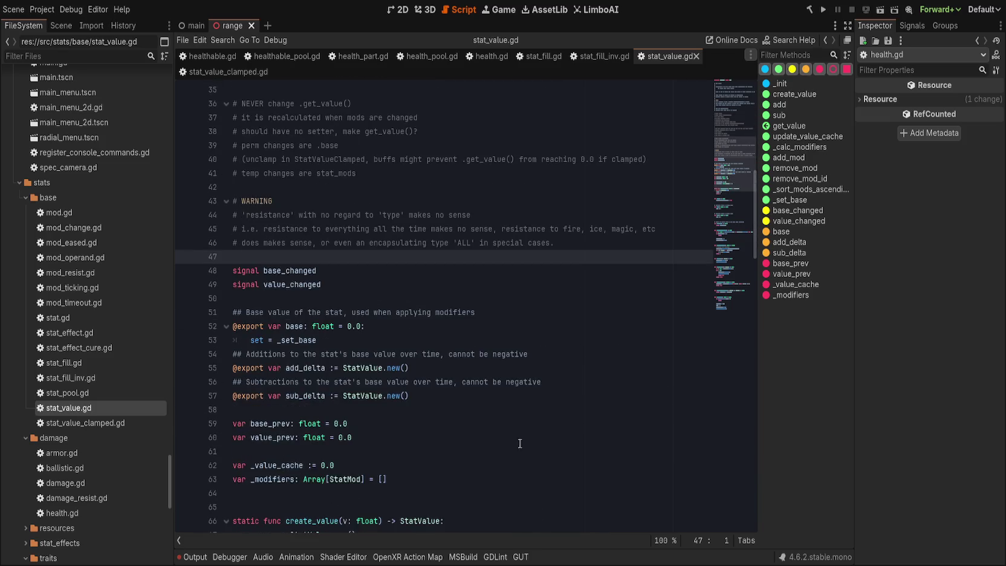
{"action": "scroll", "coordinate": [520, 443], "scroll_direction": "up", "scroll_amount": 3}
{"action": "left_click", "coordinate": [298, 328]}
{"action": "key", "text": "ctrl+Left"}
- Turn the heading into '# TODO WARNING' and save
{"action": "type", "text": "TODO"}
{"action": "key", "text": "ctrl+s"}
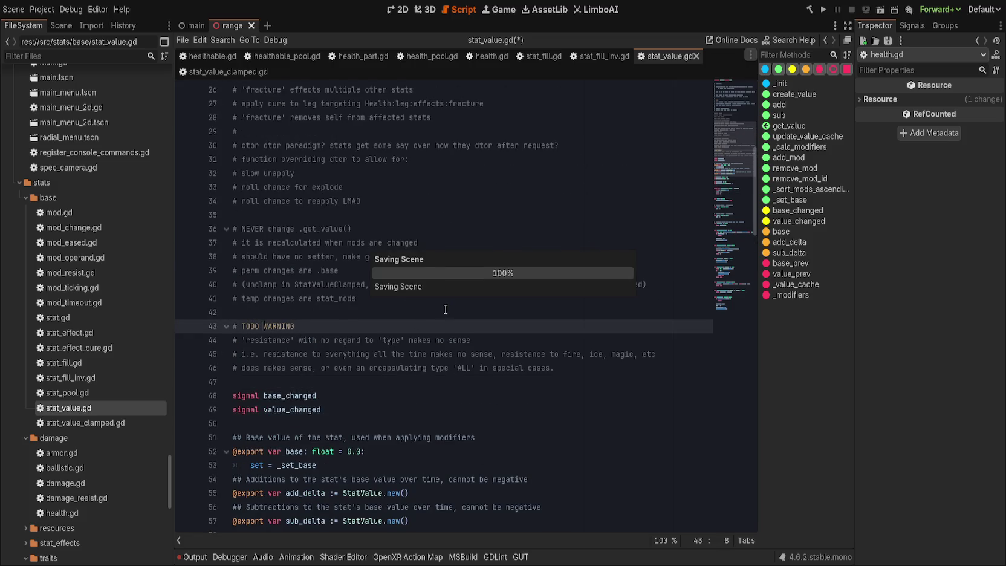
{"action": "key", "text": "alt+Left"}
{"action": "key", "text": "alt+Left"}
{"action": "key", "text": "alt+Left"}
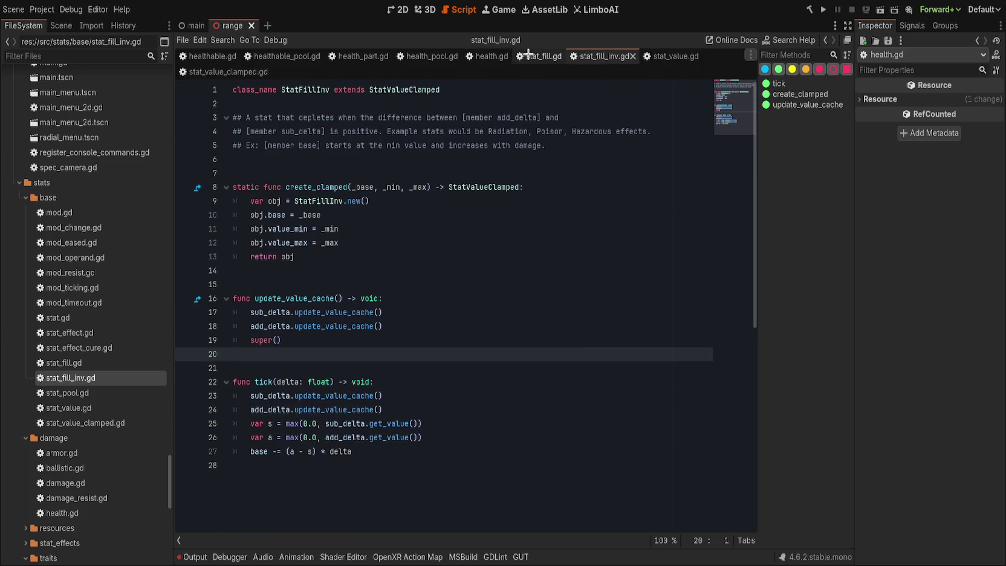
{"action": "key", "text": "alt+Left"}
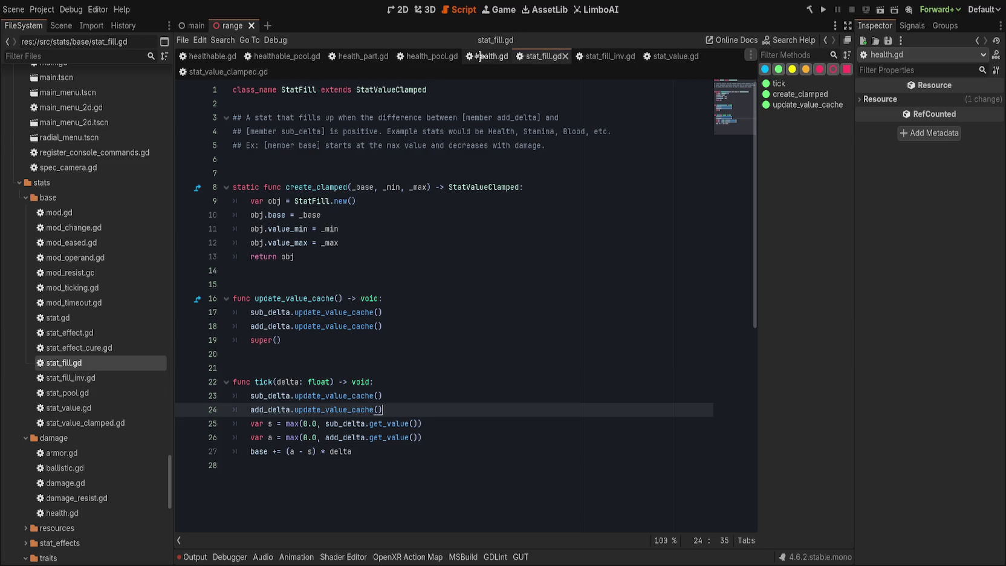
- In health.gd, give heal a v: float parameter and replace its pass with add()
{"action": "left_click", "coordinate": [476, 59]}
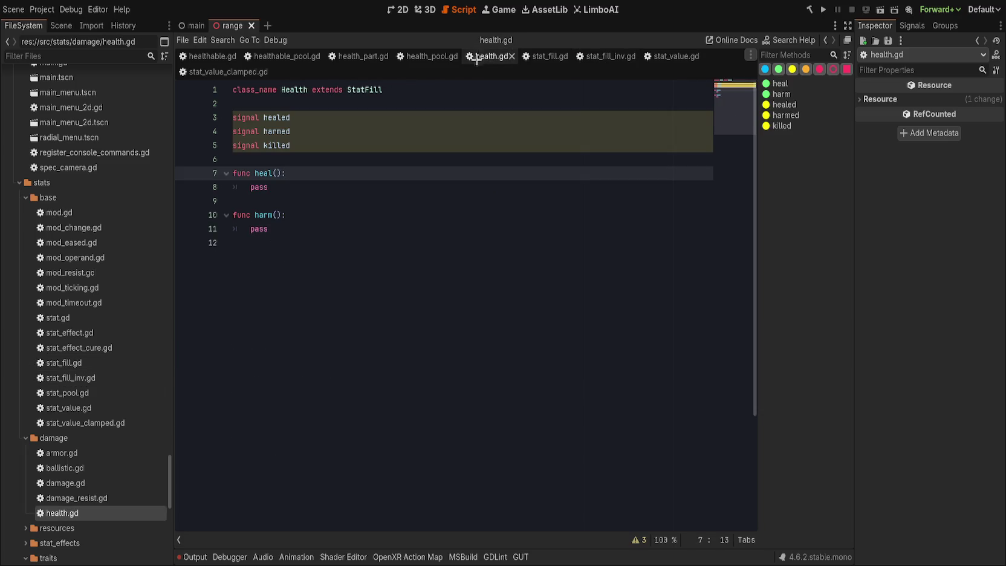
{"action": "left_click", "coordinate": [445, 181]}
{"action": "key", "text": "ctrl+BackSpace"}
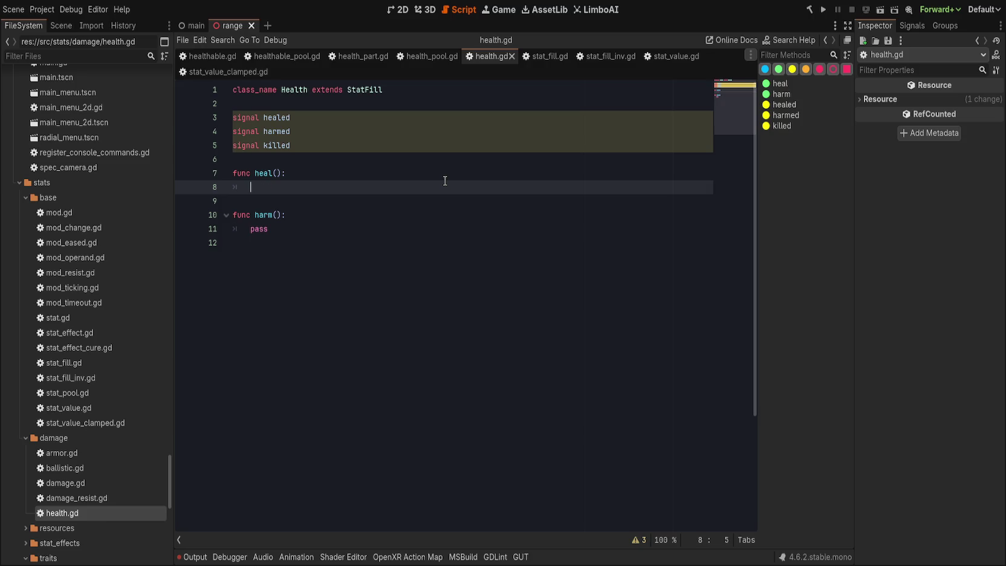
{"action": "type", "text": "add("}
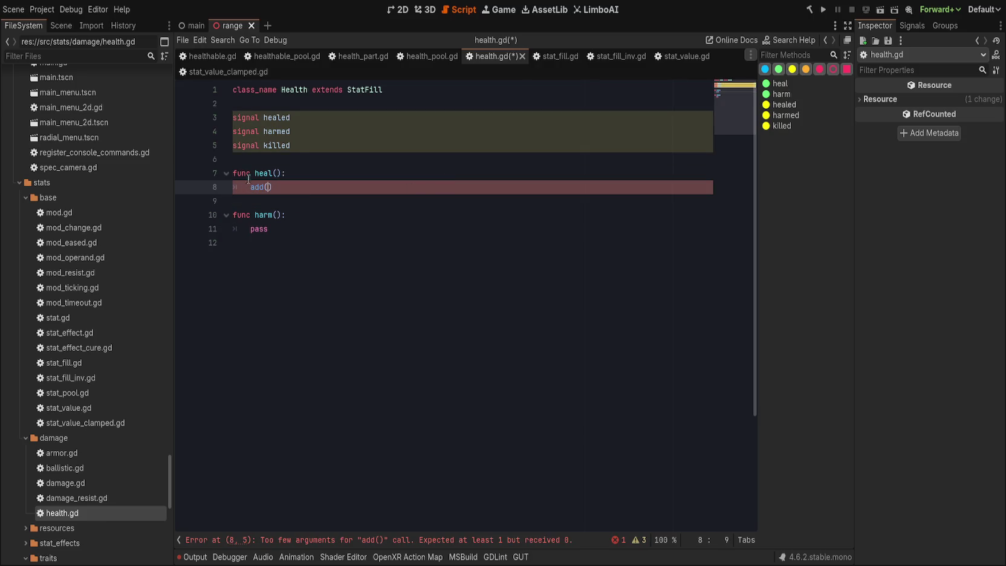
{"action": "left_click", "coordinate": [276, 173]}
{"action": "type", "text": "v: float"}
{"action": "key", "text": "Down"}
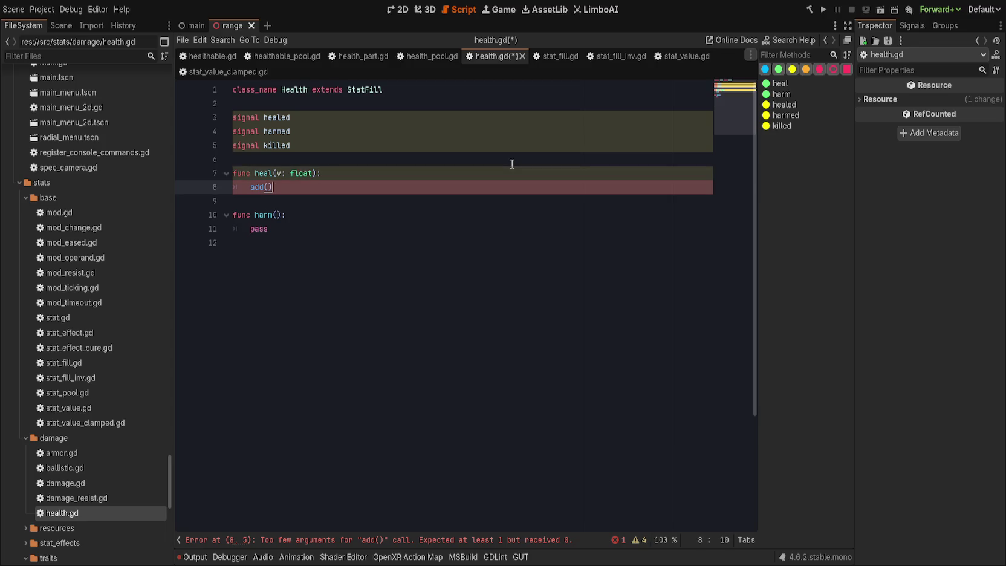
- Add a v: float parameter to harm
{"action": "key", "text": "Down"}
{"action": "key", "text": "Down"}
{"action": "key", "text": "End"}
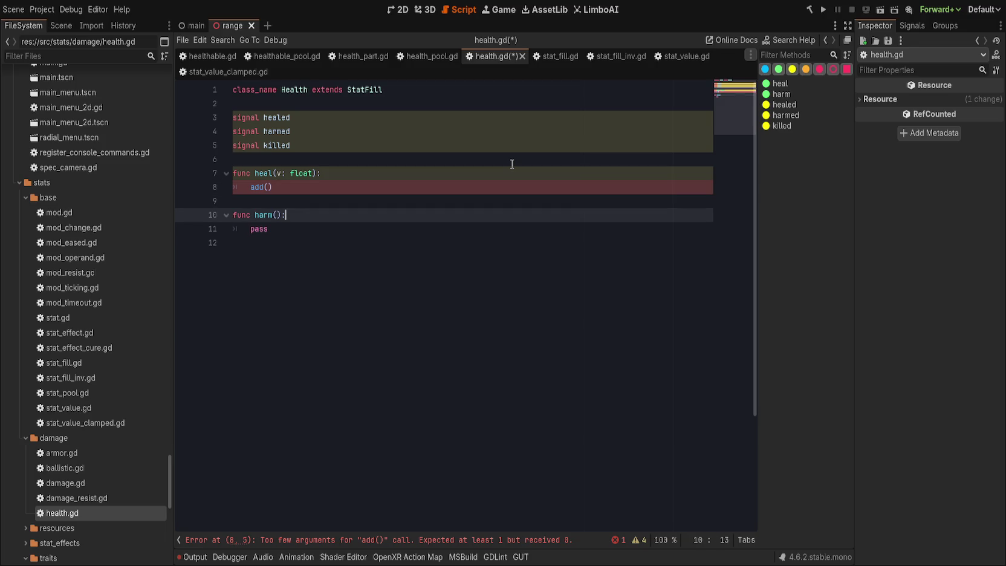
{"action": "type", "text": "v:"}
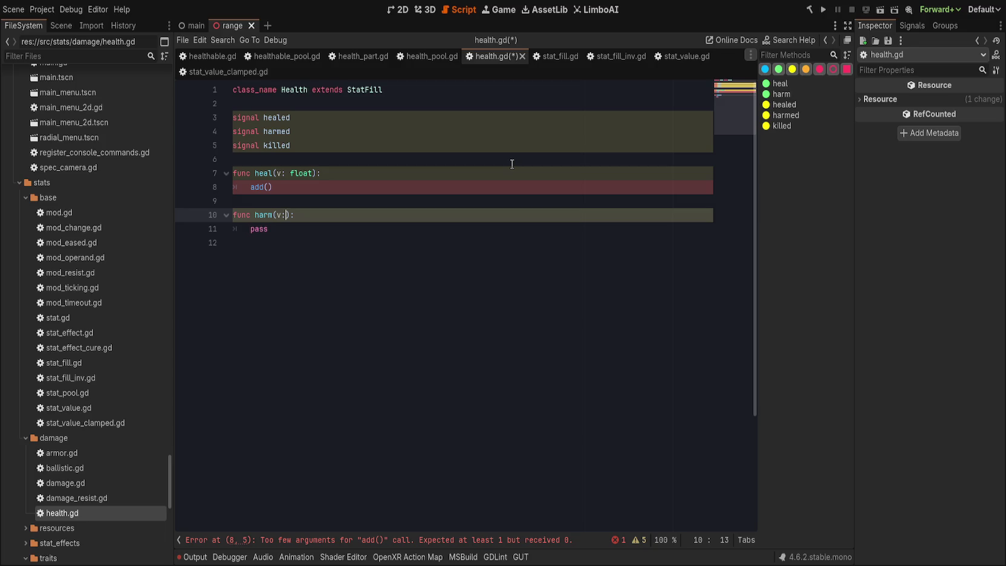
{"action": "type", "text": "float"}
{"action": "left_click", "coordinate": [677, 56]}
- Note that resistance must be calculated outside of stats and applied at 'node-time' instead of..
{"action": "scroll", "coordinate": [454, 261], "scroll_direction": "down", "scroll_amount": 6}
{"action": "left_click", "coordinate": [592, 369]}
{"action": "key", "text": "Return"}
{"action": "type", "text": "##"}
{"action": "key", "text": "Return"}
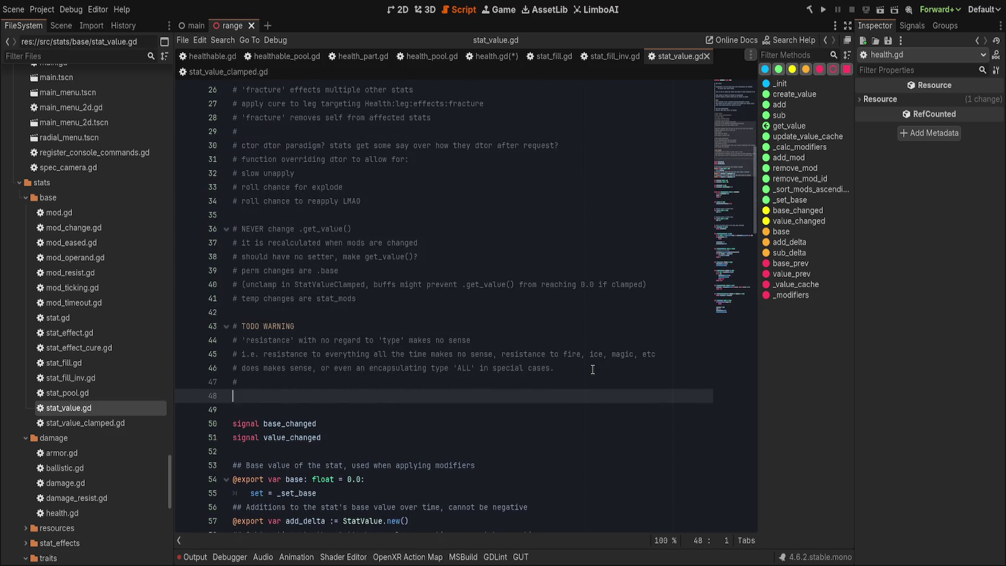
{"action": "type", "text": "#"}
{"action": "key", "text": "Return"}
{"action": "key", "text": "Up"}
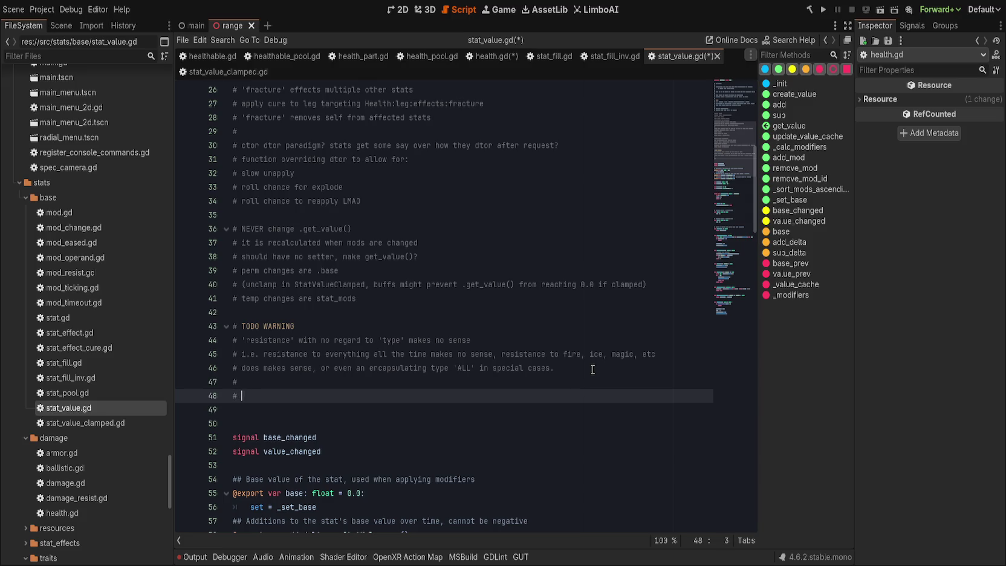
{"action": "type", "text": "So, resistance must be va"}
{"action": "key", "text": "BackSpace"}
{"action": "key", "text": "BackSpace"}
{"action": "type", "text": "calculated outside of stats"}
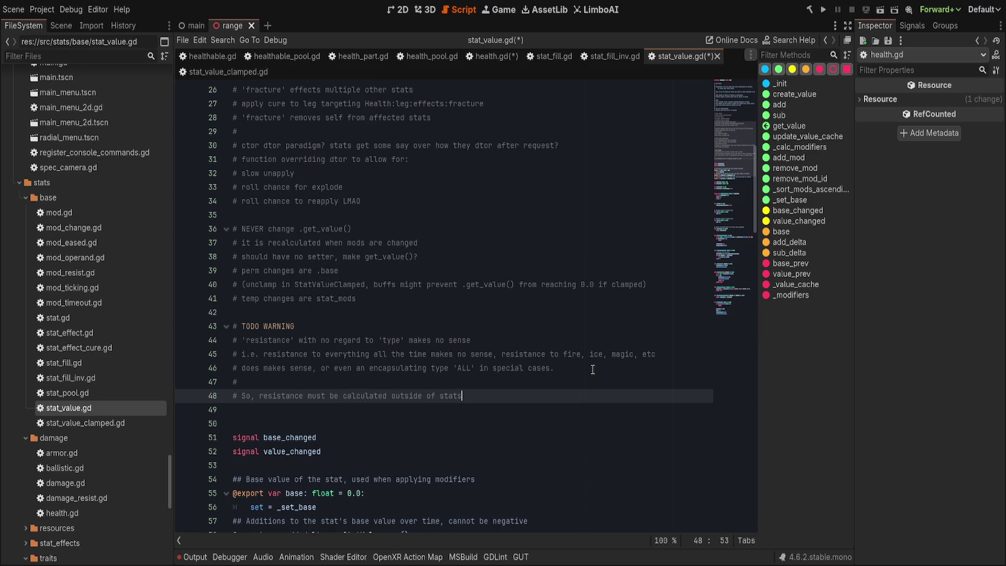
{"action": "type", "text": " then a"}
{"action": "type", "text": "pplied to them, "}
{"action": "type", "text": "at 'node-time' instead of"}
- Finish the note with 'in resource calculations' and save
{"action": "key", "text": "Return"}
{"action": "type", "text": "# in resource "}
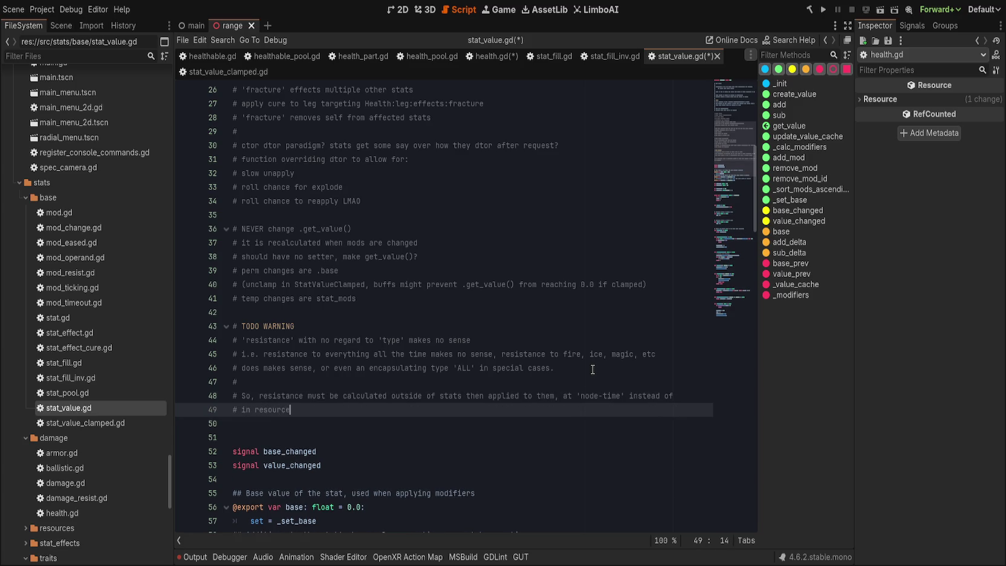
{"action": "type", "text": "calcuatio"}
{"action": "key", "text": "BackSpace"}
{"action": "key", "text": "BackSpace"}
{"action": "key", "text": "BackSpace"}
{"action": "type", "text": "lations"}
{"action": "key", "text": "ctrl+s"}
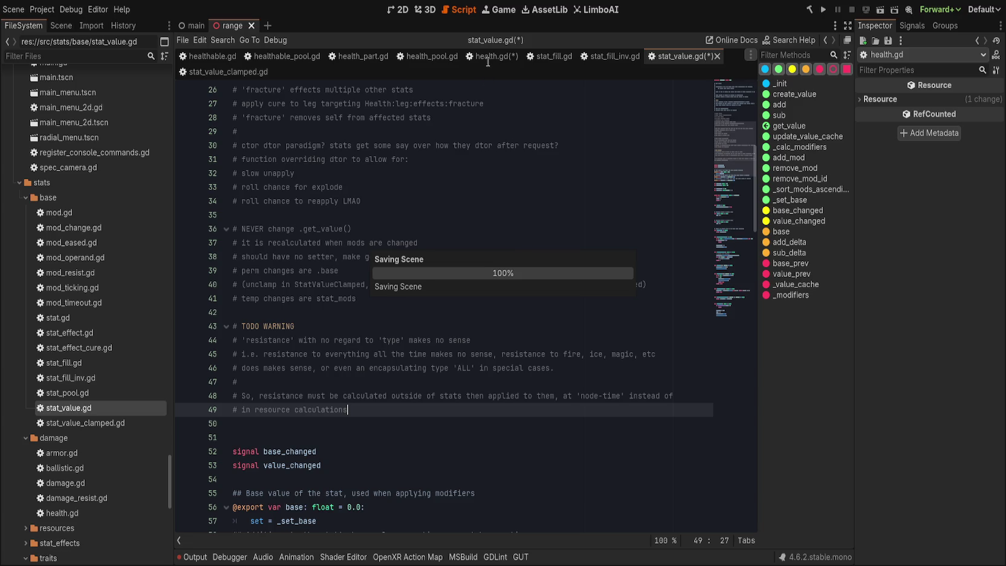
{"action": "key", "text": "alt+Left"}
- In health.gd, make heal call add(v) and replace harm's pass with sub(v)
{"action": "left_click", "coordinate": [543, 202]}
{"action": "left_click", "coordinate": [535, 221]}
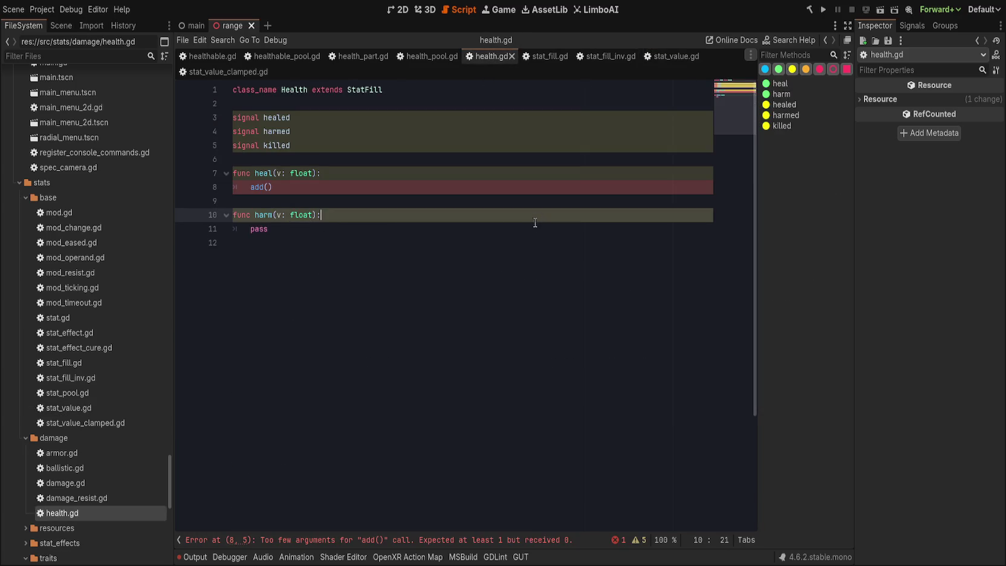
{"action": "left_click", "coordinate": [527, 237]}
{"action": "left_click", "coordinate": [436, 193]}
{"action": "key", "text": "Left"}
{"action": "type", "text": "v"}
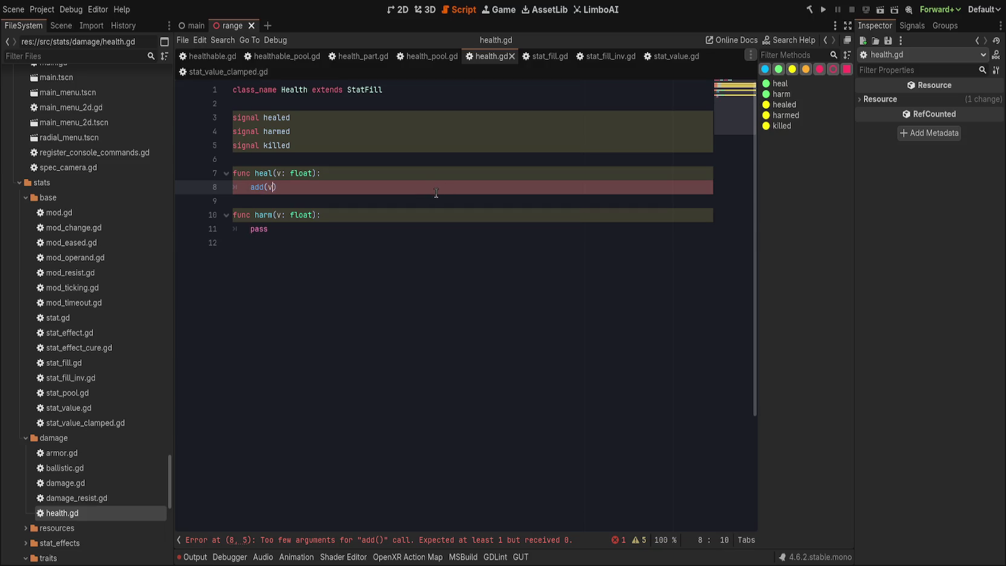
{"action": "key", "text": "Down"}
{"action": "key", "text": "Down"}
{"action": "key", "text": "Down"}
{"action": "key", "text": "BackSpace"}
{"action": "key", "text": "BackSpace"}
{"action": "key", "text": "BackSpace"}
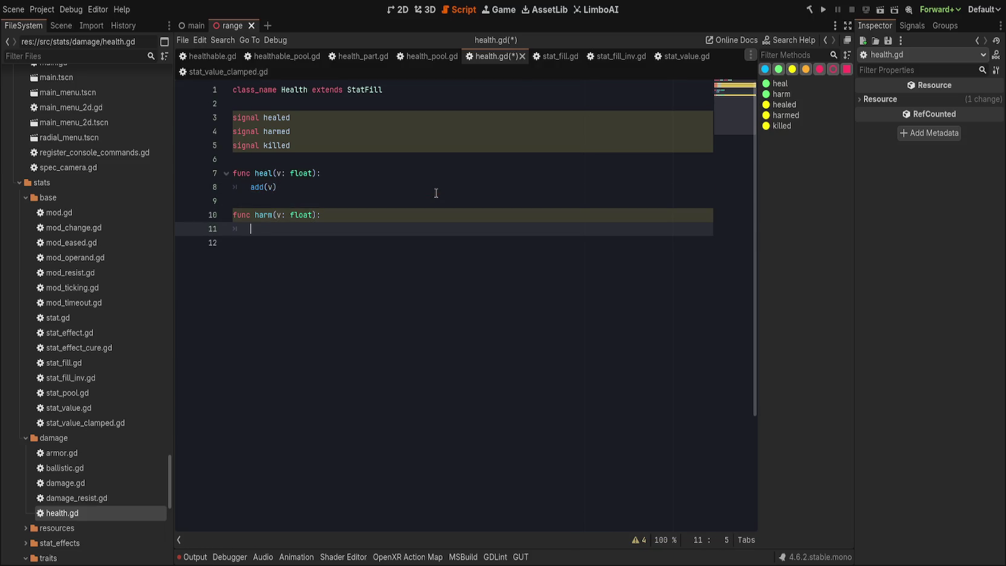
{"action": "type", "text": "sub(v)"}
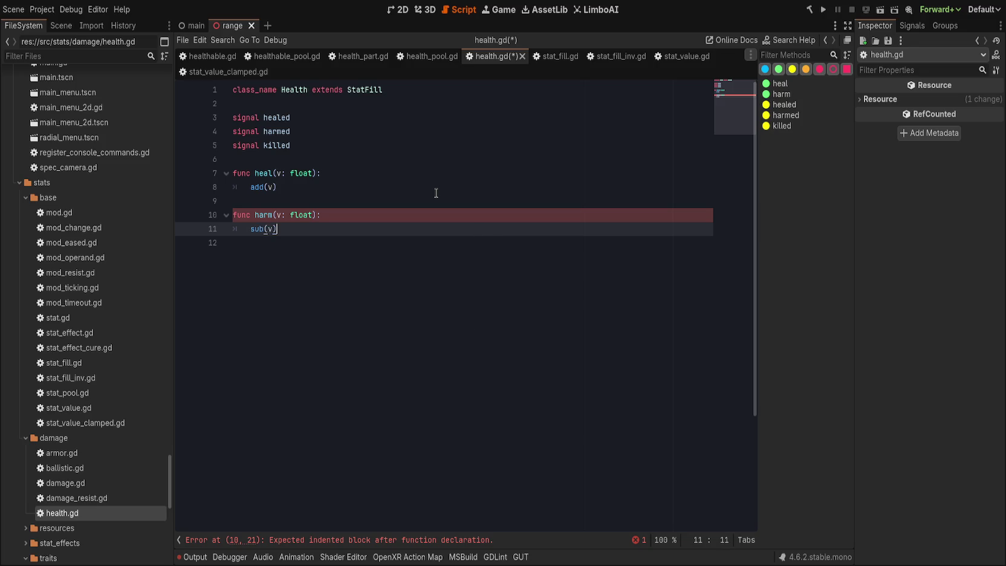
{"action": "left_click", "coordinate": [328, 160]}
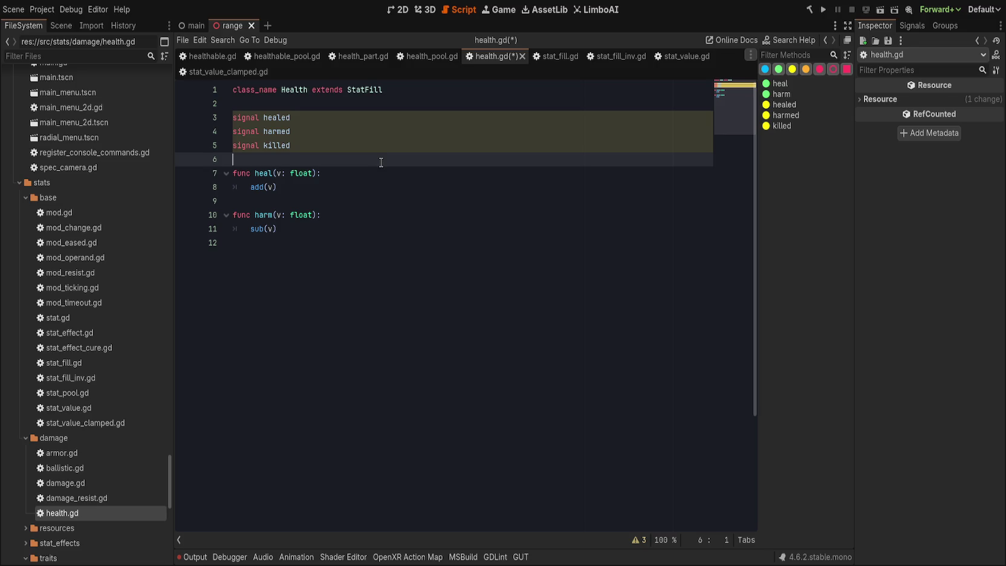
- Look over the signal declarations, then bring up stat_fill.gd and stat_value.gd
{"action": "key", "text": "Up"}
{"action": "key", "text": "Up"}
{"action": "key", "text": "Up"}
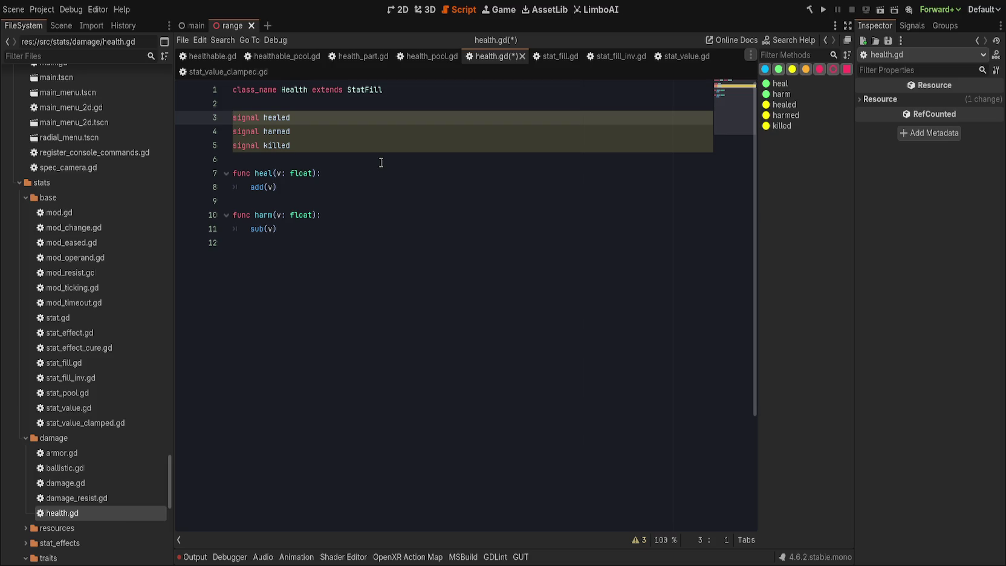
{"action": "key", "text": "Down"}
{"action": "key", "text": "Down"}
{"action": "key", "text": "Down"}
{"action": "key", "text": "Down"}
{"action": "key", "text": "Down"}
{"action": "key", "text": "Down"}
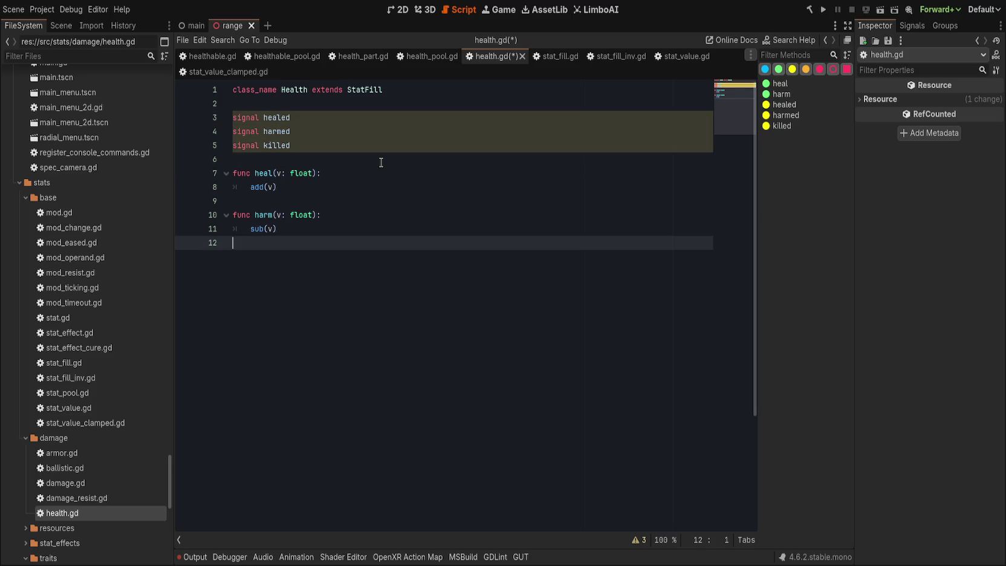
{"action": "left_click", "coordinate": [565, 58]}
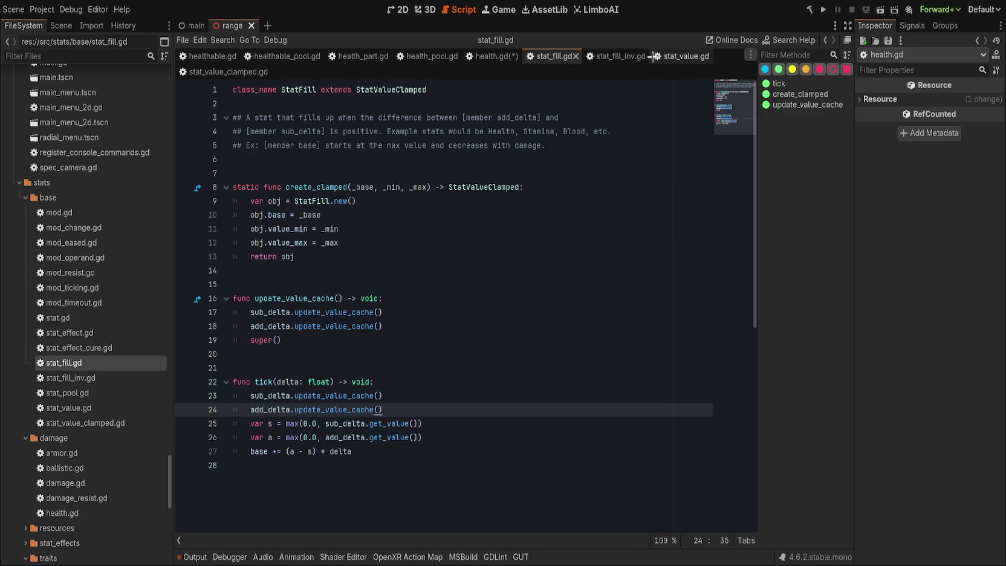
{"action": "left_click", "coordinate": [653, 57]}
{"action": "scroll", "coordinate": [725, 181], "scroll_direction": "down", "scroll_amount": 8}
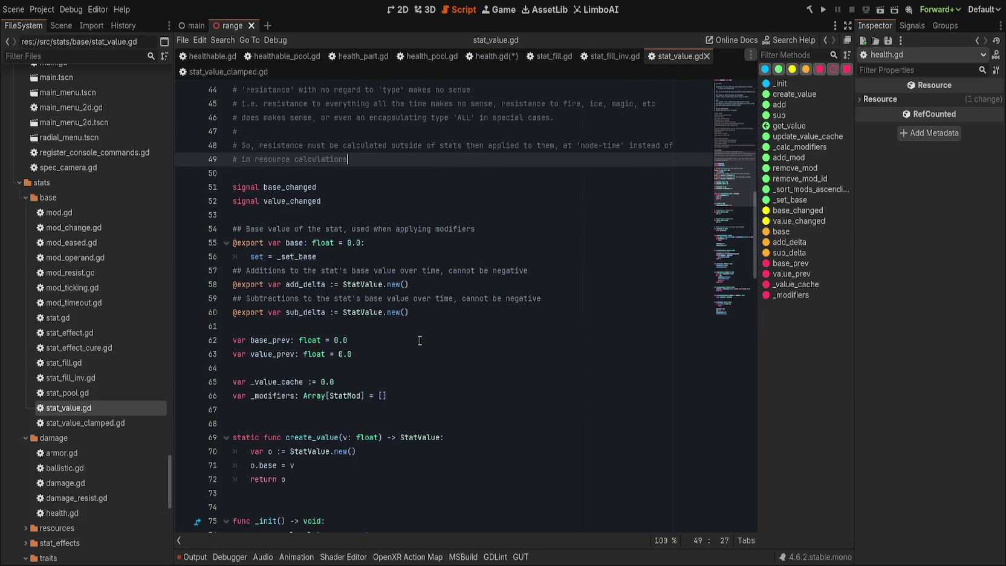
- Inspect the update_value_cache definition and the Stat parent class, which extends Resource
{"action": "mouse_move", "coordinate": [744, 201]}
{"action": "left_mouse_down"}
{"action": "mouse_move", "coordinate": [716, 377]}
{"action": "mouse_move", "coordinate": [736, 294]}
{"action": "left_mouse_up"}
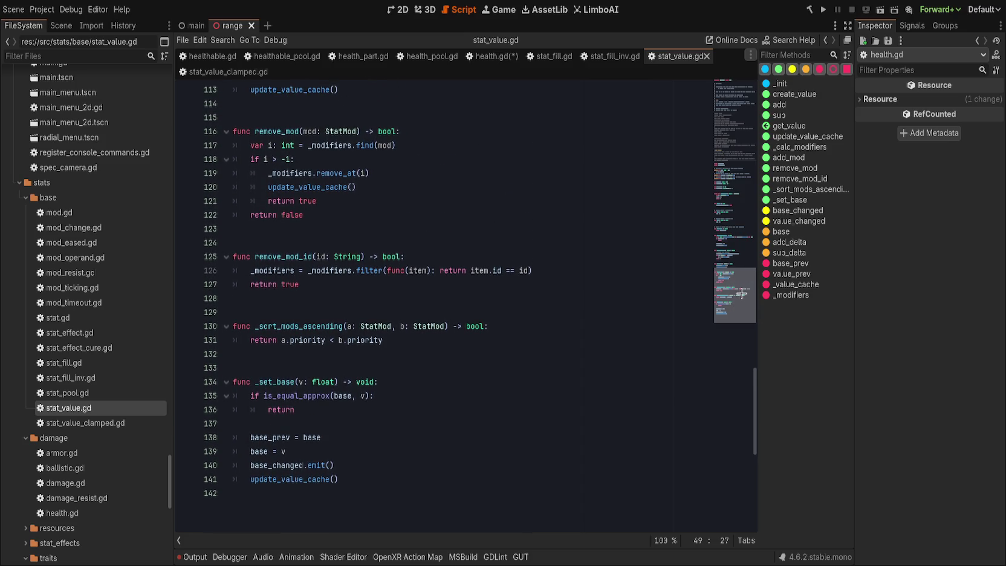
{"action": "left_click", "coordinate": [308, 474], "text": "ctrl"}
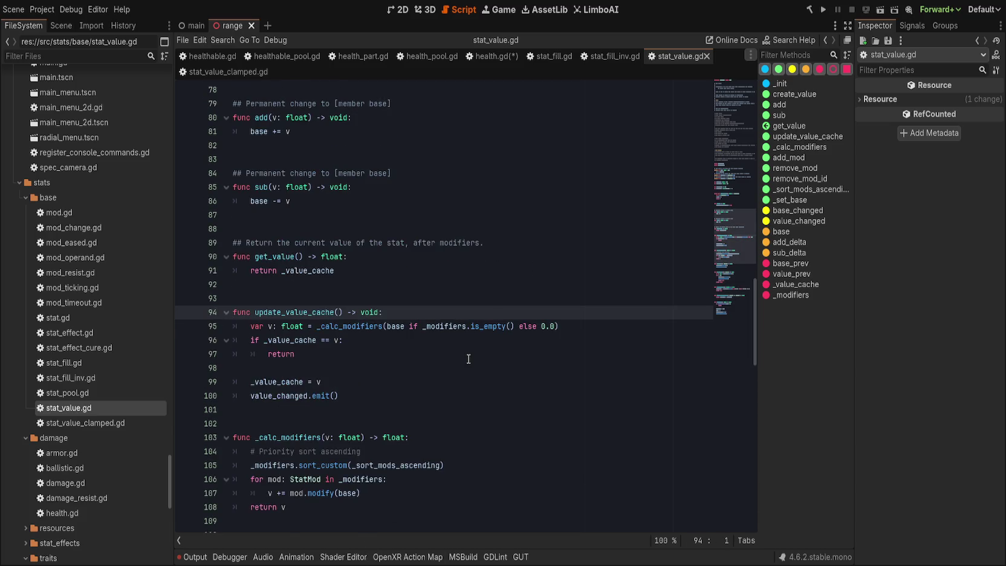
{"action": "scroll", "coordinate": [467, 374], "scroll_direction": "up", "scroll_amount": 10}
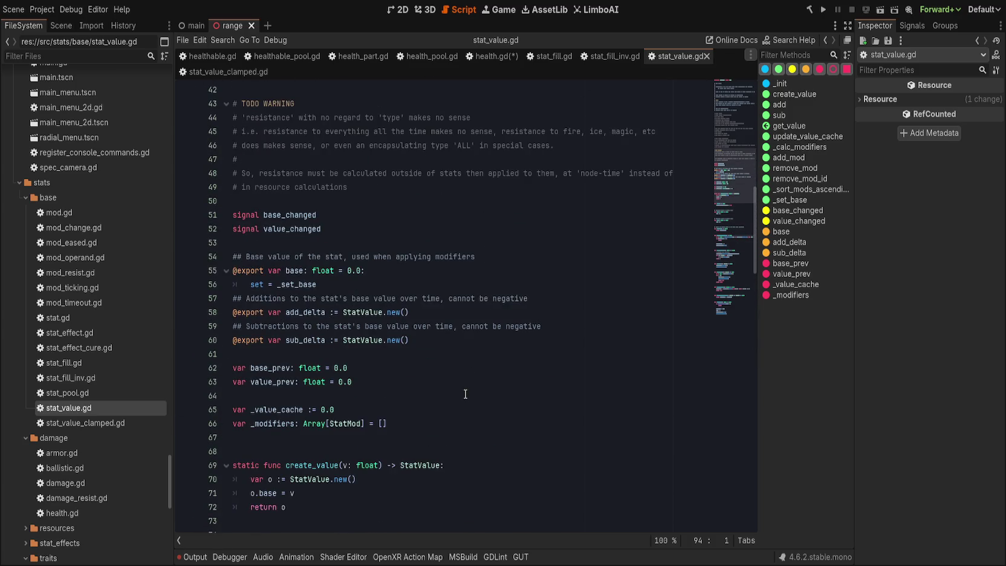
{"action": "scroll", "coordinate": [465, 394], "scroll_direction": "up", "scroll_amount": 10}
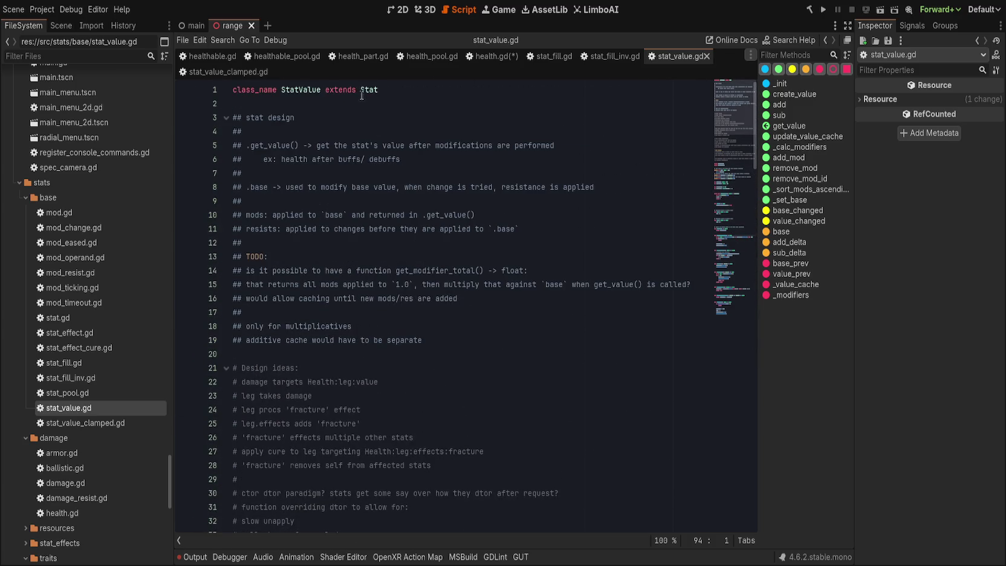
{"action": "left_click", "coordinate": [361, 90]}
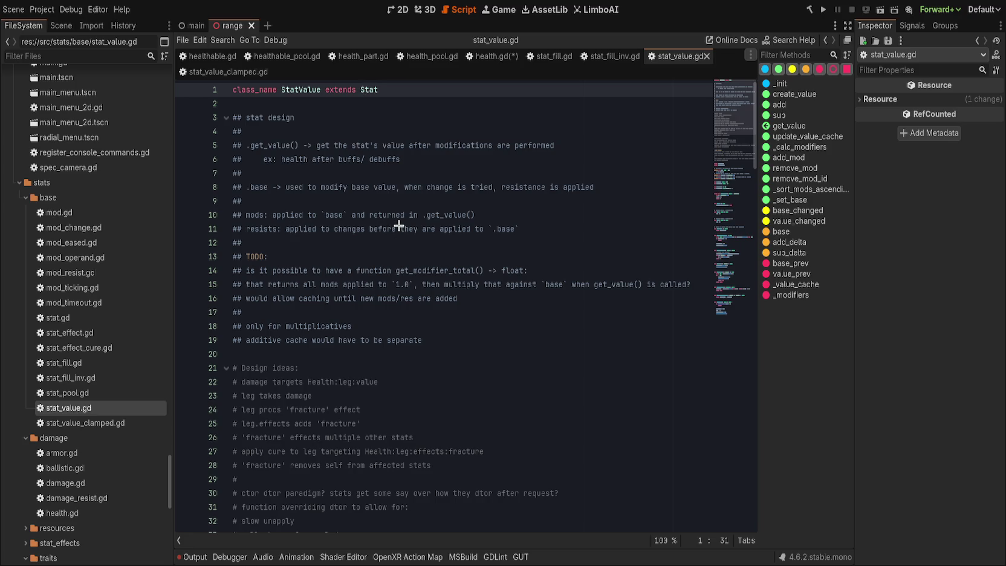
{"action": "key", "text": "F12"}
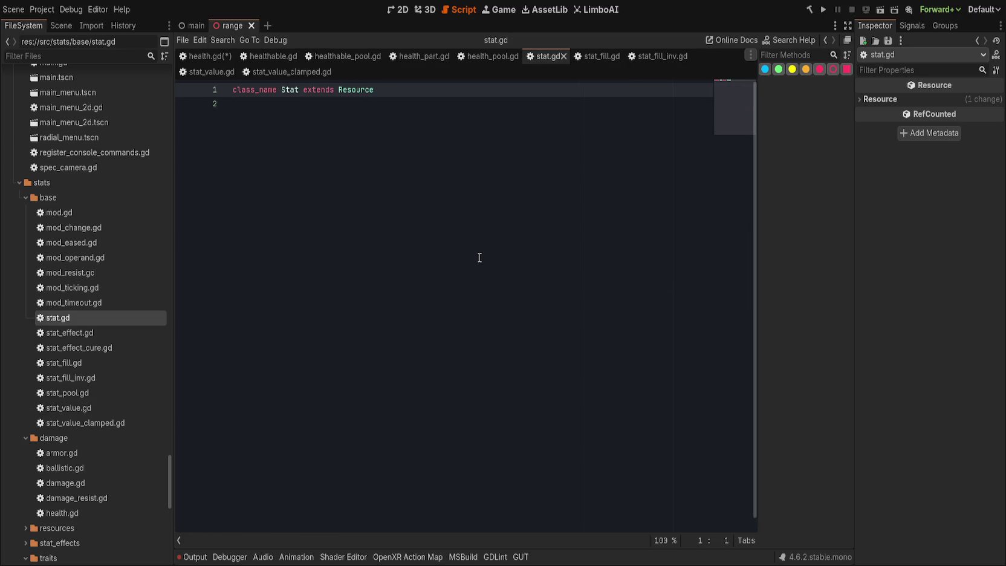
{"action": "key", "text": "alt+Left"}
- Scroll down through stat_value.gd and return to the unsaved health.gd
{"action": "scroll", "coordinate": [481, 252], "scroll_direction": "down", "scroll_amount": 8}
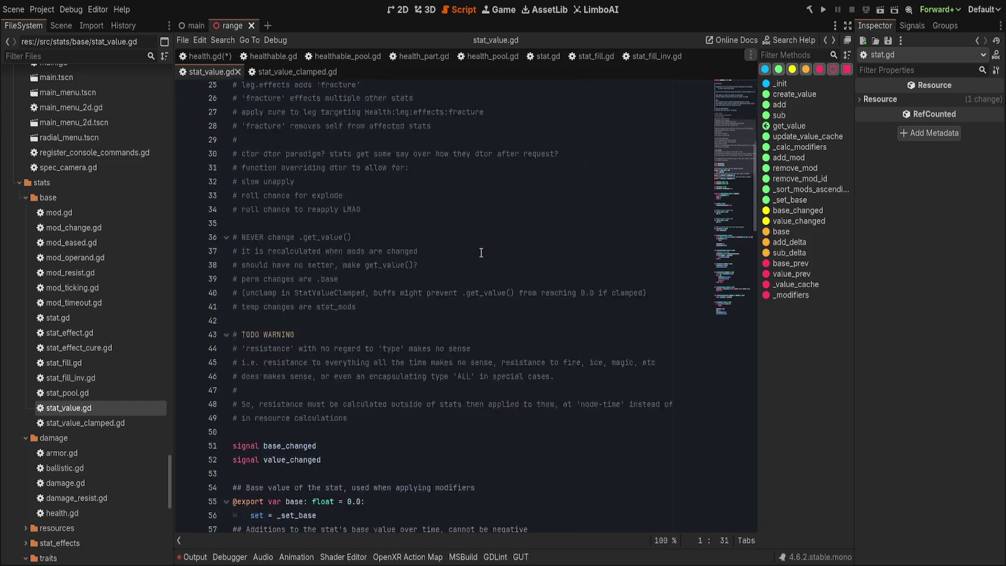
{"action": "scroll", "coordinate": [481, 252], "scroll_direction": "down", "scroll_amount": 7}
{"action": "scroll", "coordinate": [481, 252], "scroll_direction": "down", "scroll_amount": 5}
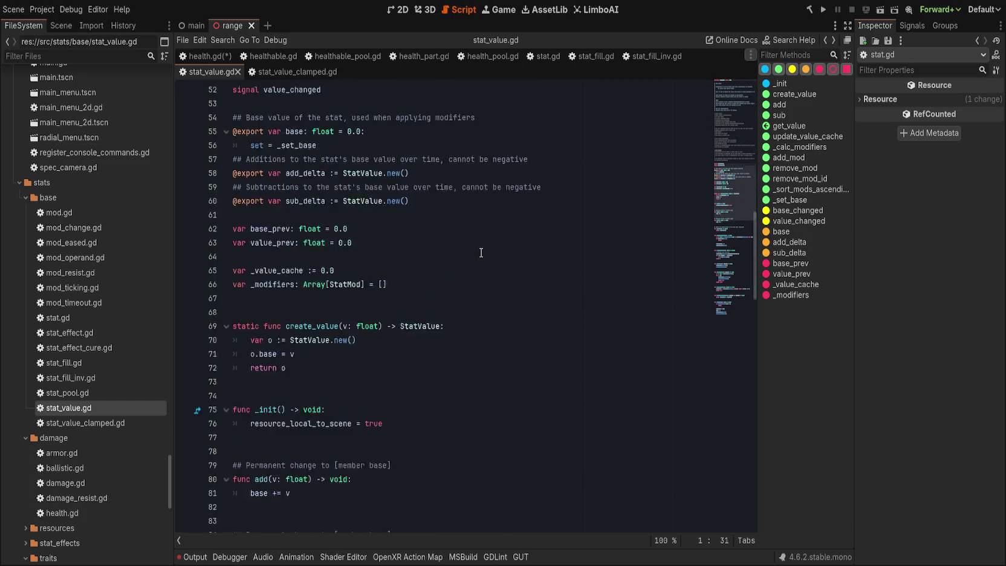
{"action": "scroll", "coordinate": [481, 252], "scroll_direction": "down", "scroll_amount": 10}
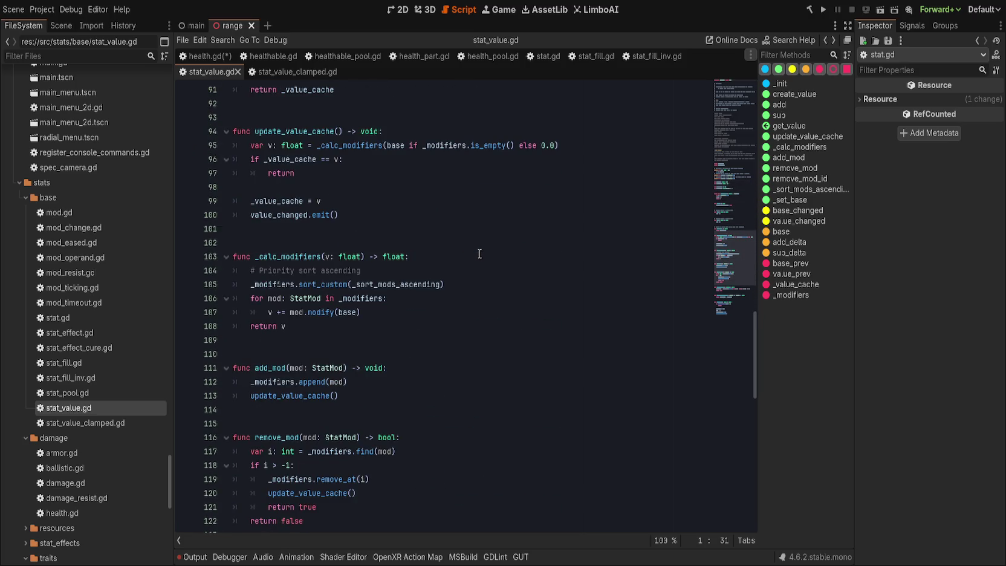
{"action": "scroll", "coordinate": [479, 254], "scroll_direction": "down", "scroll_amount": 3}
{"action": "left_click", "coordinate": [206, 56]}
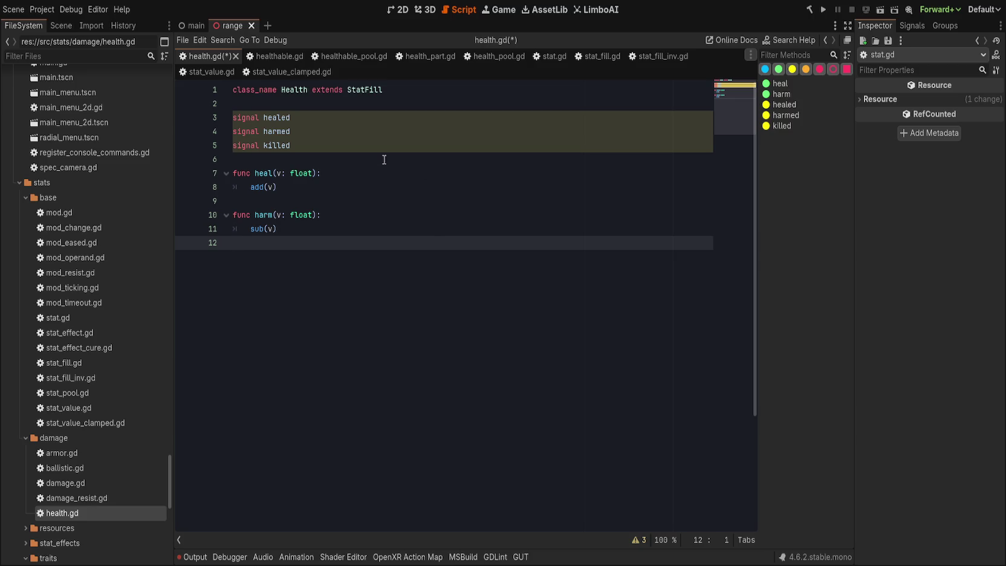
{"action": "left_click", "coordinate": [594, 57]}
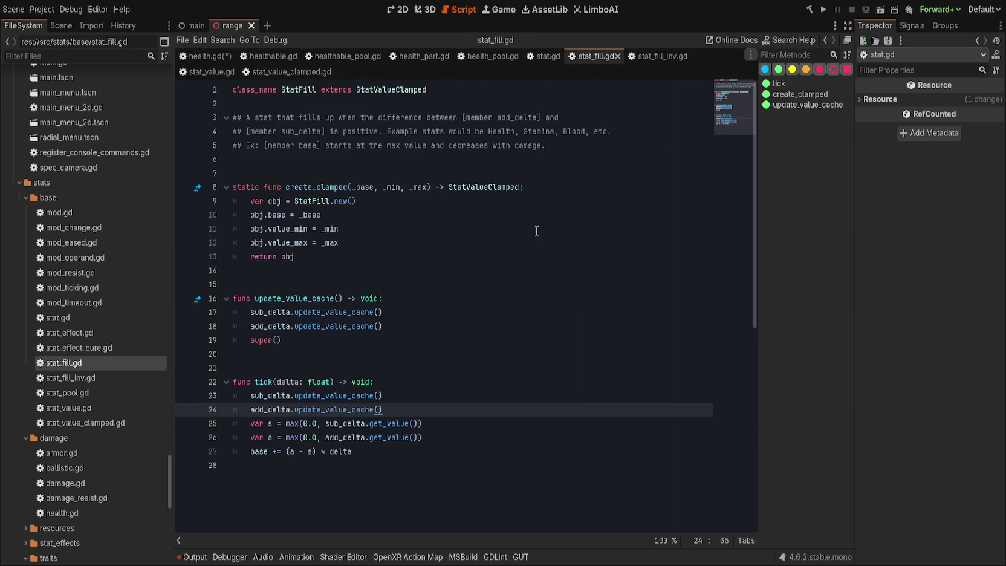
{"action": "left_click", "coordinate": [449, 343]}
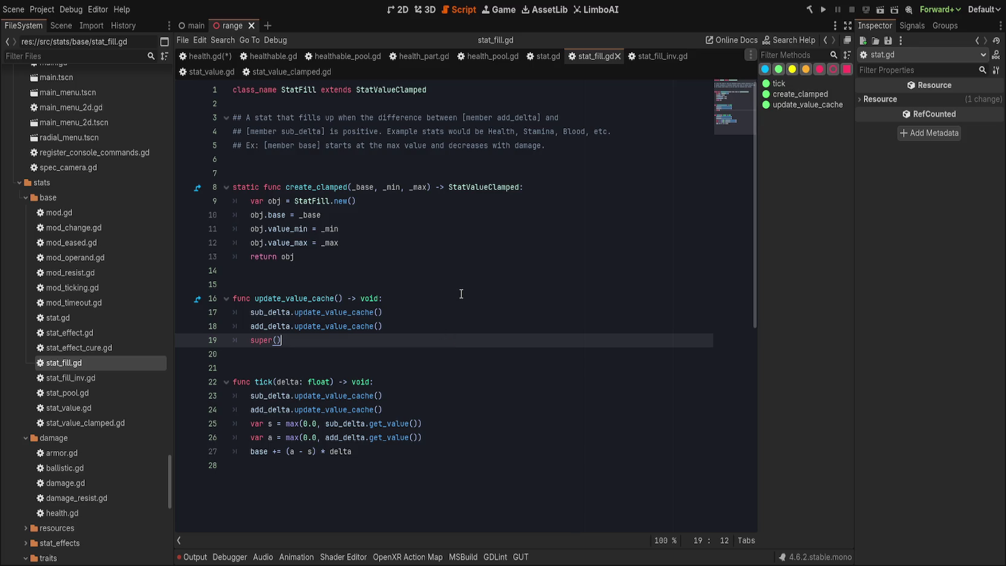
{"action": "left_click", "coordinate": [537, 58]}
{"action": "left_click", "coordinate": [470, 58]}
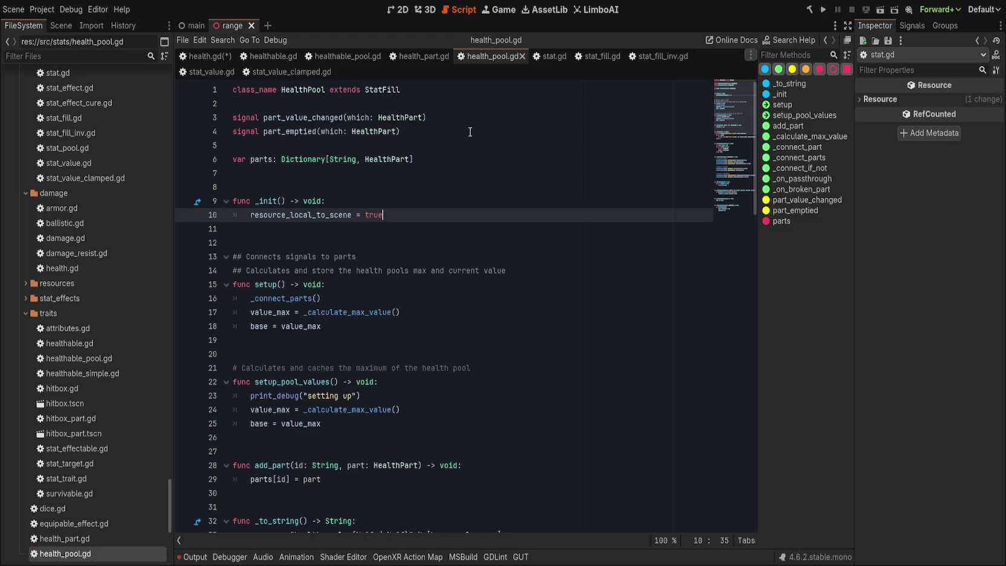
{"action": "left_click", "coordinate": [191, 57]}
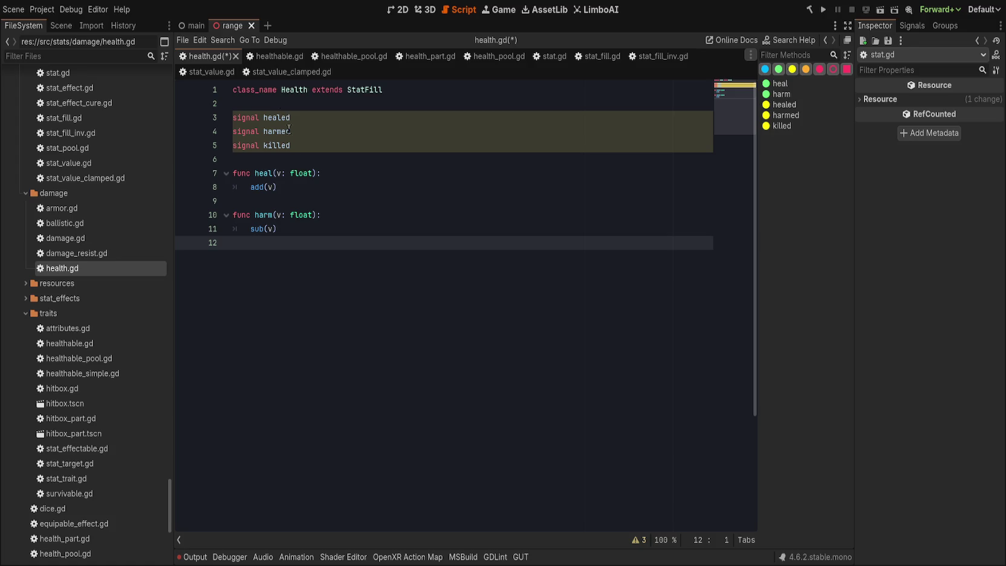
- Add an empty _set_base(v: float) -> void override to health.gd using autocomplete
{"action": "key", "text": "Return"}
{"action": "type", "text": "func"}
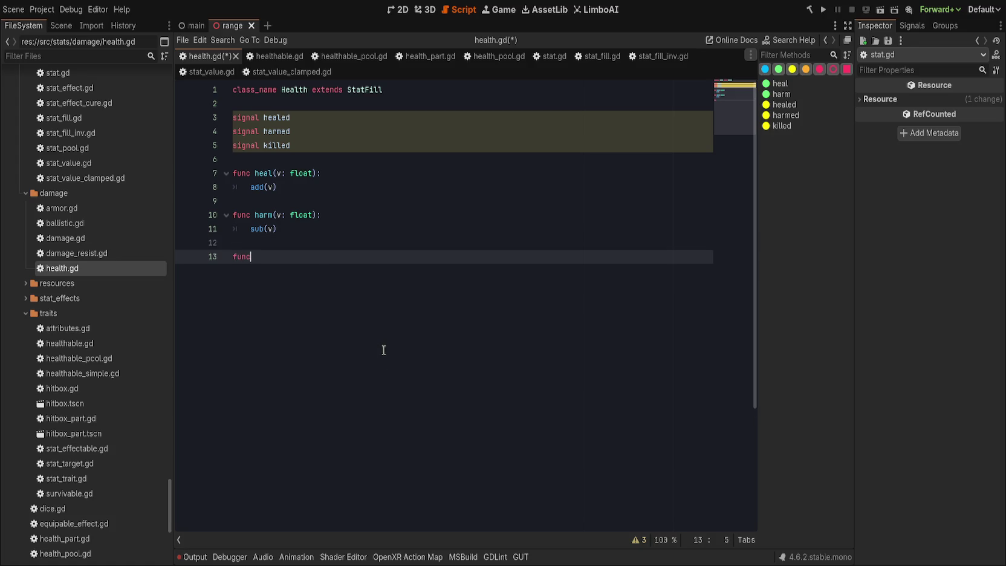
{"action": "type", "text": " _set_bas"}
{"action": "key", "text": "Return"}
{"action": "key", "text": "Return"}
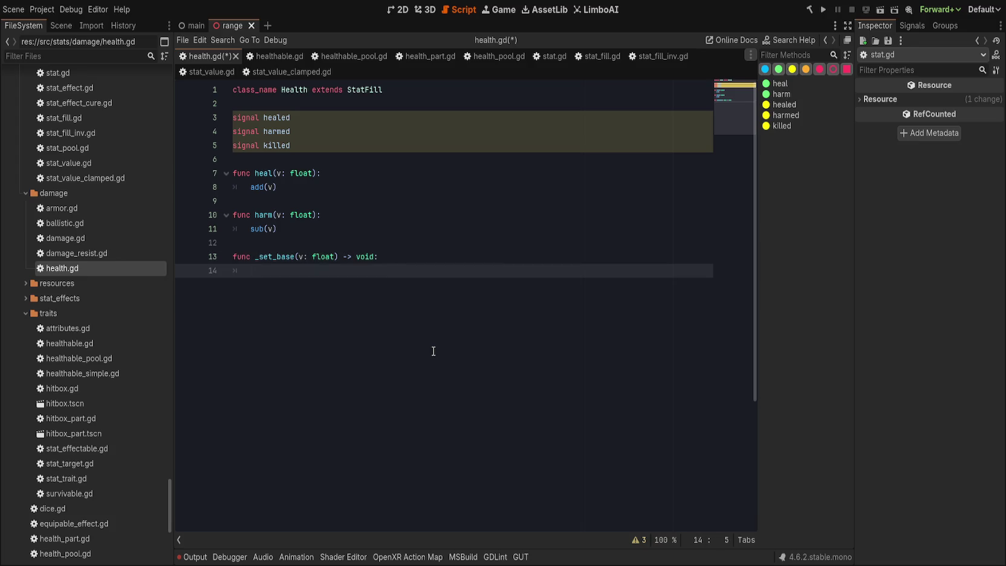
- Move the health.gd tab beside health_part.gd and close stat.gd
{"action": "left_click_drag", "start_coordinate": [206, 56], "coordinate": [461, 58]}
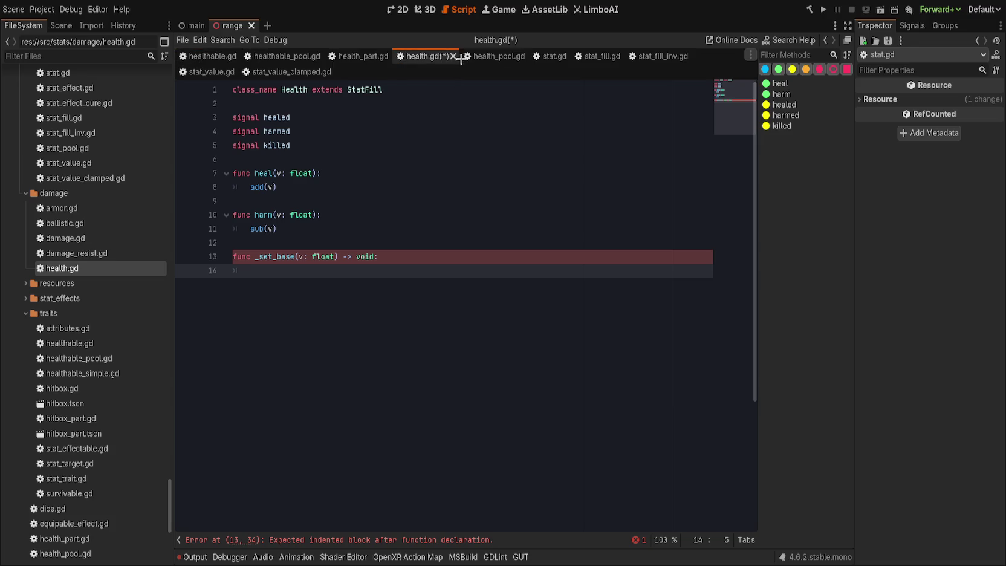
{"action": "left_click", "coordinate": [590, 57]}
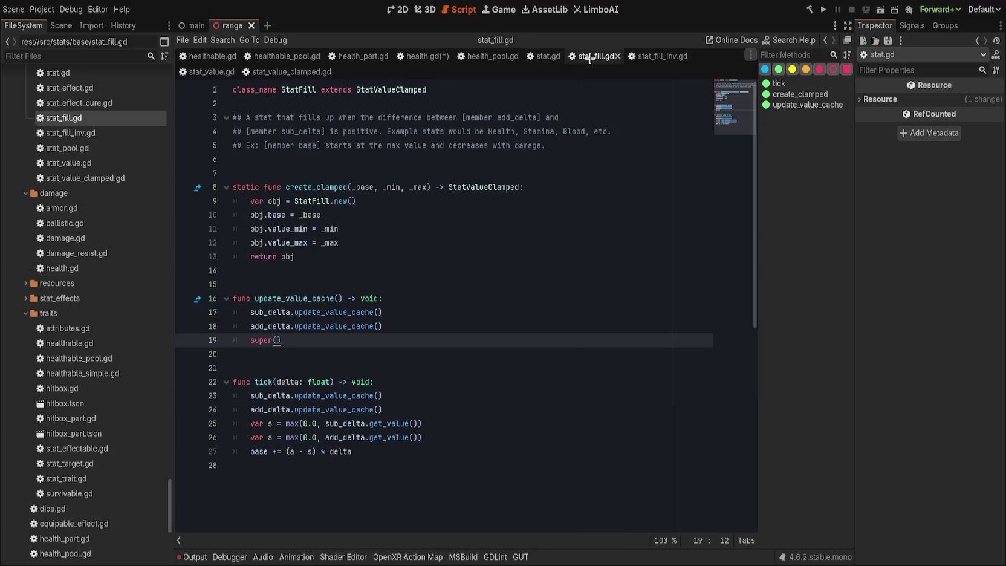
{"action": "left_click", "coordinate": [534, 56]}
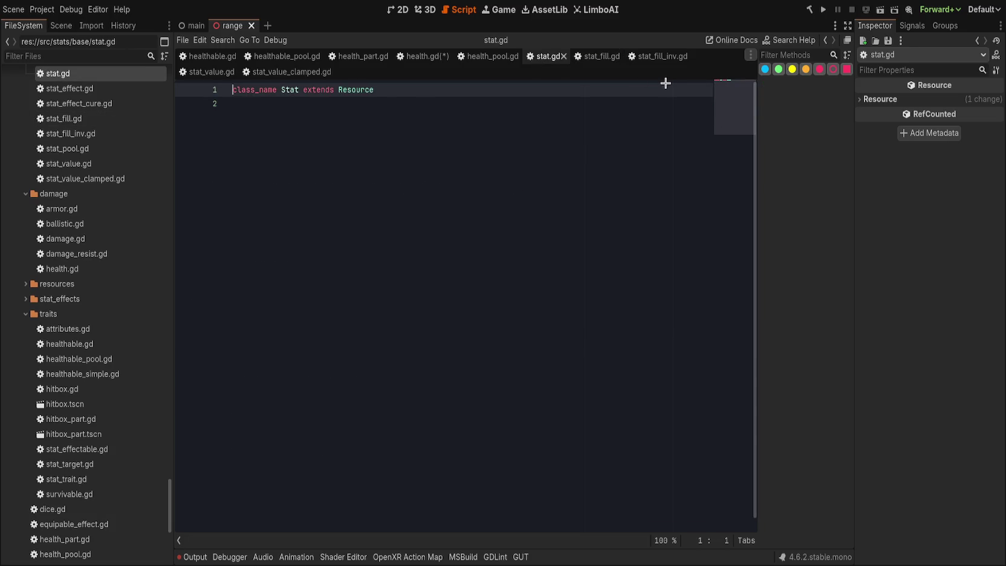
{"action": "key", "text": "ctrl+w"}
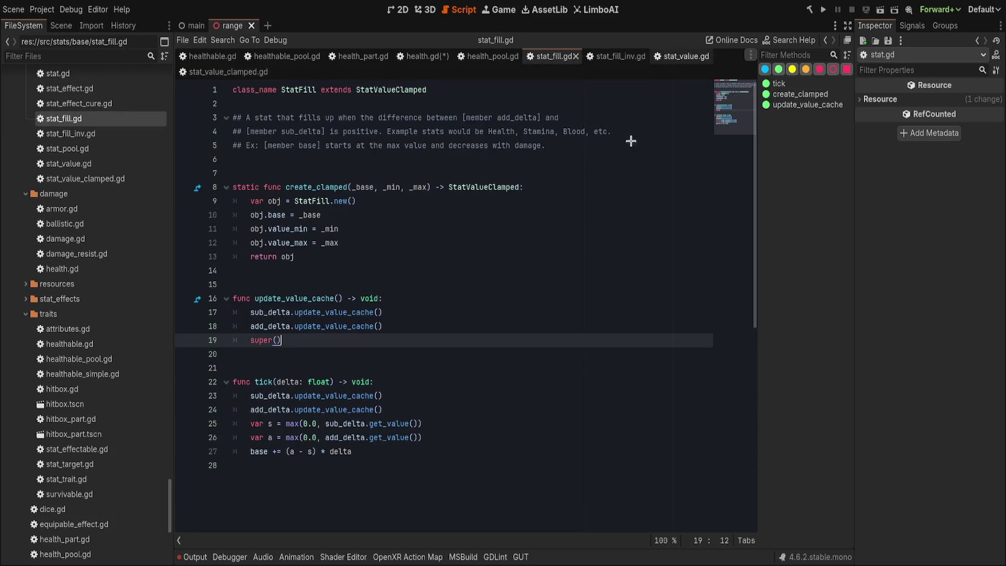
- Select the whole _set_base function in stat_value.gd, then go back to health.gd
{"action": "left_click", "coordinate": [680, 56]}
{"action": "scroll", "coordinate": [496, 337], "scroll_direction": "down", "scroll_amount": 5}
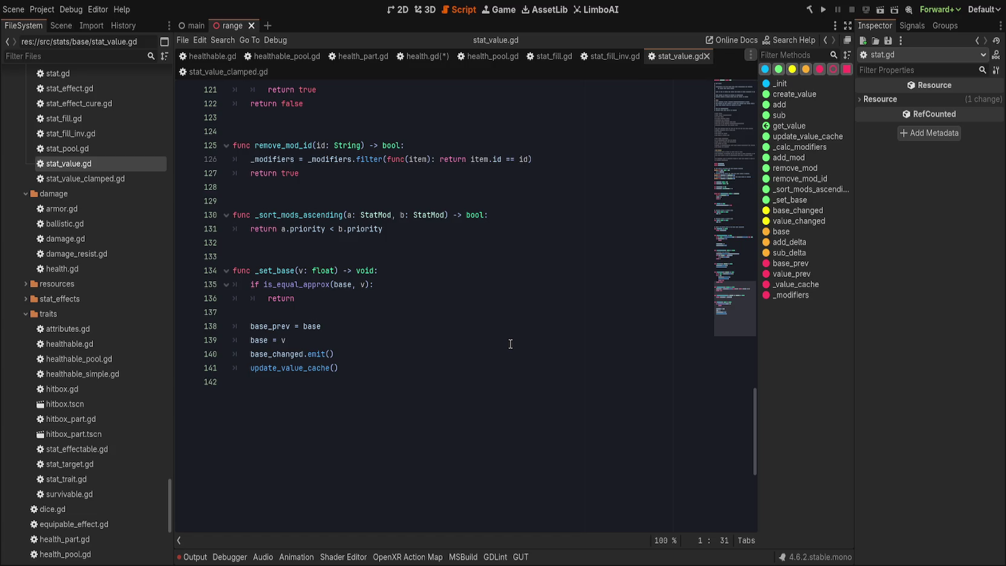
{"action": "mouse_move", "coordinate": [449, 387]}
{"action": "left_mouse_down"}
{"action": "mouse_move", "coordinate": [436, 396]}
{"action": "mouse_move", "coordinate": [414, 261]}
{"action": "left_mouse_up"}
{"action": "key", "text": "ctrl+c"}
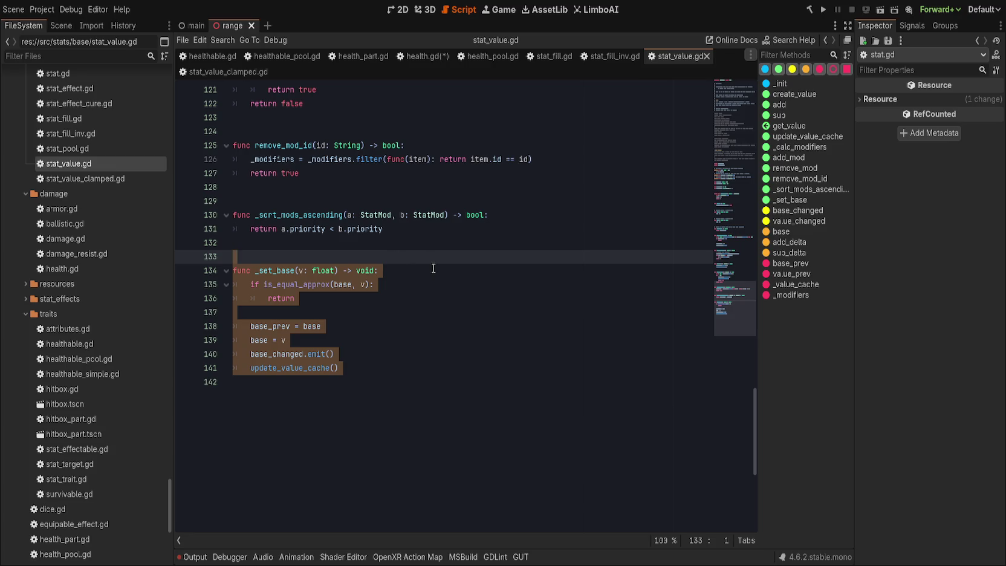
{"action": "left_click", "coordinate": [433, 268]}
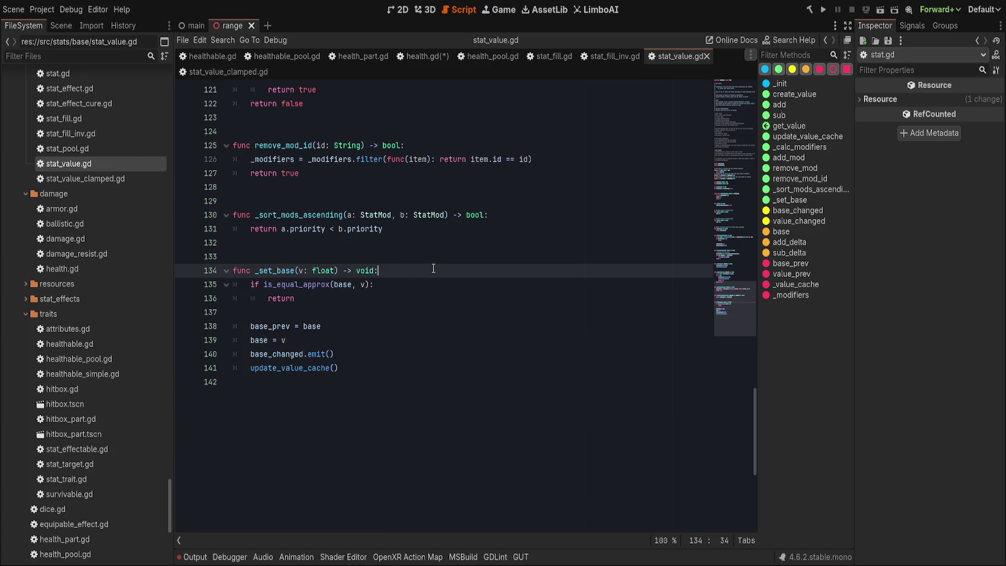
{"action": "left_click", "coordinate": [433, 332]}
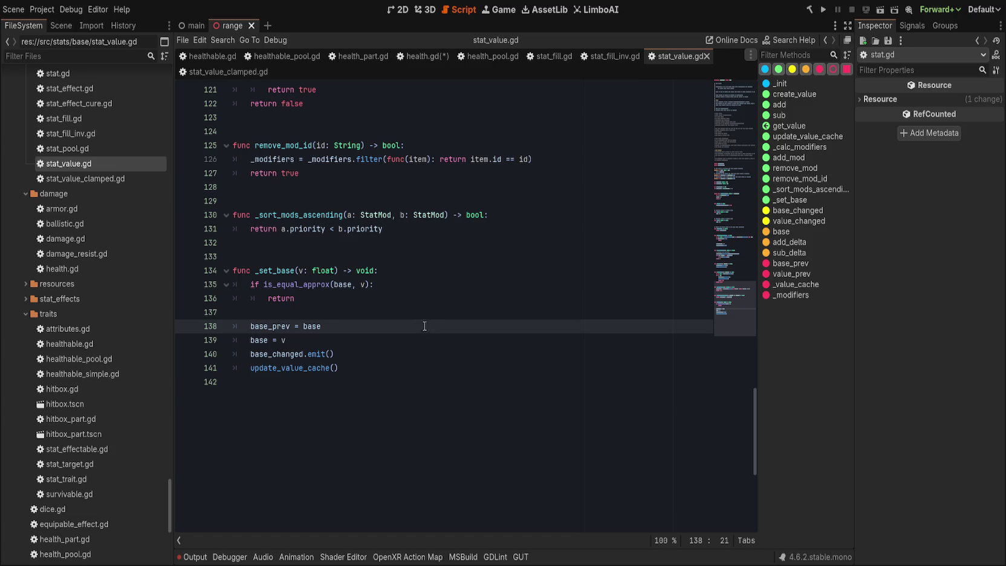
{"action": "left_click", "coordinate": [422, 58]}
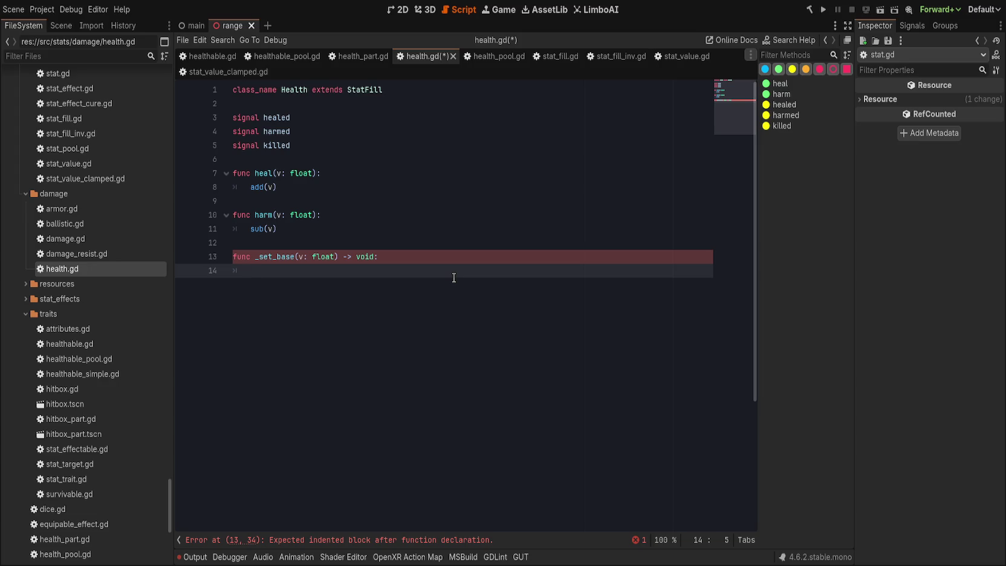
- Paste StatValue's _set_base body into health.gd and delete the duplicate empty header
{"action": "key", "text": "ctrl+v"}
{"action": "left_click", "coordinate": [449, 277]}
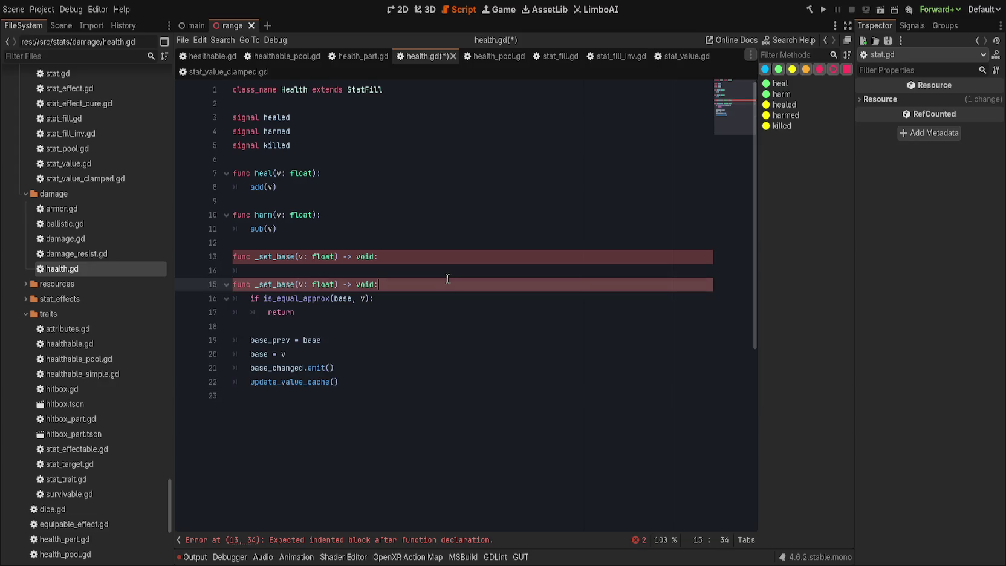
{"action": "key", "text": "Up"}
{"action": "key", "text": "ctrl+shift+k"}
{"action": "key", "text": "ctrl+shift+k"}
{"action": "left_click", "coordinate": [444, 325]}
{"action": "left_click", "coordinate": [458, 337]}
{"action": "left_click", "coordinate": [477, 355]}
- End _set_base with 'if is_zero_approx(get_value()):' followed by an indented 'killed.emit()'
{"action": "key", "text": "Return"}
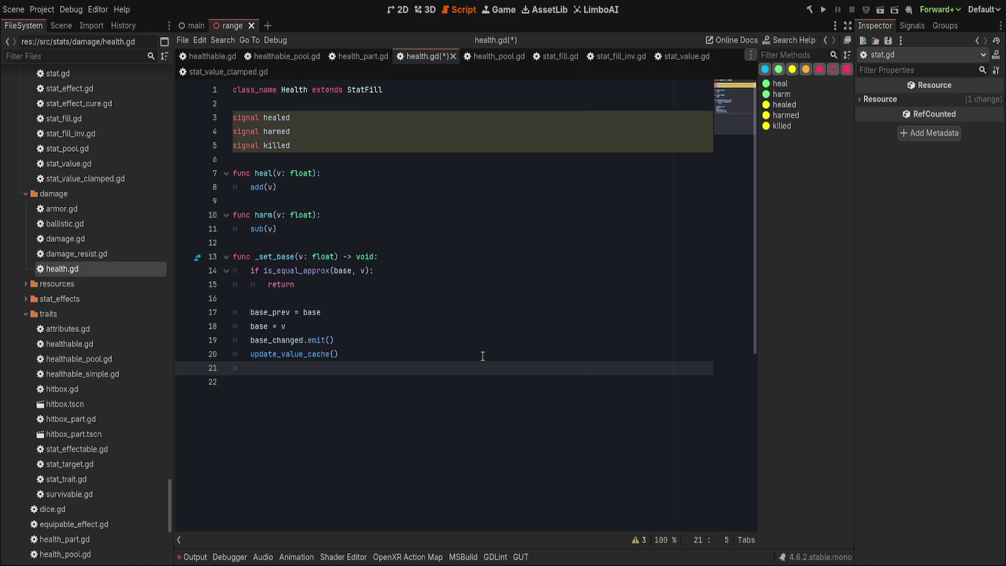
{"action": "key", "text": "Return"}
{"action": "type", "text": "if get_value"}
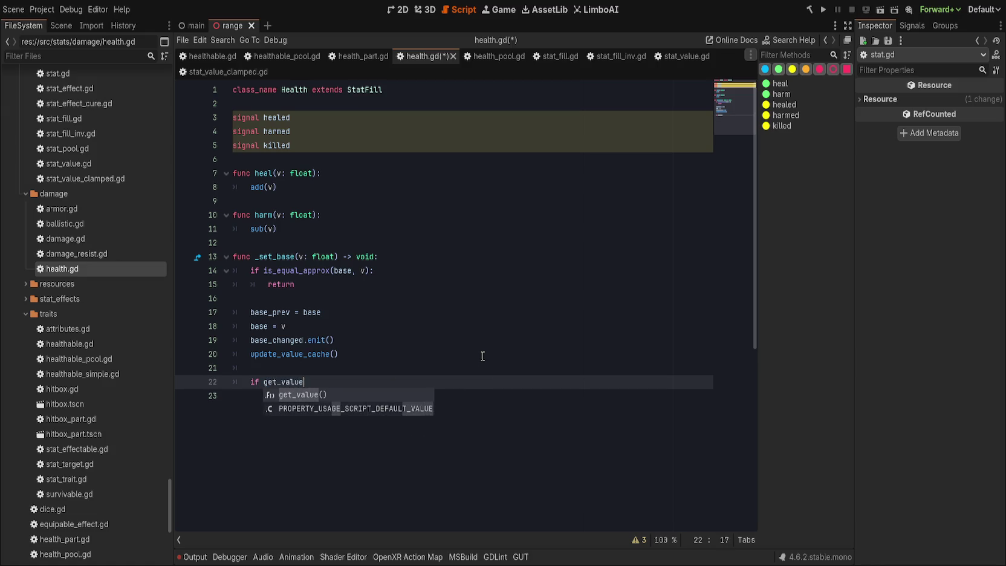
{"action": "key", "text": "Return"}
{"action": "type", "text": "):"}
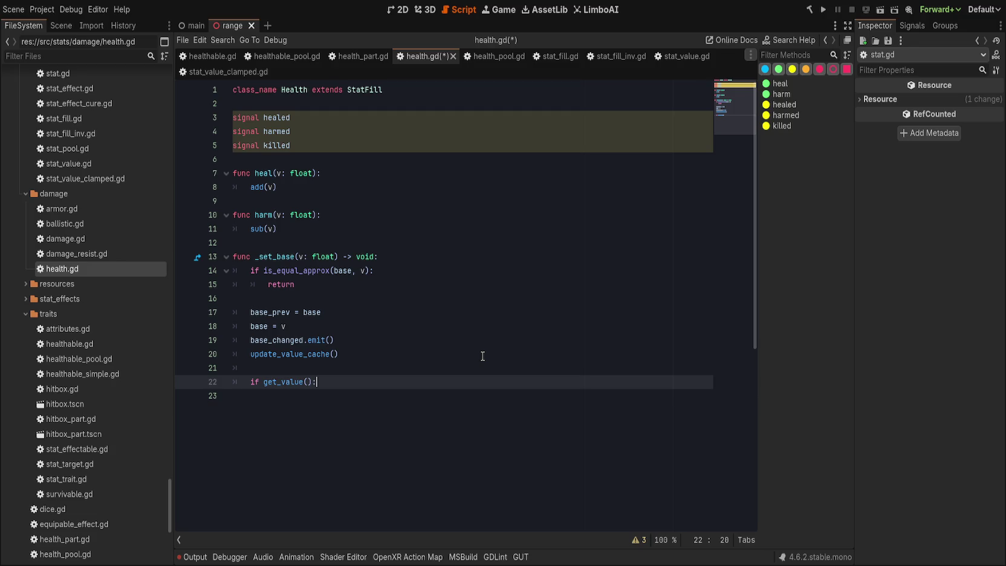
{"action": "key", "text": "BackSpace"}
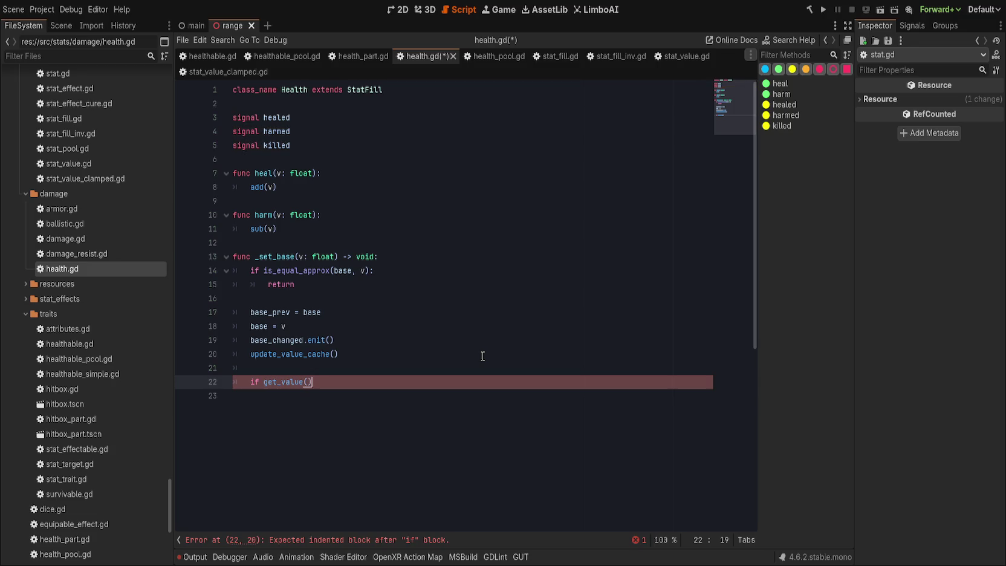
{"action": "key", "text": "Left"}
{"action": "key", "text": "Left"}
{"action": "key", "text": "Left"}
{"action": "type", "text": "is"}
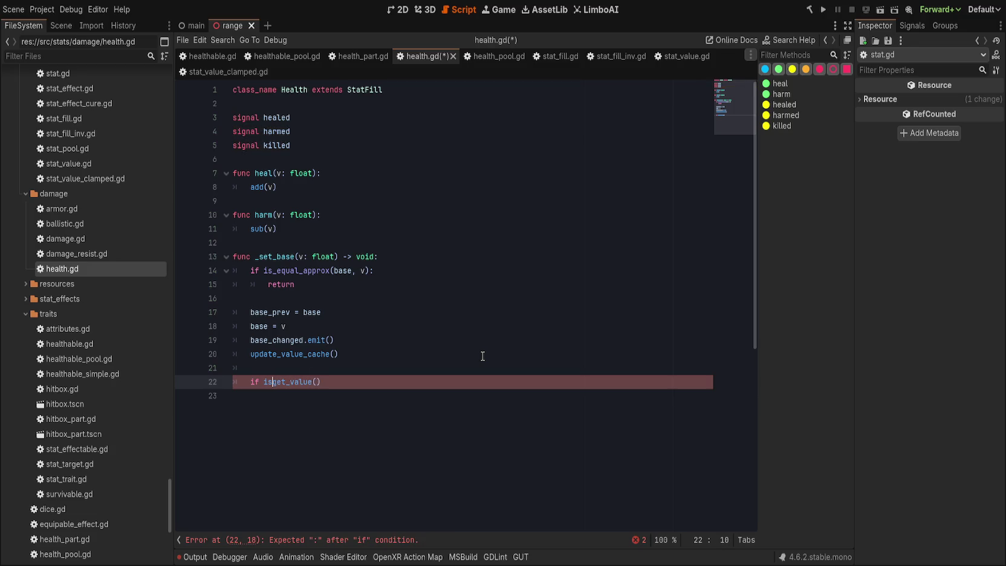
{"action": "type", "text": "_zero_approx("}
{"action": "key", "text": "End"}
{"action": "type", "text": "):"}
{"action": "key", "text": "Return"}
{"action": "type", "text": "killed.emit()"}
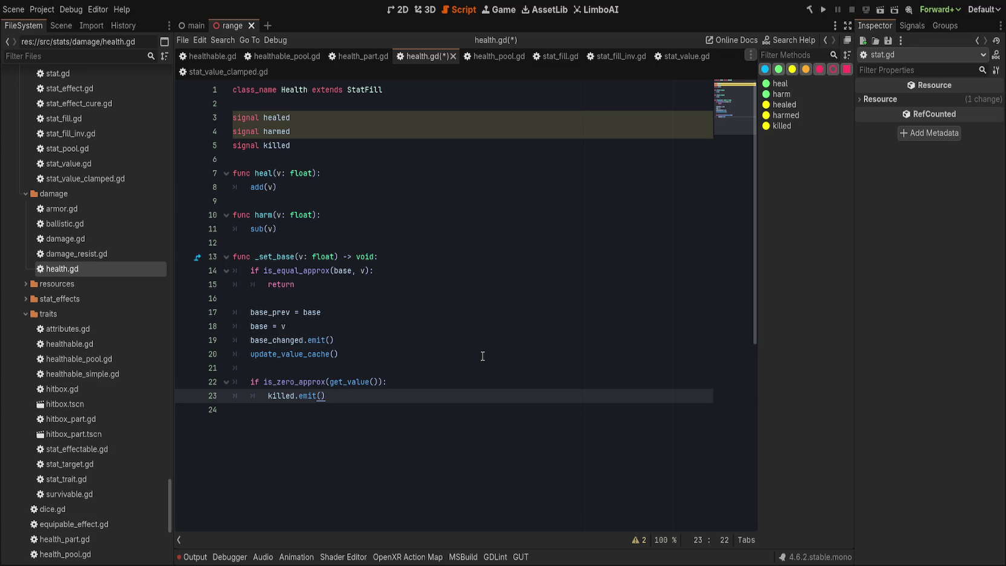
{"action": "left_click", "coordinate": [334, 160]}
{"action": "left_click", "coordinate": [398, 174]}
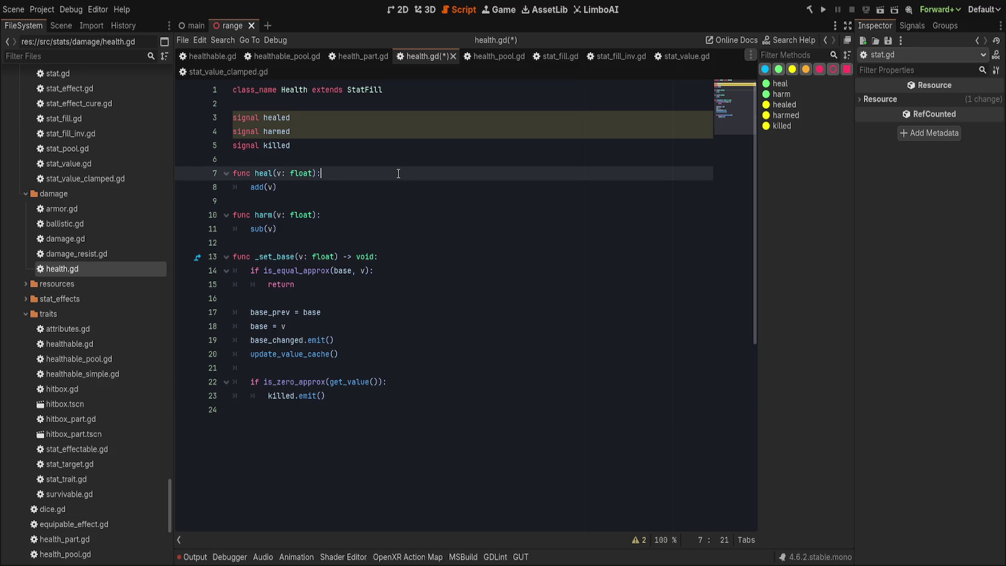
- After harm, write an add(v: float) override calling super(v) and starting a healed emit
{"action": "left_click", "coordinate": [381, 228]}
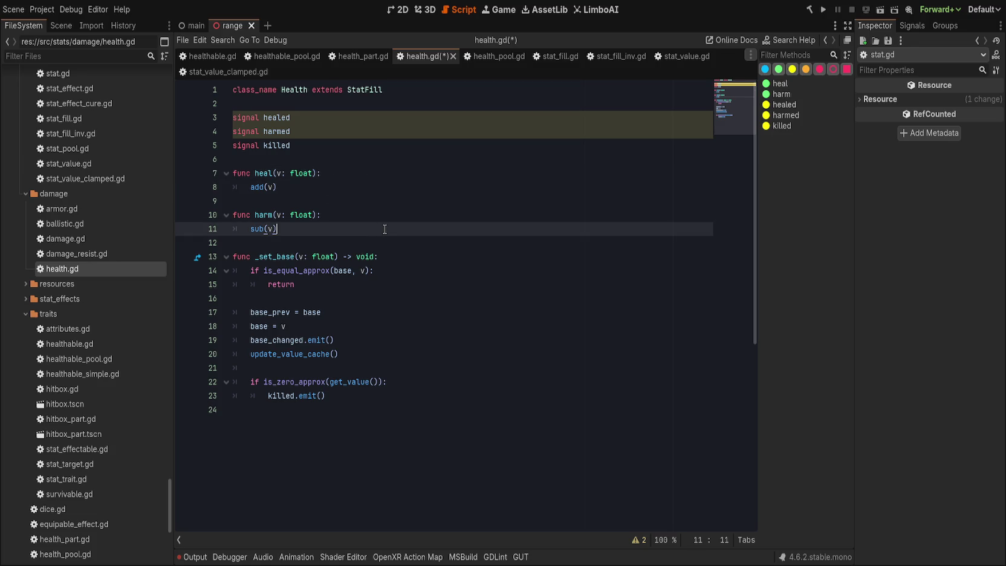
{"action": "left_click", "coordinate": [371, 185]}
{"action": "left_click", "coordinate": [347, 230]}
{"action": "key", "text": "Down"}
{"action": "key", "text": "Return"}
{"action": "key", "text": "Return"}
{"action": "key", "text": "Return"}
{"action": "key", "text": "Up"}
{"action": "key", "text": "Up"}
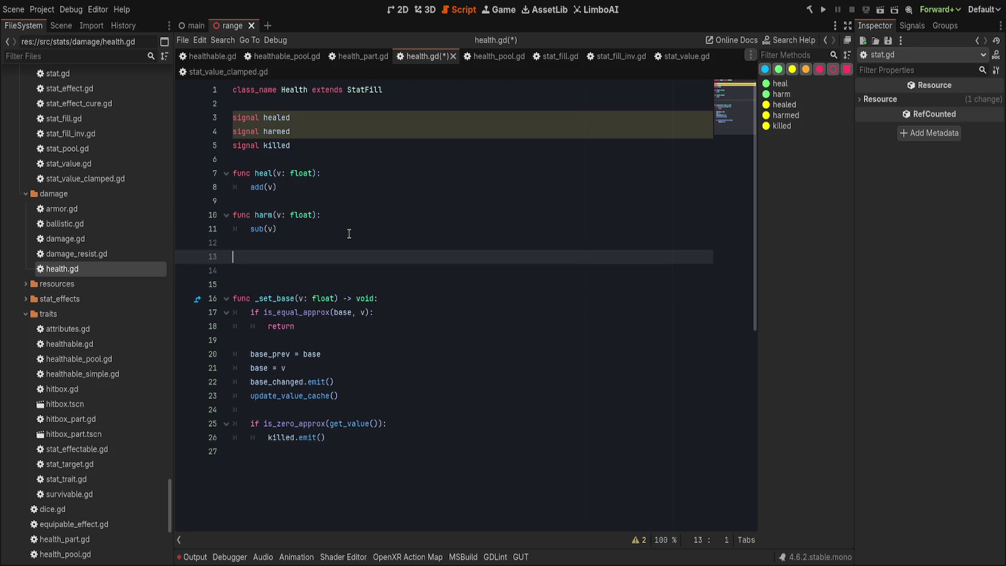
{"action": "type", "text": "func add"}
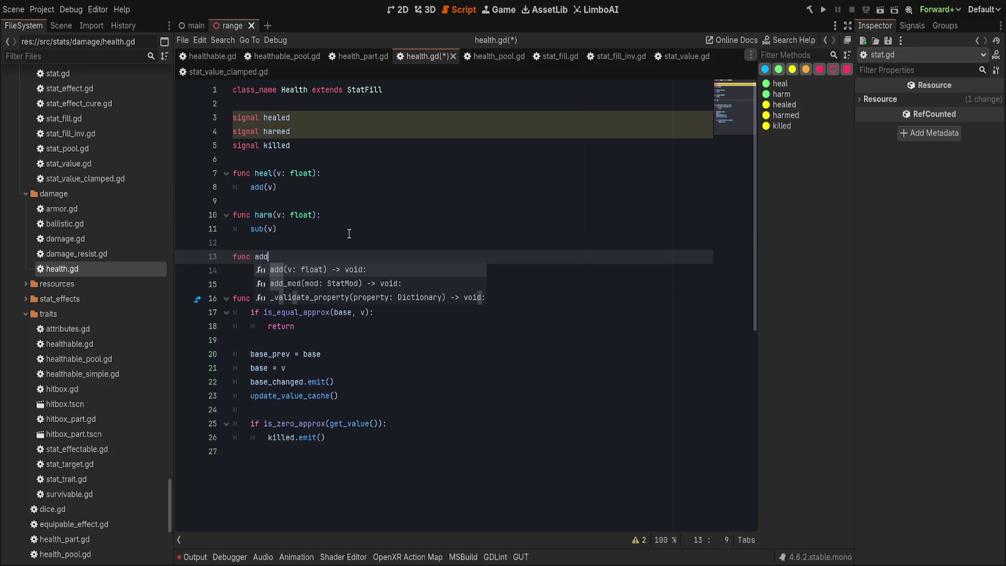
{"action": "type", "text": "(v: float)"}
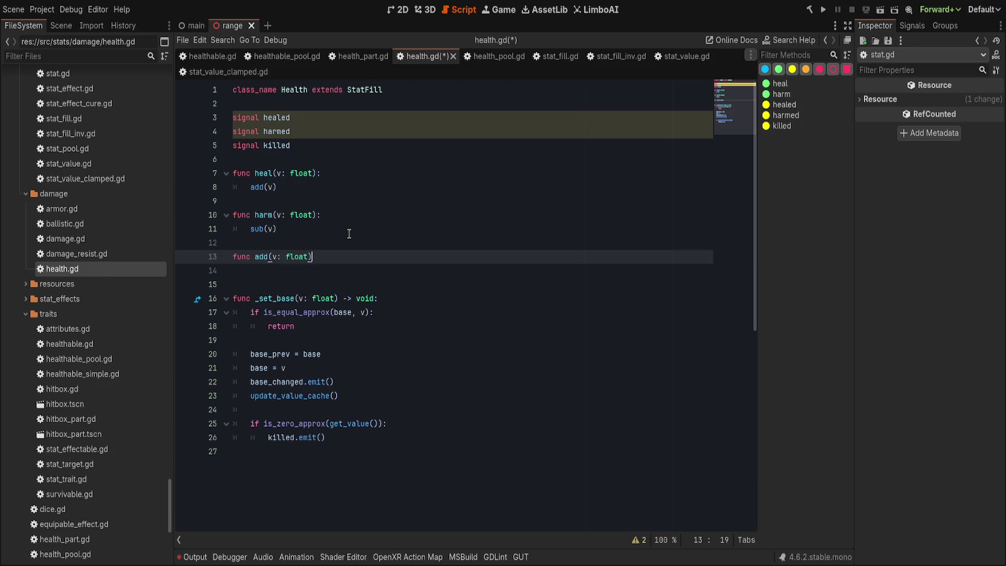
{"action": "type", "text": ":"}
{"action": "key", "text": "Return"}
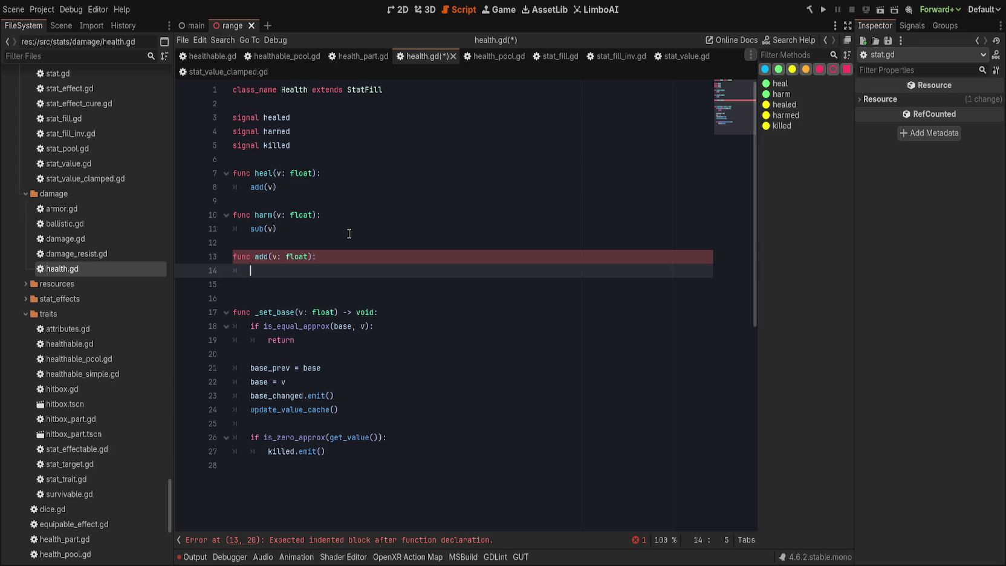
{"action": "type", "text": "super"}
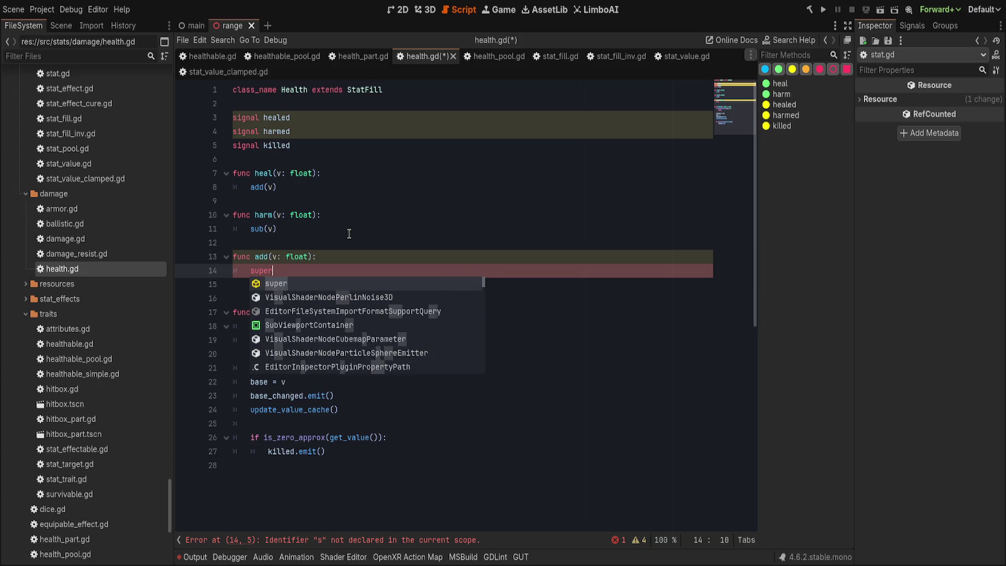
{"action": "type", "text": "(v)"}
{"action": "key", "text": "Return"}
{"action": "type", "text": "healted.emit"}
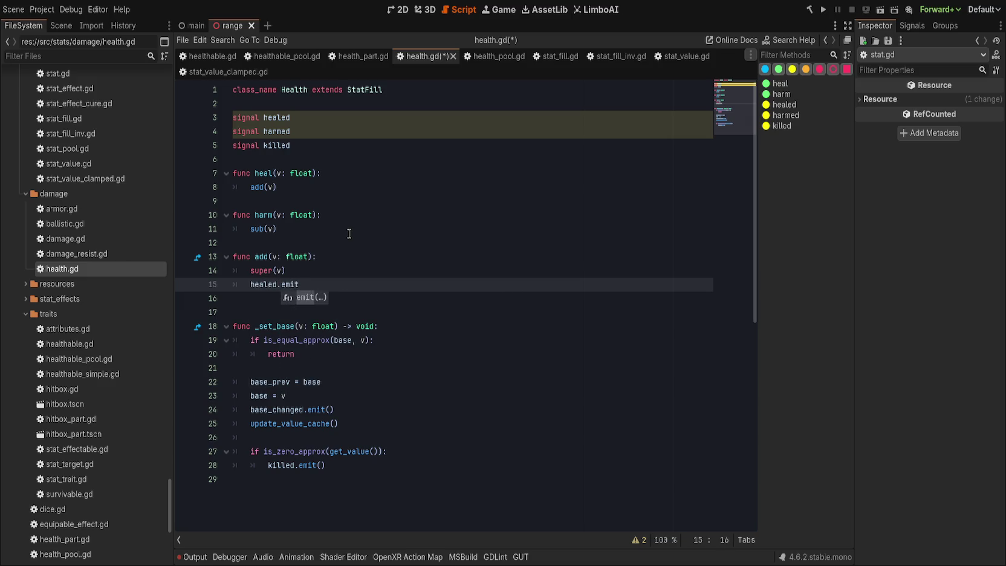
- Change the signals to healed(amount) and harmed(amount), and make add call healed.emit(v)
{"action": "left_click", "coordinate": [347, 119]}
{"action": "type", "text": "(amount"}
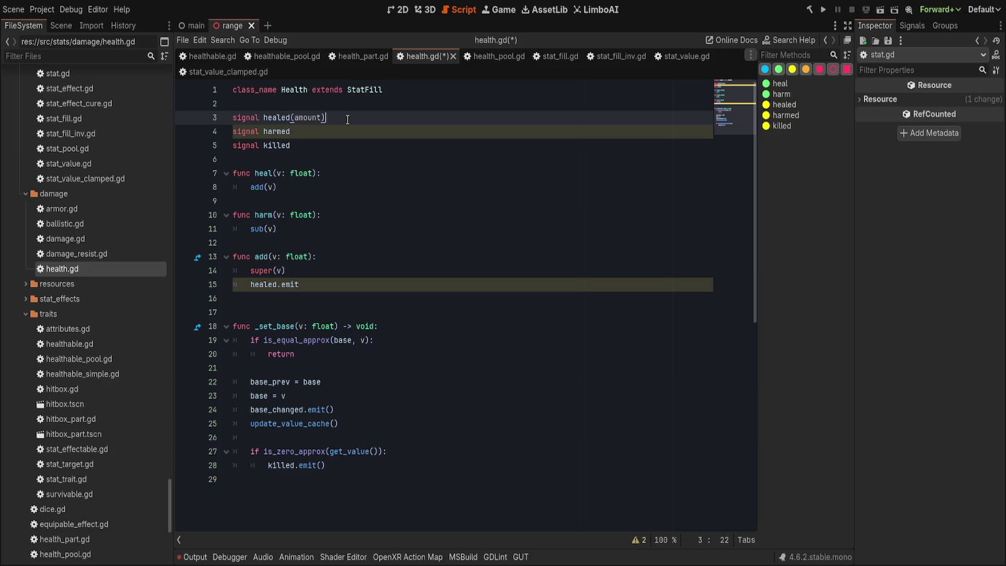
{"action": "key", "text": "Down"}
{"action": "type", "text": "(amount)"}
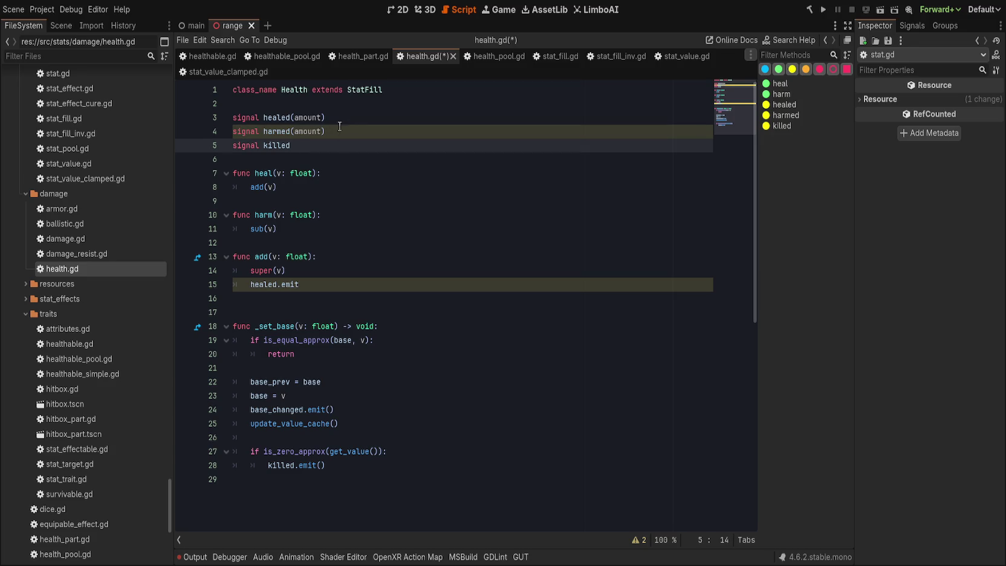
{"action": "left_click", "coordinate": [333, 287]}
{"action": "left_click", "coordinate": [344, 145]}
{"action": "left_click", "coordinate": [374, 288]}
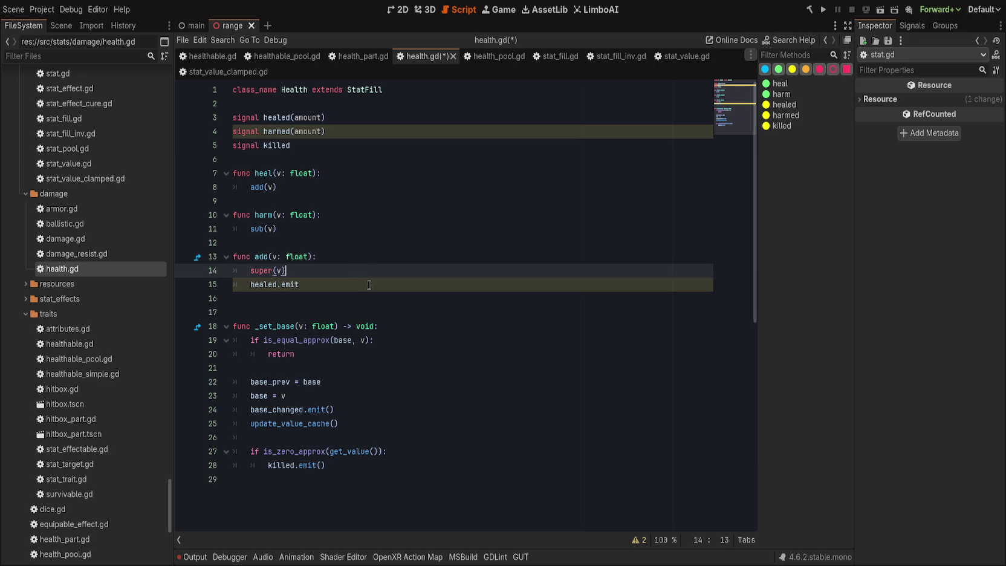
{"action": "type", "text": "(v)"}
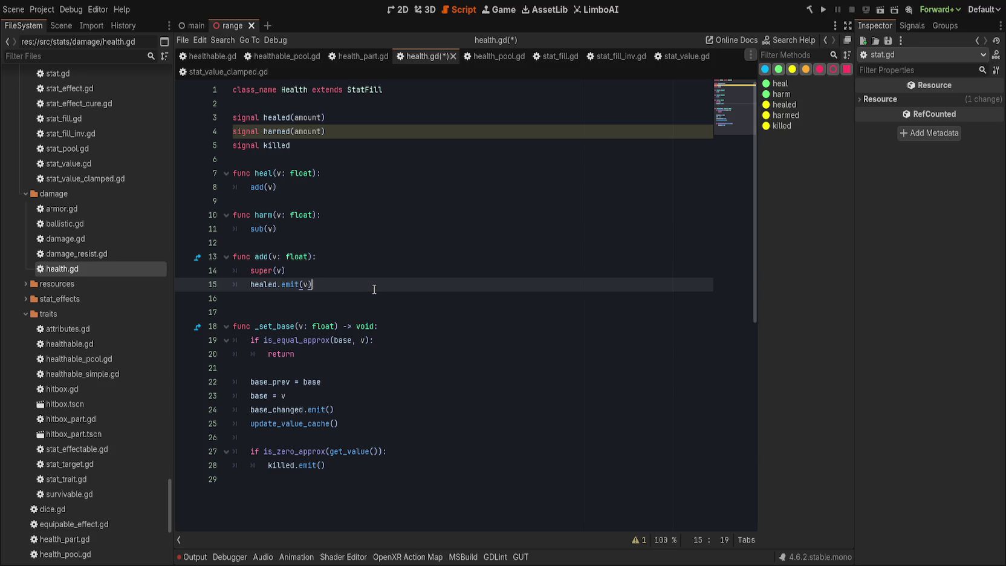
- Add a sub(v: float) override calling super(v) then harmed.emit(v), and save
{"action": "key", "text": "Return"}
{"action": "key", "text": "BackSpace"}
{"action": "key", "text": "Return"}
{"action": "type", "text": "func sub(v: float)"}
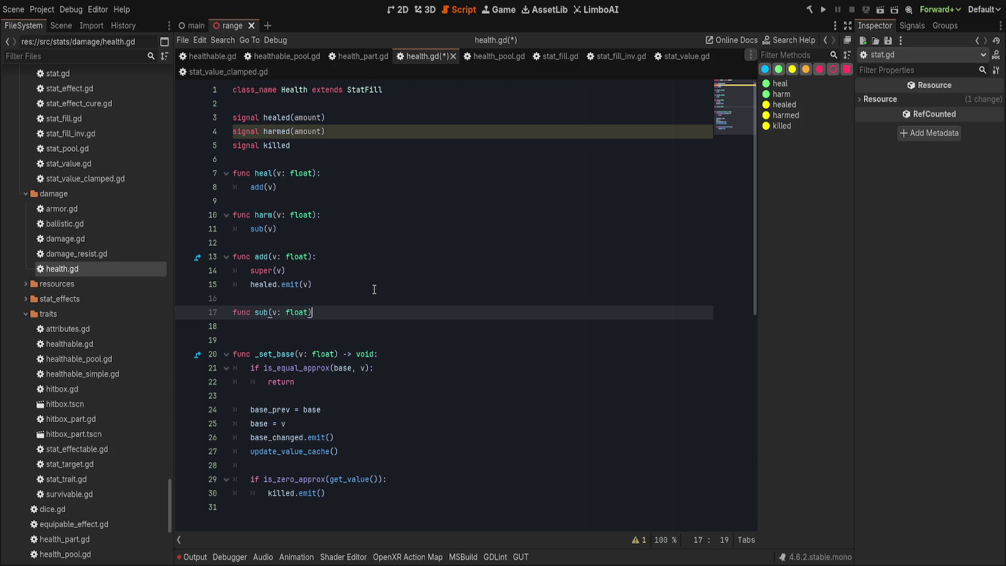
{"action": "type", "text": ":"}
{"action": "key", "text": "Return"}
{"action": "type", "text": "super(v)"}
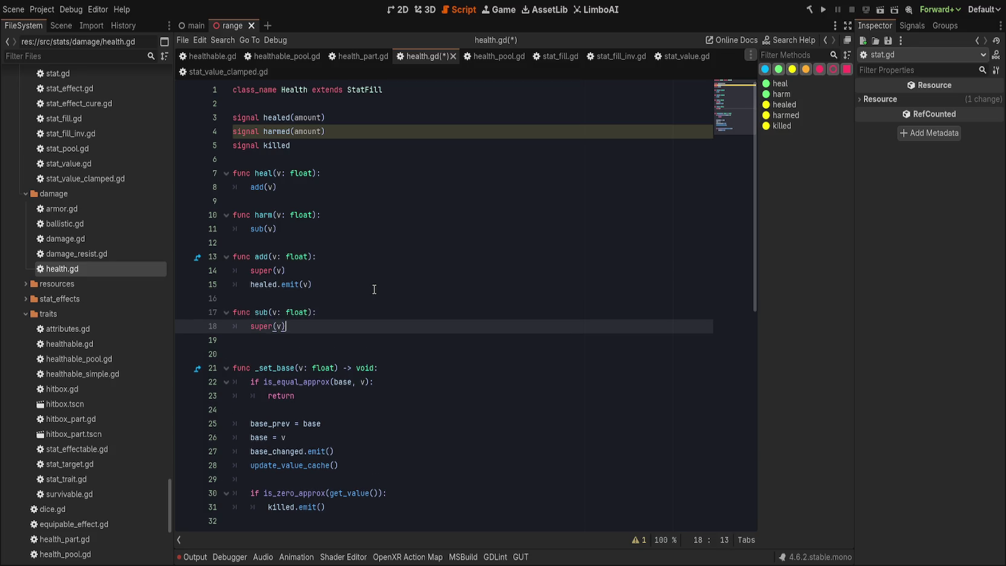
{"action": "key", "text": "Return"}
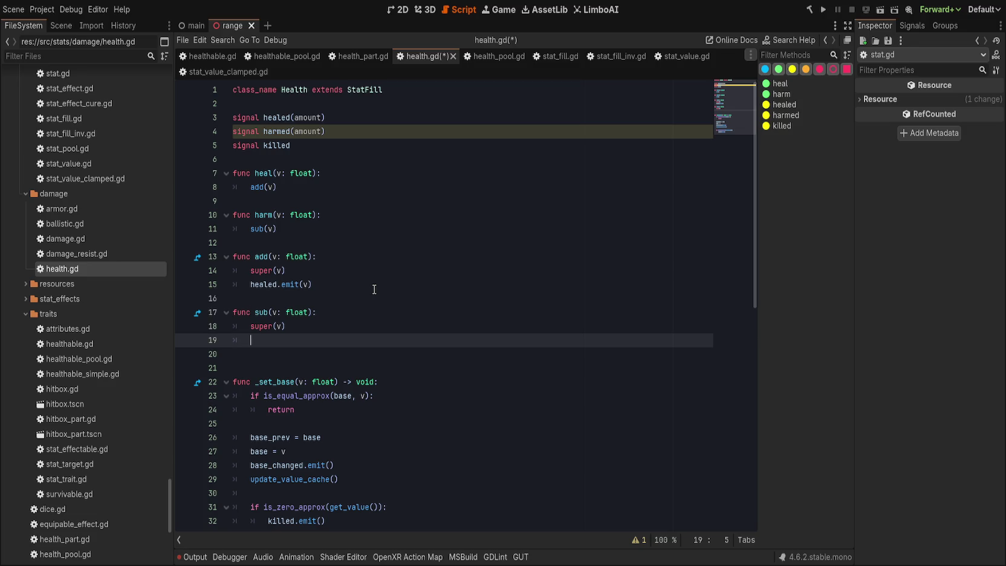
{"action": "type", "text": "harmed.emit(v)"}
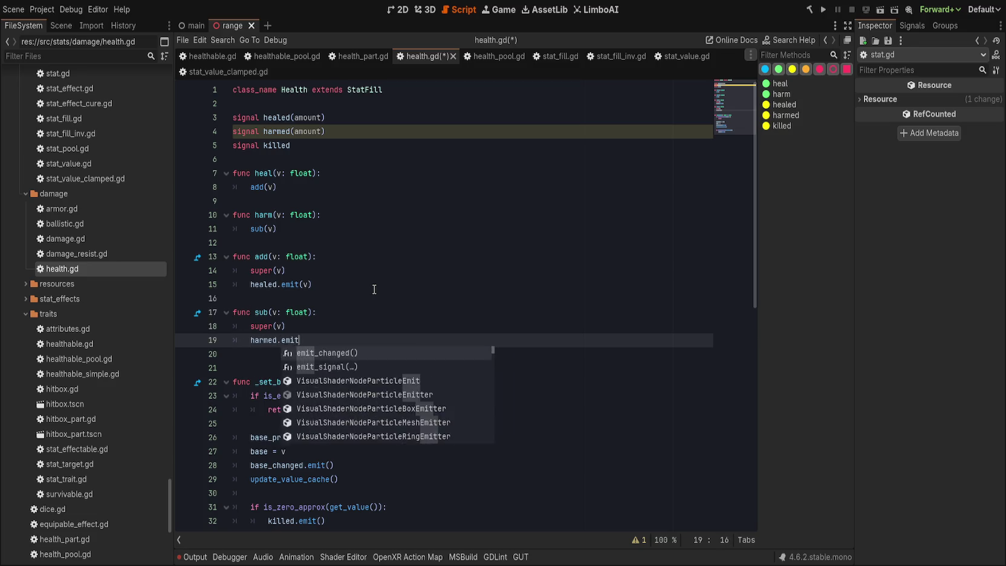
{"action": "key", "text": "ctrl+s"}
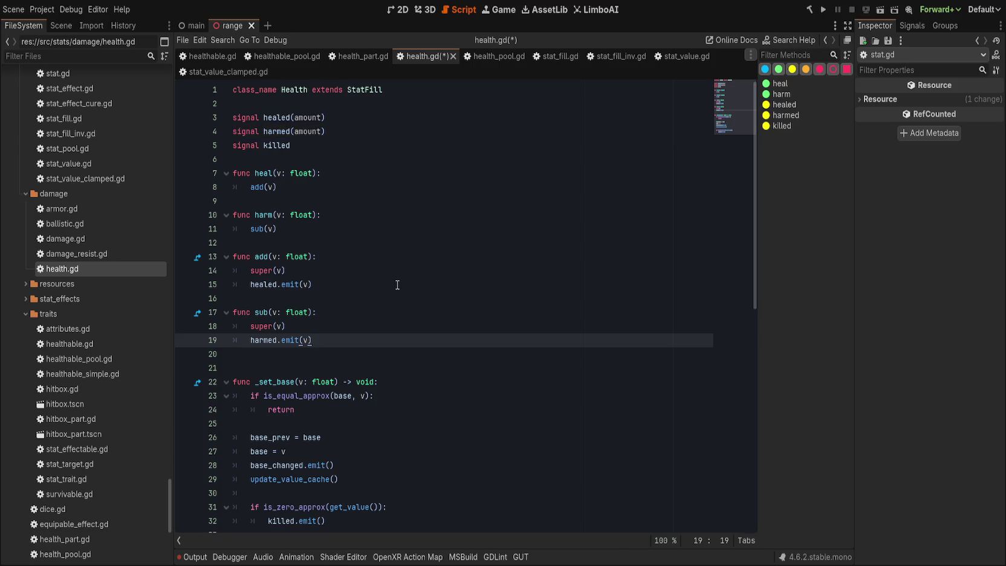
- Begin giving heal's header a return type by typing '->' before the colon
{"action": "left_click", "coordinate": [387, 192]}
{"action": "key", "text": "Left"}
{"action": "type", "text": "->"}
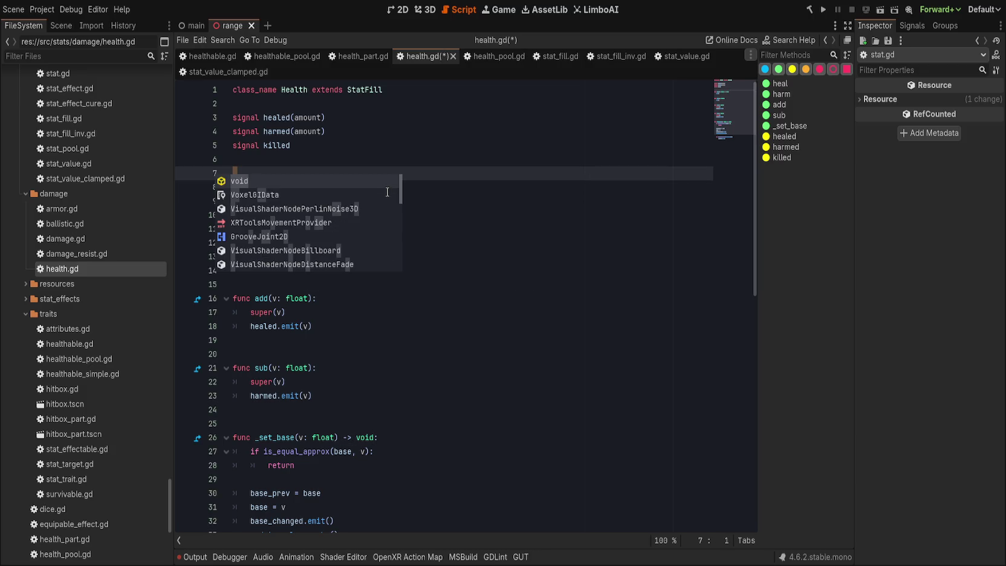
- Copy heal's '-> void' return type onto harm, add and sub, then save
{"action": "left_click", "coordinate": [559, 154]}
{"action": "left_click_drag", "start_coordinate": [316, 186], "coordinate": [352, 187]}
{"action": "key", "text": "ctrl+c"}
{"action": "left_click", "coordinate": [317, 242]}
{"action": "key", "text": "ctrl+v"}
{"action": "left_click", "coordinate": [312, 298]}
{"action": "key", "text": "ctrl+v"}
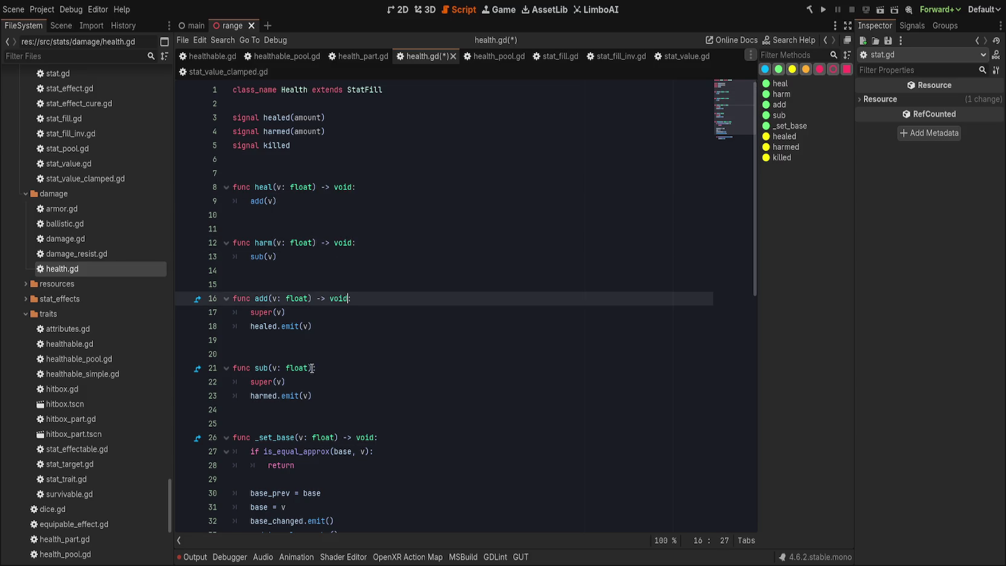
{"action": "left_click", "coordinate": [311, 367]}
{"action": "key", "text": "ctrl+v"}
{"action": "scroll", "coordinate": [423, 302], "scroll_direction": "down", "scroll_amount": 5}
{"action": "key", "text": "ctrl+s"}
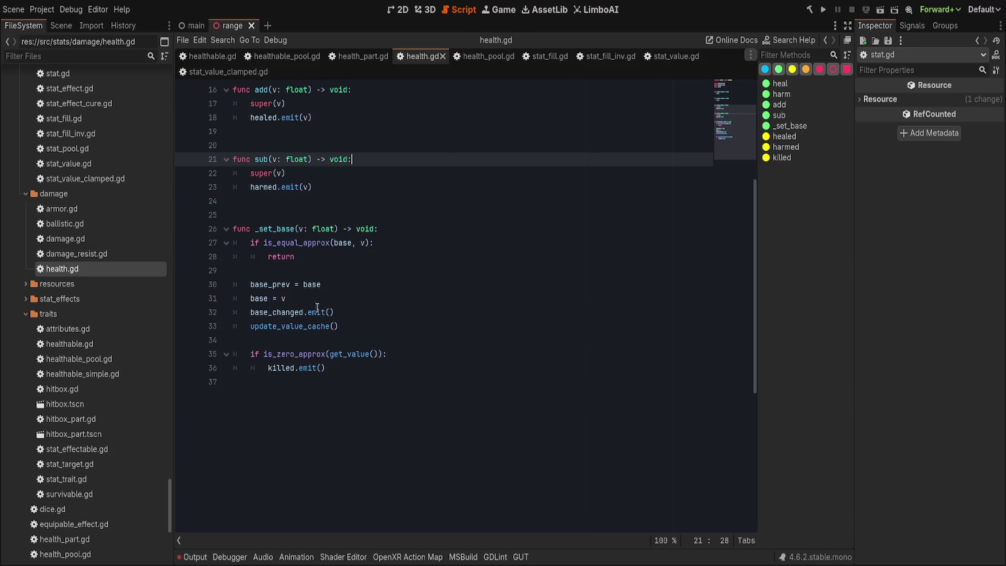
{"action": "scroll", "coordinate": [321, 305], "scroll_direction": "up", "scroll_amount": 5}
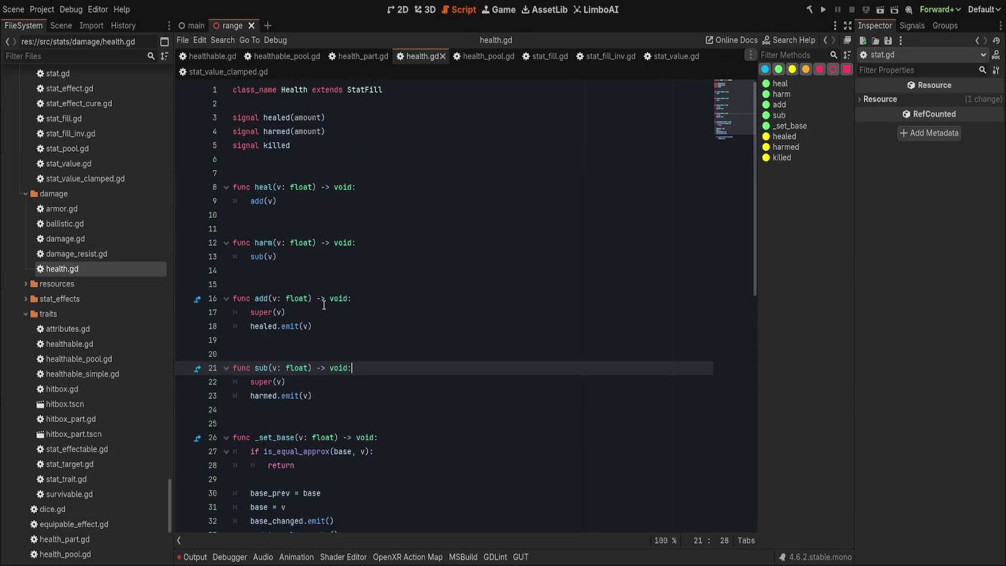
- Move the add, sub and _set_base block above heal and harm with Alt+Up, separate with blank lines, save
{"action": "left_click", "coordinate": [420, 229]}
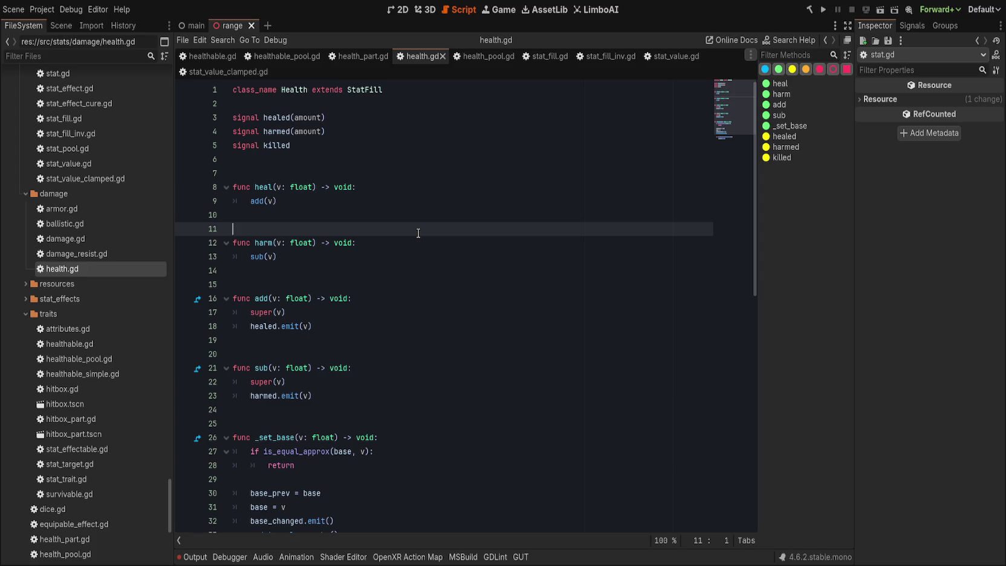
{"action": "scroll", "coordinate": [338, 407], "scroll_direction": "down", "scroll_amount": 5}
{"action": "left_click_drag", "start_coordinate": [393, 354], "coordinate": [233, 243]}
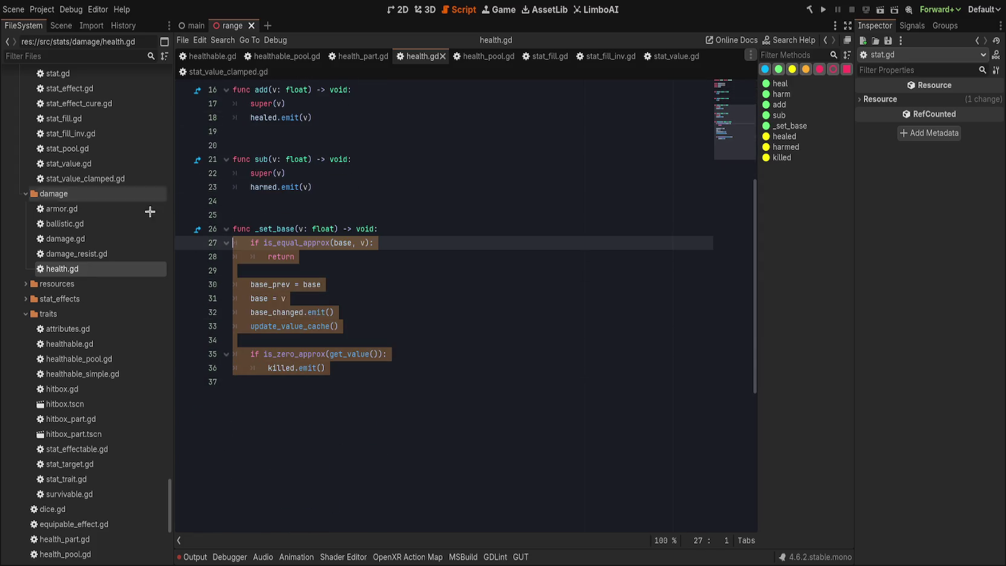
{"action": "scroll", "coordinate": [386, 382], "scroll_direction": "up", "scroll_amount": 5}
{"action": "left_click", "coordinate": [250, 282], "text": "shift"}
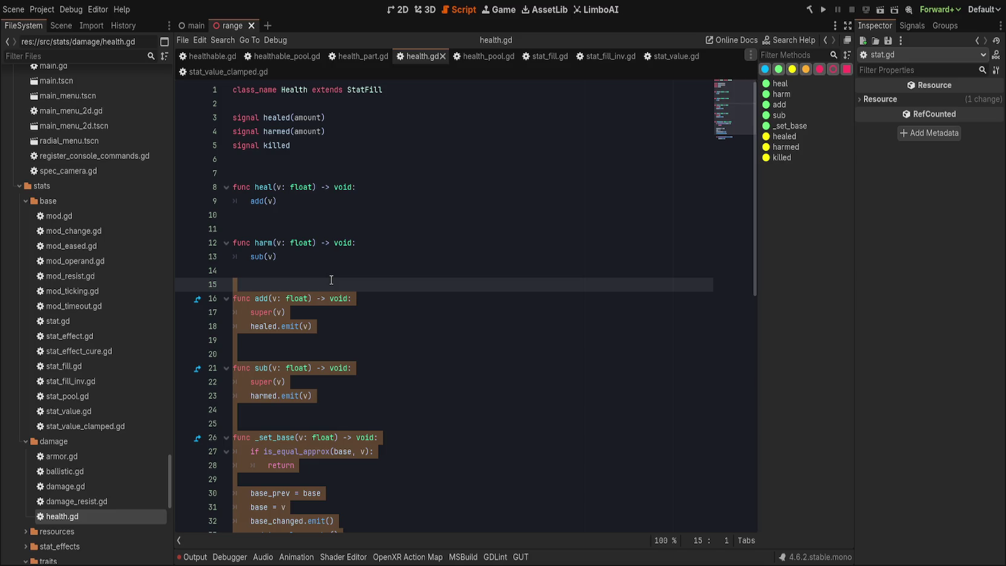
{"action": "key", "text": "alt+Up"}
{"action": "key", "text": "alt+Up"}
{"action": "key", "text": "alt+Up"}
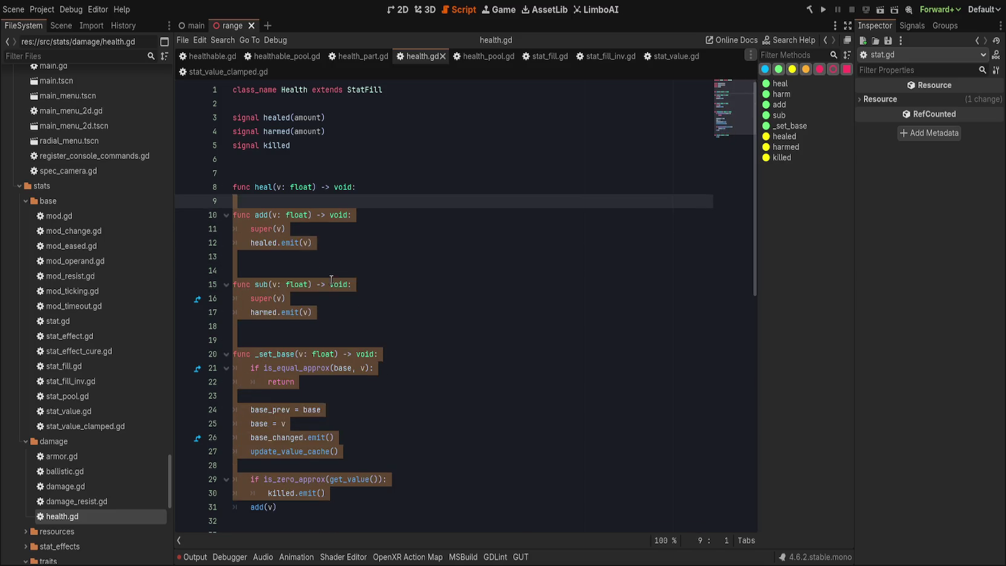
{"action": "scroll", "coordinate": [331, 280], "scroll_direction": "down", "scroll_amount": 2}
{"action": "left_click", "coordinate": [359, 392]}
{"action": "key", "text": "Return"}
{"action": "key", "text": "Return"}
{"action": "key", "text": "ctrl+s"}
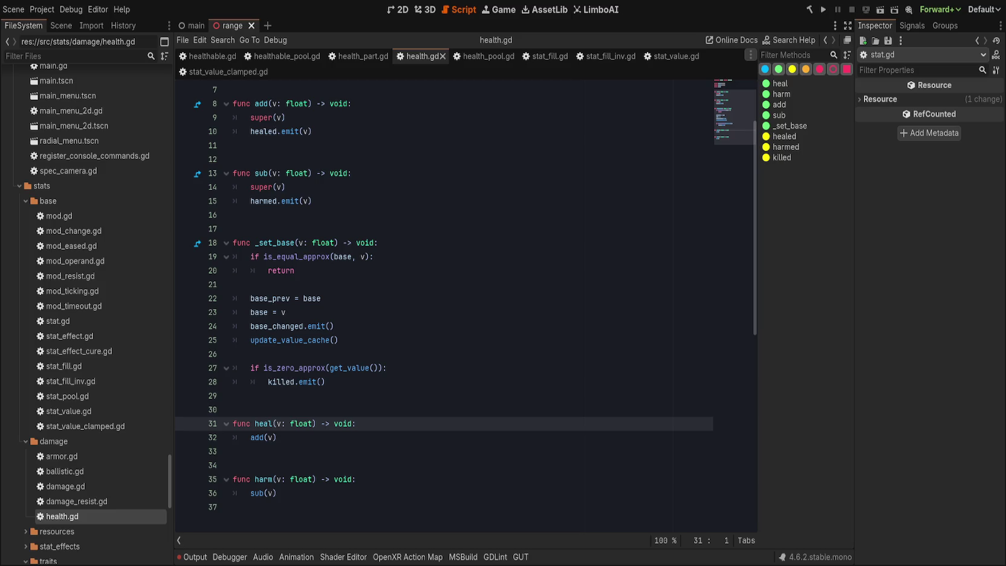
{"action": "left_click", "coordinate": [333, 325]}
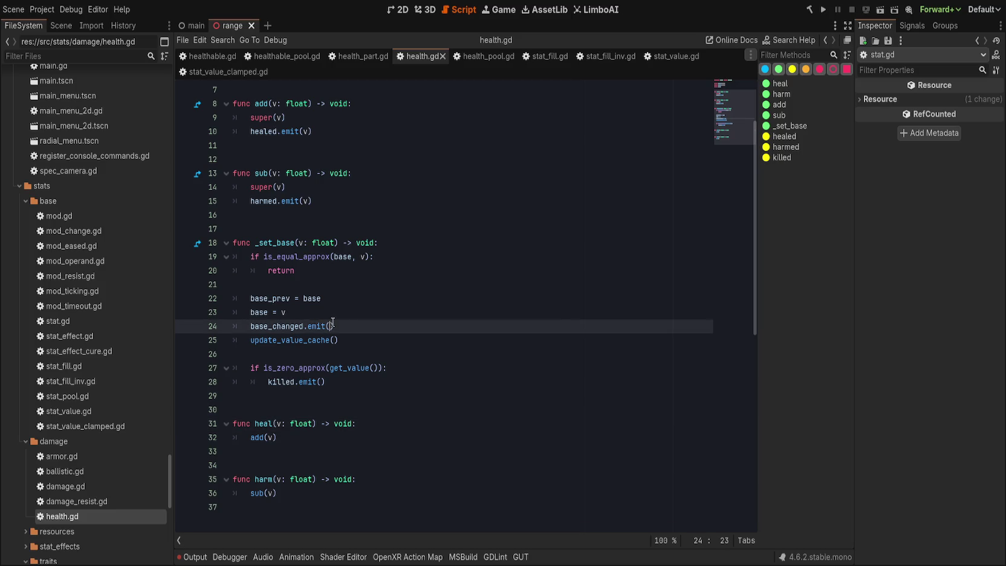
- Change the declaration on line 5 to 'signal killed(what: Health)'
{"action": "scroll", "coordinate": [359, 225], "scroll_direction": "up", "scroll_amount": 2}
{"action": "left_click", "coordinate": [359, 226]}
{"action": "left_click", "coordinate": [316, 284]}
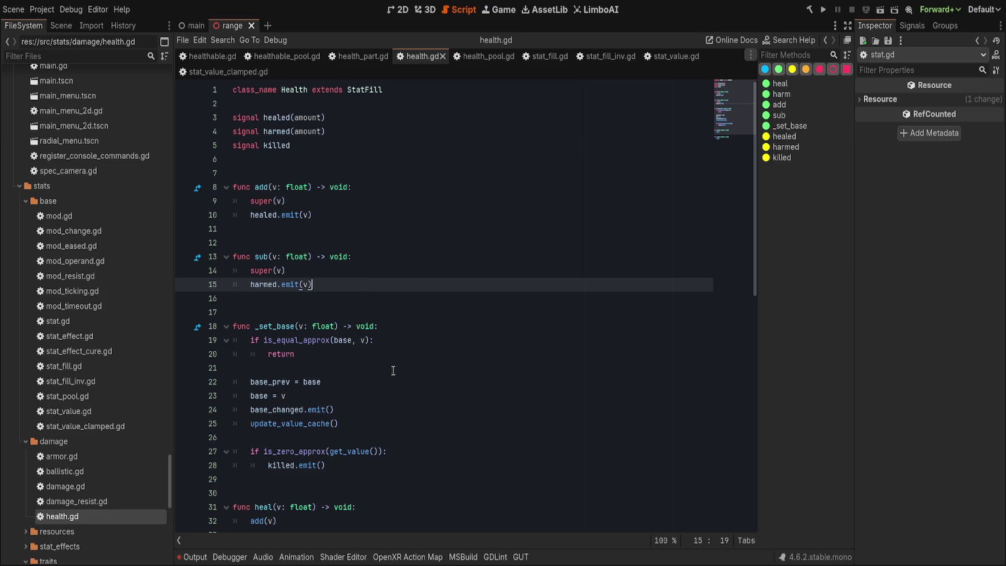
{"action": "scroll", "coordinate": [375, 302], "scroll_direction": "down", "scroll_amount": 2}
{"action": "left_click", "coordinate": [449, 410]}
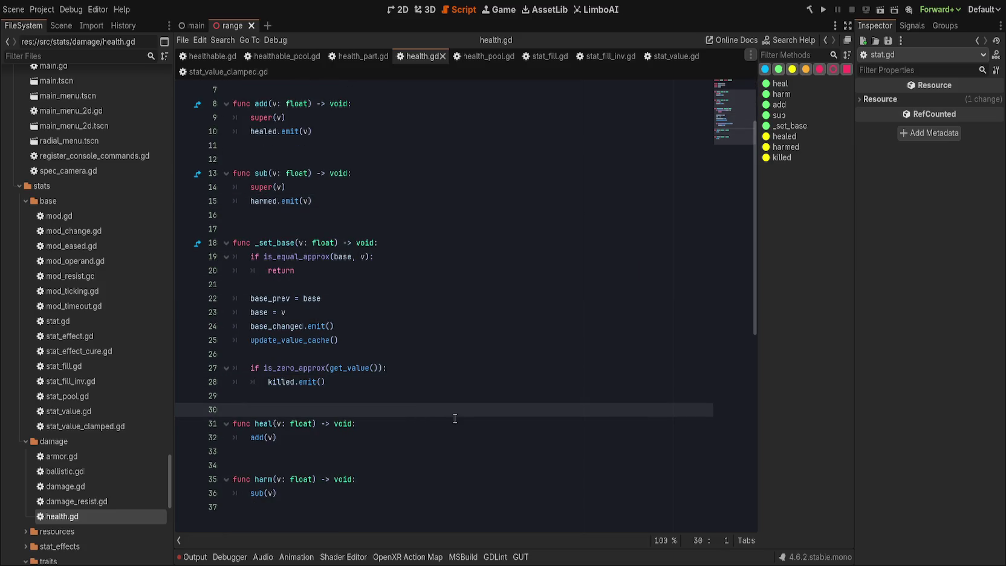
{"action": "scroll", "coordinate": [453, 411], "scroll_direction": "up", "scroll_amount": 2}
{"action": "left_click", "coordinate": [451, 283]}
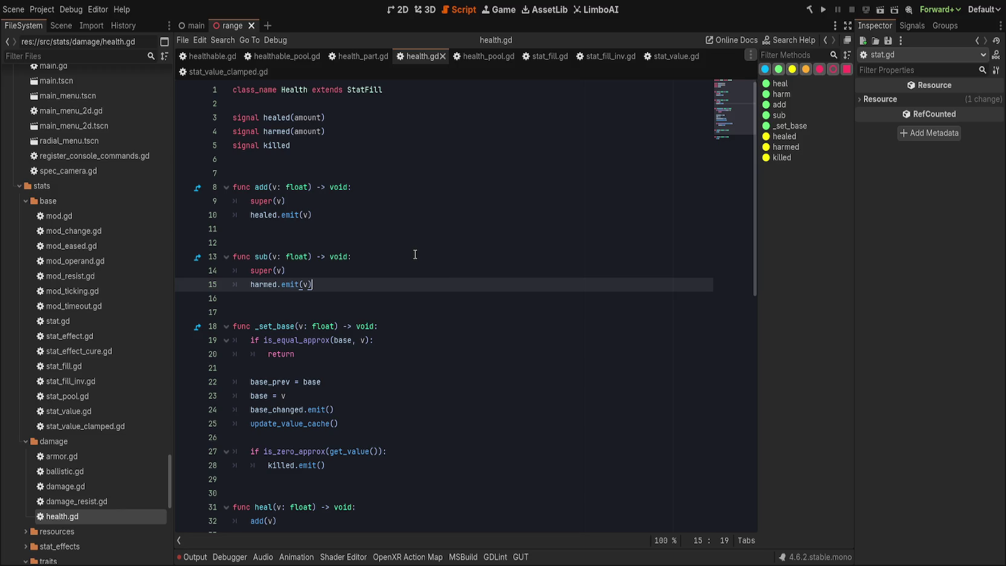
{"action": "left_click", "coordinate": [342, 146]}
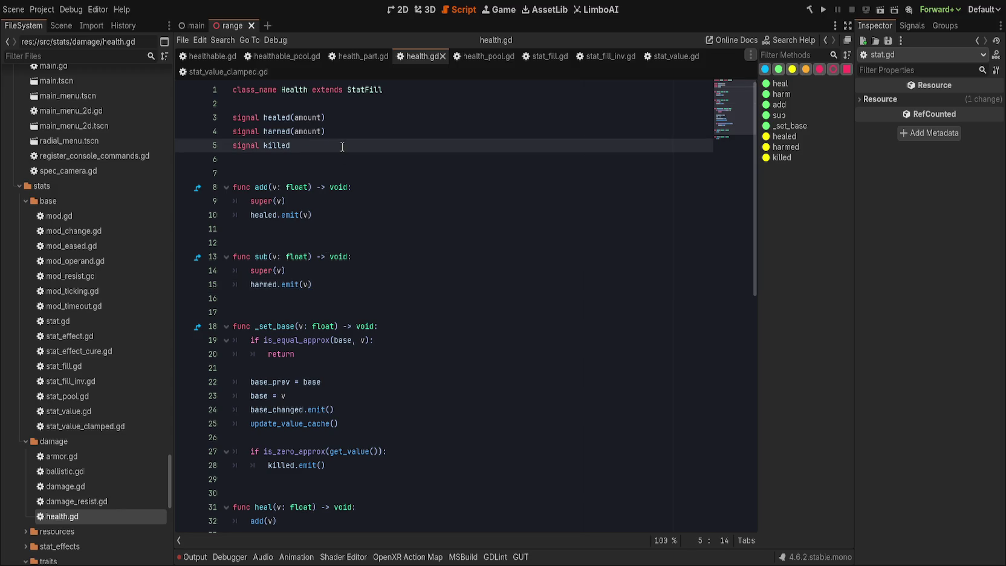
{"action": "type", "text": "(which"}
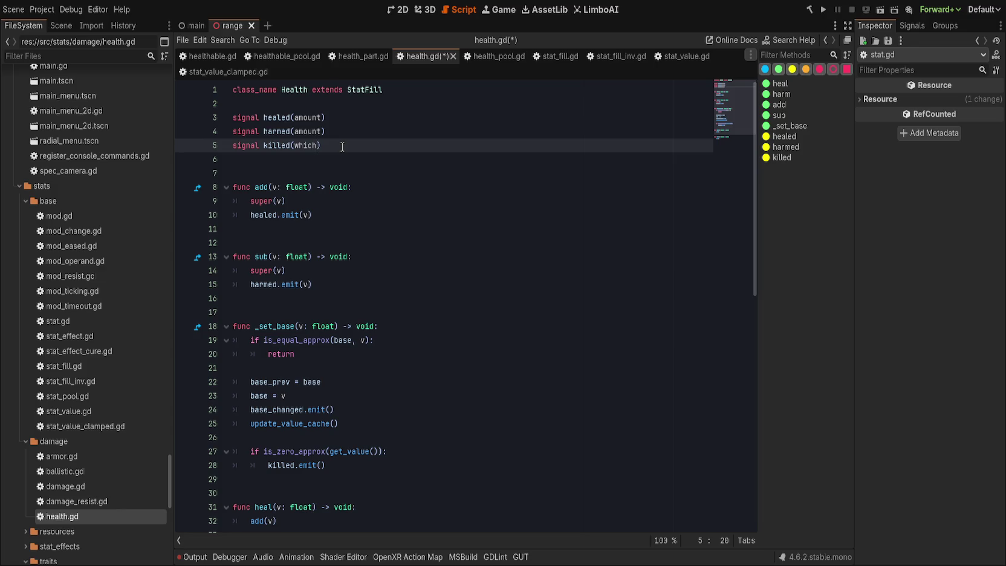
{"action": "type", "text": ": Health"}
{"action": "type", "text": ")"}
{"action": "double_click", "coordinate": [298, 145]}
{"action": "left_click", "coordinate": [396, 296]}
{"action": "double_click", "coordinate": [301, 145]}
{"action": "type", "text": "what"}
{"action": "left_click", "coordinate": [449, 143]}
- Make _set_base emit the killed signal with self as 'killed.emit(self)' on line 28
{"action": "scroll", "coordinate": [463, 143], "scroll_direction": "down", "scroll_amount": 3}
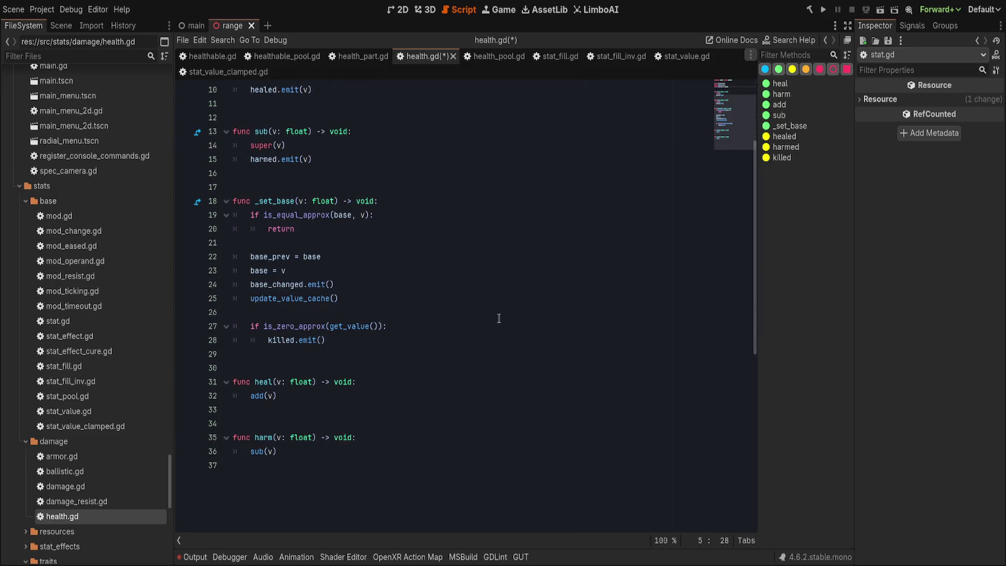
{"action": "scroll", "coordinate": [498, 317], "scroll_direction": "up", "scroll_amount": 2}
{"action": "left_click", "coordinate": [356, 424]}
{"action": "key", "text": "Left"}
{"action": "type", "text": "self)"}
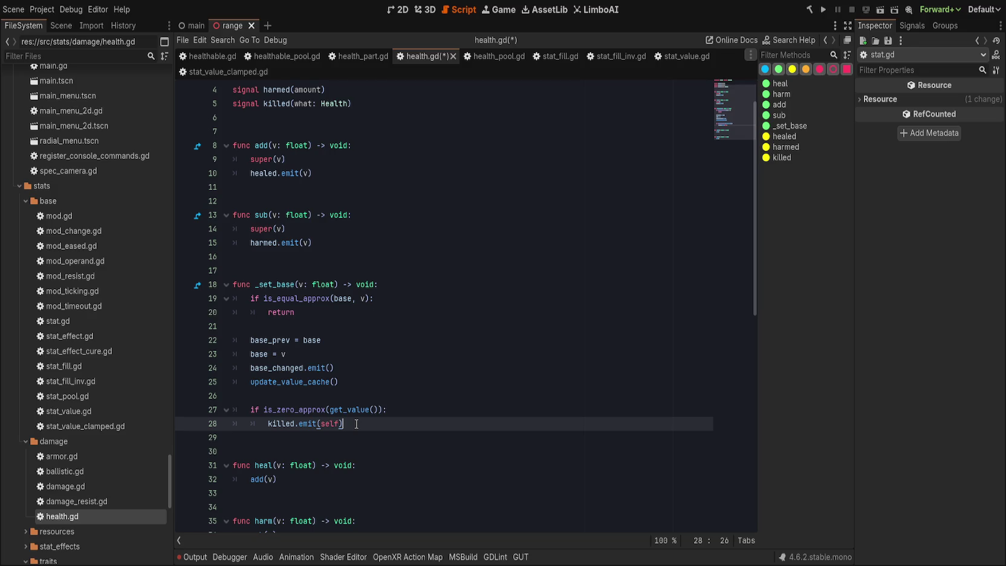
{"action": "scroll", "coordinate": [369, 423], "scroll_direction": "up", "scroll_amount": 1}
{"action": "left_click", "coordinate": [436, 242]}
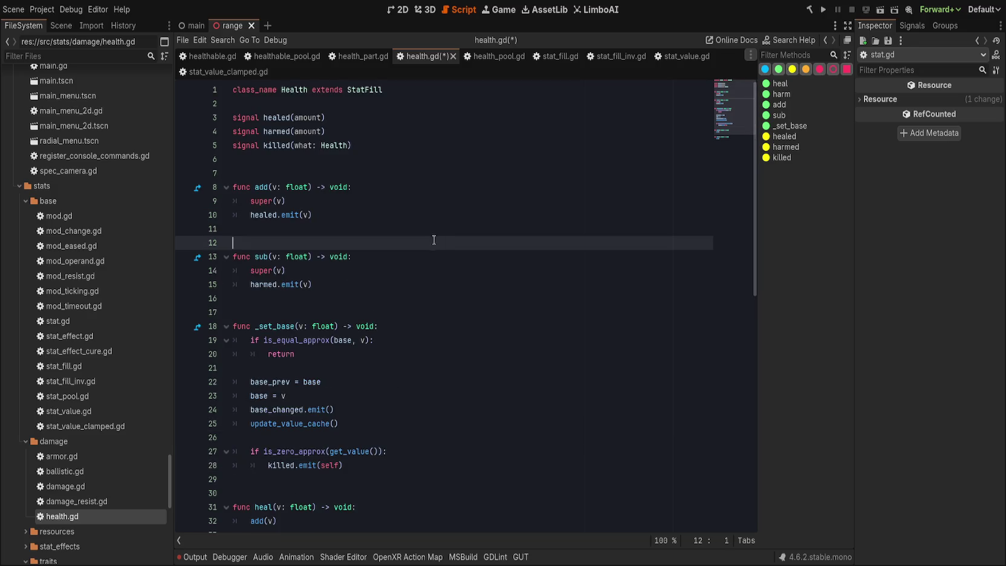
- In health_part.gd, replace the StatFill parent with Health, giving 'class_name HealthPart extends Health'
{"action": "left_click", "coordinate": [363, 56]}
{"action": "left_click", "coordinate": [465, 85]}
{"action": "key", "text": "ctrl+BackSpace"}
{"action": "type", "text": "Health"}
{"action": "key", "text": "Escape"}
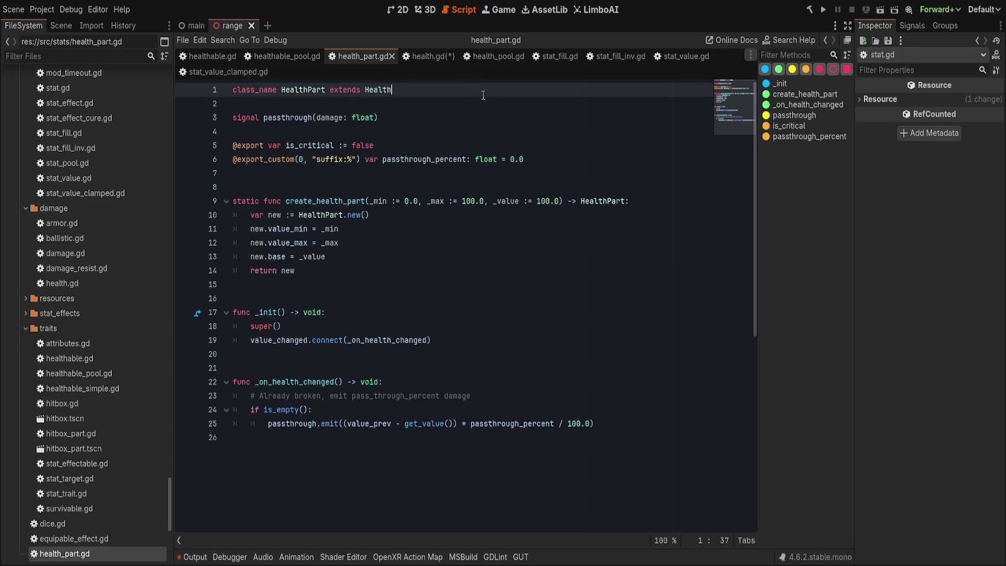
{"action": "left_click", "coordinate": [556, 145]}
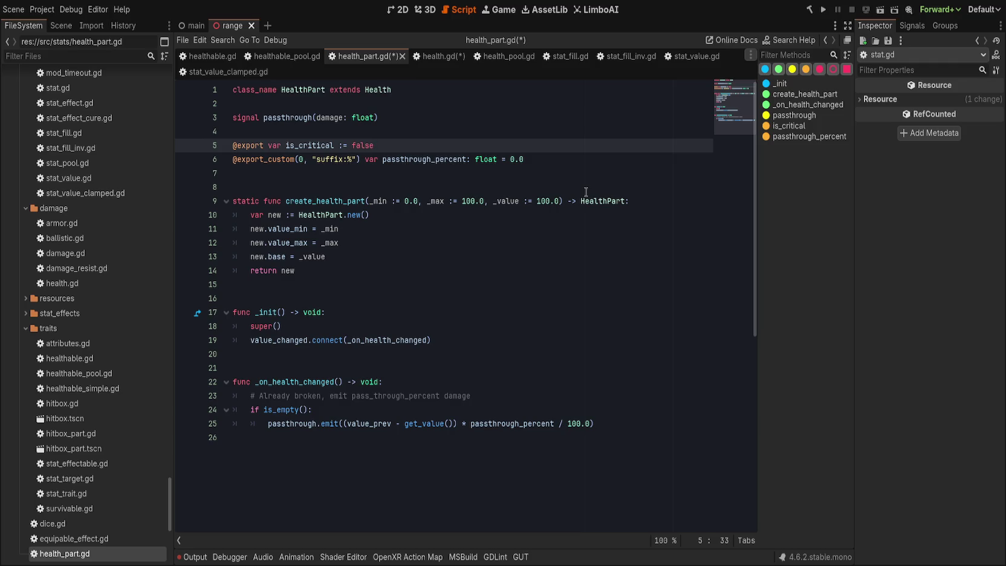
{"action": "left_click", "coordinate": [426, 58]}
{"action": "scroll", "coordinate": [415, 260], "scroll_direction": "down", "scroll_amount": 1}
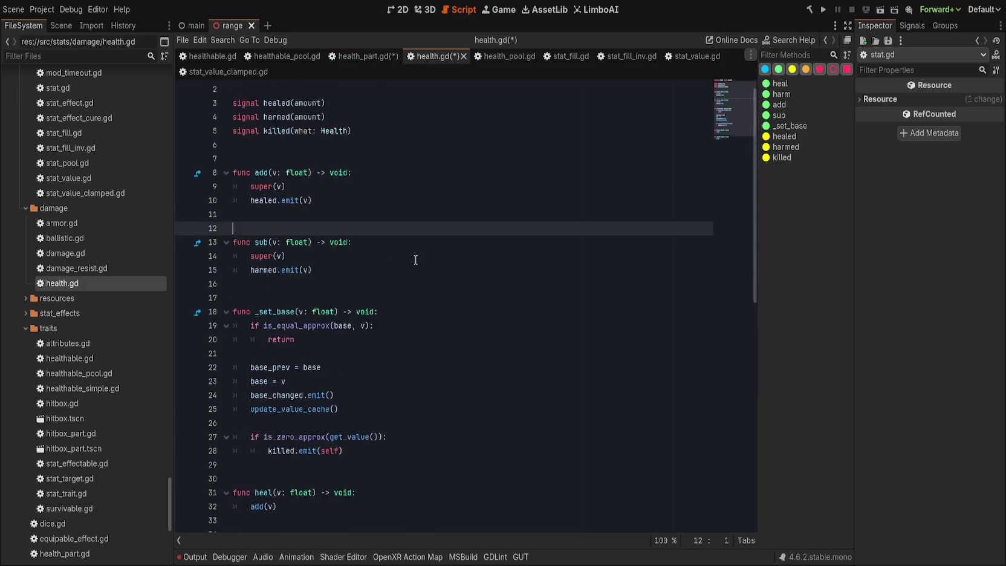
{"action": "left_click", "coordinate": [365, 56]}
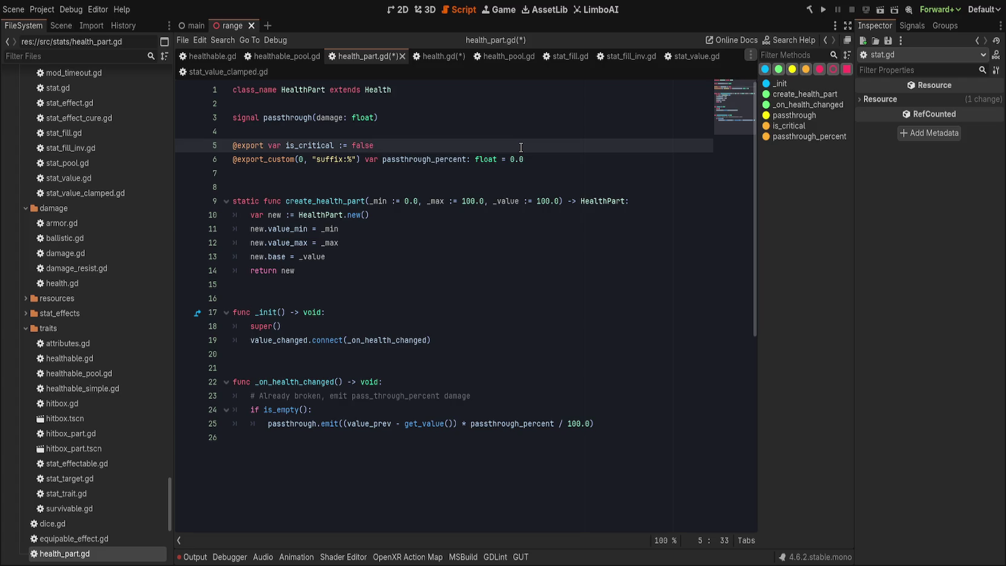
{"action": "key", "text": "shift+F3"}
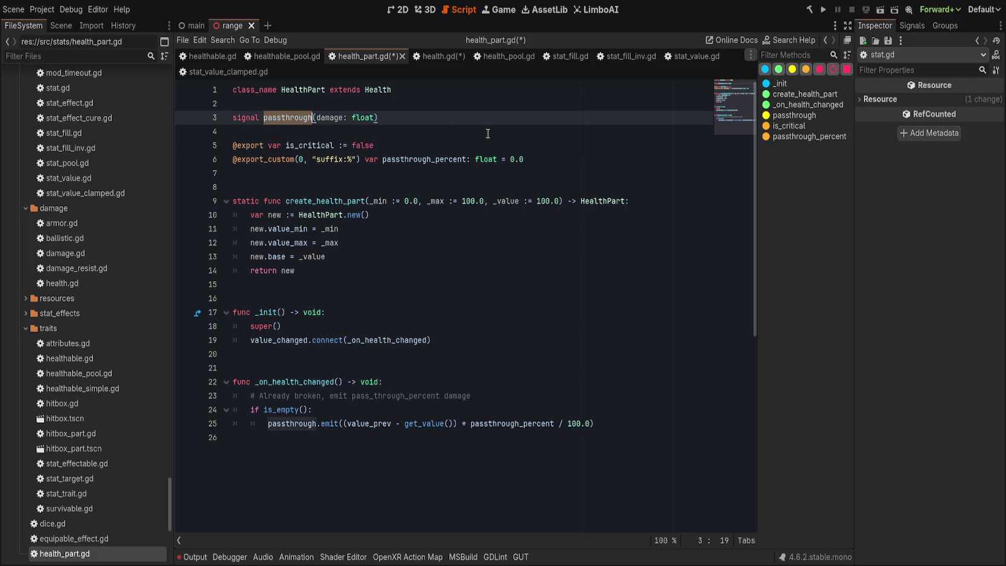
- Change the passthrough signal's parameter type from float to Damage
{"action": "key", "text": "End"}
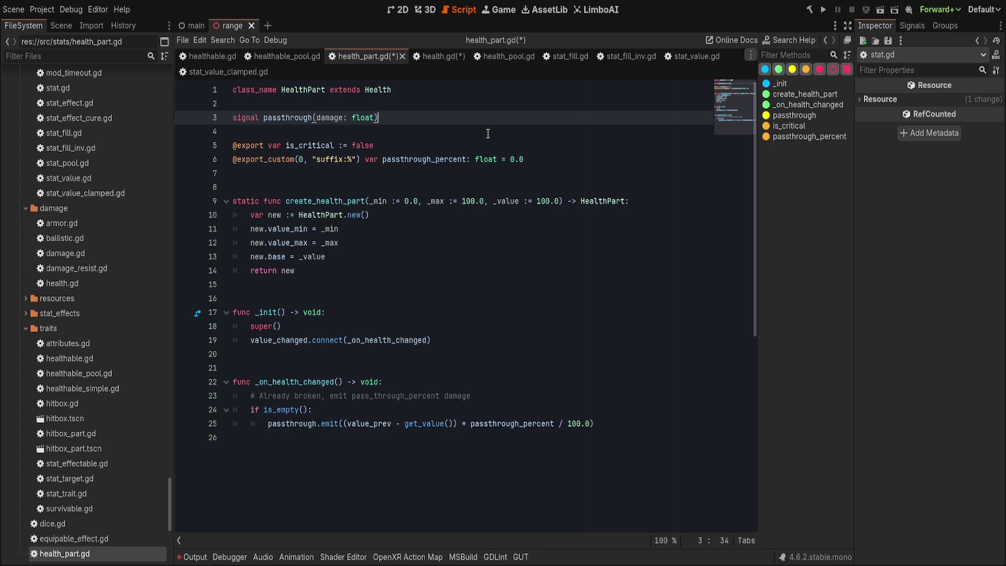
{"action": "key", "text": "Left"}
{"action": "key", "text": "ctrl+BackSpace"}
{"action": "type", "text": "Damage)"}
- Rename the factory function create_health_part to create_part after checking its project-wide usages
{"action": "left_click_drag", "start_coordinate": [315, 202], "coordinate": [348, 202]}
{"action": "key", "text": "BackSpace"}
{"action": "left_click", "coordinate": [461, 251]}
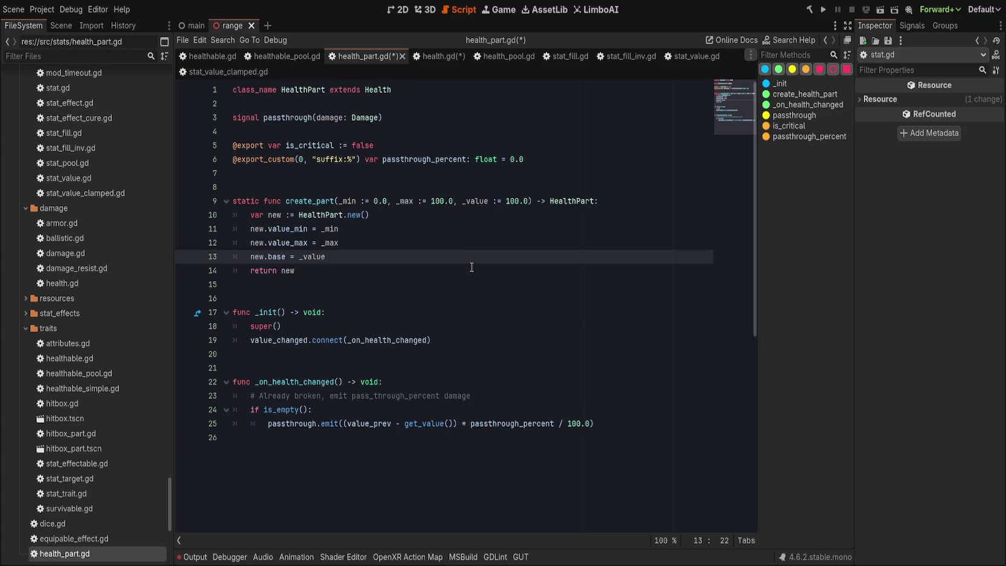
{"action": "left_click", "coordinate": [472, 266]}
{"action": "key", "text": "ctrl+z"}
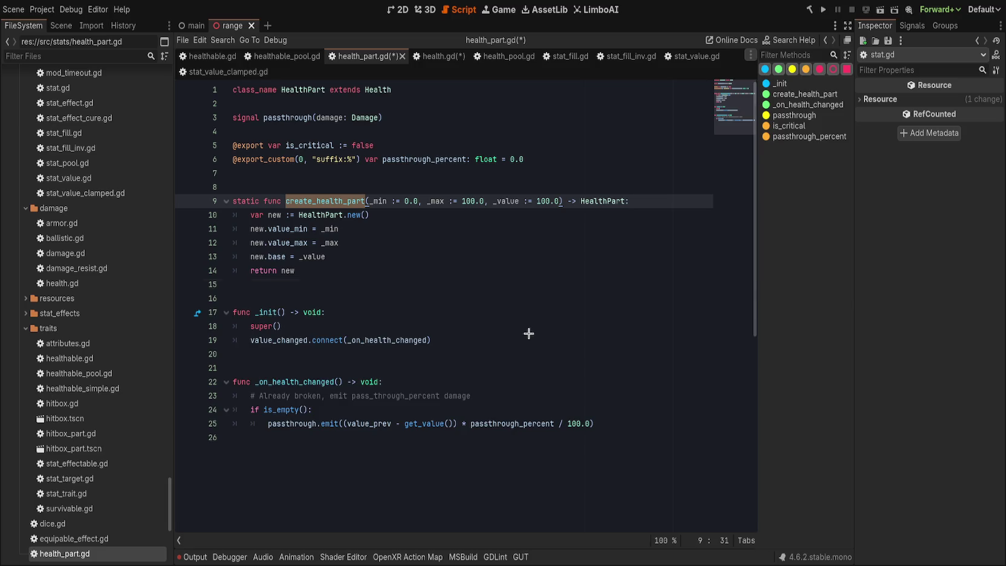
{"action": "key", "text": "ctrl+shift+f"}
{"action": "key", "text": "Return"}
{"action": "left_click", "coordinate": [343, 201]}
{"action": "key", "text": "BackSpace"}
{"action": "key", "text": "BackSpace"}
{"action": "key", "text": "BackSpace"}
{"action": "key", "text": "BackSpace"}
{"action": "key", "text": "BackSpace"}
{"action": "key", "text": "BackSpace"}
{"action": "key", "text": "End"}
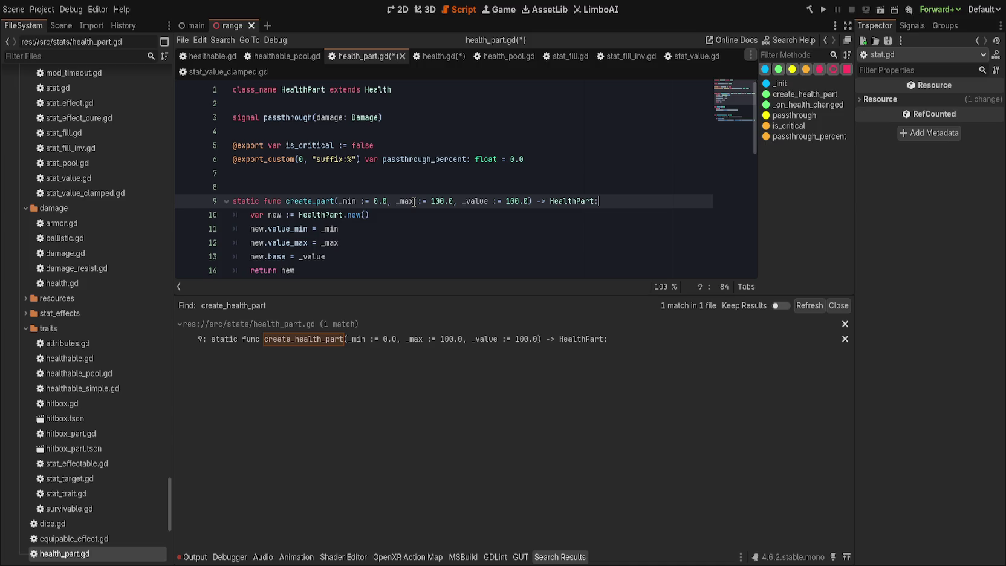
{"action": "left_click", "coordinate": [838, 306]}
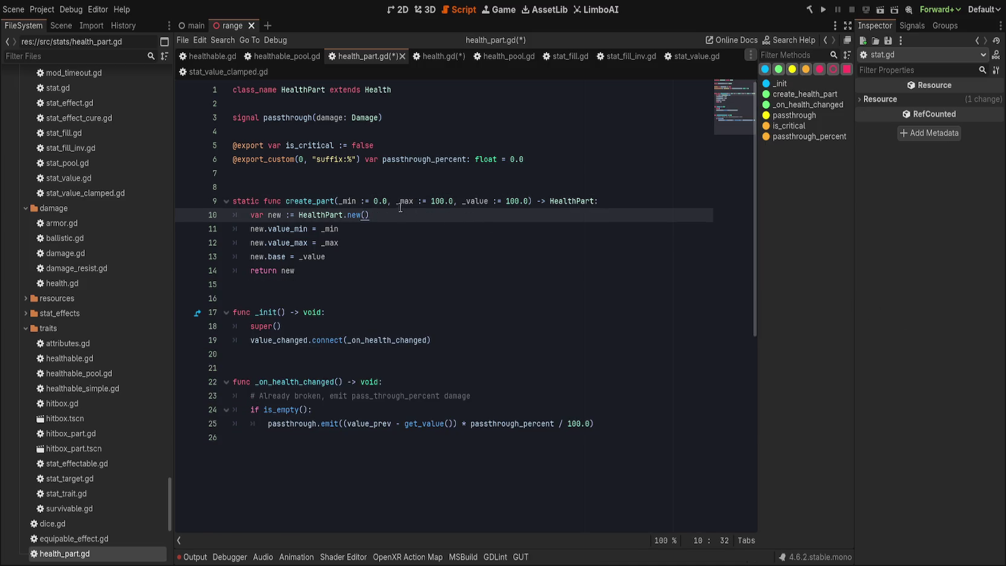
- Add a _base := 100.0 parameter, remove _value, and assign base from _base
{"action": "left_click", "coordinate": [337, 200]}
{"action": "type", "text": "_base"}
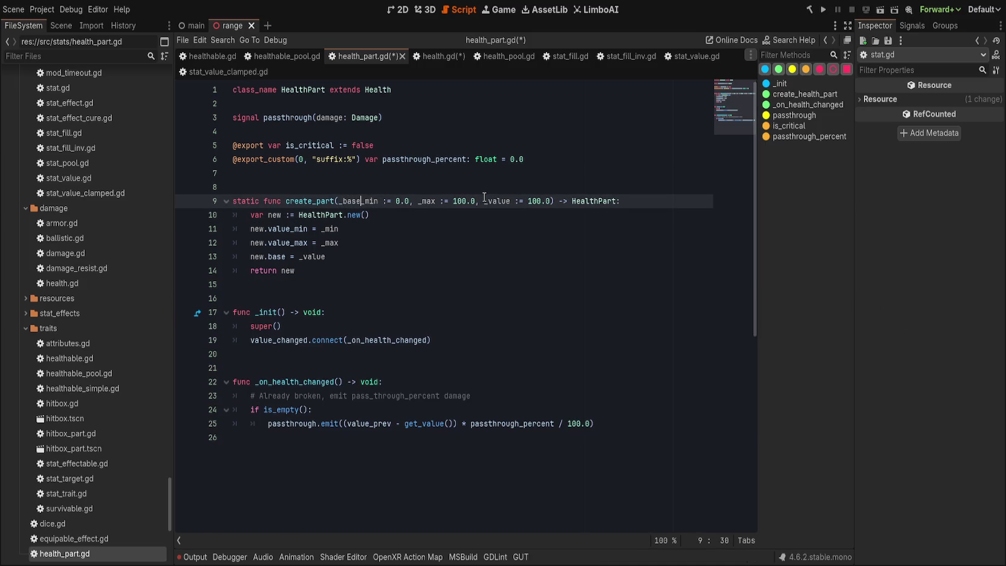
{"action": "type", "text": ":= 100"}
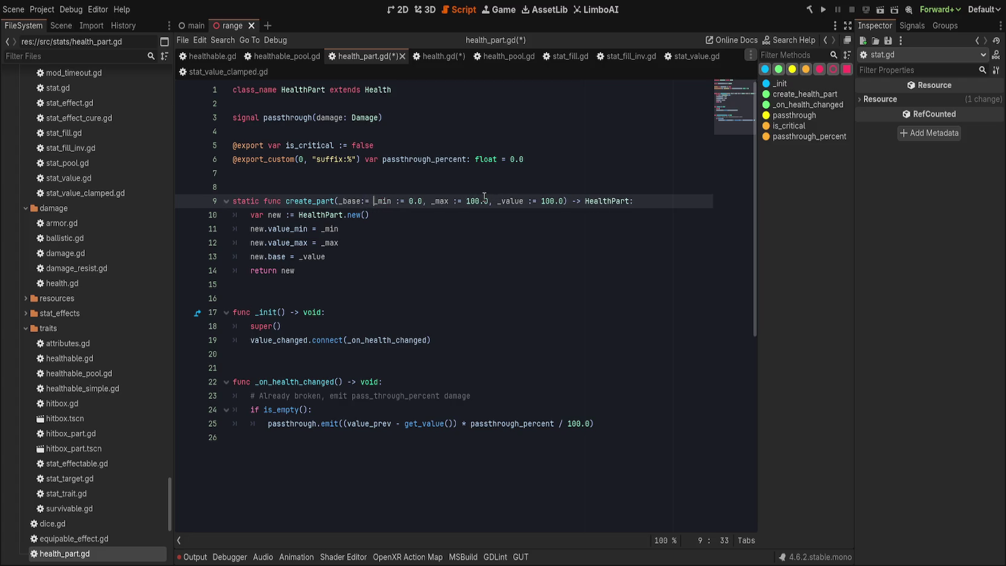
{"action": "type", "text": ".0,"}
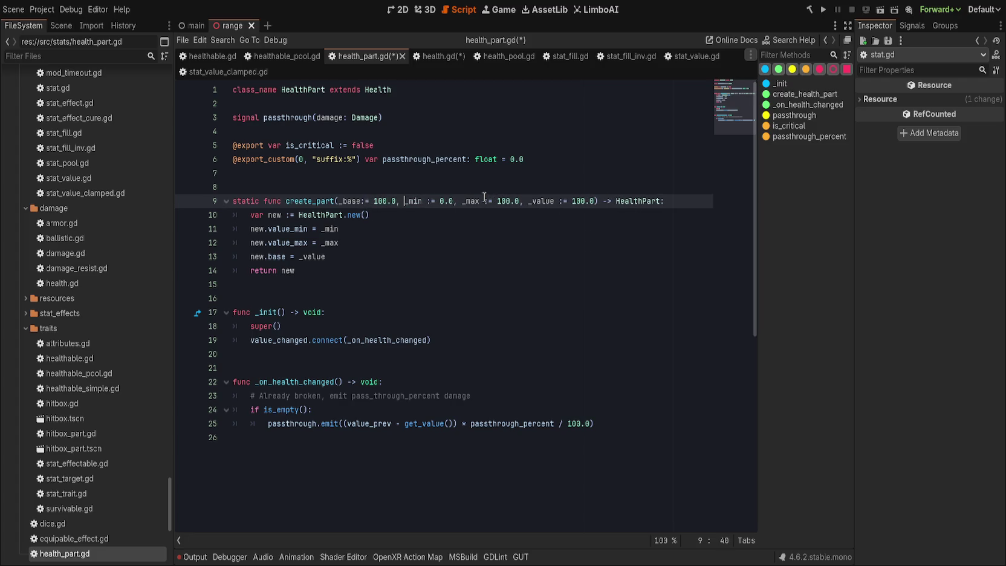
{"action": "left_click_drag", "start_coordinate": [518, 203], "coordinate": [597, 201]}
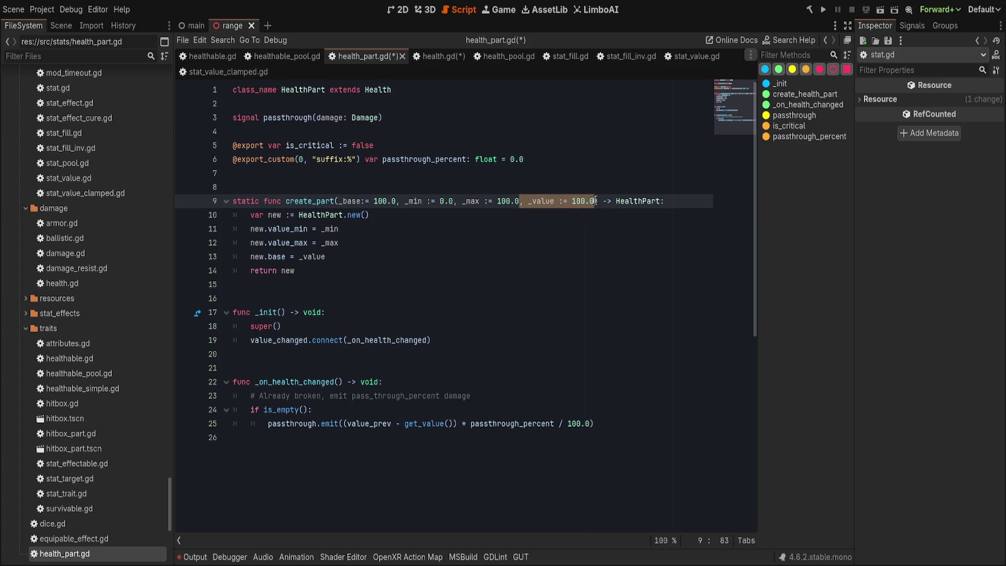
{"action": "key", "text": "BackSpace"}
{"action": "key", "text": "Up"}
{"action": "key", "text": "Up"}
{"action": "left_click", "coordinate": [321, 244]}
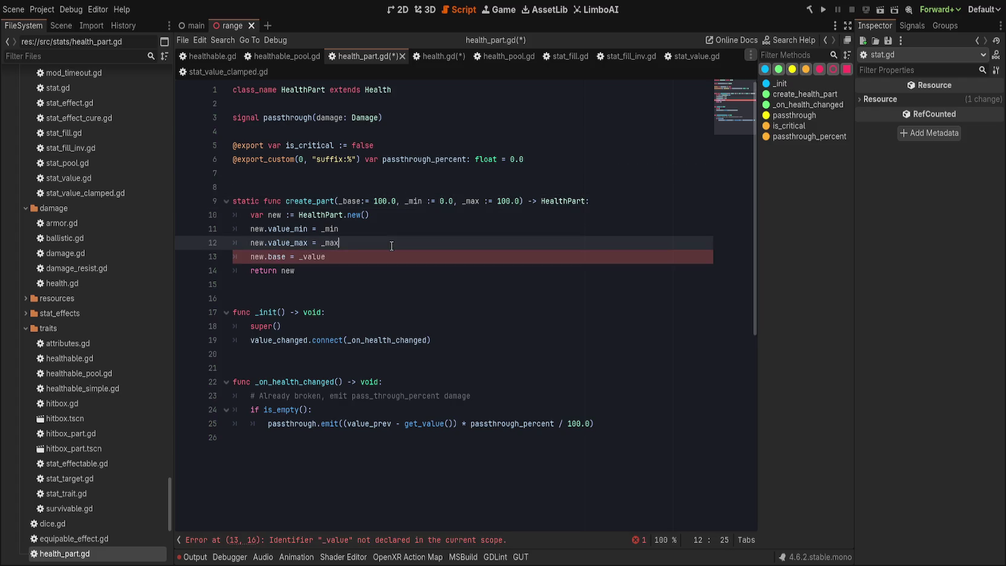
{"action": "left_click", "coordinate": [385, 260]}
{"action": "key", "text": "BackSpace"}
{"action": "key", "text": "BackSpace"}
{"action": "key", "text": "BackSpace"}
{"action": "type", "text": "base"}
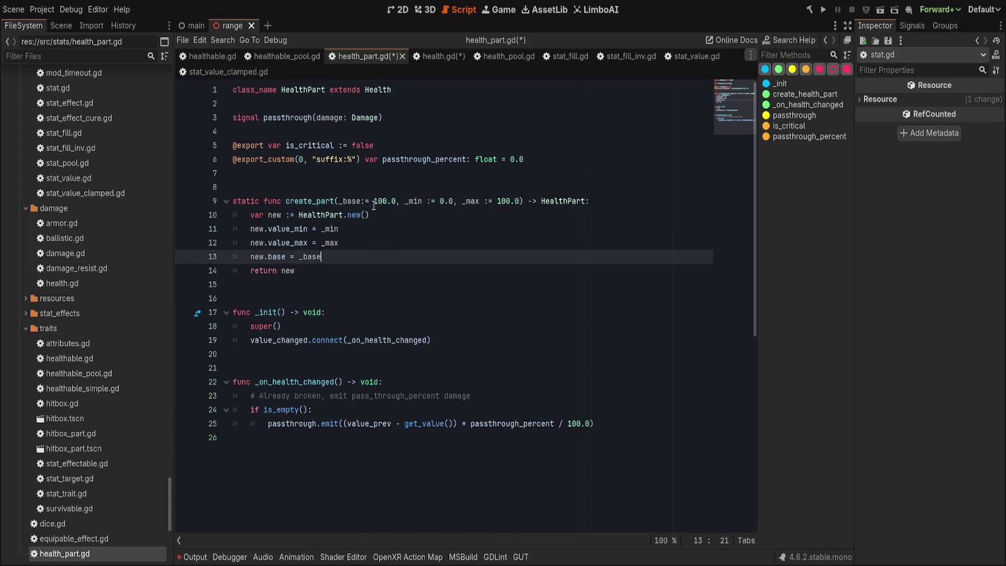
{"action": "left_click", "coordinate": [361, 201]}
{"action": "left_click", "coordinate": [409, 185]}
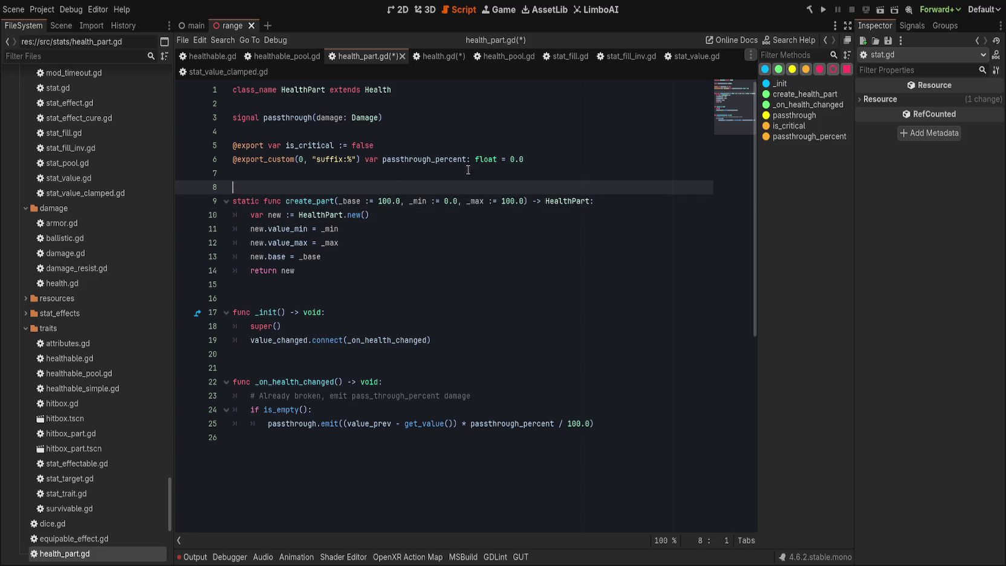
- Go through the health.gd and health_pool.gd script tabs to stat_fill.gd
{"action": "left_click", "coordinate": [434, 57]}
{"action": "left_click", "coordinate": [491, 57]}
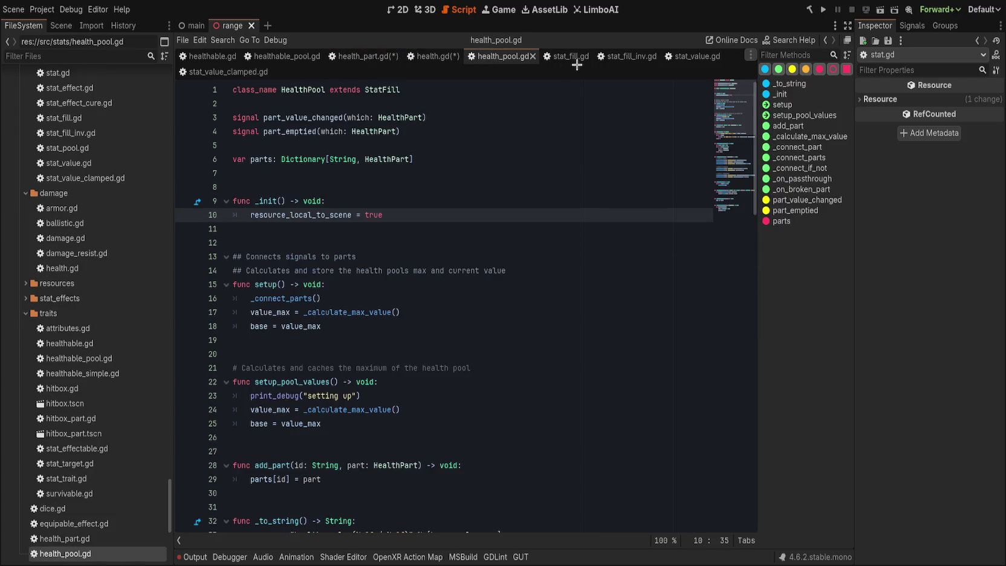
{"action": "left_click", "coordinate": [558, 57]}
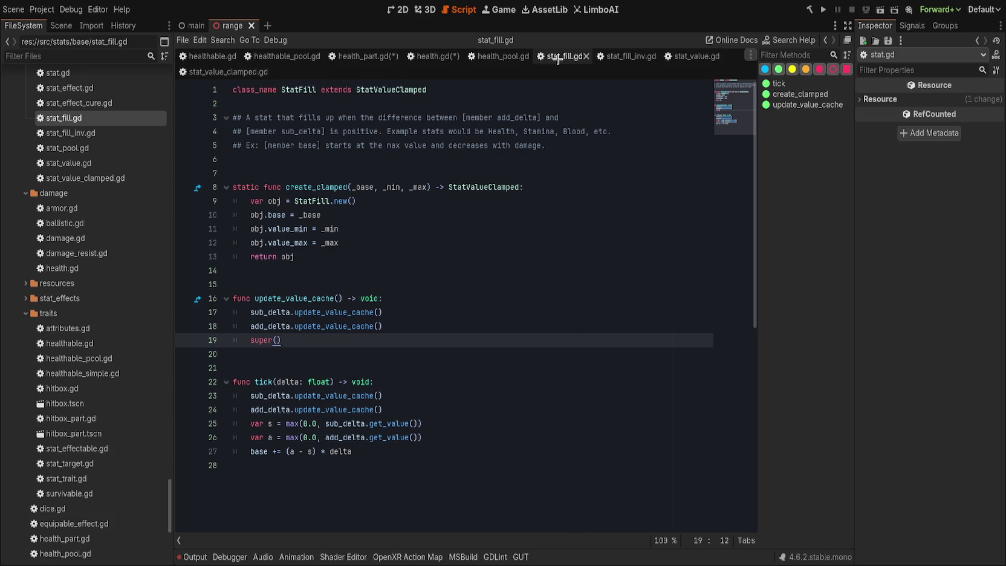
- In stat_fill.gd's create_clamped, move obj.base = _base below the value_min and value_max lines
{"action": "left_click", "coordinate": [498, 202]}
{"action": "left_click", "coordinate": [511, 216]}
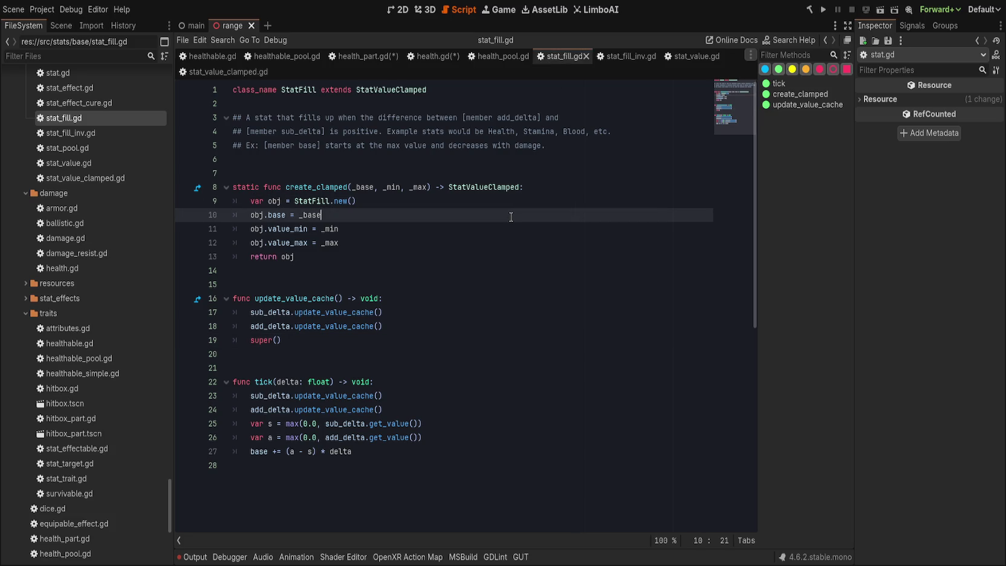
{"action": "key", "text": "alt+Down"}
{"action": "key", "text": "alt+Down"}
{"action": "left_click", "coordinate": [450, 203]}
{"action": "left_click", "coordinate": [456, 218]}
{"action": "left_click", "coordinate": [453, 232]}
{"action": "left_click", "coordinate": [464, 238]}
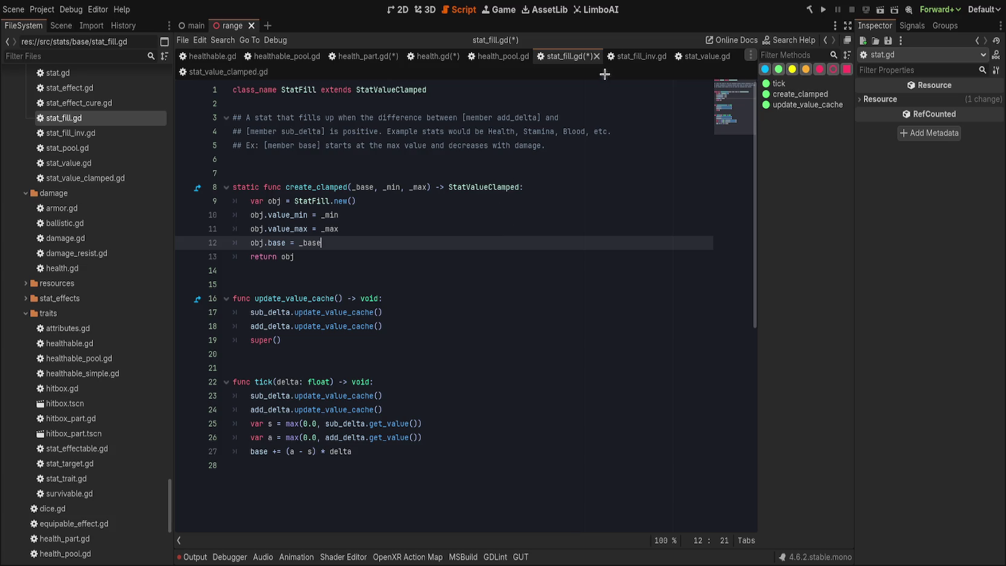
- Check stat_fill_inv.gd and stat_value.gd, then switch to health_pool.gd
{"action": "left_click", "coordinate": [641, 56]}
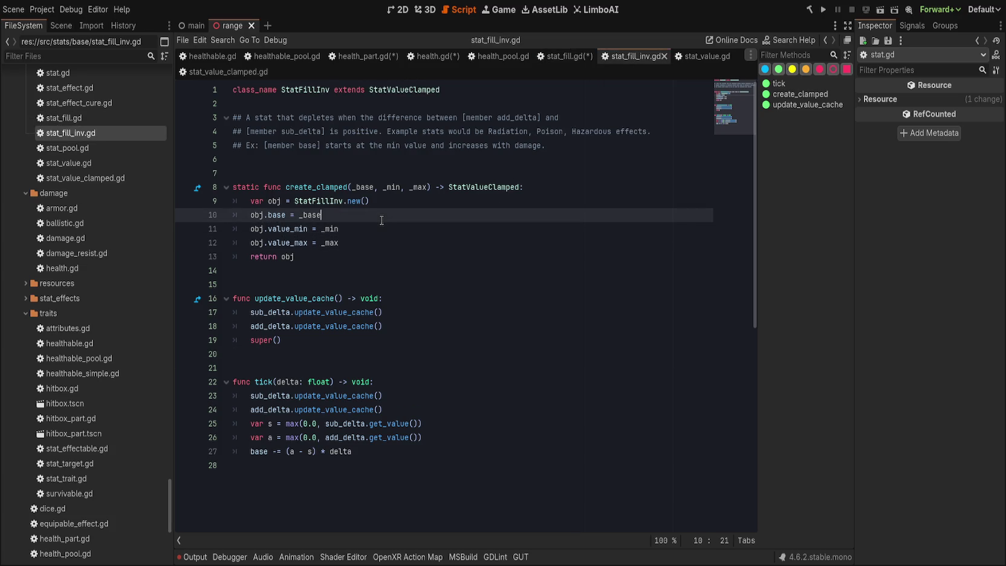
{"action": "left_click", "coordinate": [707, 56]}
{"action": "left_click", "coordinate": [614, 59]}
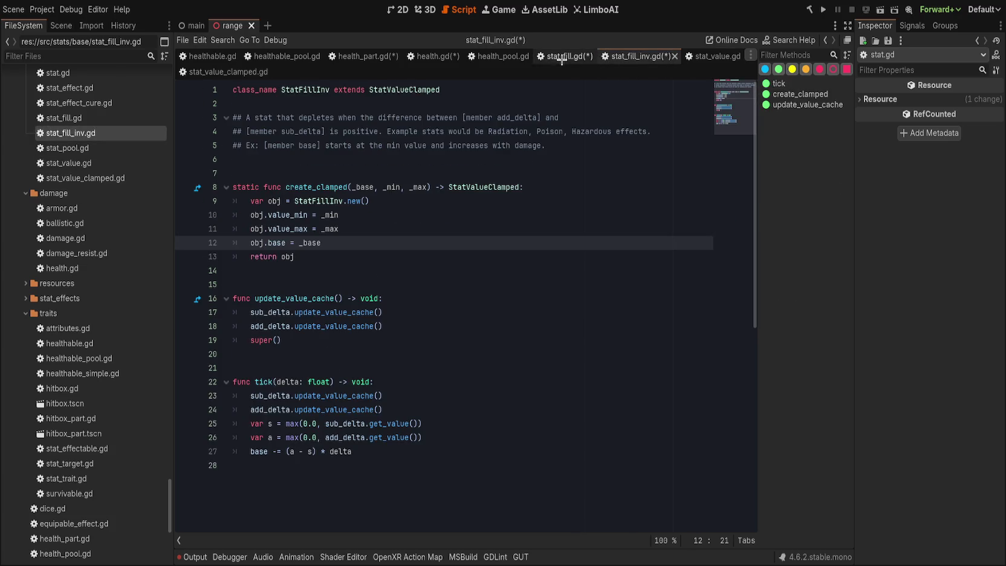
{"action": "left_click", "coordinate": [490, 58]}
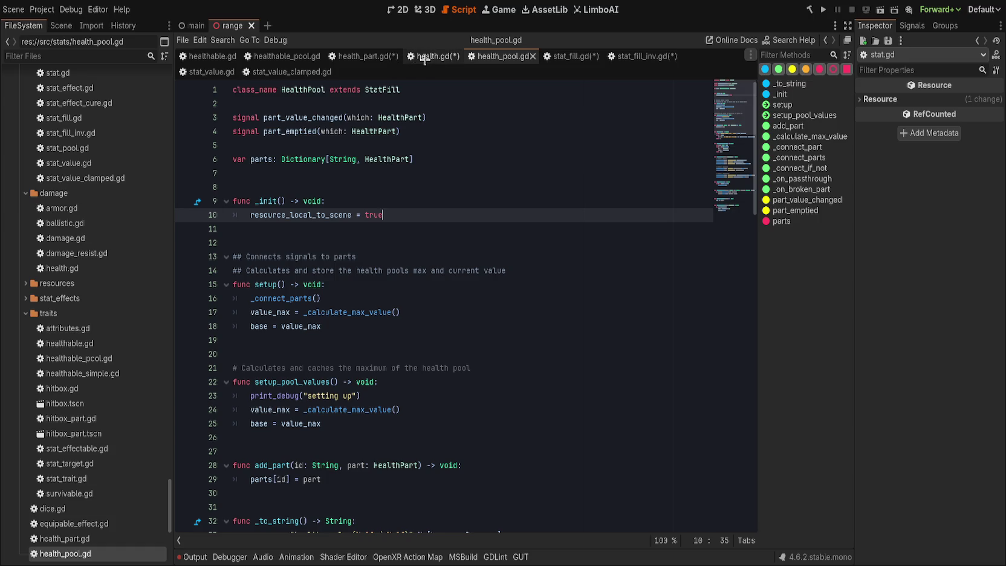
- Review the signal declarations in health.gd, including killed
{"action": "left_click", "coordinate": [435, 56]}
{"action": "left_click", "coordinate": [493, 129]}
{"action": "left_click", "coordinate": [470, 117]}
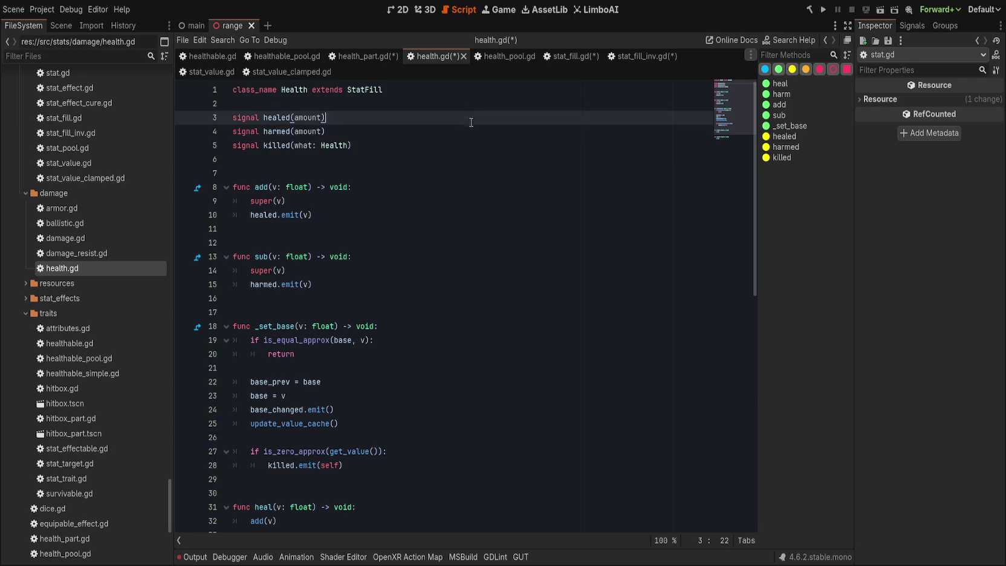
{"action": "left_click", "coordinate": [471, 145]}
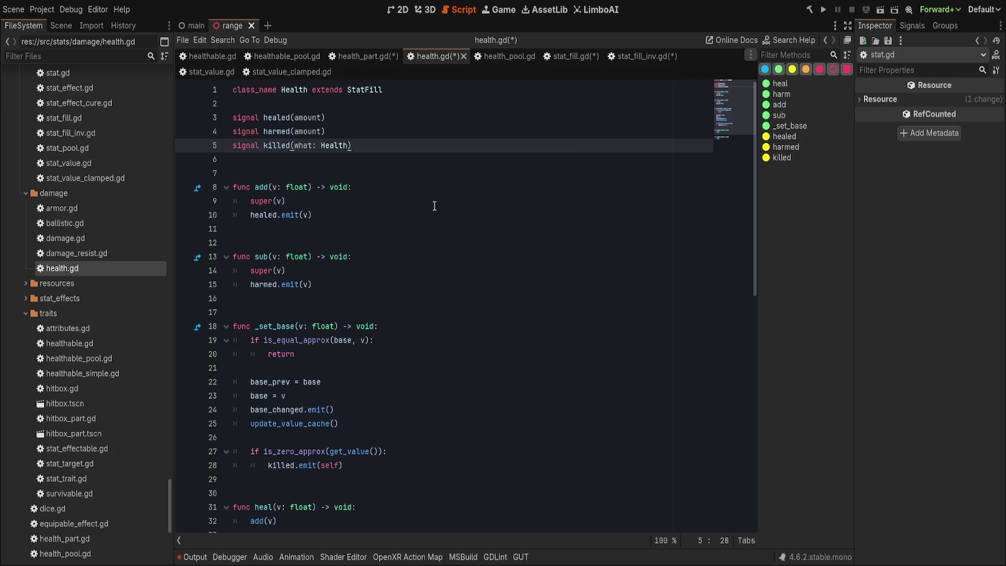
- Inspect health_part.gd and its passthrough signal's damage parameter
{"action": "left_click", "coordinate": [370, 60]}
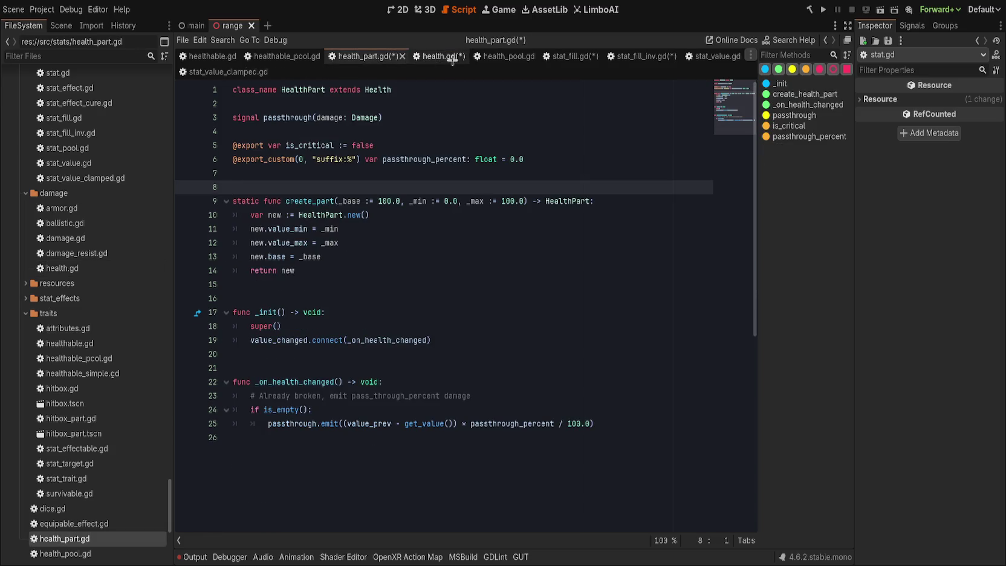
{"action": "left_click", "coordinate": [420, 58]}
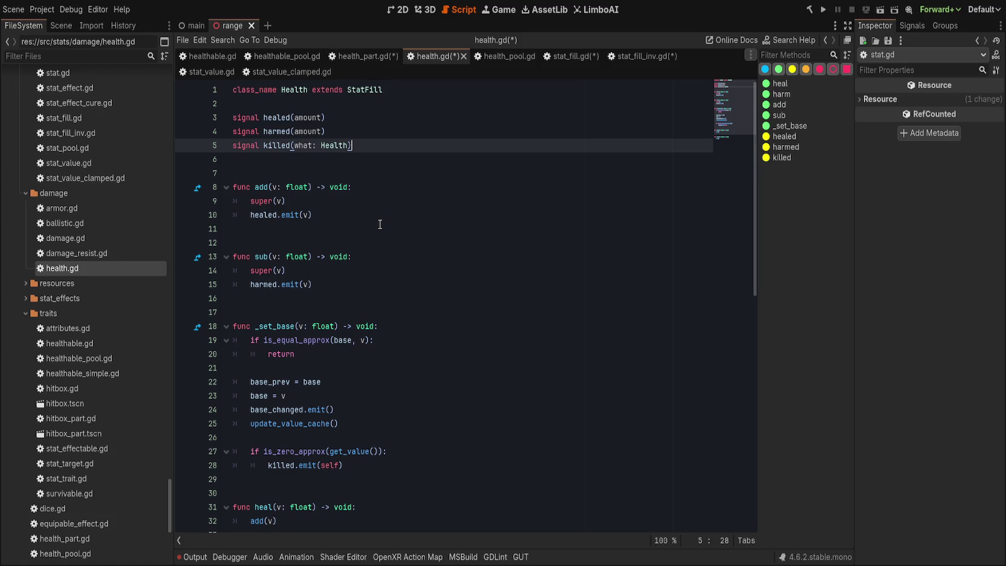
{"action": "scroll", "coordinate": [377, 217], "scroll_direction": "down", "scroll_amount": 4}
{"action": "scroll", "coordinate": [378, 215], "scroll_direction": "up", "scroll_amount": 3}
{"action": "scroll", "coordinate": [379, 214], "scroll_direction": "down", "scroll_amount": 1}
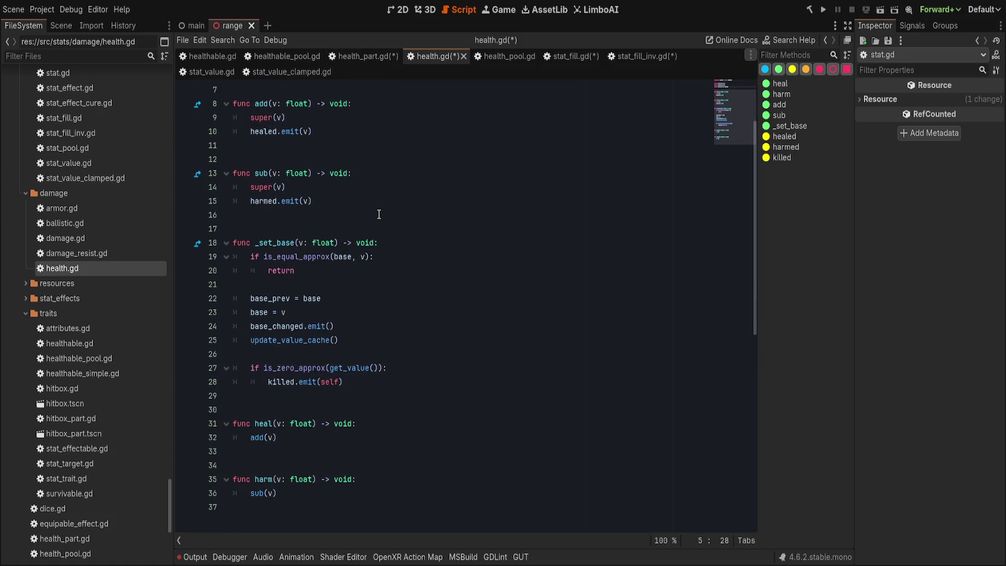
{"action": "scroll", "coordinate": [379, 214], "scroll_direction": "up", "scroll_amount": 2}
{"action": "left_click", "coordinate": [363, 56]}
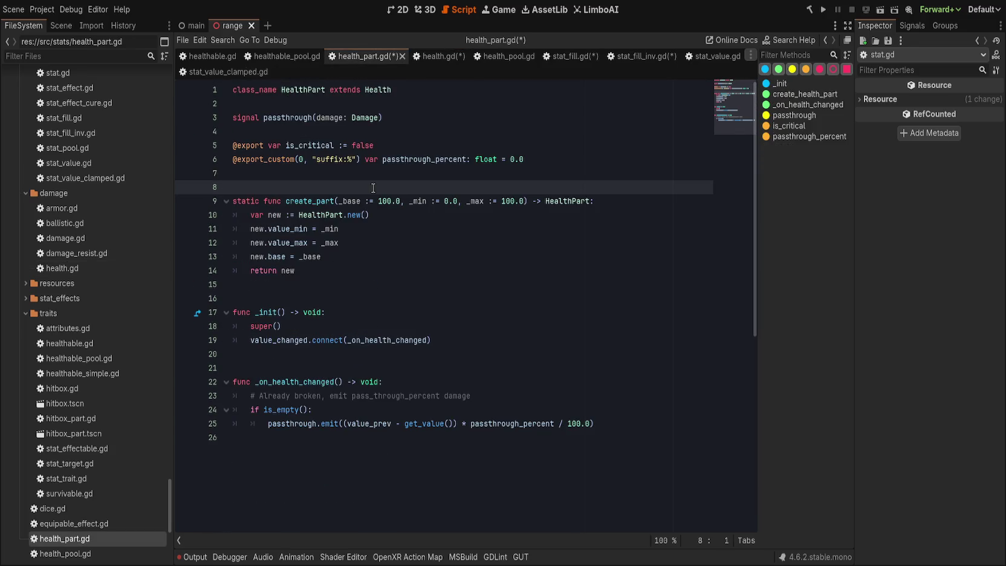
{"action": "left_click", "coordinate": [440, 120]}
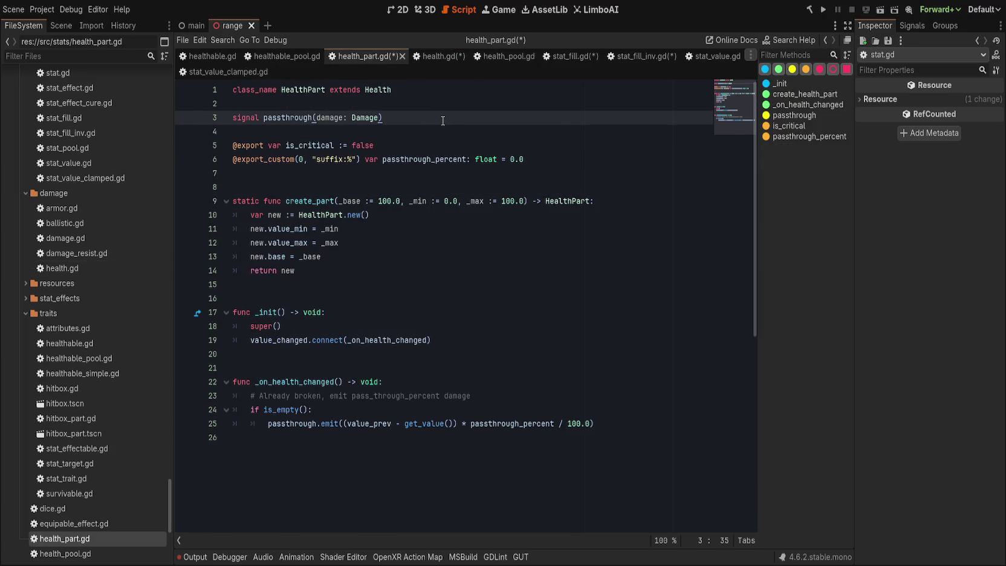
{"action": "key", "text": "ctrl+Left"}
{"action": "key", "text": "ctrl+Left"}
{"action": "key", "text": "ctrl+Left"}
{"action": "key", "text": "ctrl+Right"}
{"action": "key", "text": "ctrl+Right"}
{"action": "key", "text": "ctrl+Right"}
- Highlight every float type used in health.gd, then go back to health_part.gd
{"action": "left_click", "coordinate": [434, 56]}
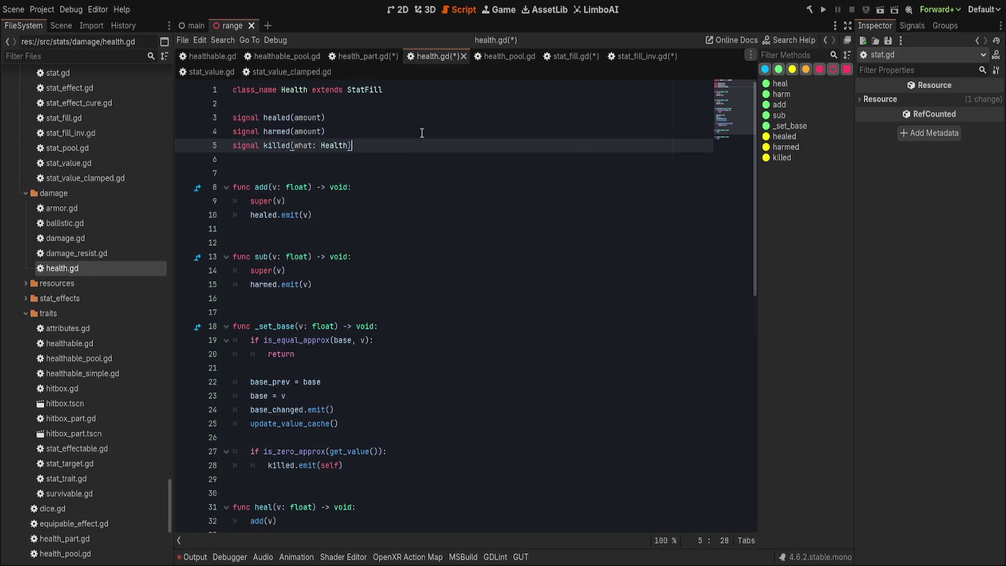
{"action": "double_click", "coordinate": [289, 187]}
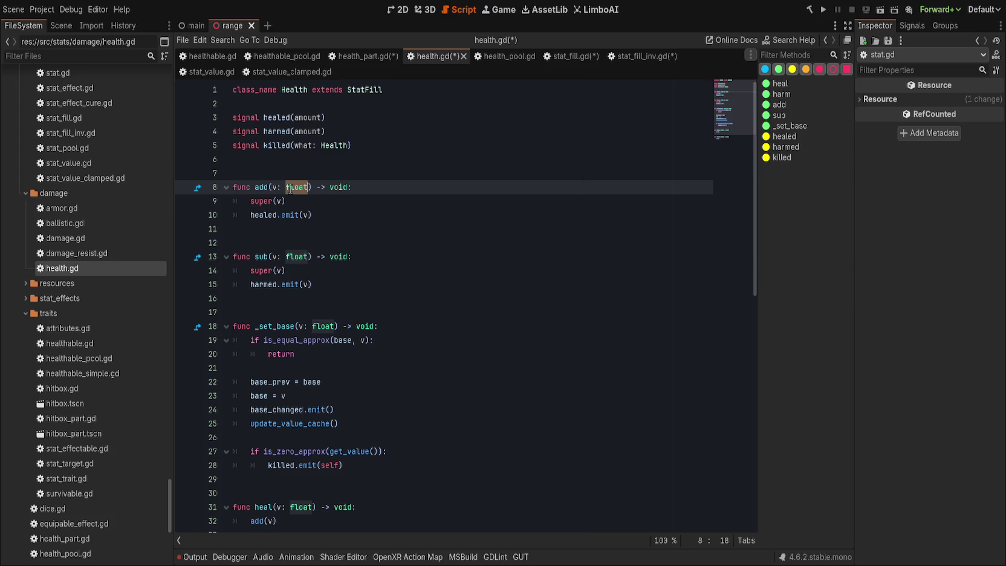
{"action": "left_click", "coordinate": [362, 56]}
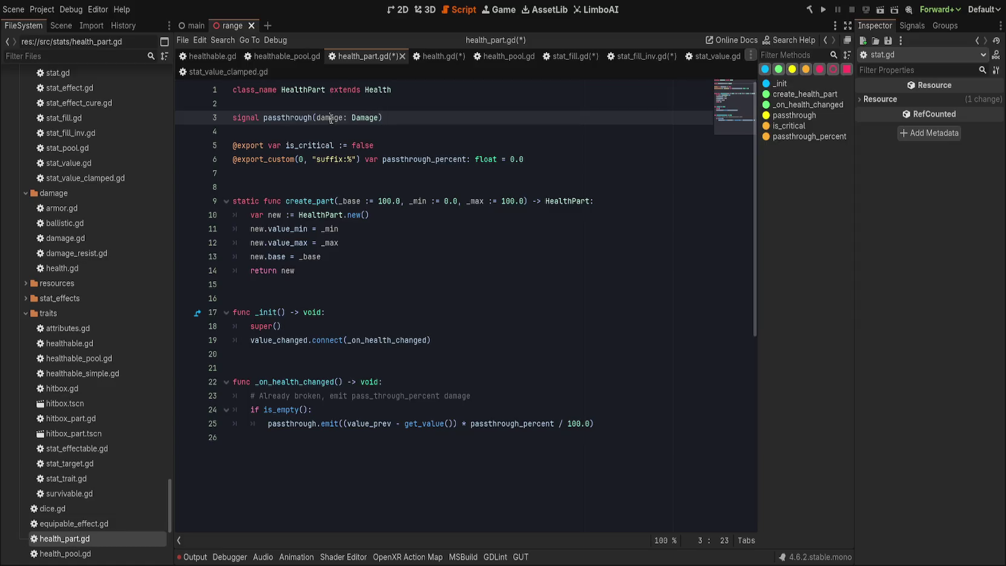
- Change the passthrough signal's damage type from Damage to float
{"action": "double_click", "coordinate": [440, 117]}
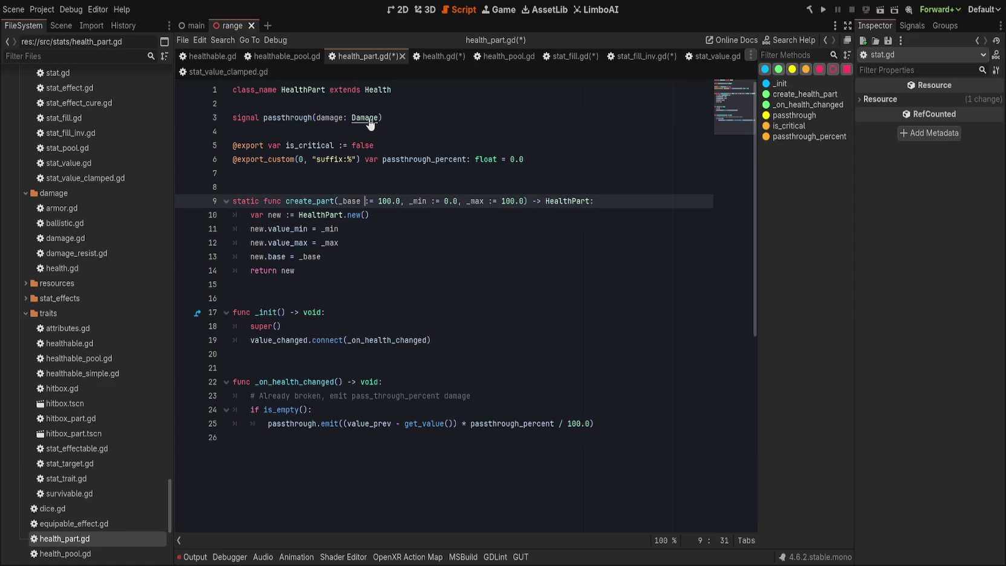
{"action": "type", "text": "fl"}
{"action": "key", "text": "Escape"}
{"action": "type", "text": "oat"}
{"action": "key", "text": "Escape"}
- Review the passthrough_percent export, create_part and _init's value_changed connection, then save health_part.gd
{"action": "key", "text": "Down"}
{"action": "key", "text": "Down"}
{"action": "left_click", "coordinate": [552, 159]}
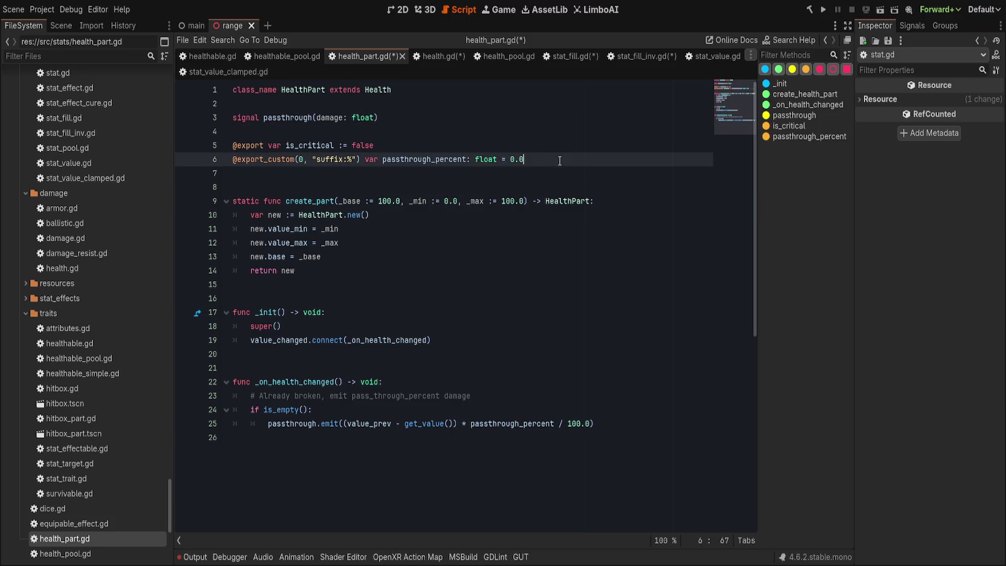
{"action": "left_click", "coordinate": [307, 201]}
{"action": "left_click", "coordinate": [358, 200]}
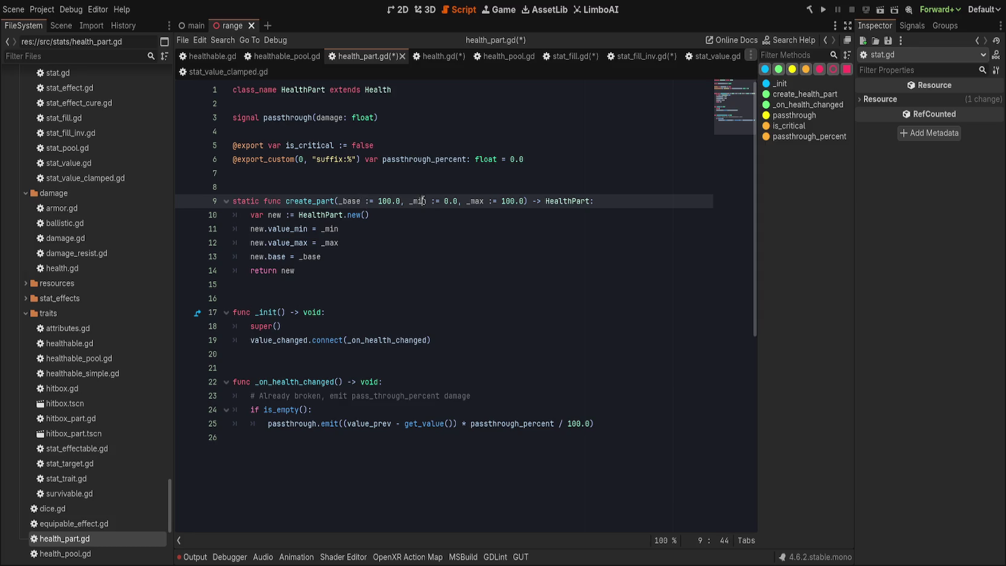
{"action": "left_click", "coordinate": [538, 216]}
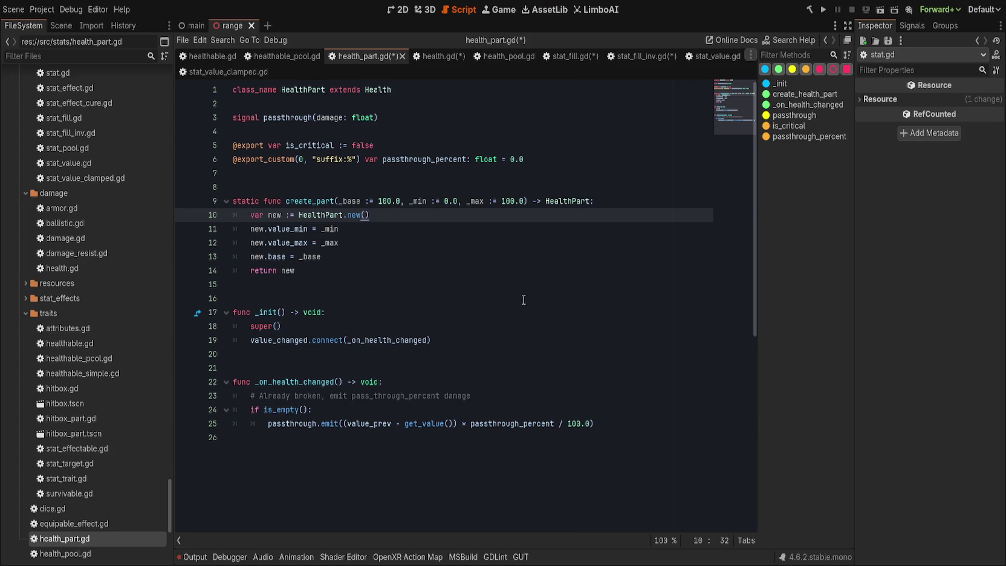
{"action": "left_click", "coordinate": [522, 325]}
{"action": "double_click", "coordinate": [272, 341]}
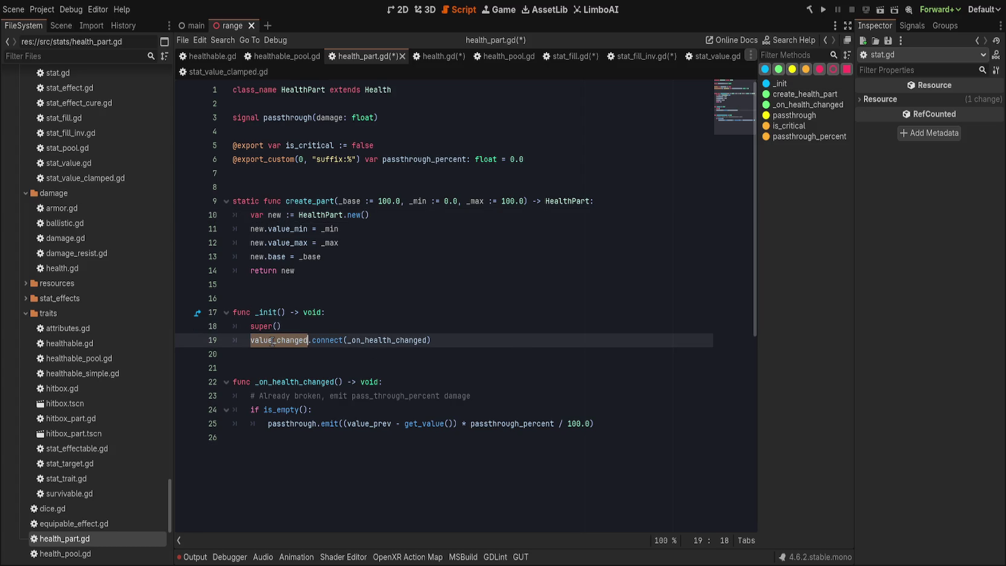
{"action": "double_click", "coordinate": [392, 340]}
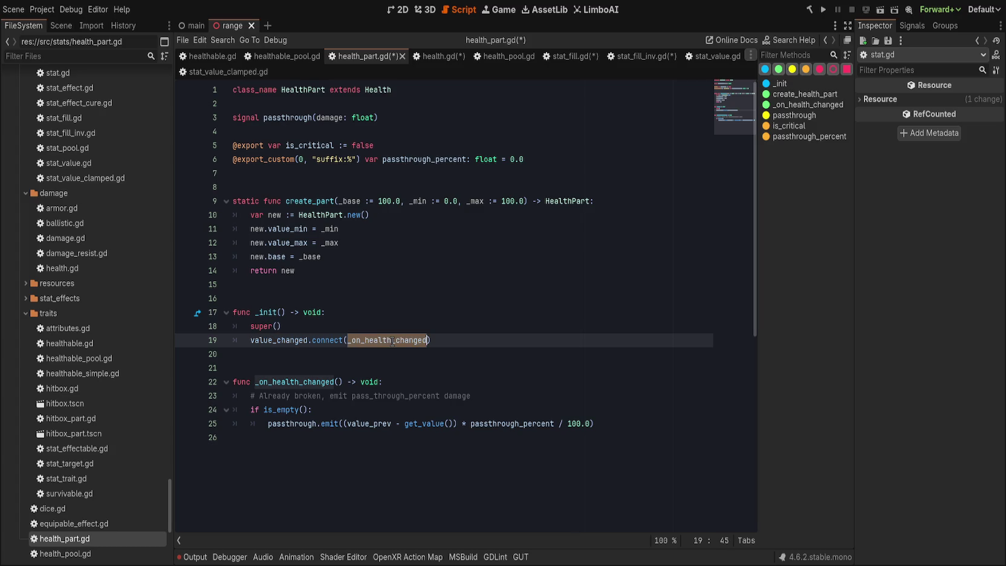
{"action": "left_click", "coordinate": [494, 336]}
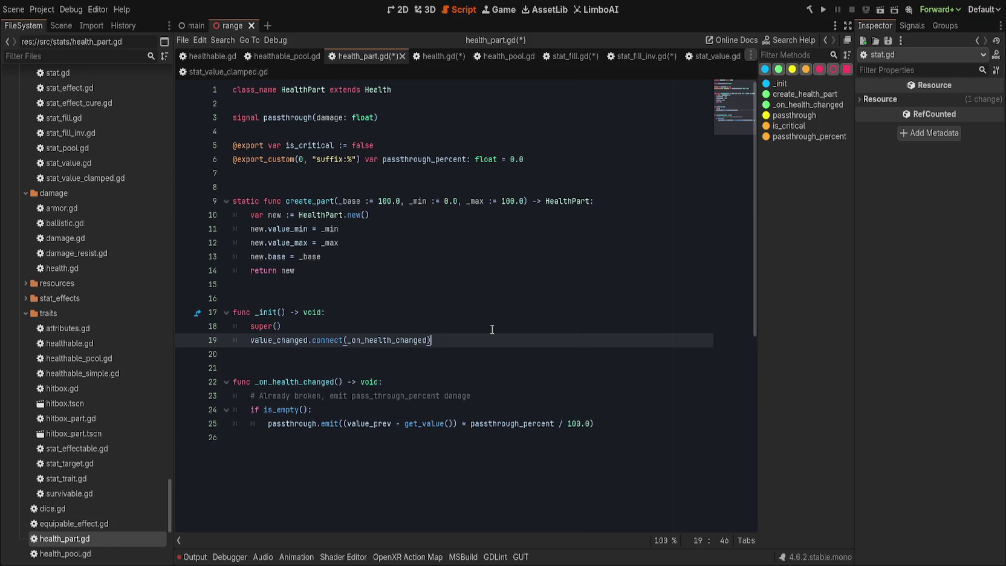
{"action": "left_click", "coordinate": [497, 284]}
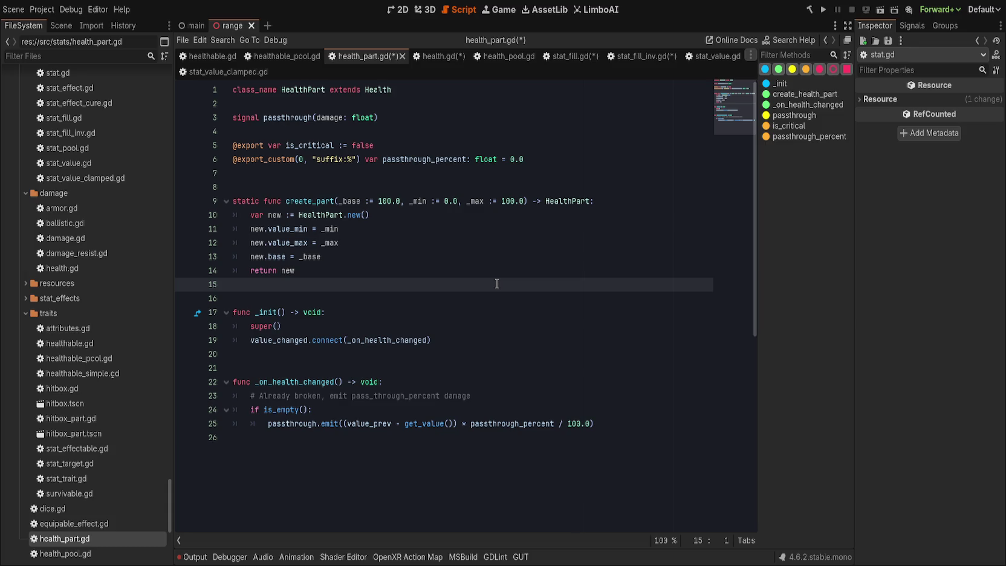
{"action": "key", "text": "ctrl+s"}
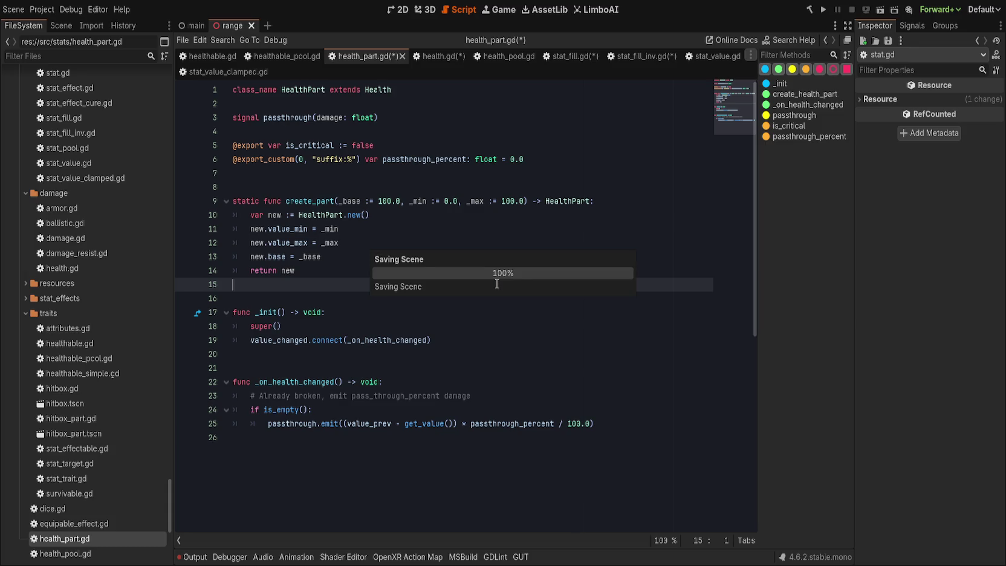
{"action": "double_click", "coordinate": [450, 159]}
{"action": "left_click", "coordinate": [576, 161]}
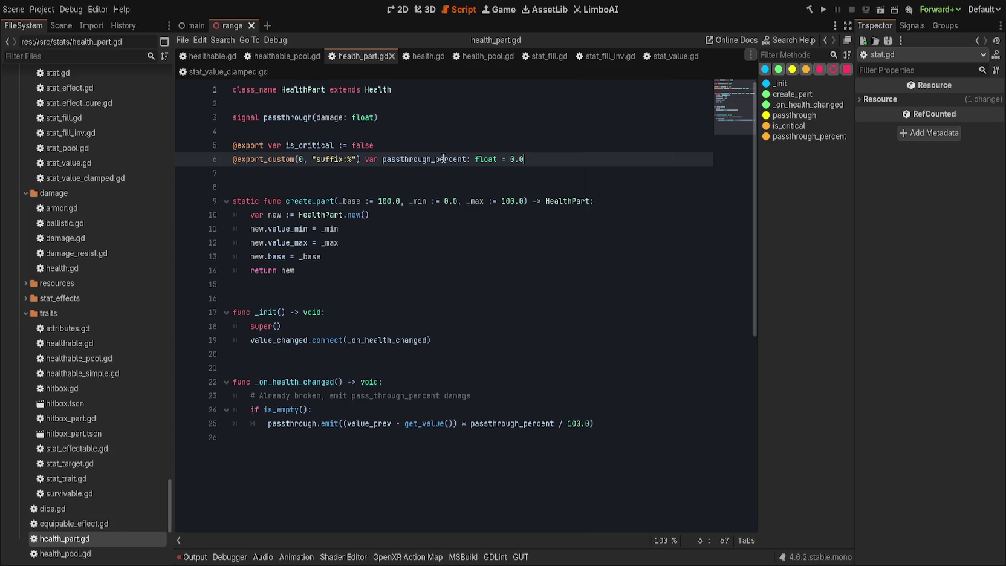
{"action": "left_click", "coordinate": [307, 159]}
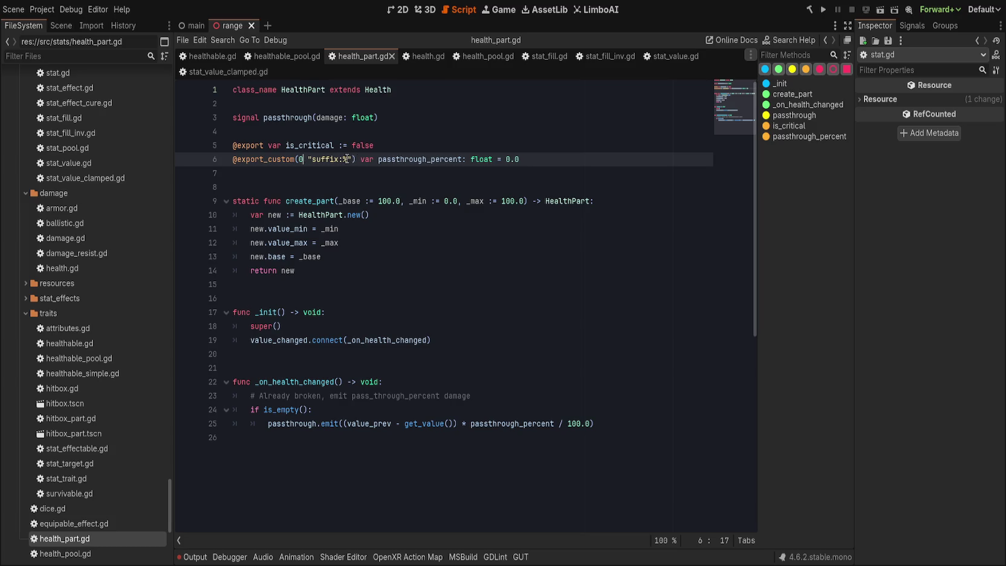
- Replace the 0 hint argument of export_custom with PROPERTY_HINT_RANGE
{"action": "key", "text": "BackSpace"}
{"action": "type", "text": ","}
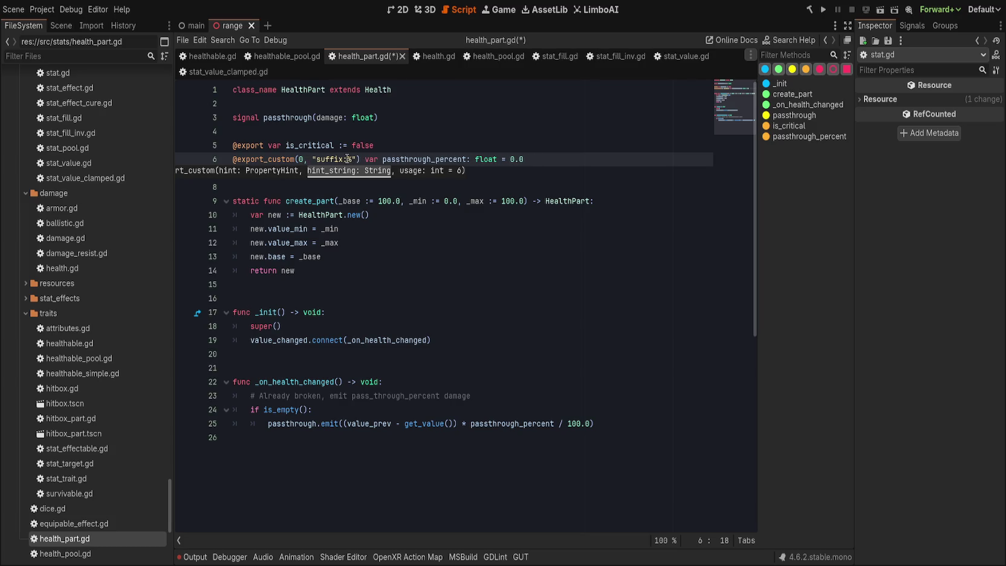
{"action": "key", "text": "BackSpace"}
{"action": "key", "text": "BackSpace"}
{"action": "type", "text": "HINTRA"}
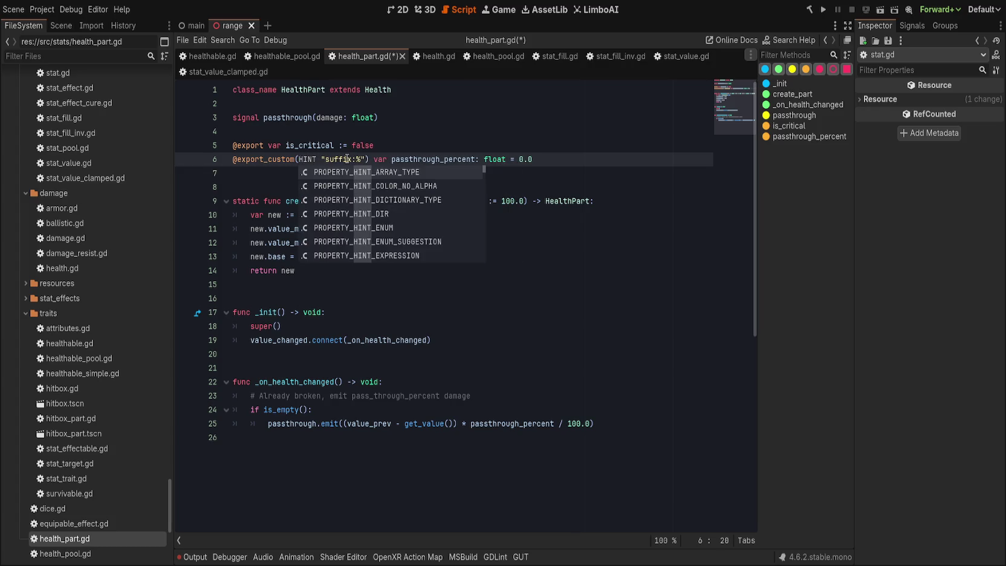
{"action": "key", "text": "Return"}
- Set the hint string to "0.0,100.0,1.0,suffix:%", save, and try Passthrough Percent at 85
{"action": "type", "text": ","}
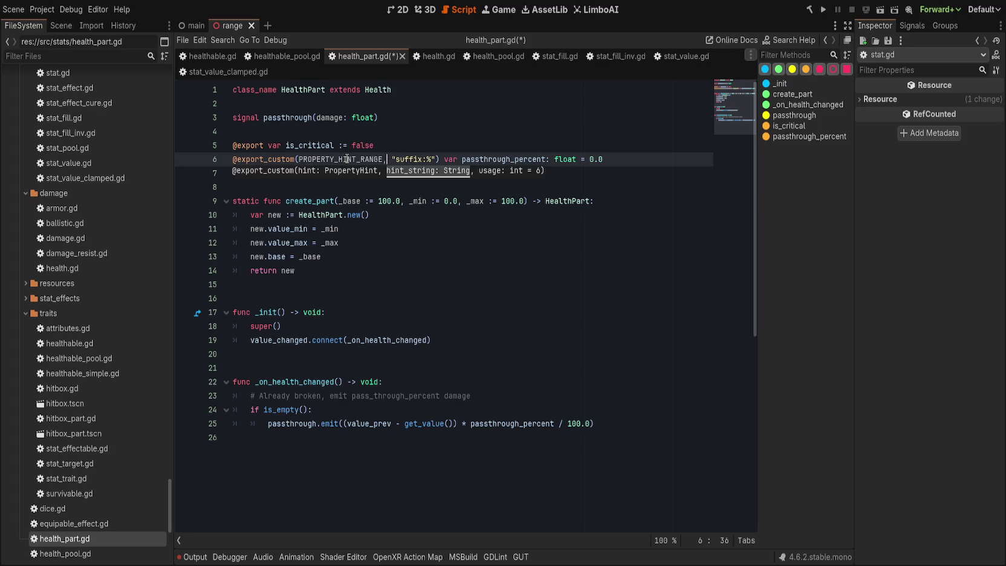
{"action": "key", "text": "Right"}
{"action": "key", "text": "Right"}
{"action": "type", "text": "0.0,100.0,1.0,"}
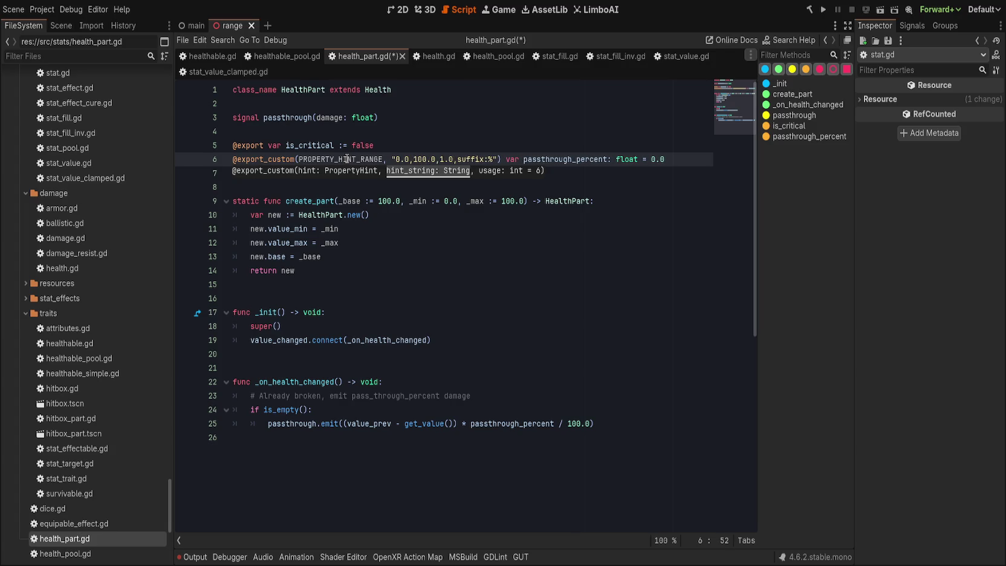
{"action": "key", "text": "End"}
{"action": "key", "text": "ctrl+s"}
{"action": "left_click", "coordinate": [391, 159]}
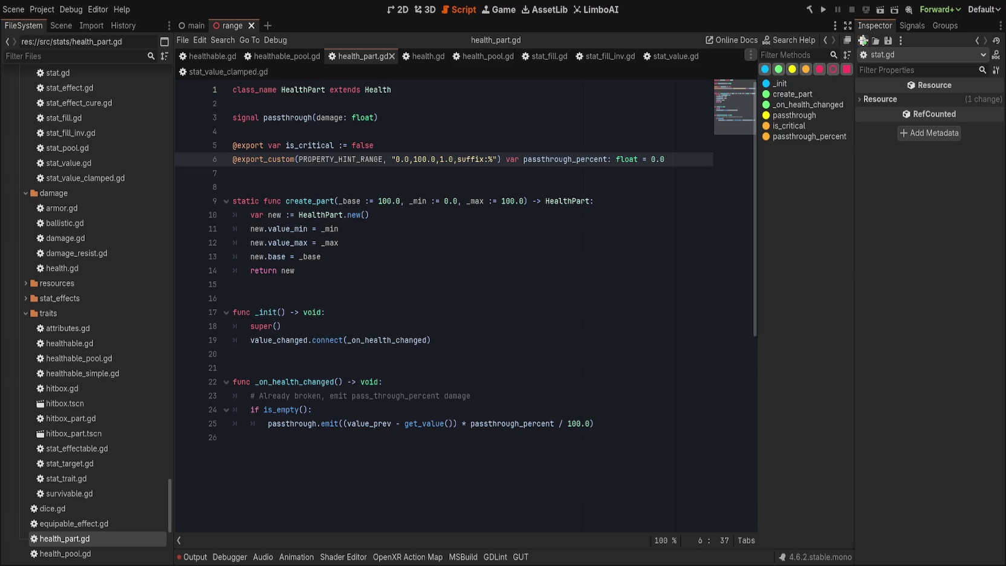
{"action": "left_click_drag", "start_coordinate": [954, 116], "coordinate": [997, 117]}
- Revert Passthrough Percent to 0 % and briefly open and close stat.gd
{"action": "left_click", "coordinate": [922, 115]}
{"action": "left_click", "coordinate": [923, 115]}
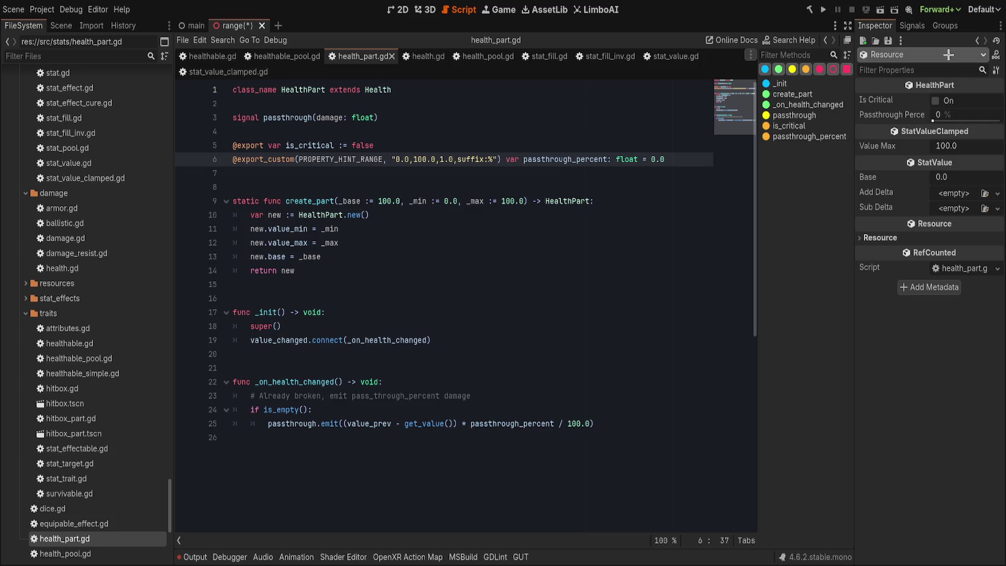
{"action": "left_click", "coordinate": [976, 41]}
{"action": "left_click", "coordinate": [975, 40]}
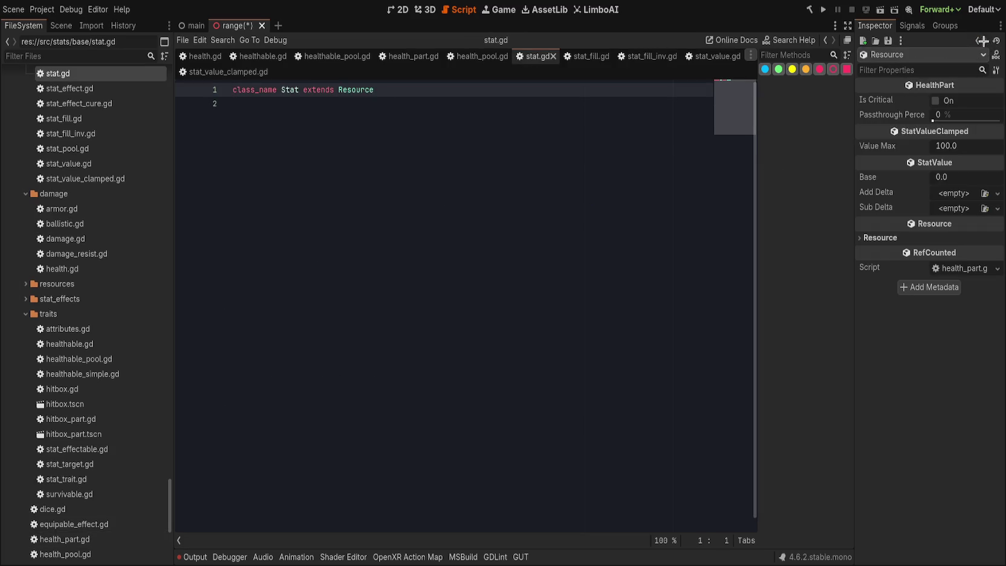
{"action": "left_click", "coordinate": [414, 170]}
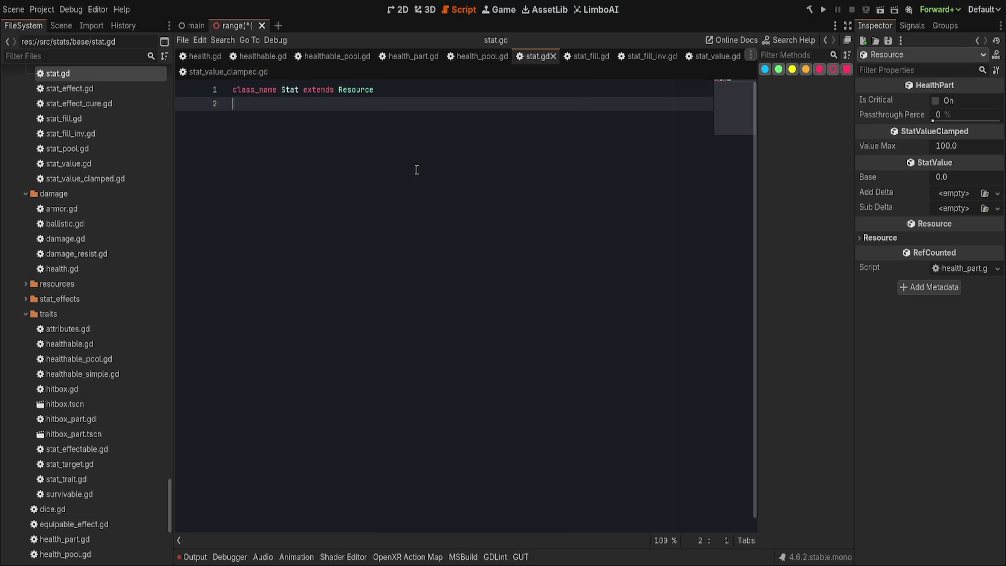
{"action": "key", "text": "ctrl+w"}
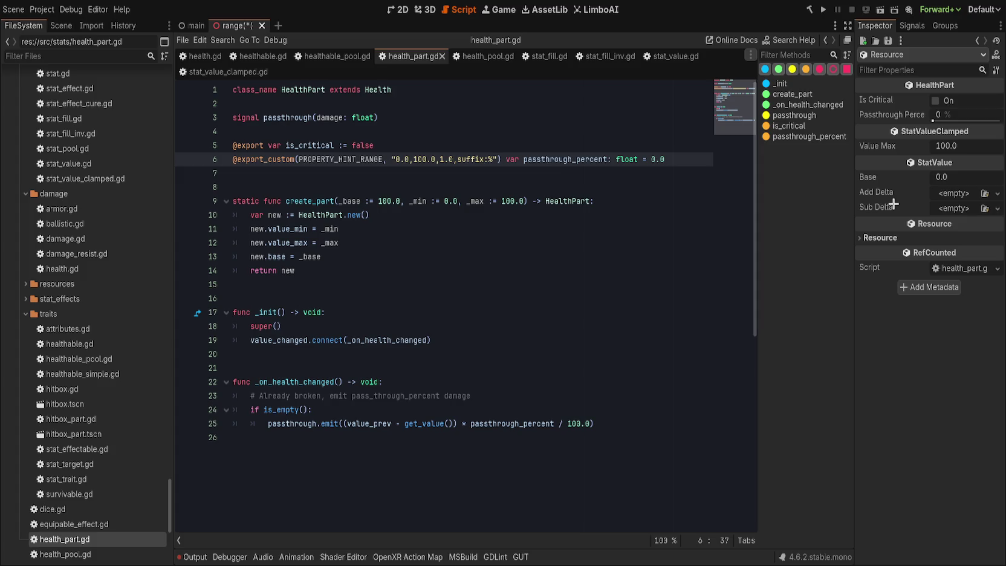
- Look over create_part in health_part.gd and save the range scene
{"action": "left_click", "coordinate": [417, 216]}
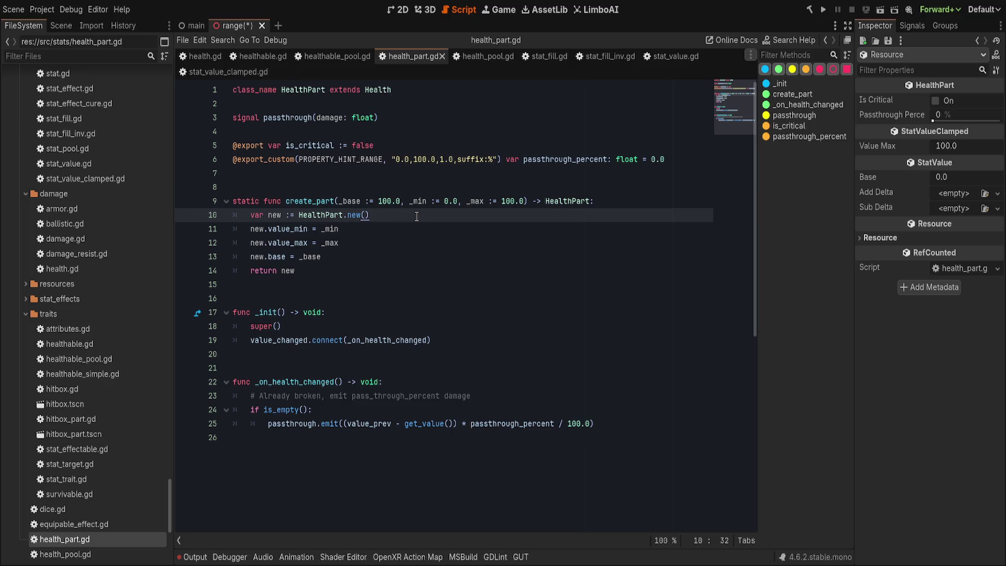
{"action": "left_click", "coordinate": [500, 281]}
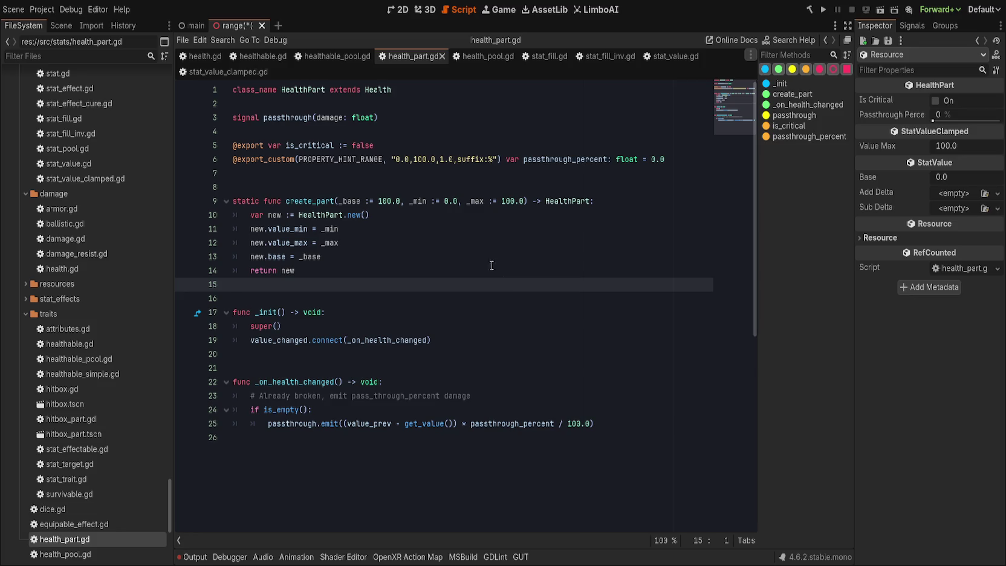
{"action": "left_click", "coordinate": [447, 243]}
{"action": "key", "text": "ctrl+s"}
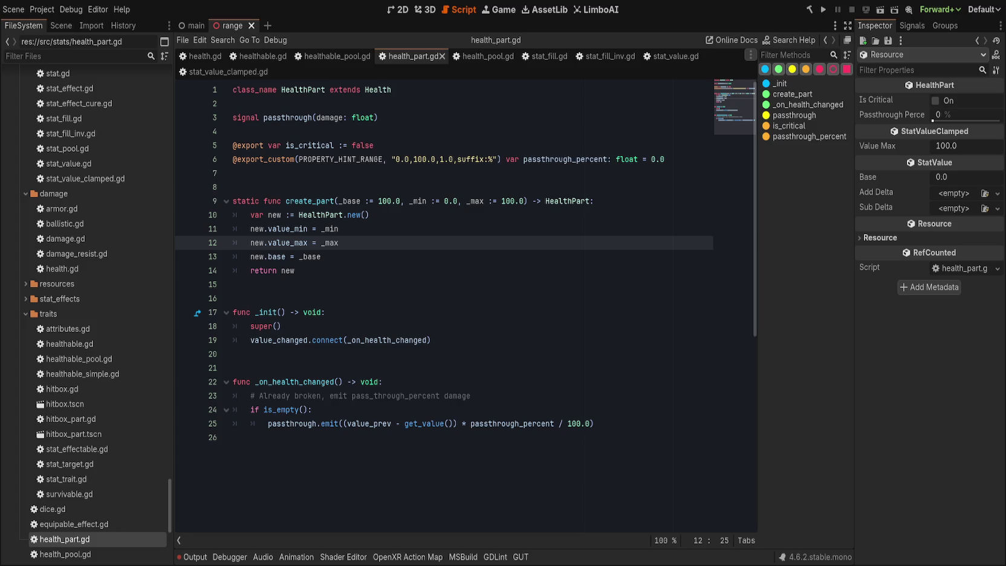
- Switch the script editor from the current script to health_pool.gd
{"action": "left_click", "coordinate": [513, 311]}
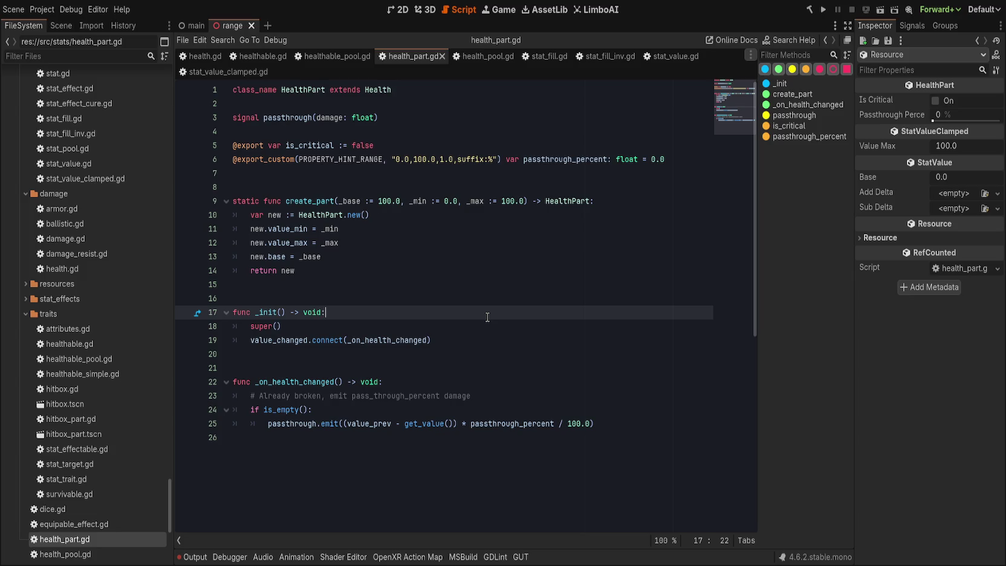
{"action": "left_click", "coordinate": [472, 57]}
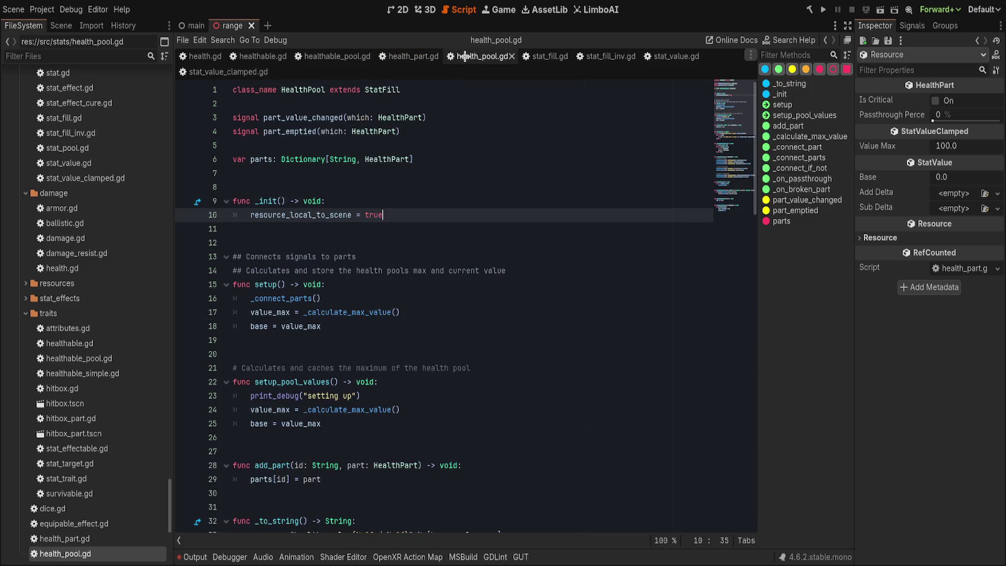
- Move the health_pool.gd tab forward and make HealthPool extend Health instead of StatFill
{"action": "left_click_drag", "start_coordinate": [472, 56], "coordinate": [417, 57]}
{"action": "double_click", "coordinate": [389, 89]}
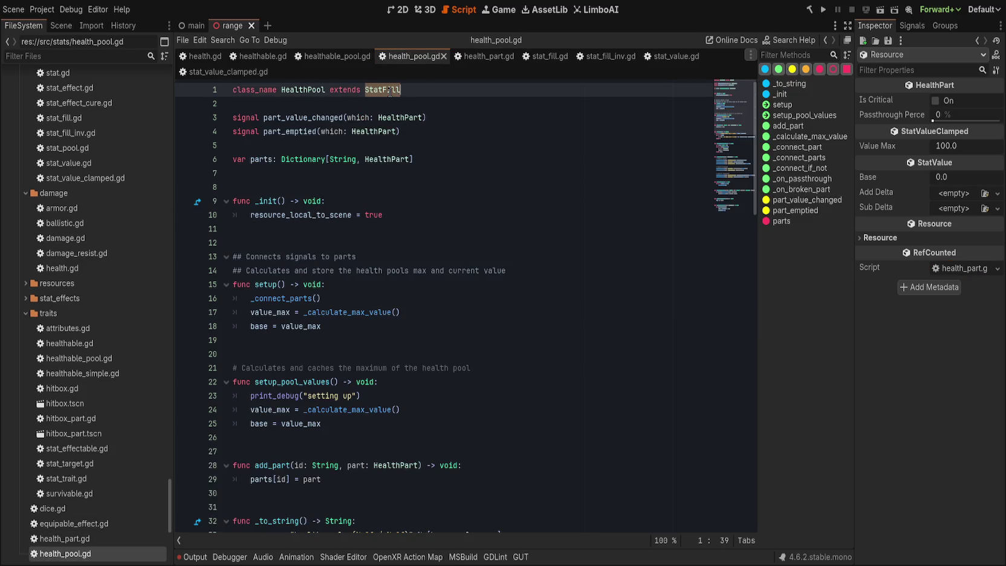
{"action": "type", "text": "Health"}
{"action": "key", "text": "Escape"}
- Discard a draft killed signal, delete the part_emptied signal, then bring up health.gd
{"action": "key", "text": "Down"}
{"action": "key", "text": "Down"}
{"action": "key", "text": "End"}
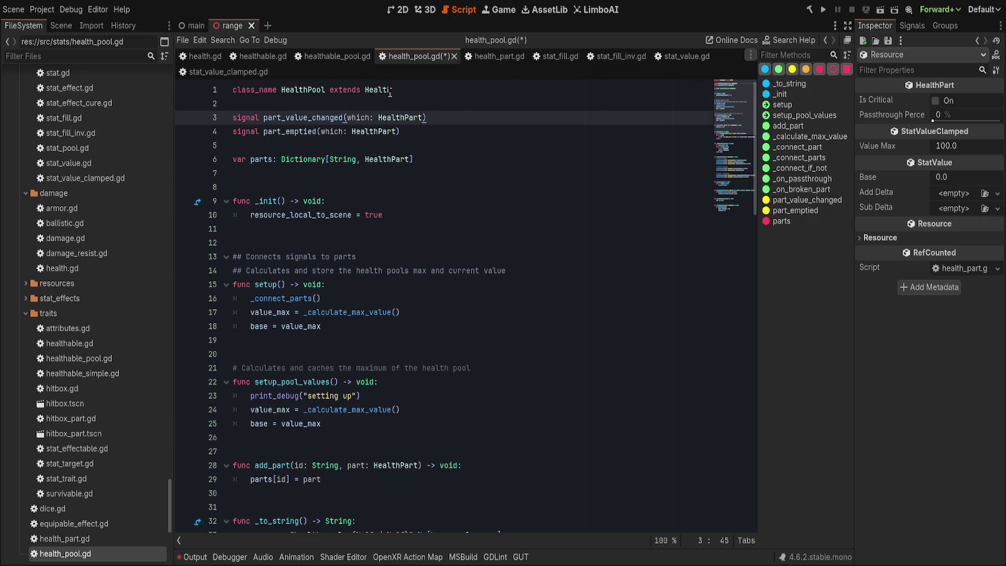
{"action": "key", "text": "Up"}
{"action": "key", "text": "Return"}
{"action": "type", "text": "signal"}
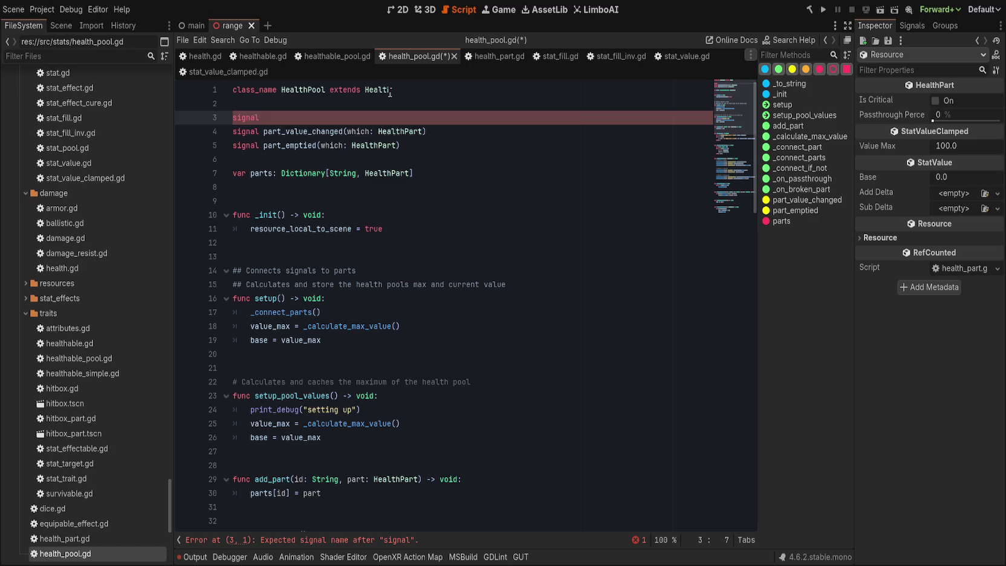
{"action": "type", "text": " killedx"}
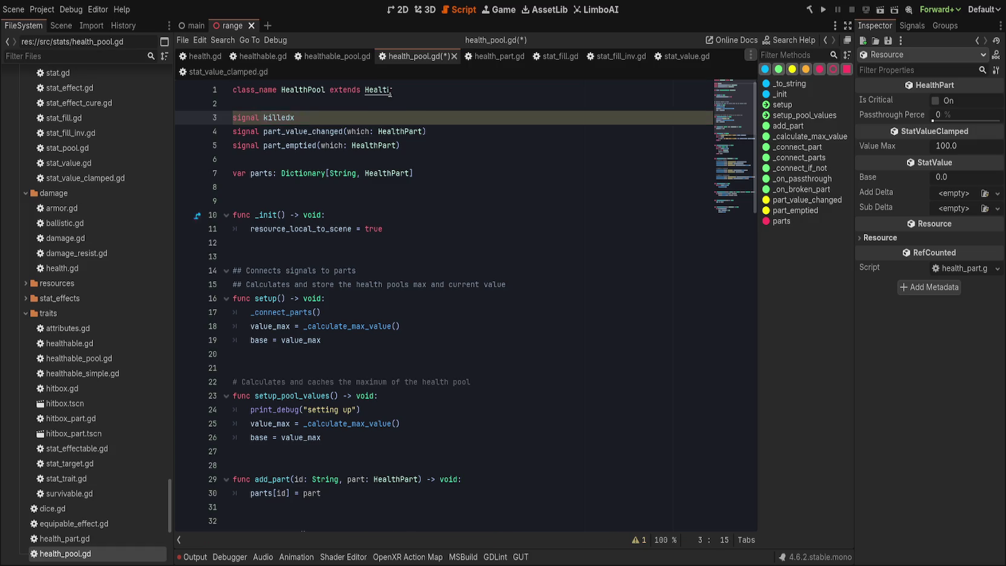
{"action": "key", "text": "ctrl+shift+k"}
{"action": "key", "text": "Down"}
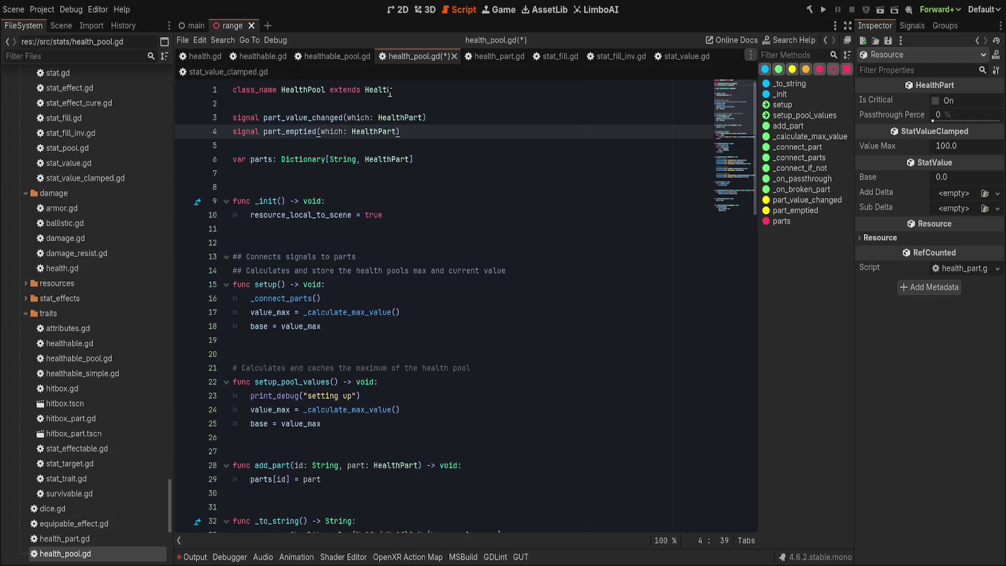
{"action": "key", "text": "ctrl+shift+k"}
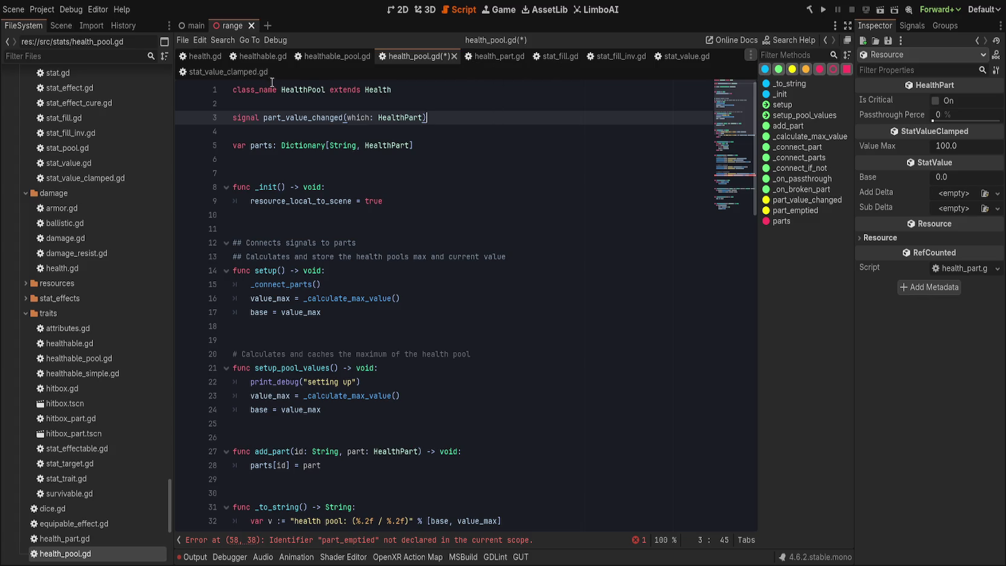
{"action": "left_click", "coordinate": [260, 56]}
{"action": "left_click_drag", "start_coordinate": [199, 56], "coordinate": [381, 58]}
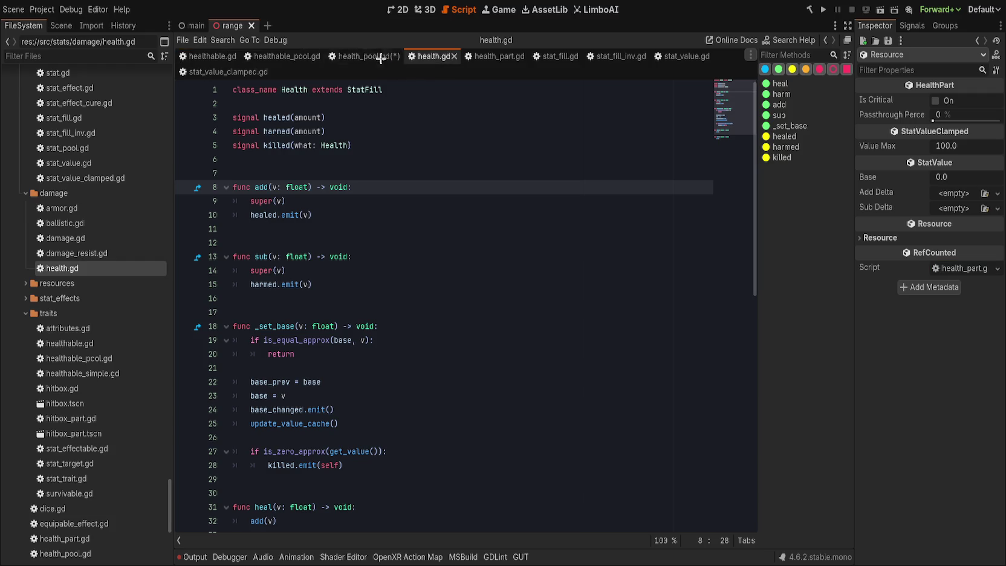
- Close healthable.gd and healthable_pool.gd; add what: Health and float typing to healed and harmed
{"action": "middle_click", "coordinate": [196, 56]}
{"action": "middle_click", "coordinate": [196, 56]}
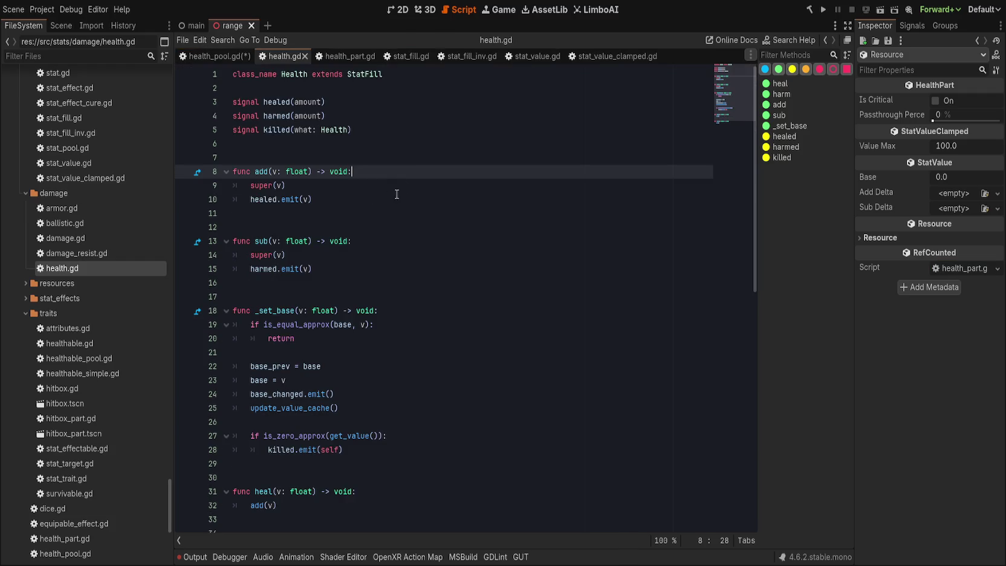
{"action": "left_click", "coordinate": [426, 125]}
{"action": "key", "text": "Up"}
{"action": "key", "text": "Up"}
{"action": "key", "text": "ctrl+Left"}
{"action": "key", "text": "ctrl+Left"}
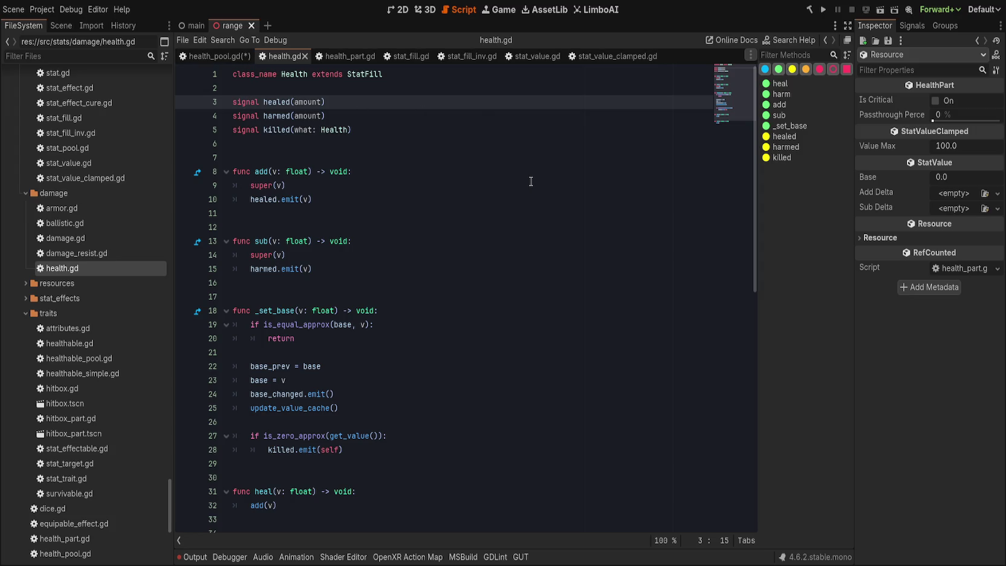
{"action": "type", "text": "what: Health,"}
{"action": "key", "text": "Down"}
{"action": "key", "text": "ctrl+Left"}
{"action": "key", "text": "ctrl+Left"}
{"action": "type", "text": "what:"}
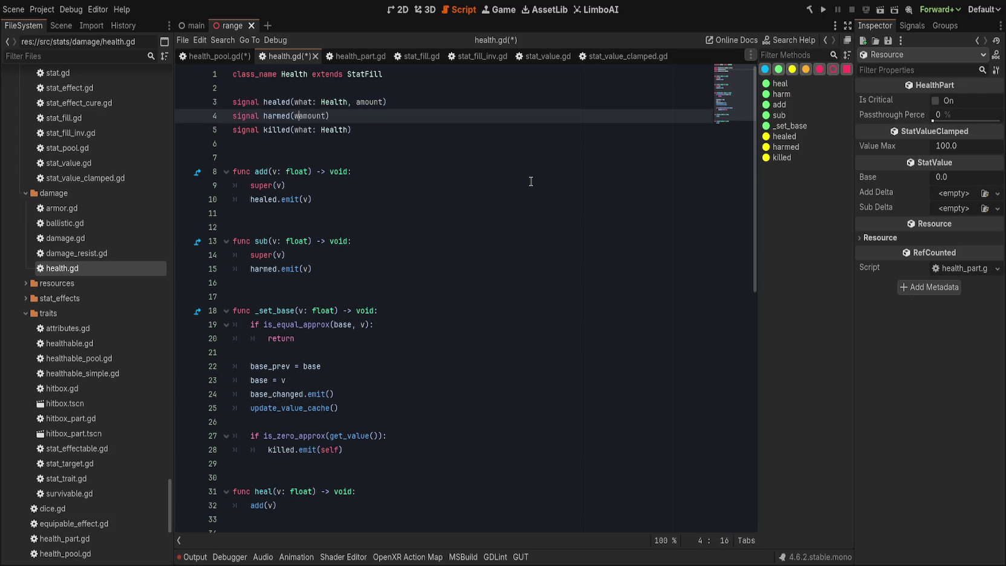
{"action": "type", "text": " Health,"}
{"action": "key", "text": "End"}
{"action": "left_click", "coordinate": [385, 103]}
{"action": "type", "text": ": float"}
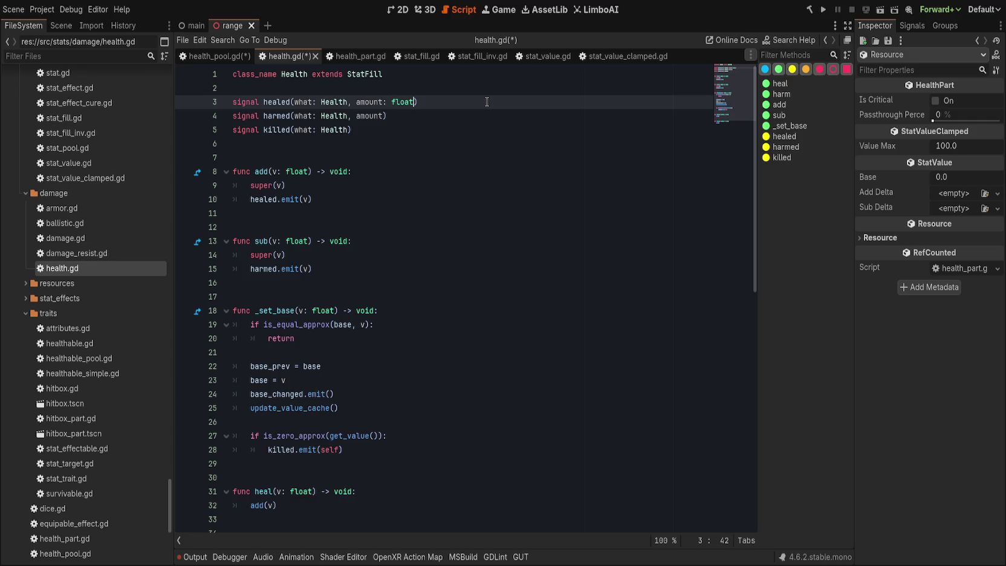
{"action": "key", "text": "Down"}
{"action": "key", "text": "Left"}
{"action": "type", "text": ": float"}
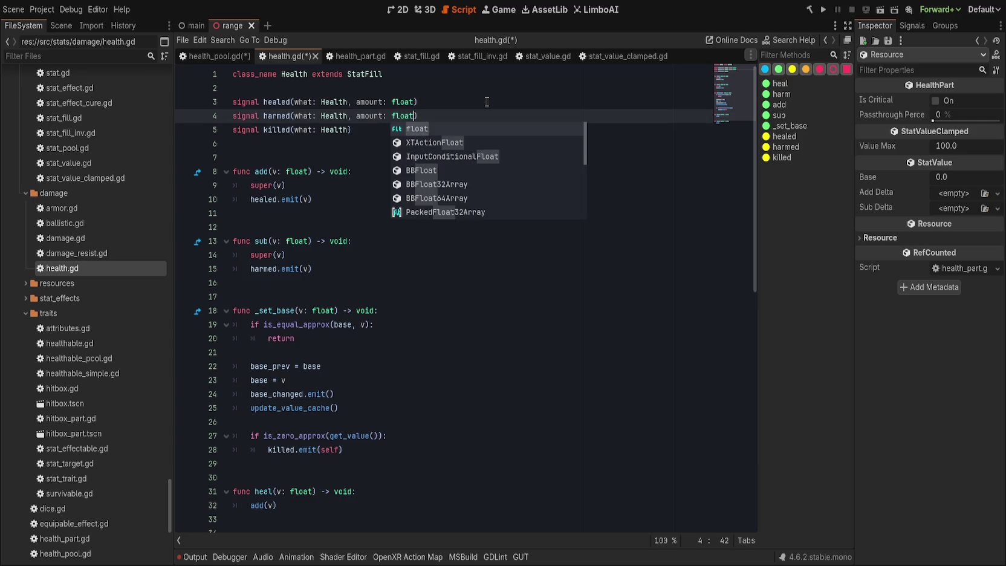
- Rename the amount parameter to change in both the healed and harmed signals
{"action": "double_click", "coordinate": [360, 102]}
{"action": "type", "text": "change"}
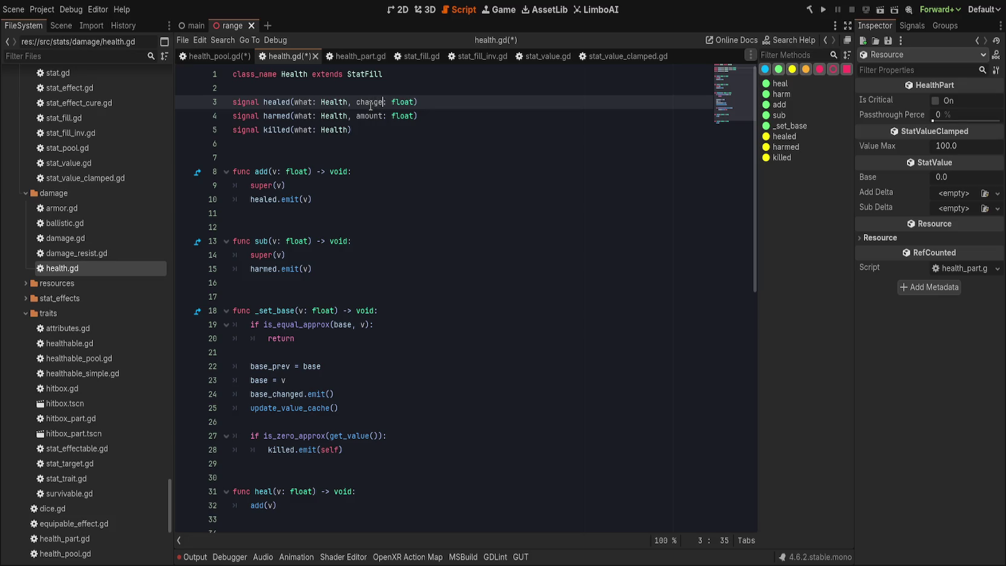
{"action": "key", "text": "Down"}
{"action": "key", "text": "ctrl+BackSpace"}
{"action": "type", "text": "change"}
{"action": "key", "text": "End"}
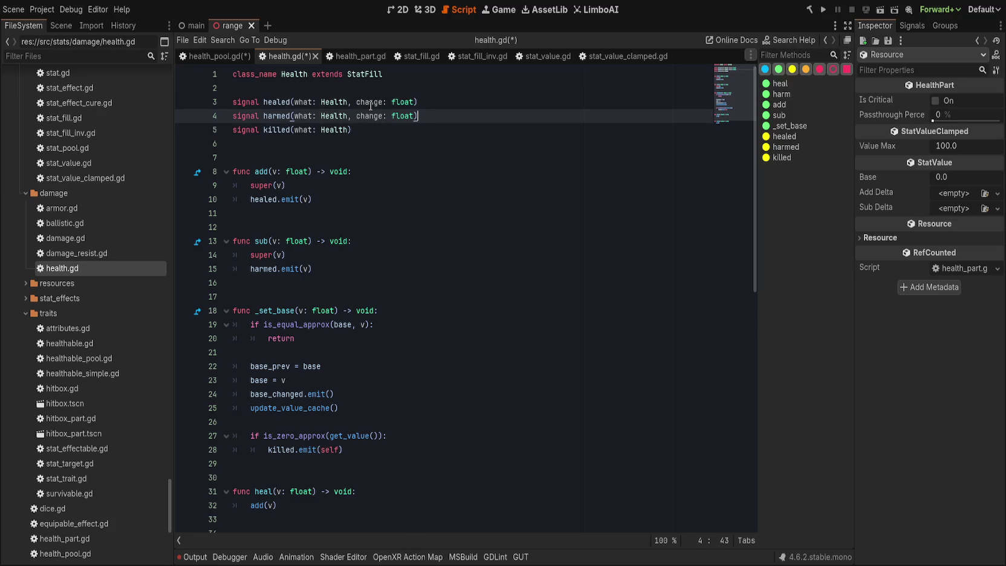
{"action": "key", "text": "Up"}
{"action": "key", "text": "Down"}
{"action": "key", "text": "Down"}
{"action": "key", "text": "Up"}
{"action": "key", "text": "Up"}
{"action": "key", "text": "Down"}
{"action": "key", "text": "Down"}
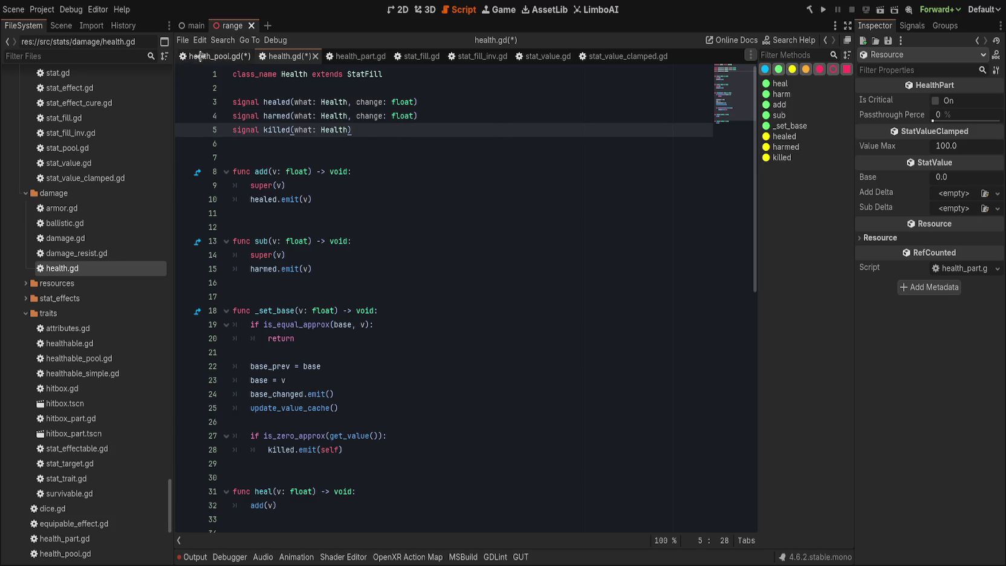
{"action": "scroll", "coordinate": [373, 228], "scroll_direction": "down", "scroll_amount": 2}
{"action": "scroll", "coordinate": [373, 228], "scroll_direction": "down", "scroll_amount": 4}
{"action": "scroll", "coordinate": [372, 242], "scroll_direction": "up", "scroll_amount": 6}
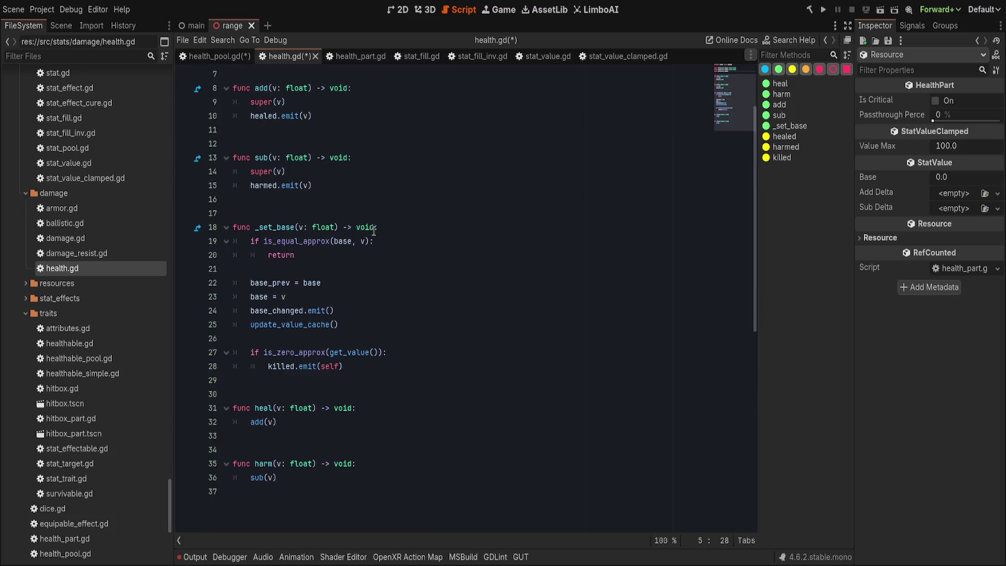
- Pass self as the first argument to healed.emit and harmed.emit, then return to health_pool.gd
{"action": "left_click", "coordinate": [304, 199]}
{"action": "type", "text": "self,"}
{"action": "key", "text": "Down"}
{"action": "key", "text": "Down"}
{"action": "key", "text": "Down"}
{"action": "key", "text": "Left"}
{"action": "key", "text": "Left"}
{"action": "type", "text": "self,"}
{"action": "left_click", "coordinate": [341, 274]}
{"action": "scroll", "coordinate": [342, 274], "scroll_direction": "down", "scroll_amount": 1}
{"action": "scroll", "coordinate": [342, 274], "scroll_direction": "up", "scroll_amount": 1}
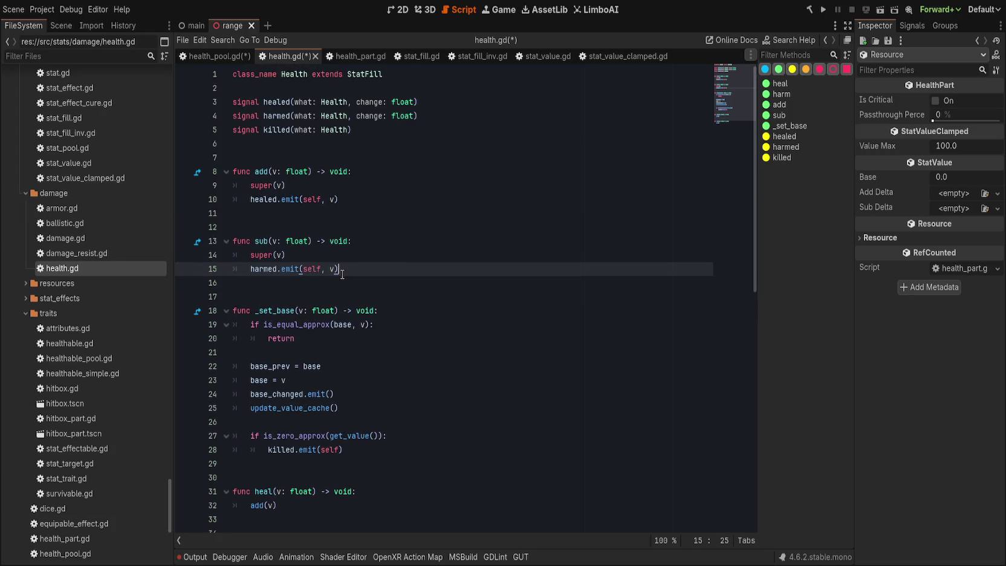
{"action": "left_click", "coordinate": [216, 57]}
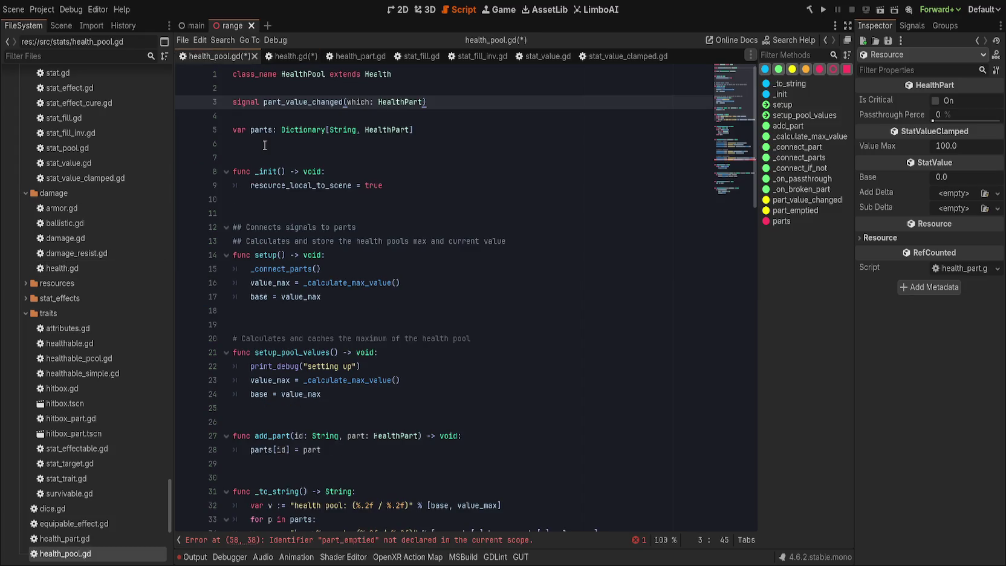
- Delete the part_value_changed signal line and locate its resulting error in setup
{"action": "key", "text": "ctrl+x"}
{"action": "key", "text": "Delete"}
{"action": "left_click", "coordinate": [459, 99]}
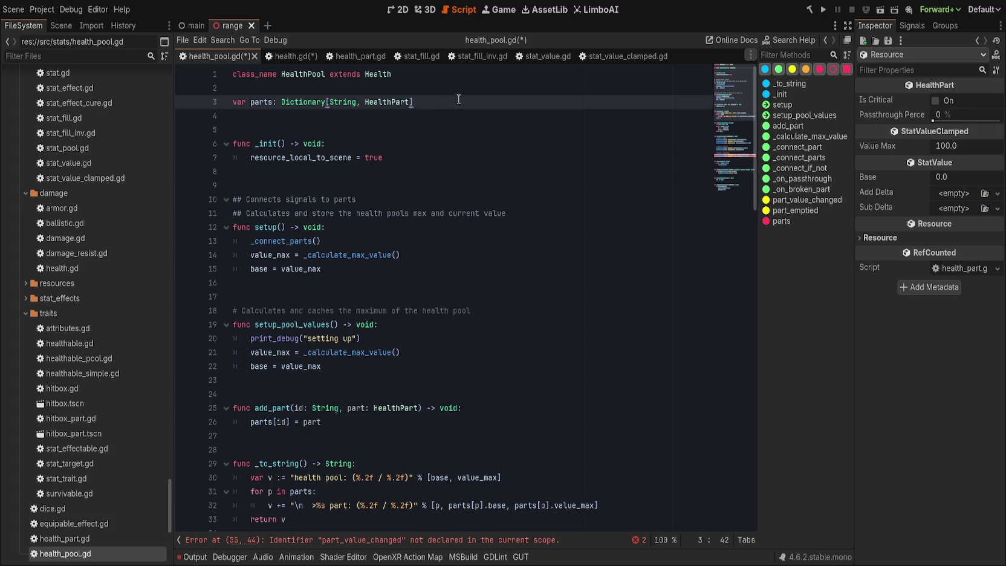
{"action": "left_click", "coordinate": [434, 236]}
{"action": "scroll", "coordinate": [396, 435], "scroll_direction": "down", "scroll_amount": 6}
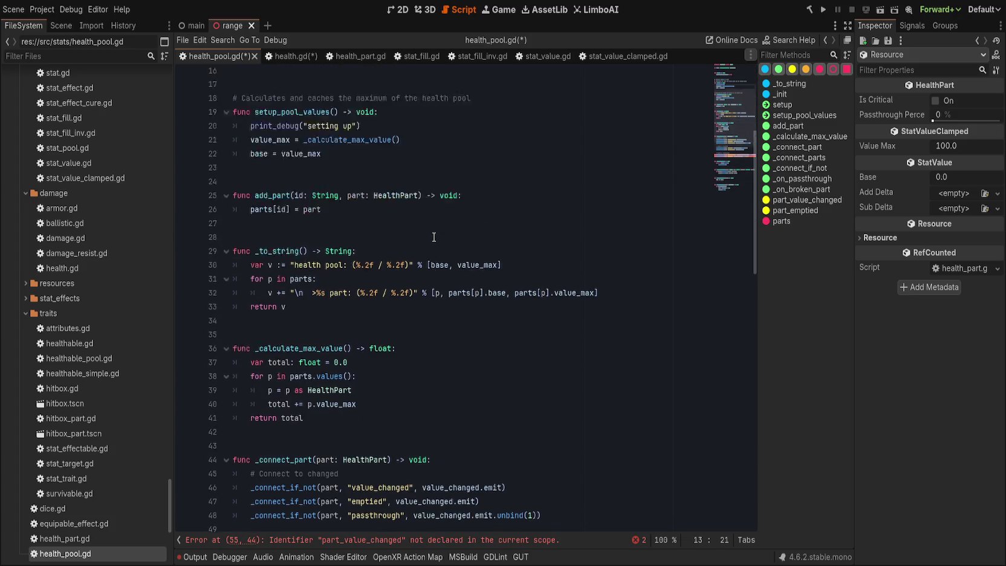
{"action": "left_click", "coordinate": [390, 539]}
{"action": "scroll", "coordinate": [444, 340], "scroll_direction": "up", "scroll_amount": 2}
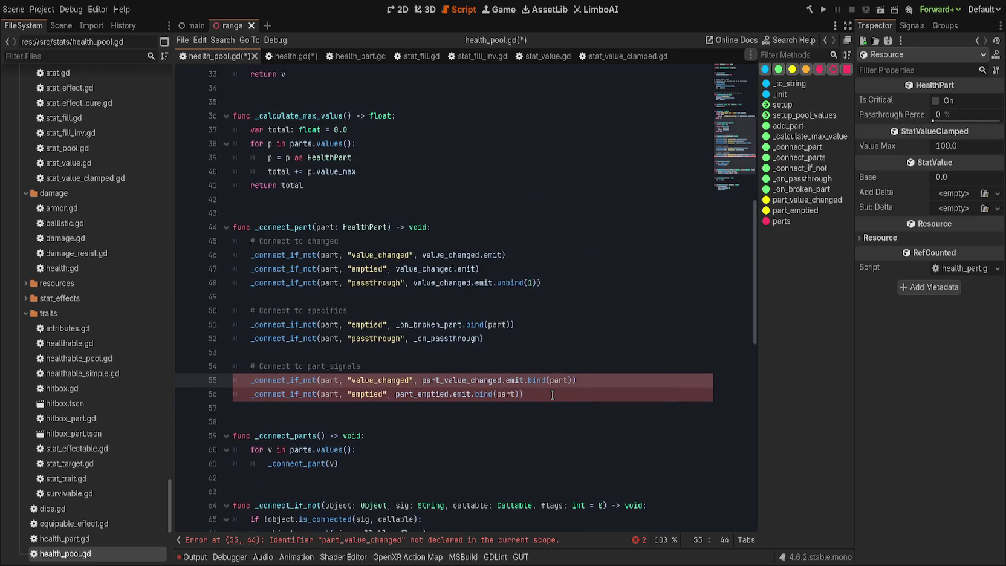
- Duplicate the line 55 connection so parts' healed and harmed signals each get one
{"action": "double_click", "coordinate": [374, 380]}
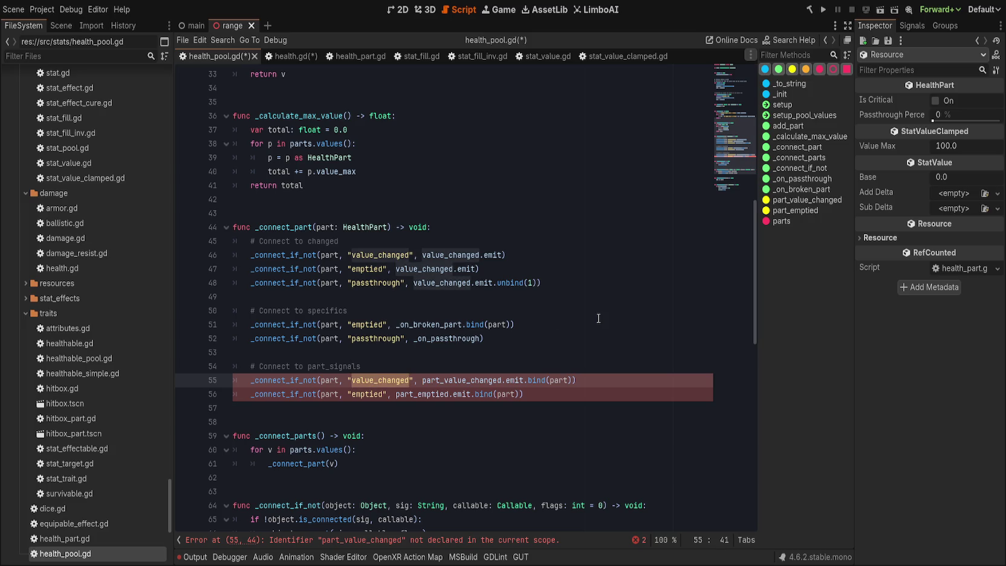
{"action": "type", "text": "healed"}
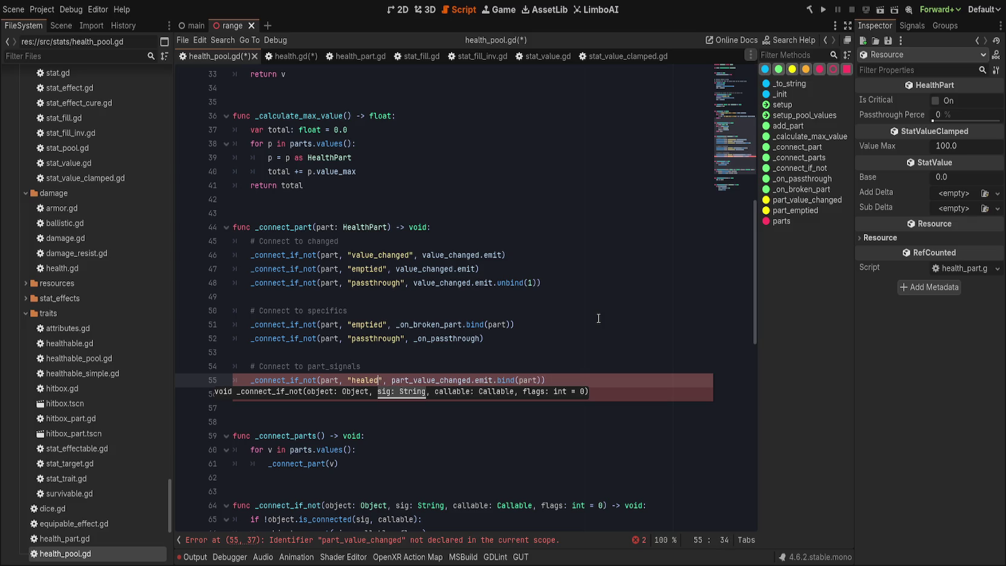
{"action": "key", "text": "Down"}
{"action": "key", "text": "ctrl+z"}
{"action": "key", "text": "ctrl+z"}
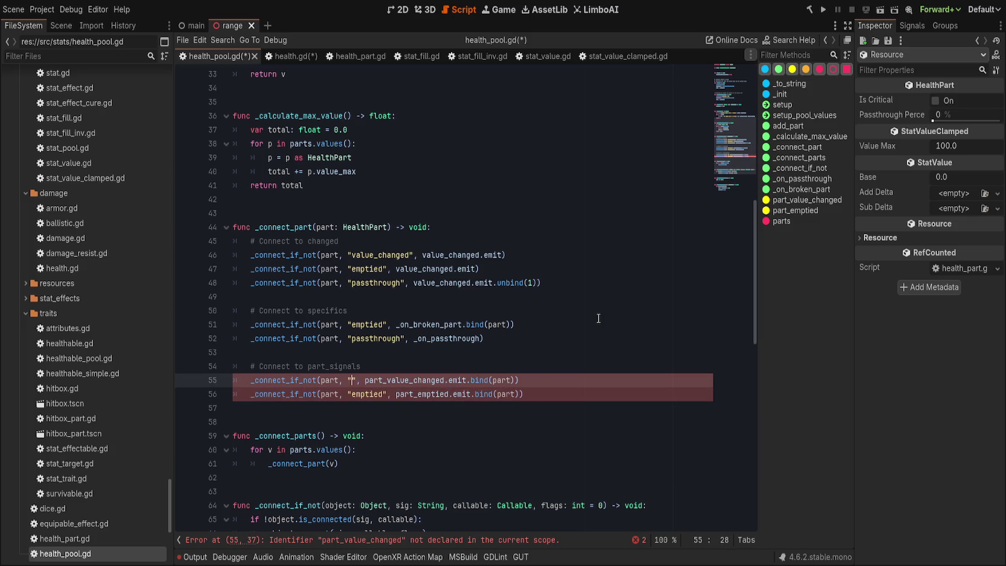
{"action": "key", "text": "End"}
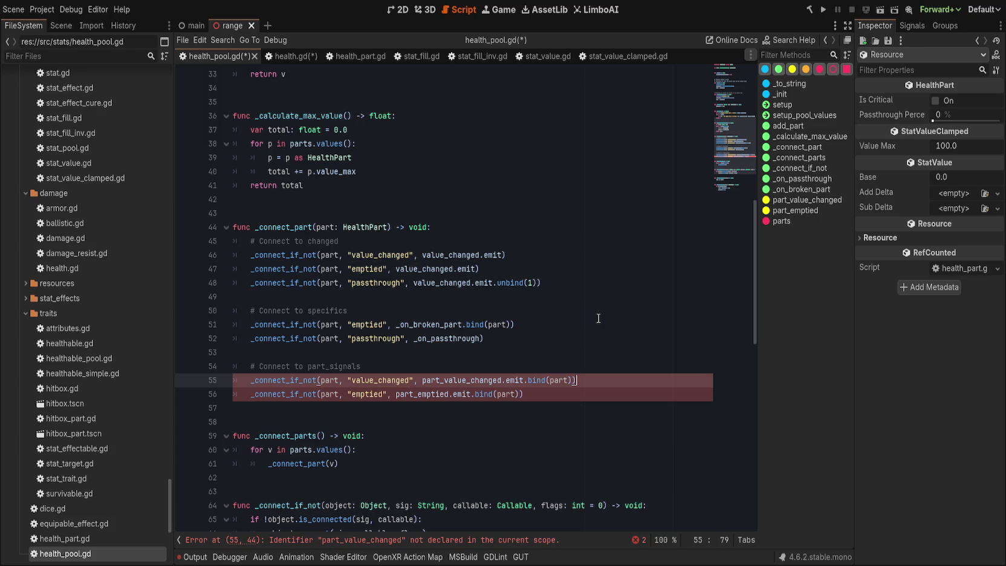
{"action": "key", "text": "ctrl+shift+d"}
{"action": "double_click", "coordinate": [388, 378]}
{"action": "type", "text": "healed"}
{"action": "key", "text": "Down"}
{"action": "key", "text": "ctrl+d"}
{"action": "type", "text": "harmed"}
{"action": "key", "text": "End"}
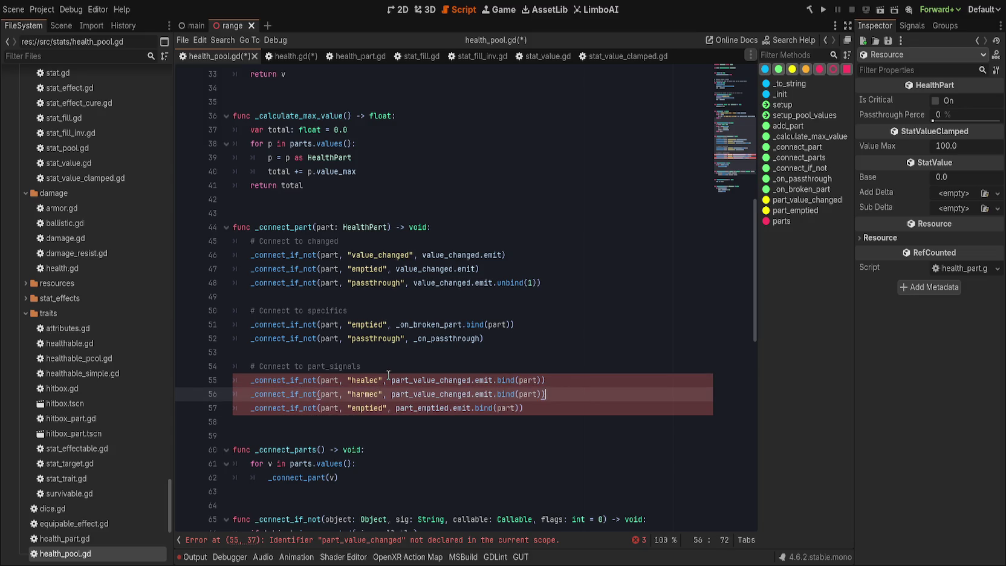
{"action": "key", "text": "Up"}
- Route the healed and harmed connections straight to healed.emit and harmed.emit
{"action": "double_click", "coordinate": [420, 379]}
{"action": "type", "text": "healed"}
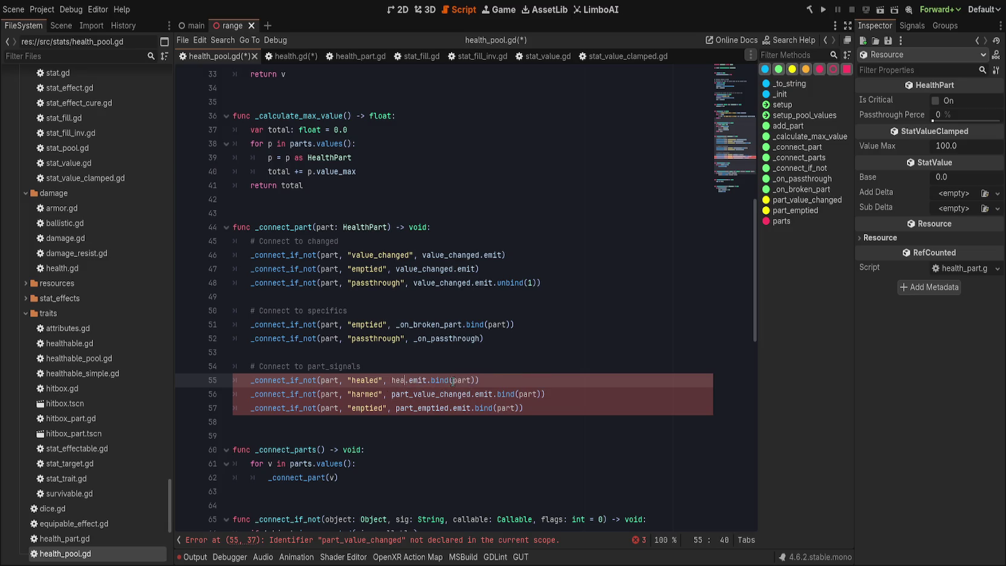
{"action": "key", "text": "ctrl+Right"}
{"action": "key", "text": "ctrl+Right"}
{"action": "key", "text": "ctrl+Right"}
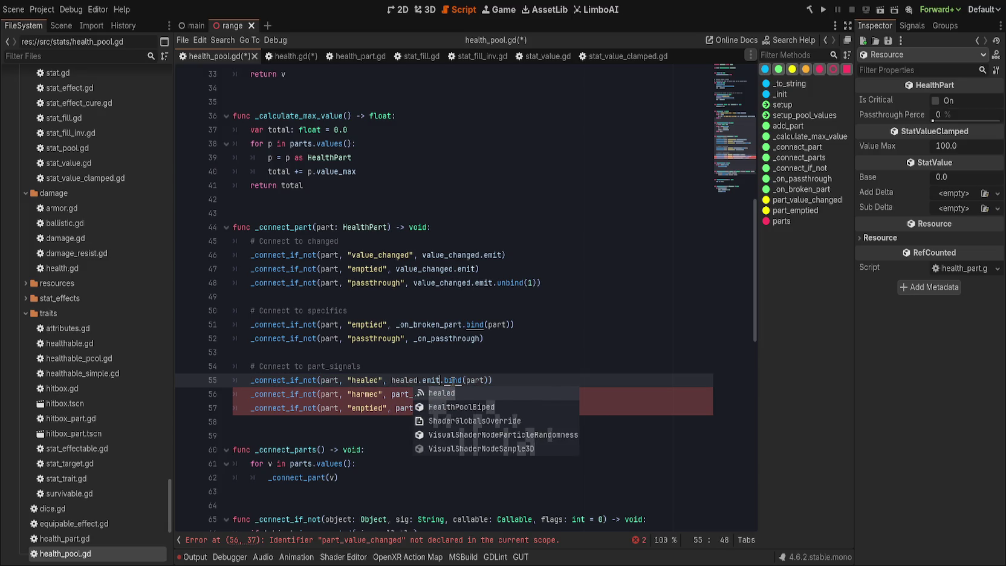
{"action": "key", "text": "Delete"}
{"action": "key", "text": "Delete"}
{"action": "key", "text": "BackSpace"}
{"action": "key", "text": "BackSpace"}
{"action": "key", "text": "BackSpace"}
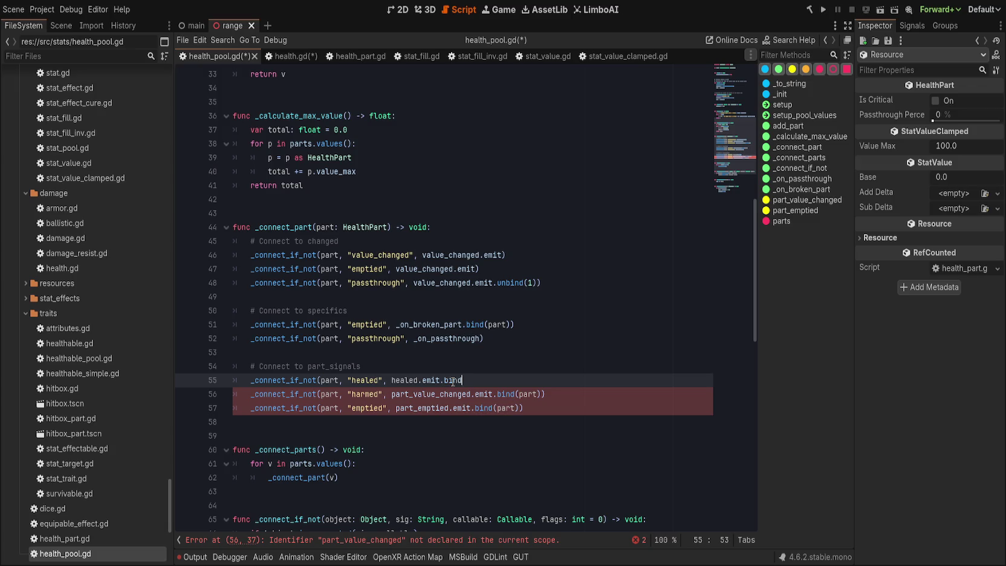
{"action": "type", "text": "("}
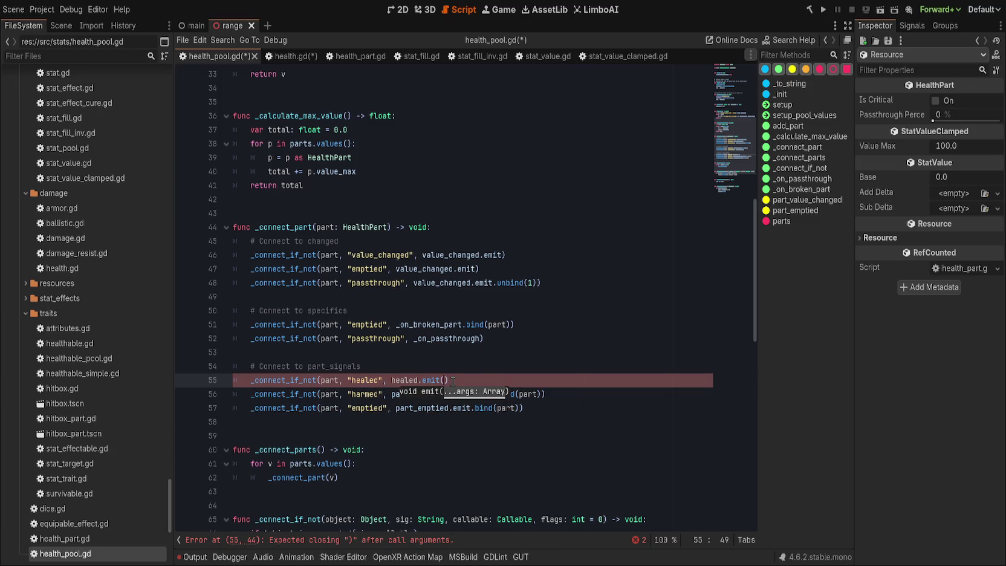
{"action": "key", "text": "BackSpace"}
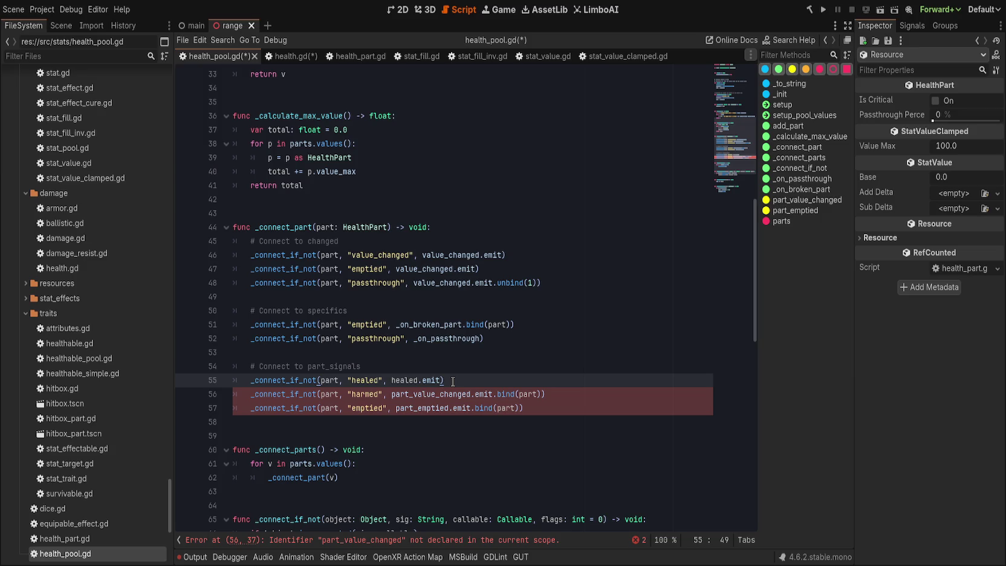
{"action": "double_click", "coordinate": [453, 395]}
{"action": "left_click_drag", "start_coordinate": [452, 395], "coordinate": [577, 395]}
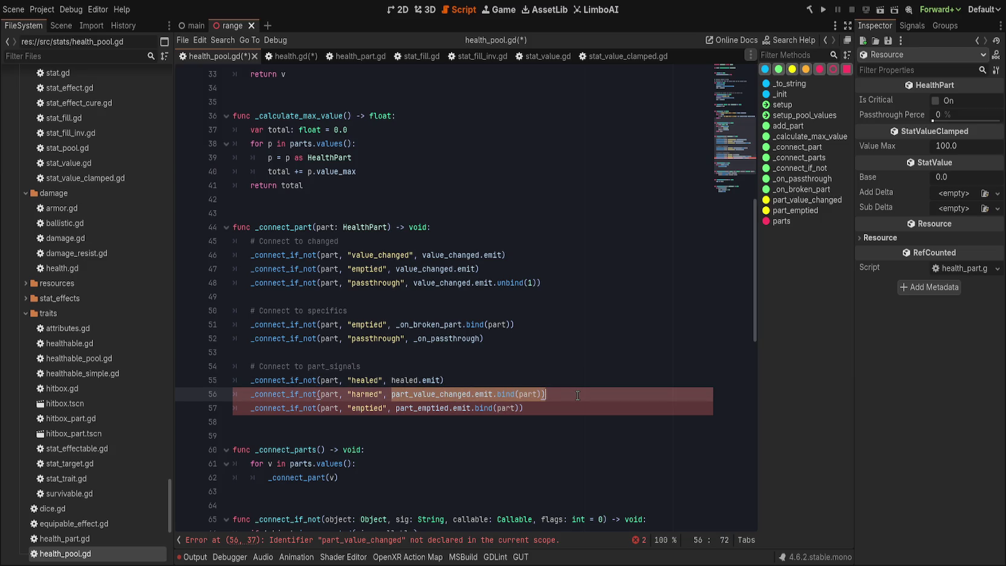
{"action": "type", "text": "harmed.emit)"}
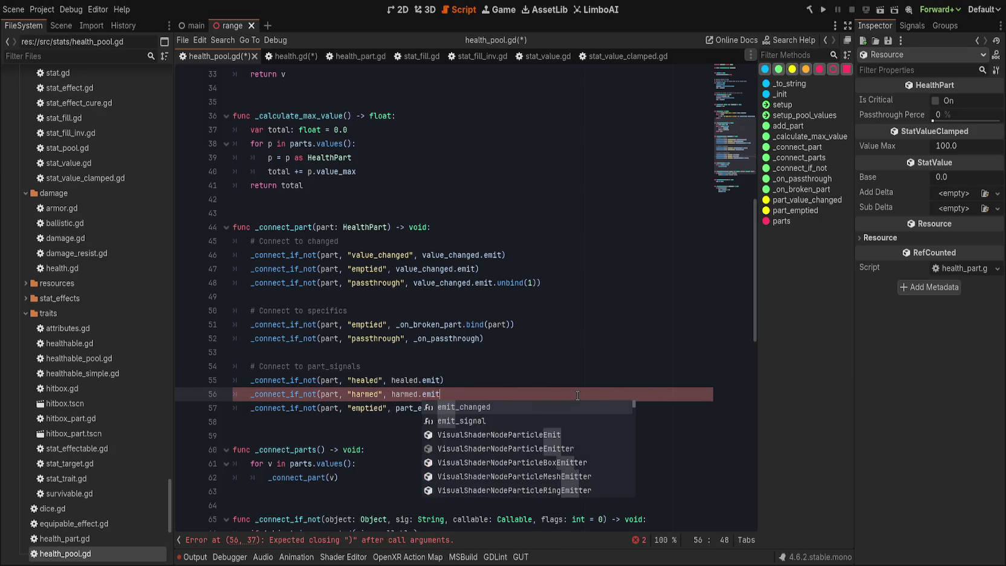
- Change line 57 to connect the killed signal to killed.emit instead of emptied
{"action": "key", "text": "Down"}
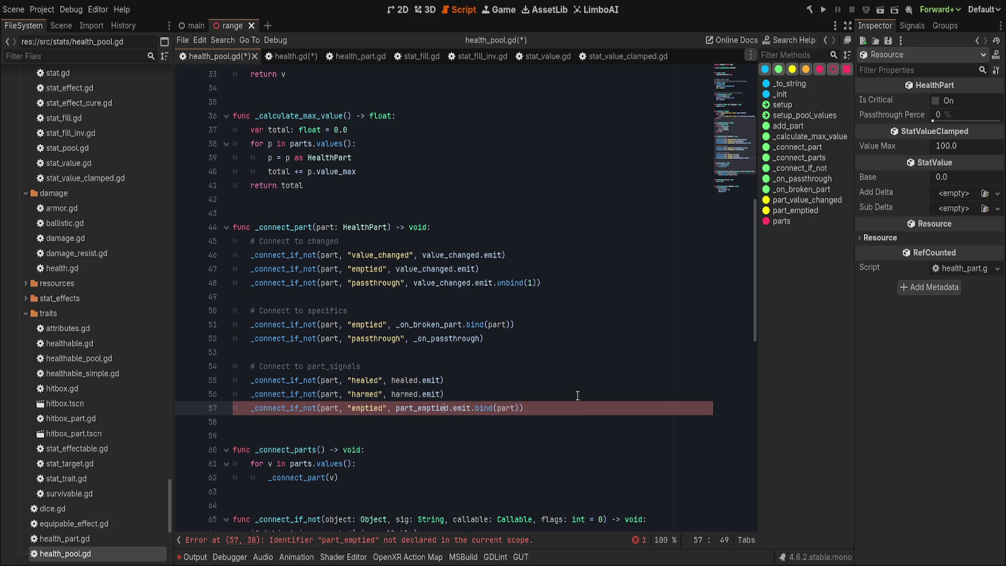
{"action": "double_click", "coordinate": [373, 407]}
{"action": "type", "text": "killed"}
{"action": "key", "text": "End"}
{"action": "mouse_move", "coordinate": [391, 407]}
{"action": "left_mouse_down"}
{"action": "mouse_move", "coordinate": [572, 419]}
{"action": "mouse_move", "coordinate": [591, 408]}
{"action": "left_mouse_up"}
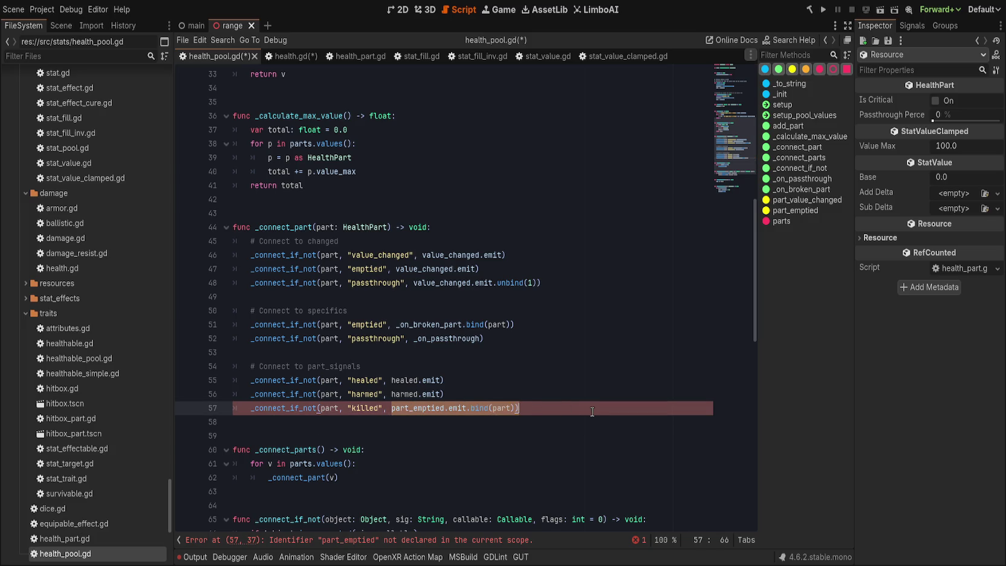
{"action": "type", "text": "killed."}
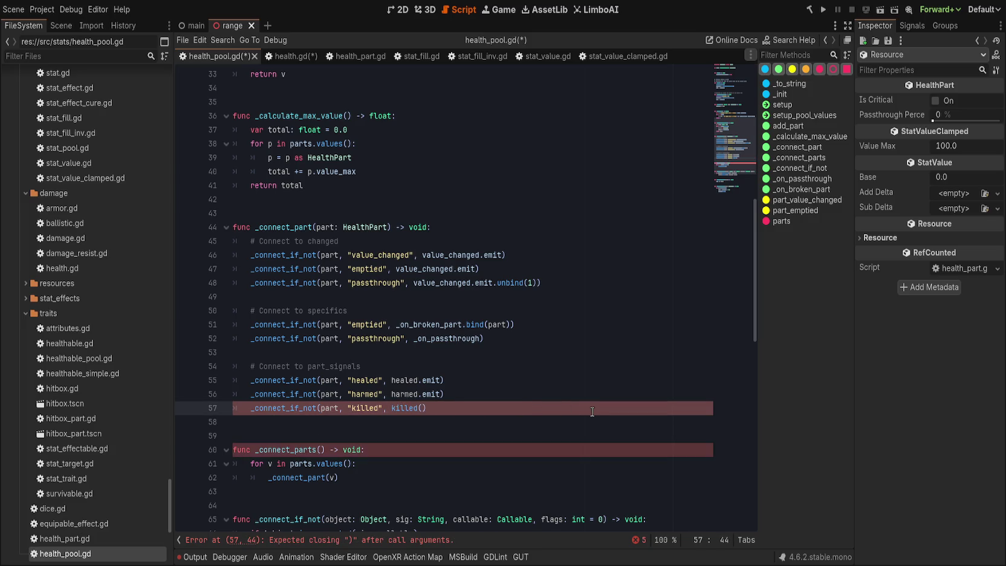
{"action": "type", "text": "emit)"}
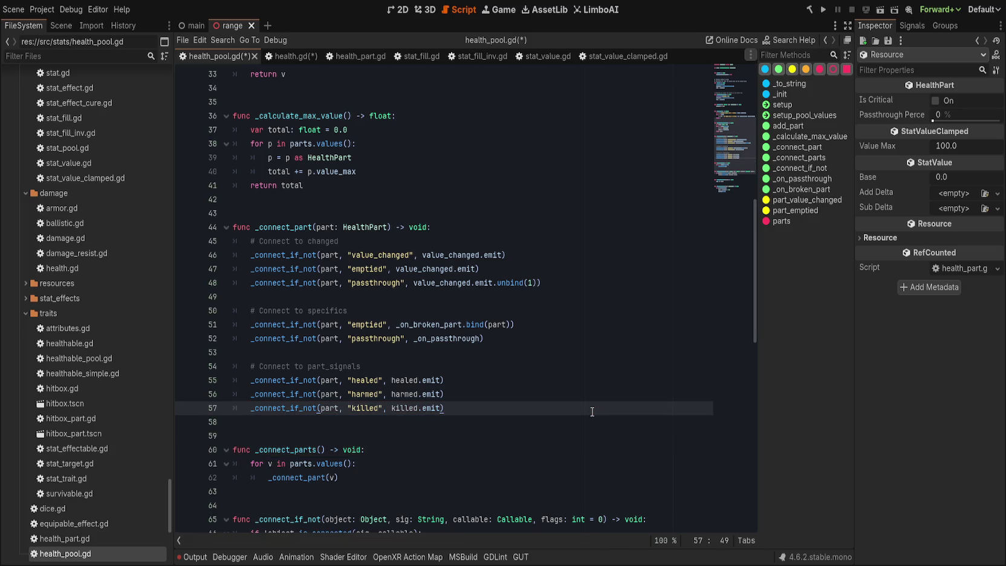
- Reword the line 54 comment to "# Forward part's health signals"
{"action": "left_click", "coordinate": [557, 321]}
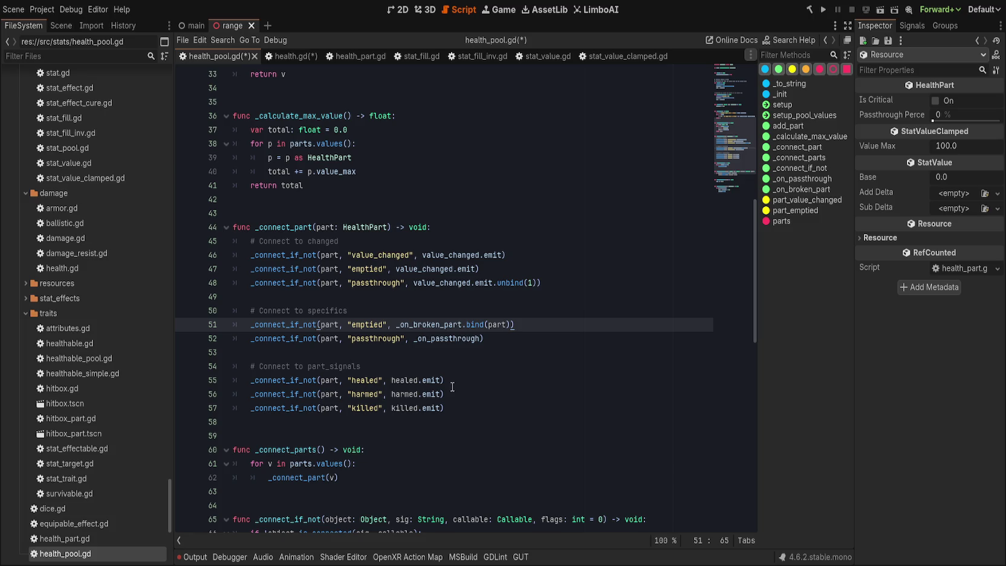
{"action": "left_click_drag", "start_coordinate": [326, 366], "coordinate": [501, 376]}
{"action": "type", "text": "part"}
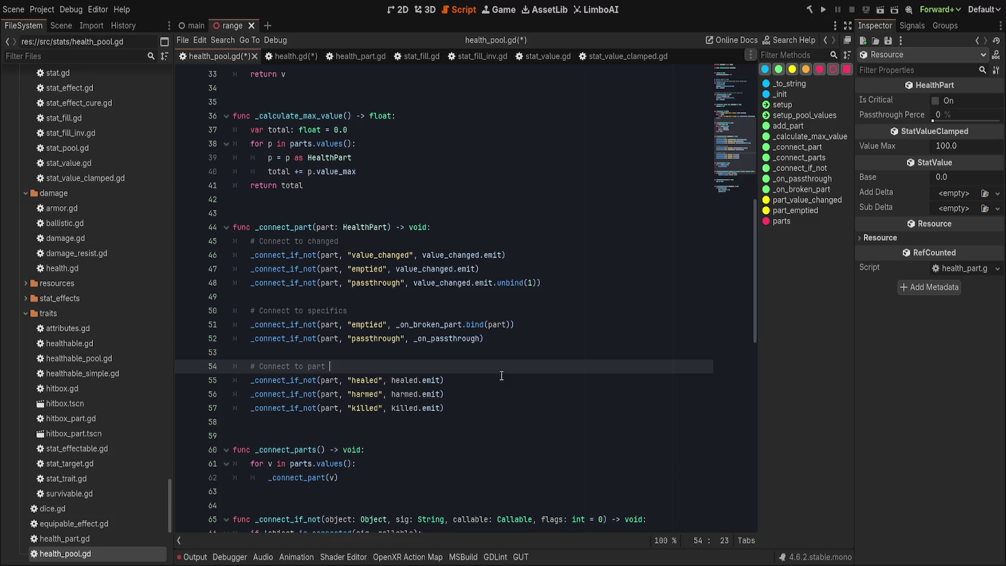
{"action": "type", "text": "'s health signals"}
{"action": "double_click", "coordinate": [277, 364]}
{"action": "type", "text": "Forward"}
{"action": "left_click", "coordinate": [417, 310]}
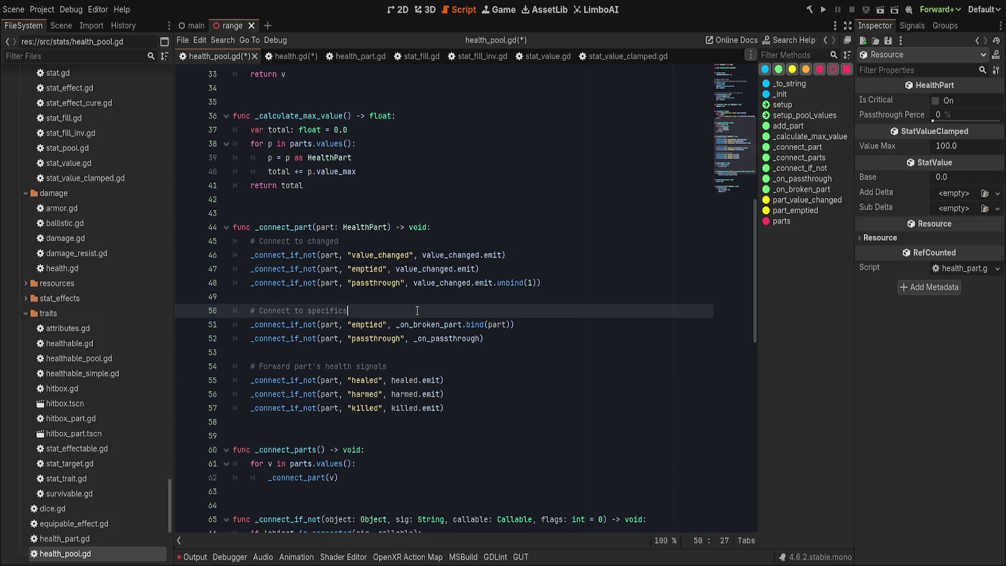
{"action": "scroll", "coordinate": [417, 310], "scroll_direction": "up", "scroll_amount": 10}
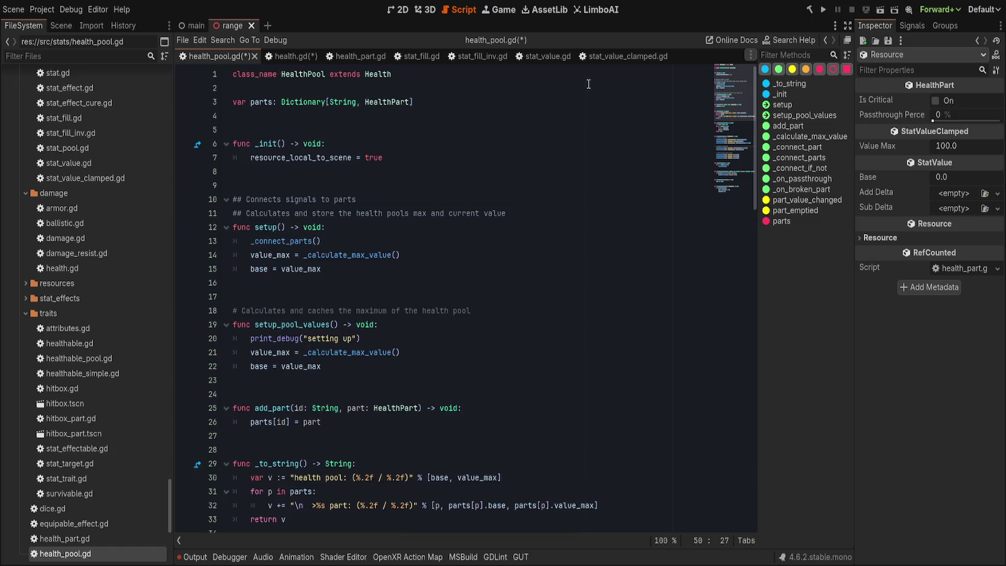
- Check stat_value_clamped.gd, then review the value_changed connections in _connect_part
{"action": "left_click", "coordinate": [622, 56]}
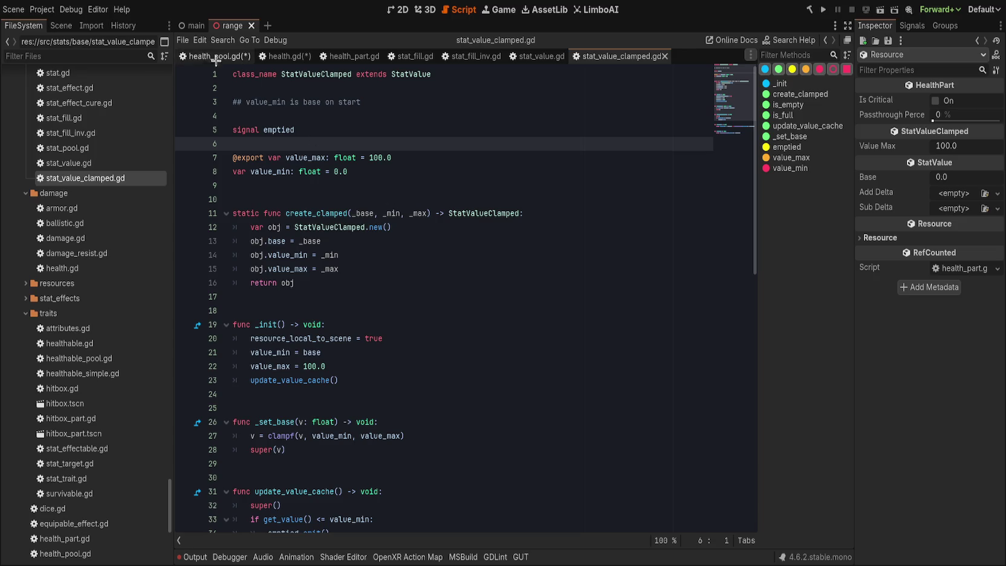
{"action": "key", "text": "alt+Left"}
{"action": "scroll", "coordinate": [399, 272], "scroll_direction": "down", "scroll_amount": 10}
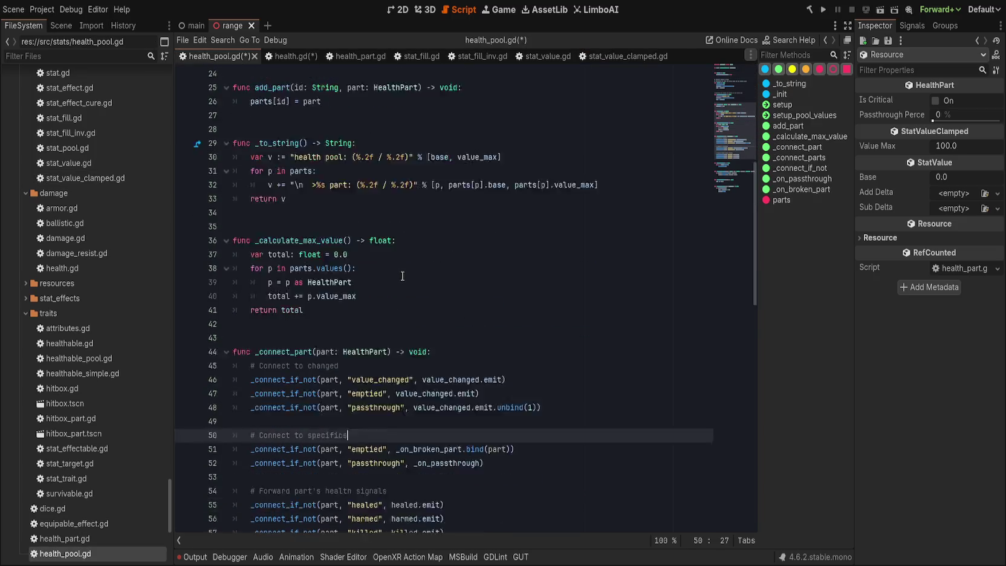
{"action": "left_click", "coordinate": [535, 310]}
{"action": "left_click", "coordinate": [551, 325]}
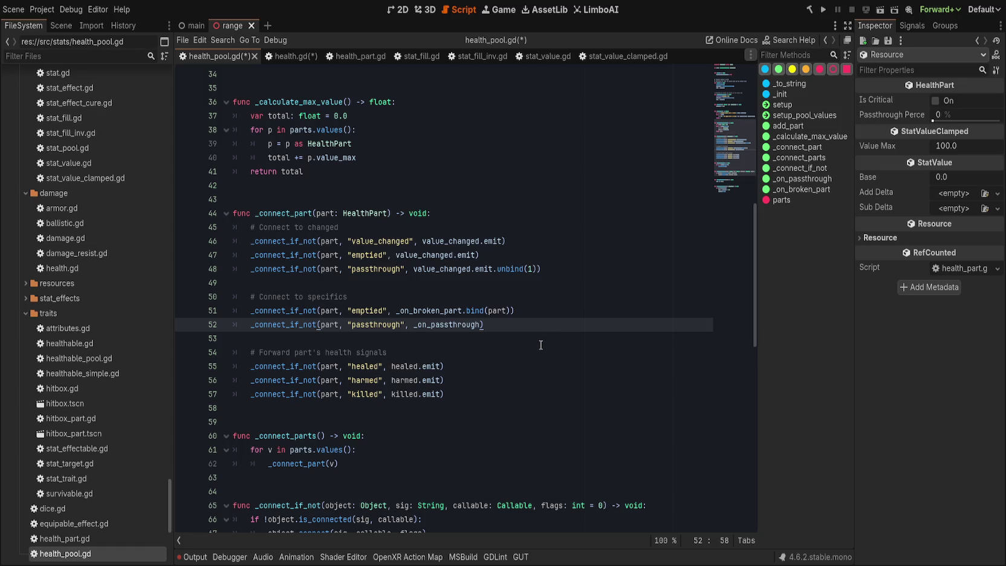
{"action": "scroll", "coordinate": [540, 345], "scroll_direction": "up", "scroll_amount": 1}
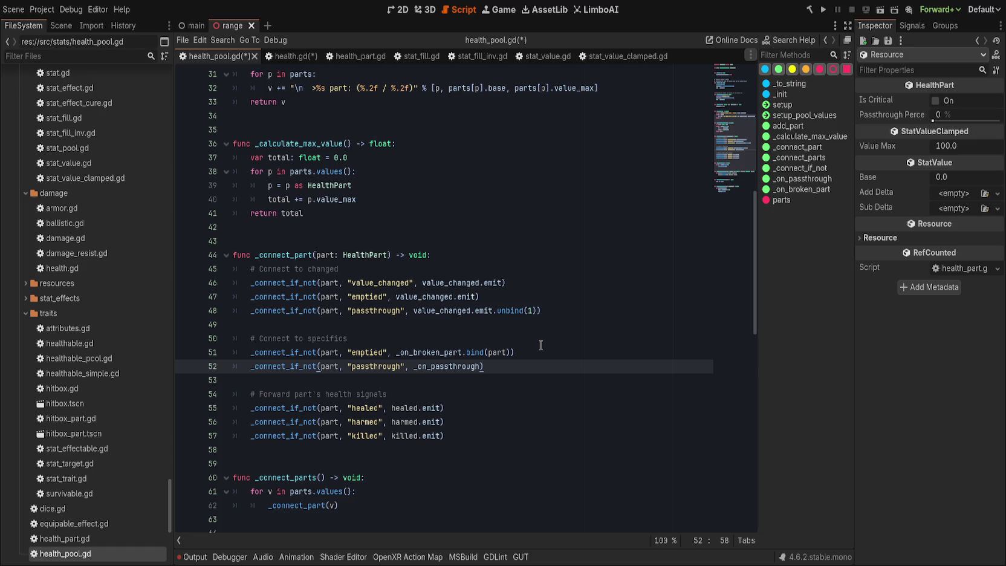
{"action": "left_click", "coordinate": [440, 266]}
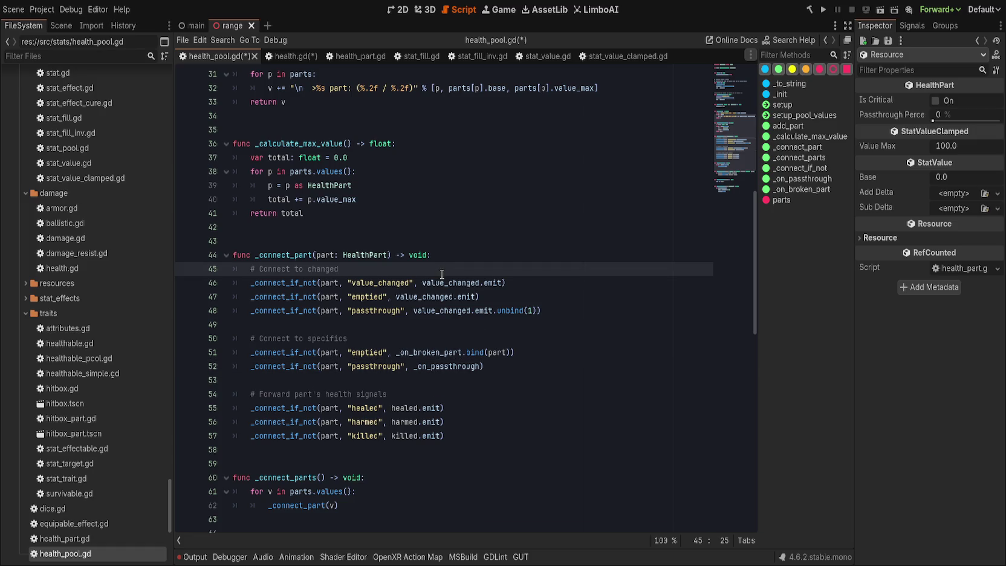
{"action": "scroll", "coordinate": [440, 281], "scroll_direction": "up", "scroll_amount": 10}
{"action": "scroll", "coordinate": [440, 280], "scroll_direction": "down", "scroll_amount": 7}
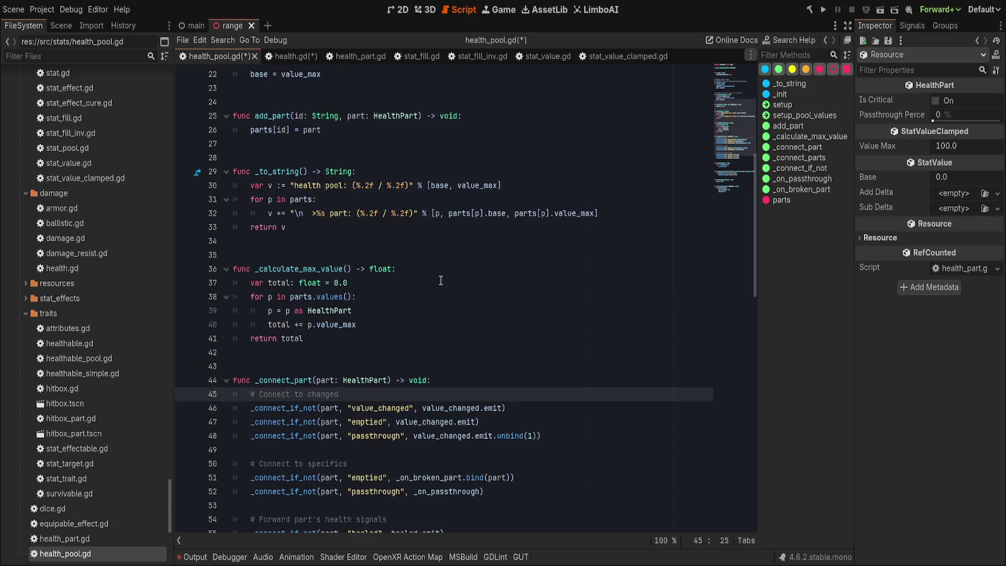
{"action": "scroll", "coordinate": [440, 280], "scroll_direction": "down", "scroll_amount": 2}
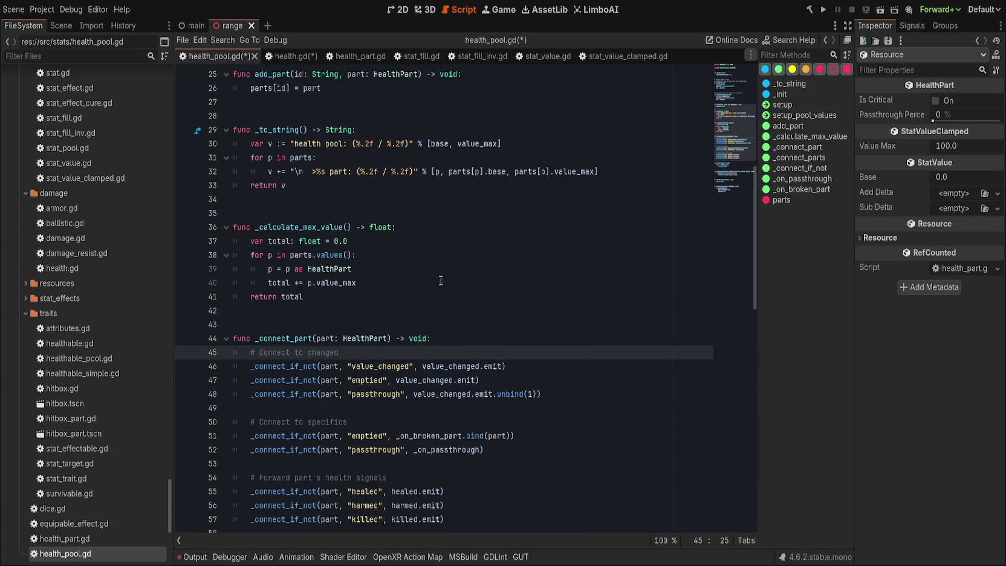
{"action": "left_click", "coordinate": [443, 324]}
{"action": "double_click", "coordinate": [443, 324]}
{"action": "scroll", "coordinate": [459, 324], "scroll_direction": "down", "scroll_amount": 8}
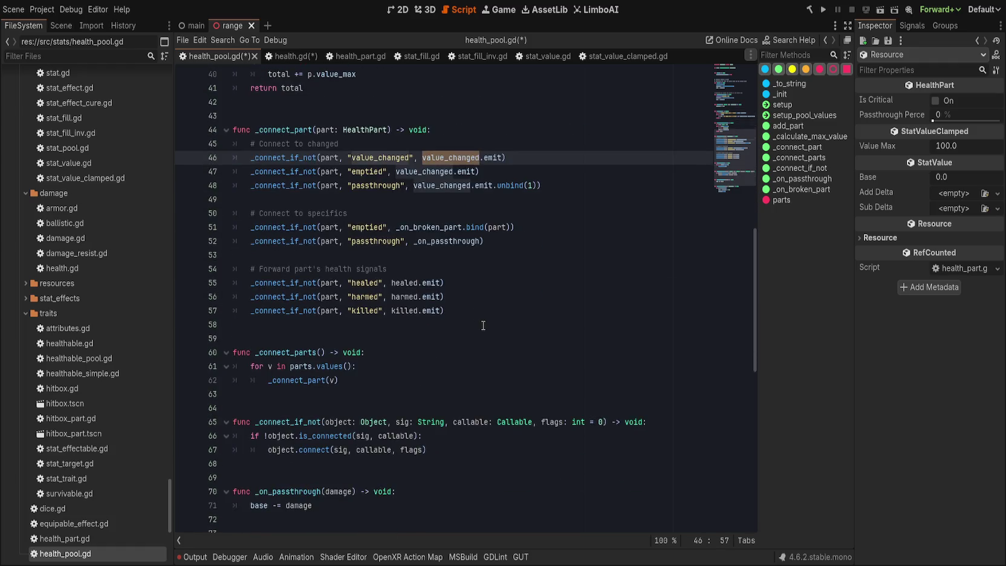
{"action": "scroll", "coordinate": [482, 325], "scroll_direction": "up", "scroll_amount": 6}
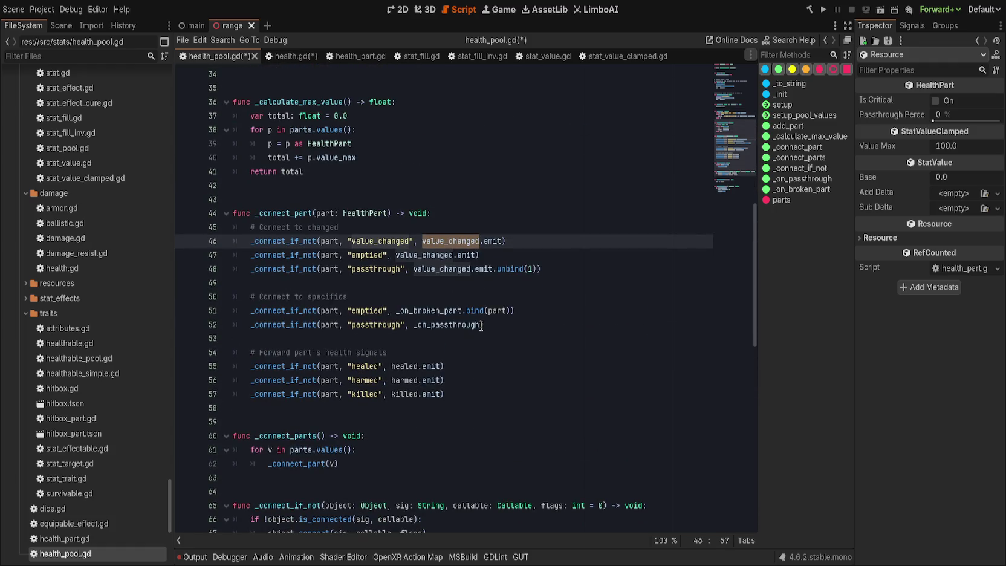
{"action": "scroll", "coordinate": [430, 312], "scroll_direction": "up", "scroll_amount": 1}
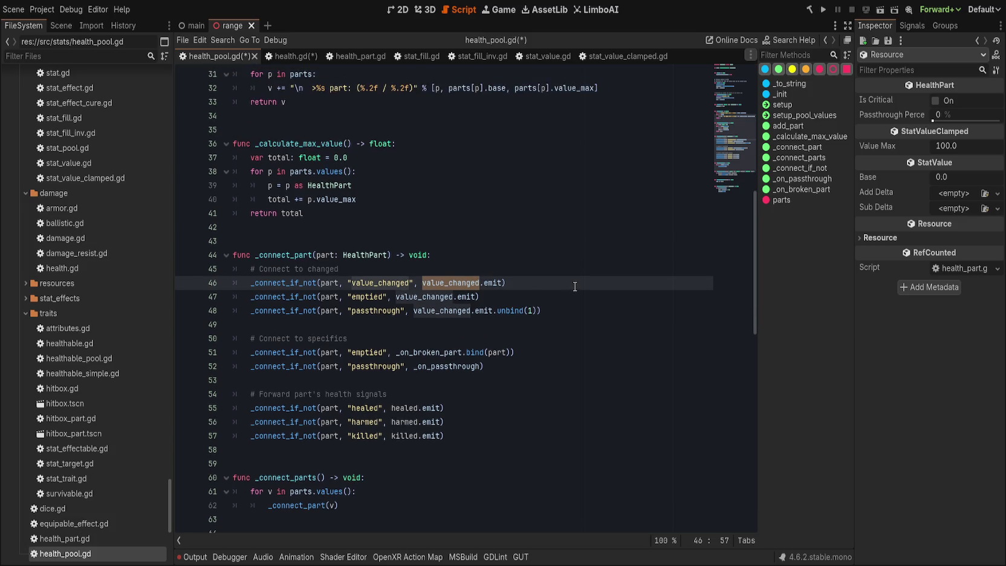
{"action": "left_click", "coordinate": [523, 391]}
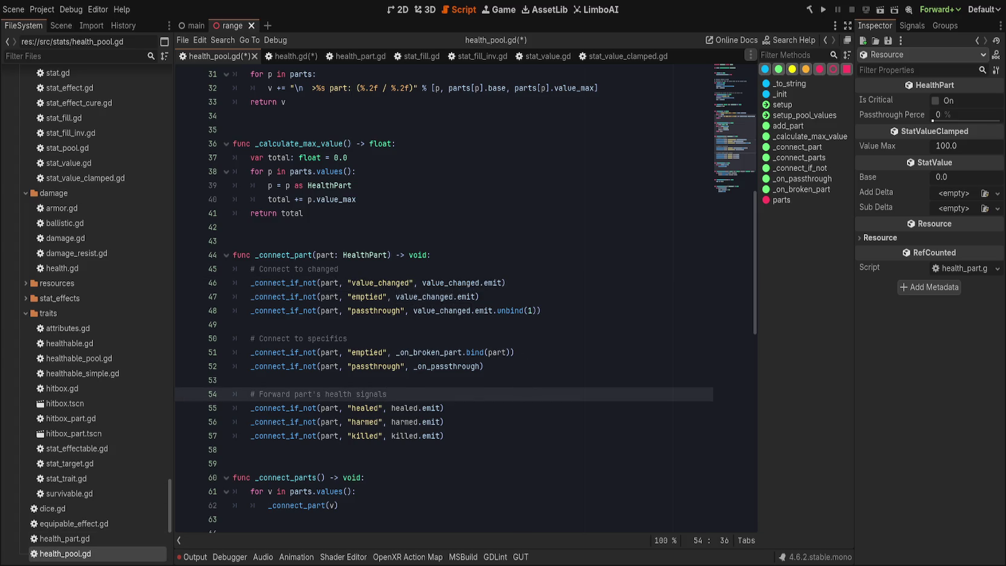
- Save health_pool.gd with Ctrl+S
{"action": "key", "text": "ctrl+s"}
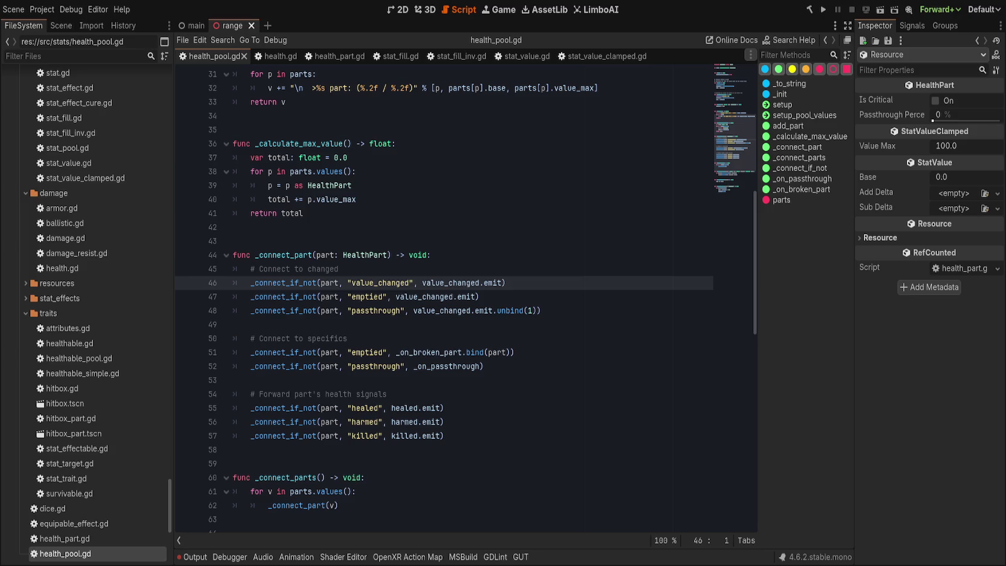
{"action": "left_click", "coordinate": [554, 287]}
{"action": "left_click", "coordinate": [380, 336]}
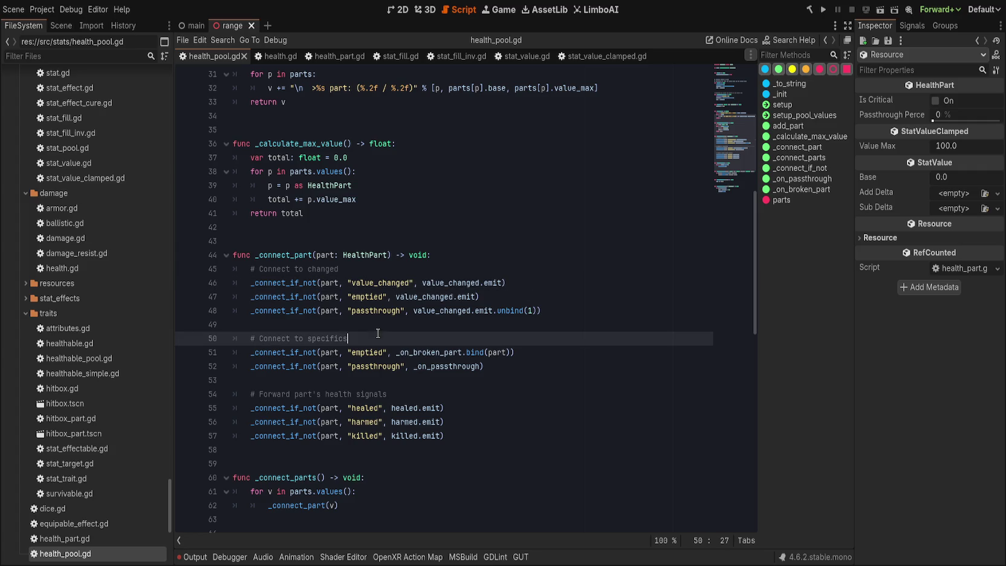
- Change line 51's emptied connection to use the killed signal
{"action": "double_click", "coordinate": [376, 350]}
{"action": "type", "text": "killed"}
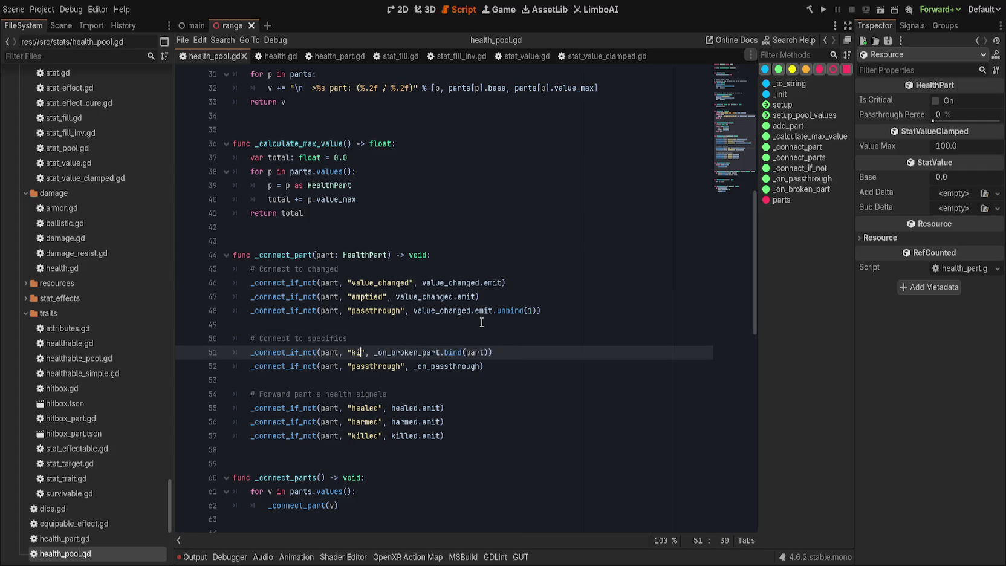
{"action": "scroll", "coordinate": [416, 435], "scroll_direction": "down", "scroll_amount": 1}
{"action": "scroll", "coordinate": [416, 436], "scroll_direction": "down", "scroll_amount": 6}
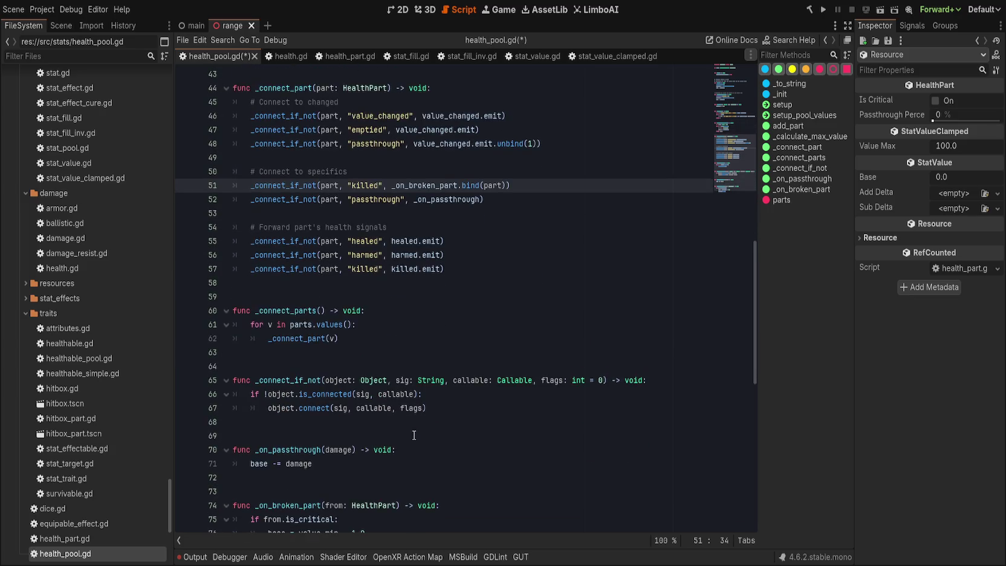
{"action": "scroll", "coordinate": [392, 447], "scroll_direction": "up", "scroll_amount": 4}
{"action": "scroll", "coordinate": [365, 458], "scroll_direction": "down", "scroll_amount": 2}
- Rename the _on_broken_part handler to _on_part_killed(which: HealthPart)
{"action": "left_click", "coordinate": [325, 463]}
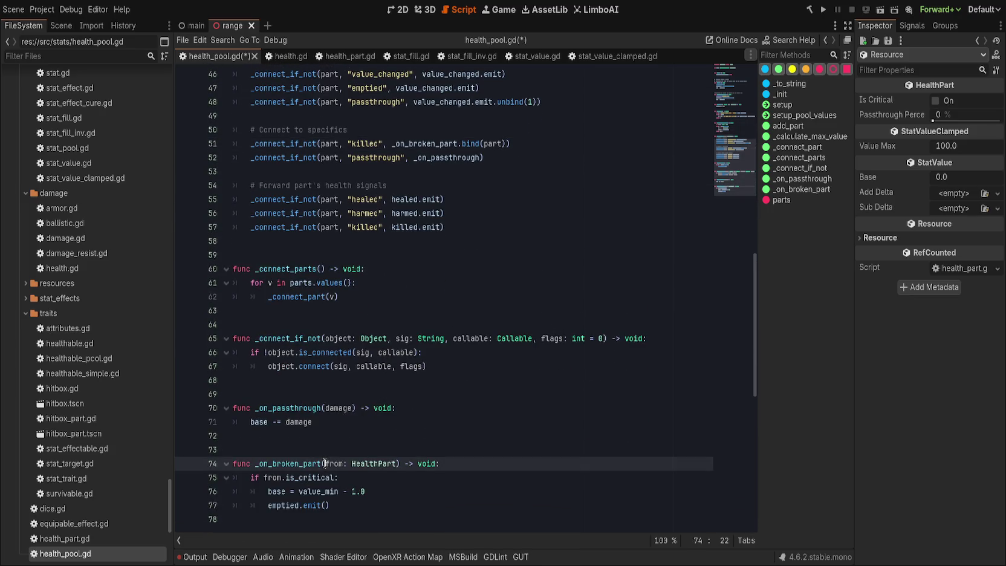
{"action": "left_click", "coordinate": [396, 463], "text": "shift"}
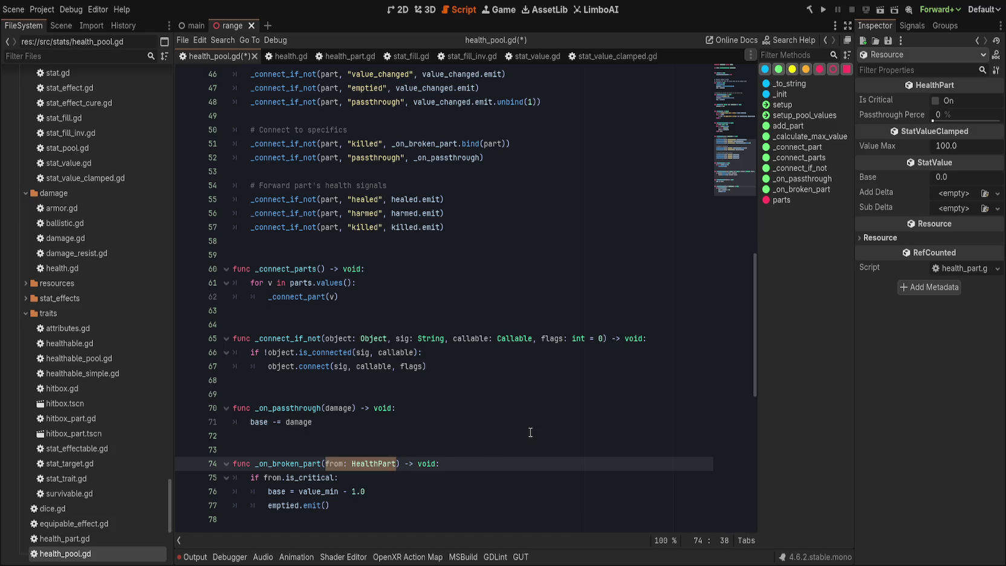
{"action": "type", "text": "which: Health"}
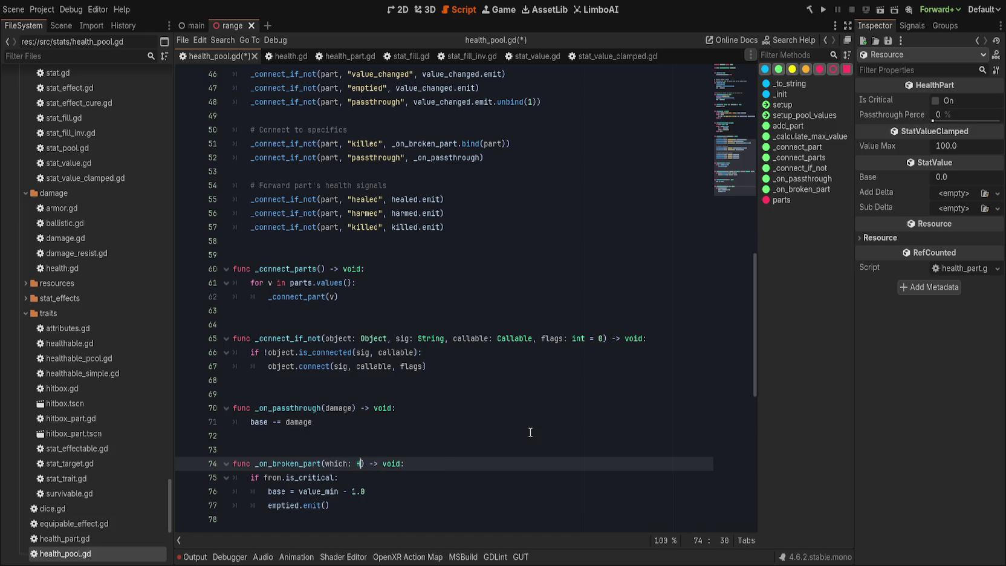
{"action": "type", "text": "Part, "}
{"action": "type", "text": "value"}
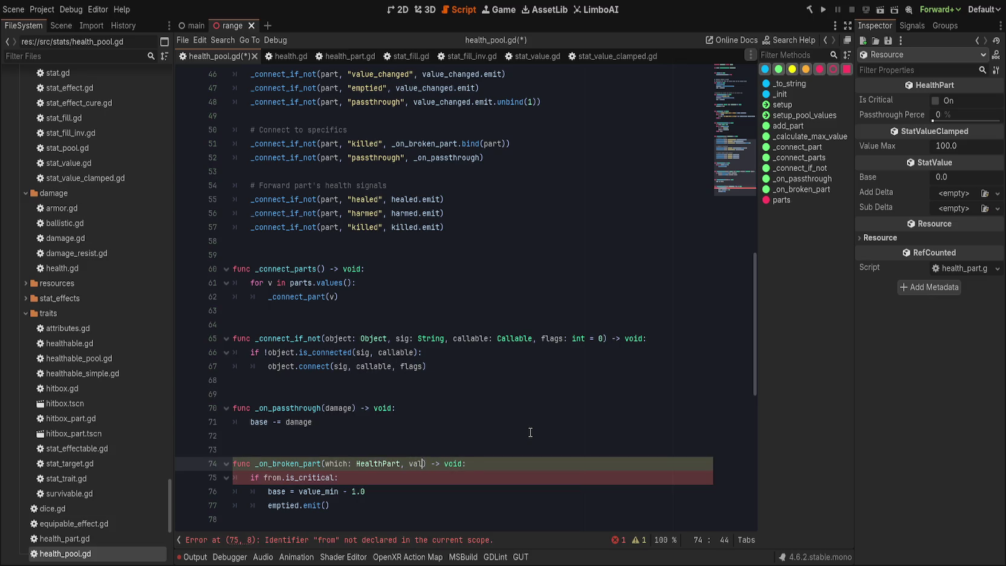
{"action": "type", "text": ":"}
{"action": "key", "text": "BackSpace"}
{"action": "key", "text": "BackSpace"}
{"action": "key", "text": "BackSpace"}
{"action": "left_click", "coordinate": [301, 463]}
{"action": "double_click", "coordinate": [300, 462]}
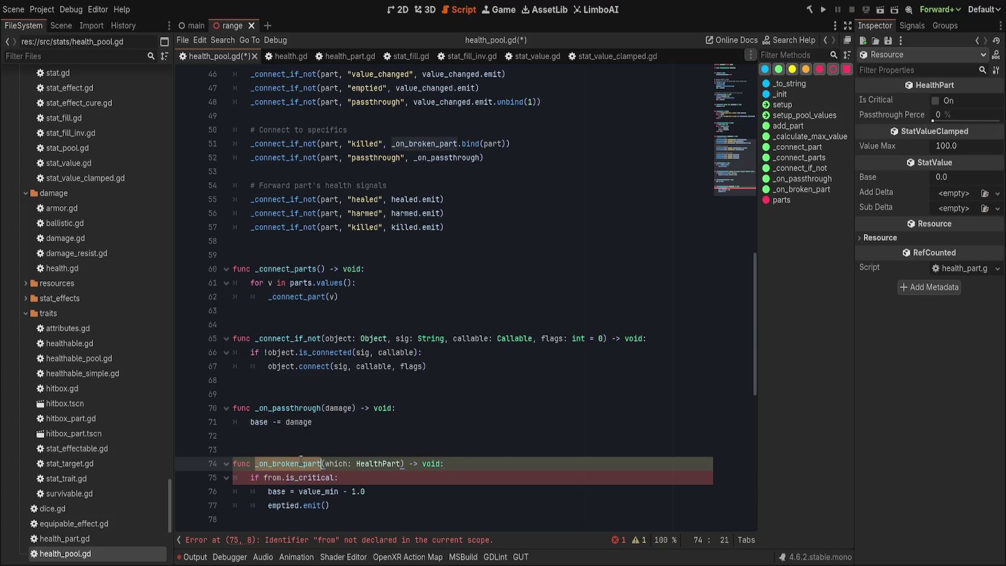
{"action": "type", "text": "_on_part_k"}
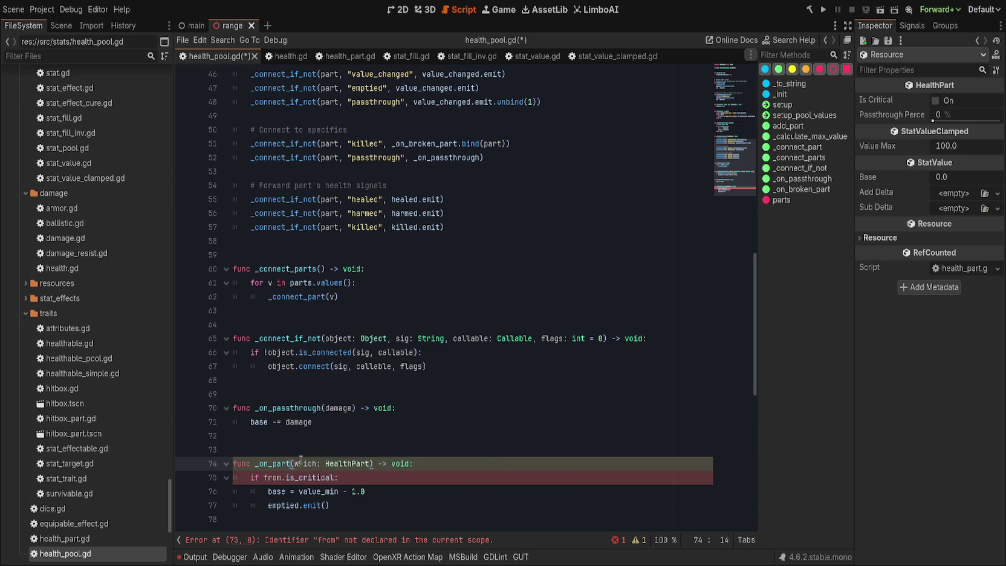
{"action": "type", "text": "illed"}
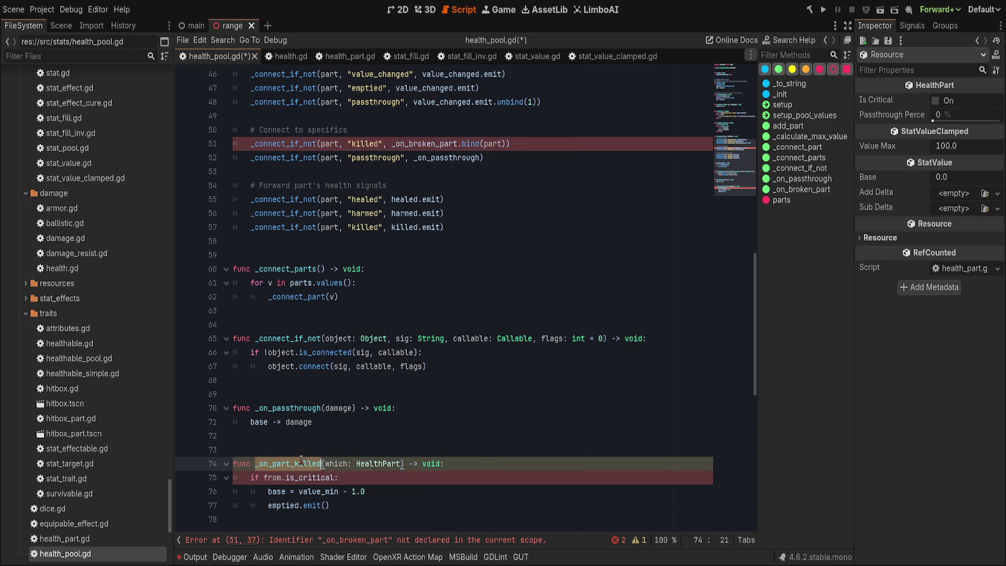
- Connect line 51's killed signal to _on_part_killed, dropping the .bind(part) call
{"action": "scroll", "coordinate": [366, 431], "scroll_direction": "up", "scroll_amount": 1}
{"action": "scroll", "coordinate": [367, 431], "scroll_direction": "up", "scroll_amount": 4}
{"action": "double_click", "coordinate": [426, 352]}
{"action": "type", "text": "_on_part_killed"}
{"action": "key", "text": "End"}
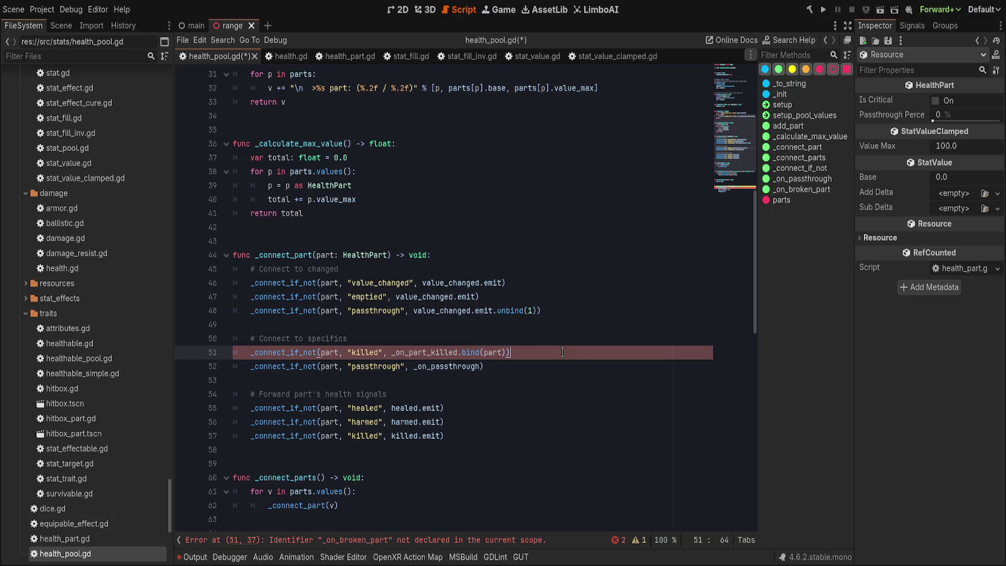
{"action": "scroll", "coordinate": [472, 369], "scroll_direction": "down", "scroll_amount": 1}
{"action": "left_click_drag", "start_coordinate": [509, 310], "coordinate": [458, 310]}
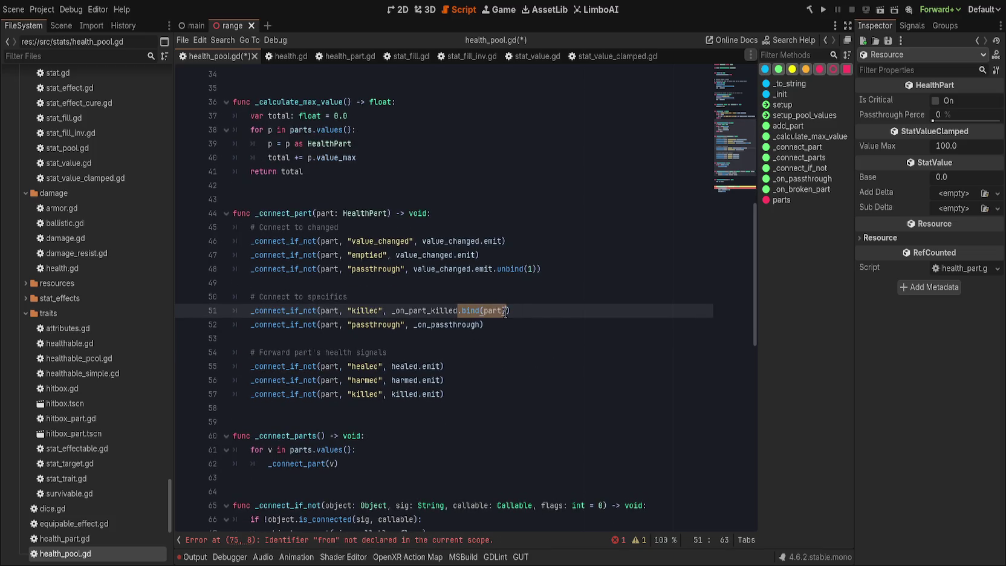
{"action": "key", "text": "BackSpace"}
{"action": "left_click", "coordinate": [562, 324]}
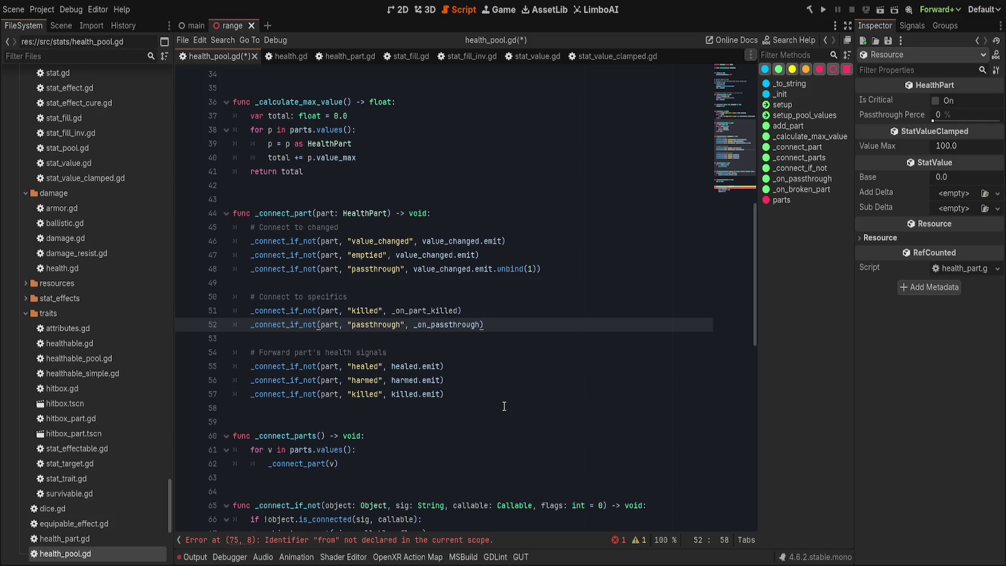
{"action": "scroll", "coordinate": [504, 406], "scroll_direction": "up", "scroll_amount": 6}
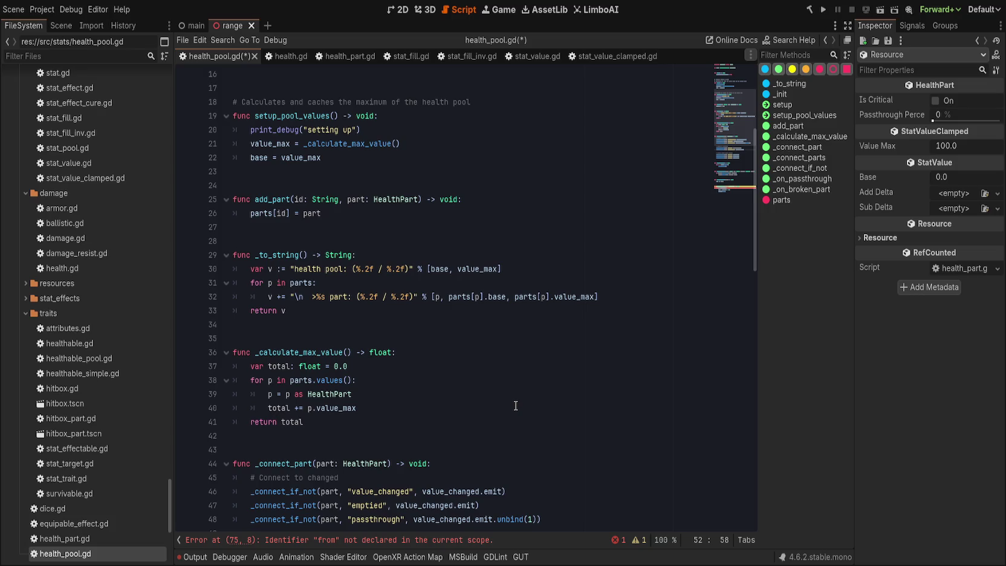
- Review health_pool.gd's code around _on_passthrough to see where it is defined
{"action": "scroll", "coordinate": [526, 403], "scroll_direction": "down", "scroll_amount": 4}
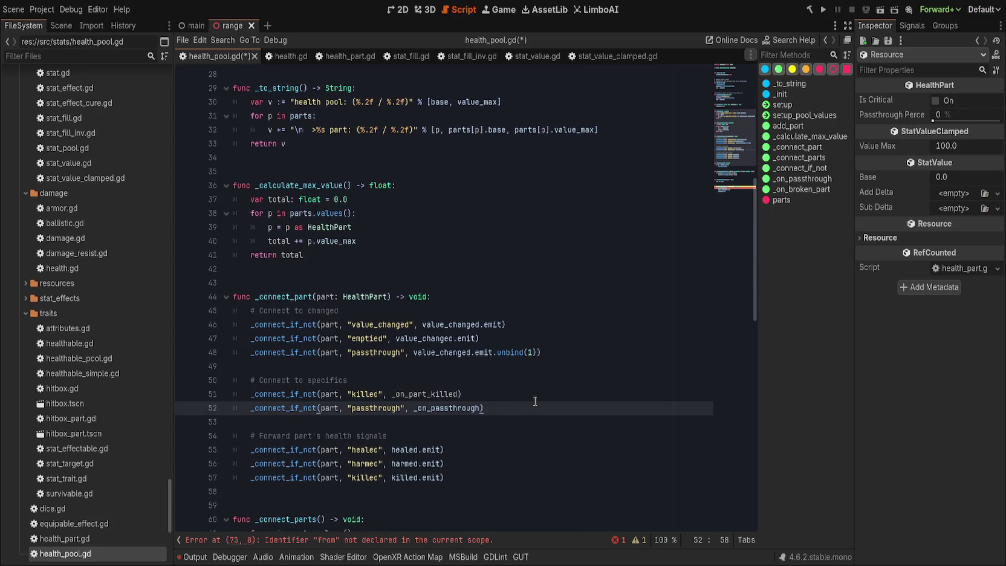
{"action": "scroll", "coordinate": [535, 401], "scroll_direction": "up", "scroll_amount": 9}
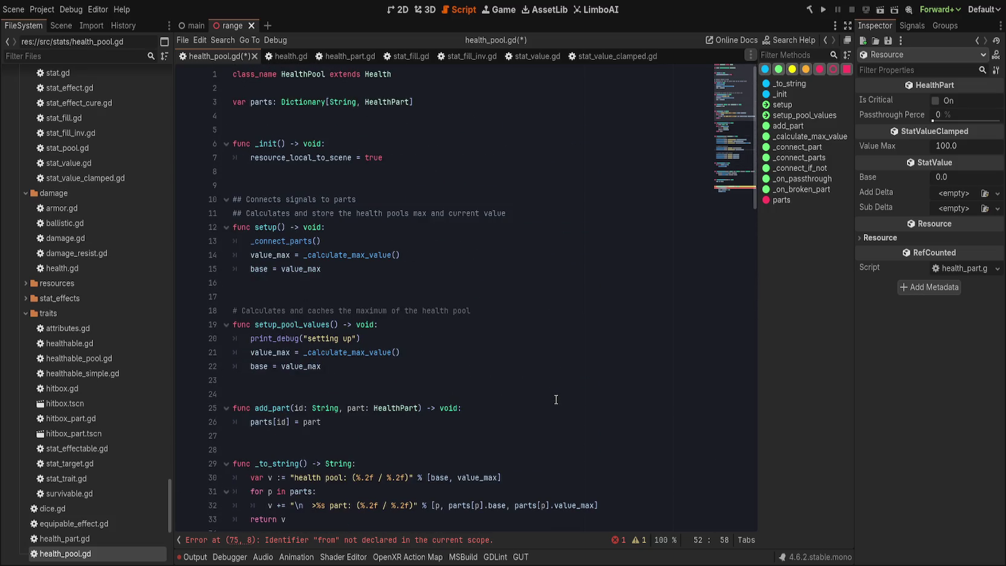
{"action": "scroll", "coordinate": [556, 399], "scroll_direction": "down", "scroll_amount": 10}
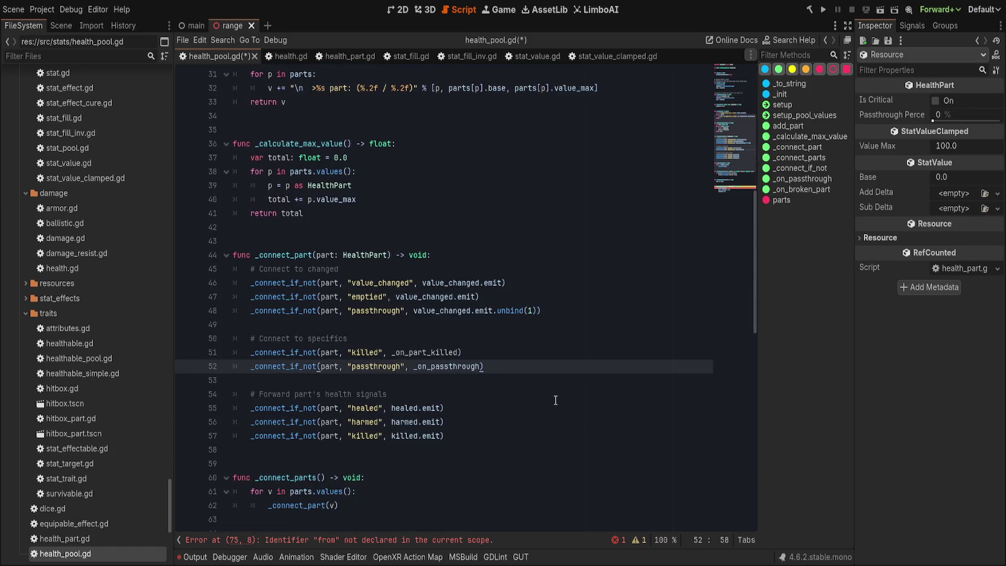
{"action": "scroll", "coordinate": [555, 399], "scroll_direction": "down", "scroll_amount": 3}
{"action": "scroll", "coordinate": [556, 399], "scroll_direction": "down", "scroll_amount": 1}
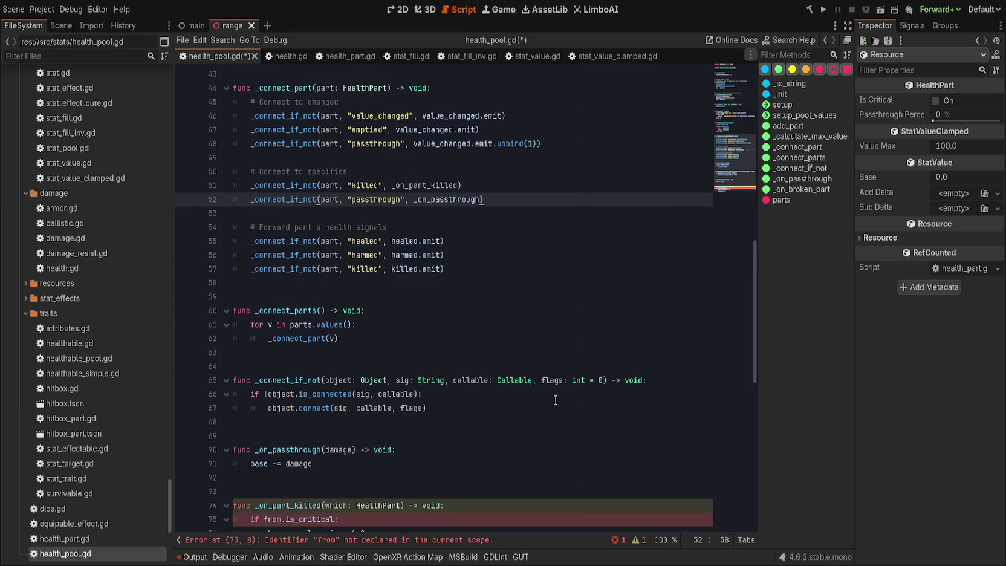
{"action": "scroll", "coordinate": [555, 400], "scroll_direction": "down", "scroll_amount": 1}
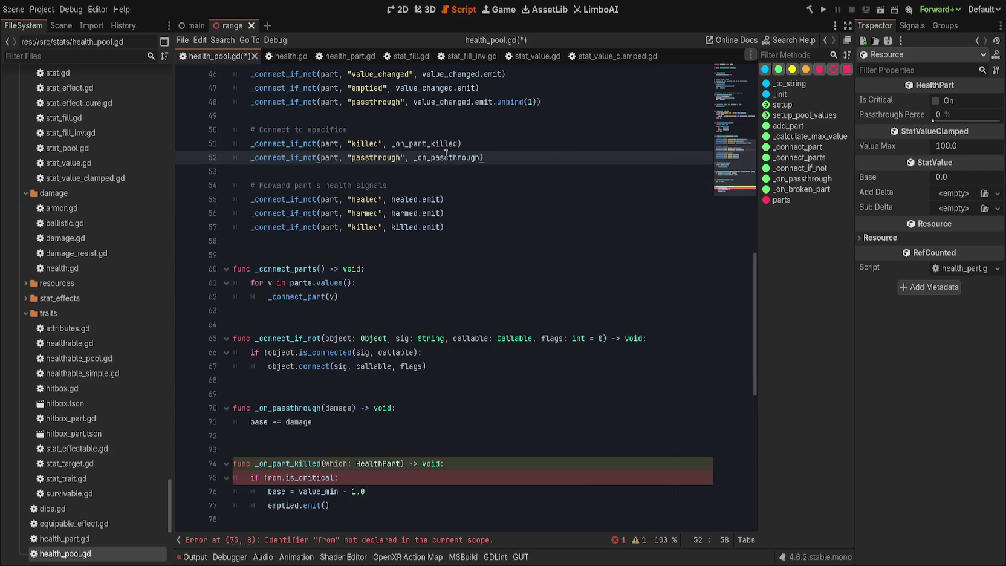
{"action": "double_click", "coordinate": [496, 162]}
{"action": "scroll", "coordinate": [545, 353], "scroll_direction": "down", "scroll_amount": 2}
{"action": "left_click", "coordinate": [550, 355]}
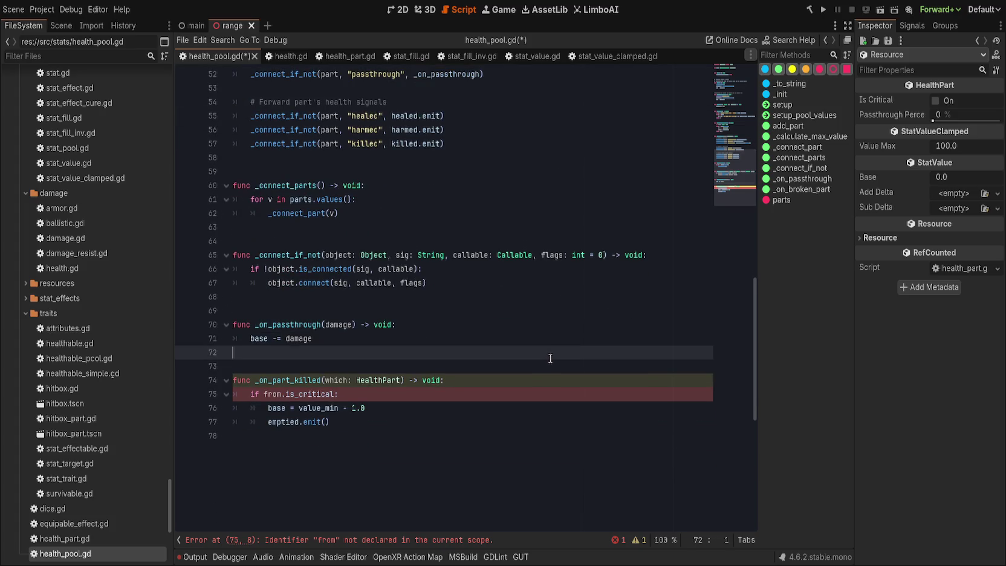
{"action": "left_click", "coordinate": [544, 339]}
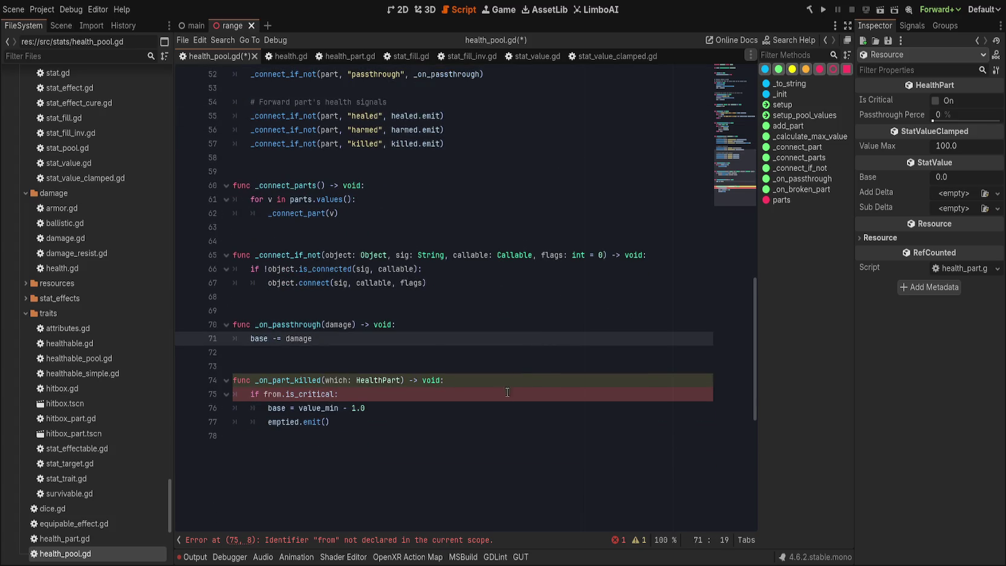
- Replace the undeclared 'from' on line 75 with 'which' so it checks which.is_critical
{"action": "left_click", "coordinate": [416, 540]}
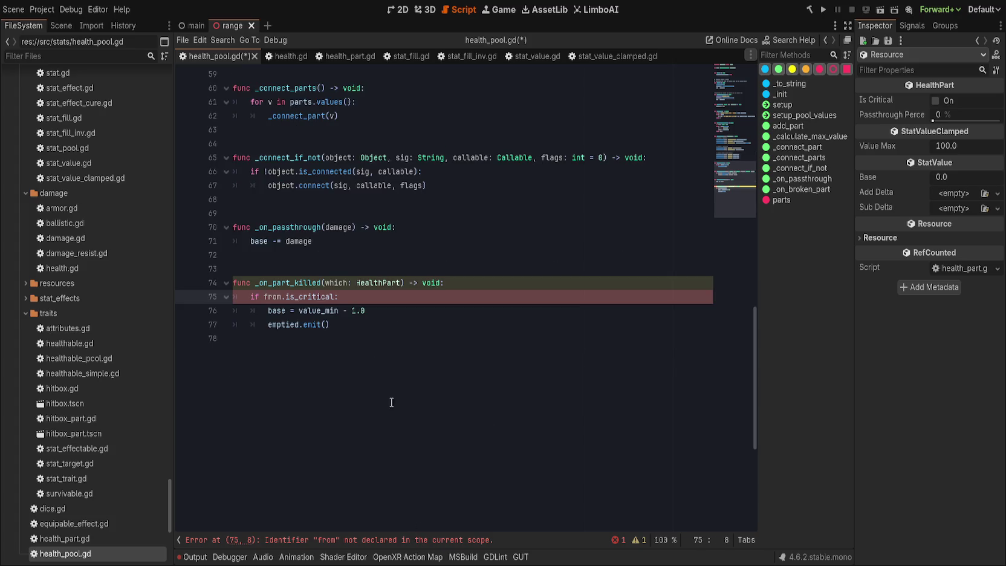
{"action": "double_click", "coordinate": [273, 296]}
{"action": "type", "text": "which"}
{"action": "left_click", "coordinate": [398, 297]}
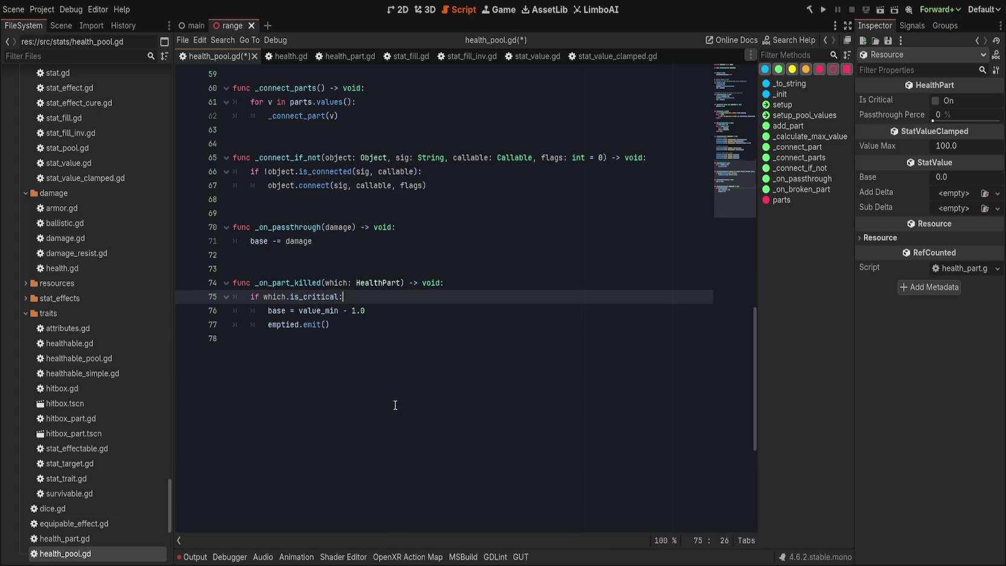
{"action": "scroll", "coordinate": [394, 404], "scroll_direction": "up", "scroll_amount": 2}
{"action": "scroll", "coordinate": [394, 404], "scroll_direction": "up", "scroll_amount": 1}
{"action": "left_click", "coordinate": [456, 361]}
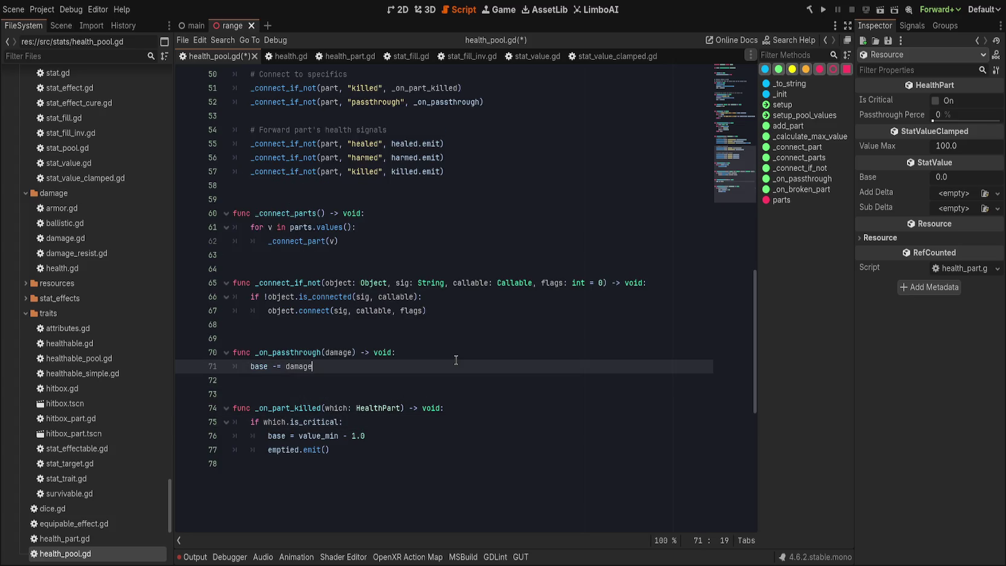
{"action": "scroll", "coordinate": [456, 360], "scroll_direction": "up", "scroll_amount": 3}
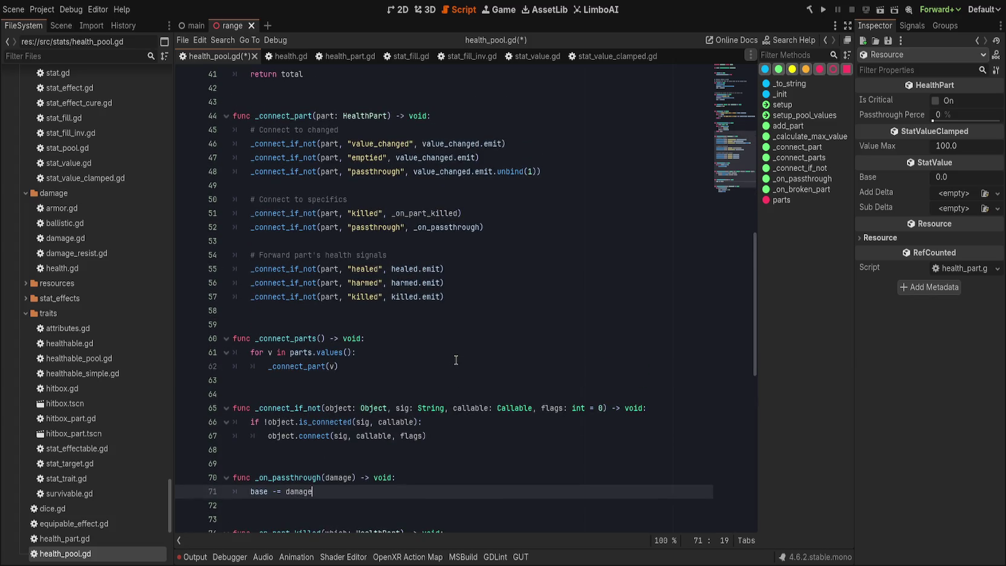
- Add ': float' to the damage parameter of _on_passthrough on line 70
{"action": "left_click", "coordinate": [353, 478]}
{"action": "type", "text": ": float"}
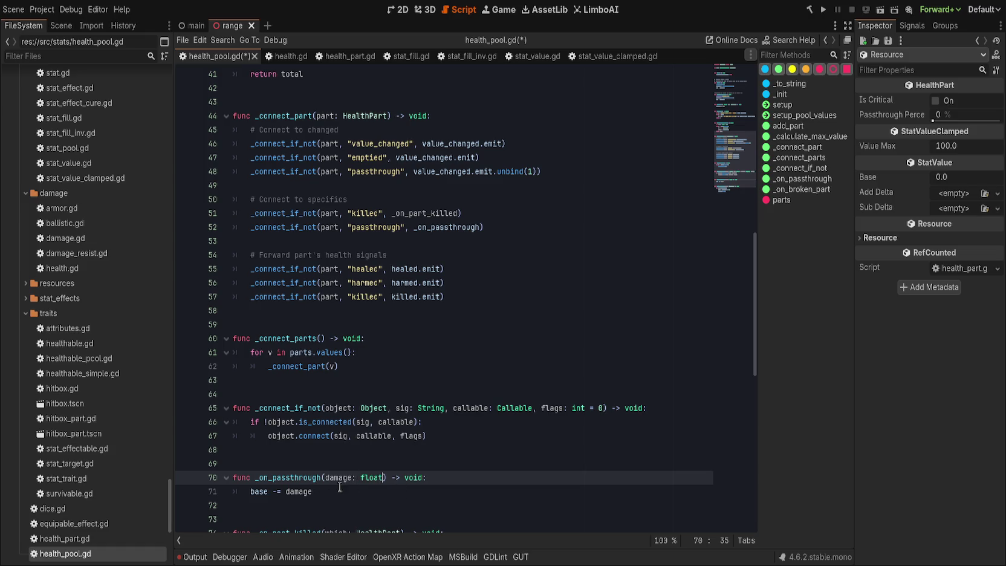
{"action": "double_click", "coordinate": [383, 172]}
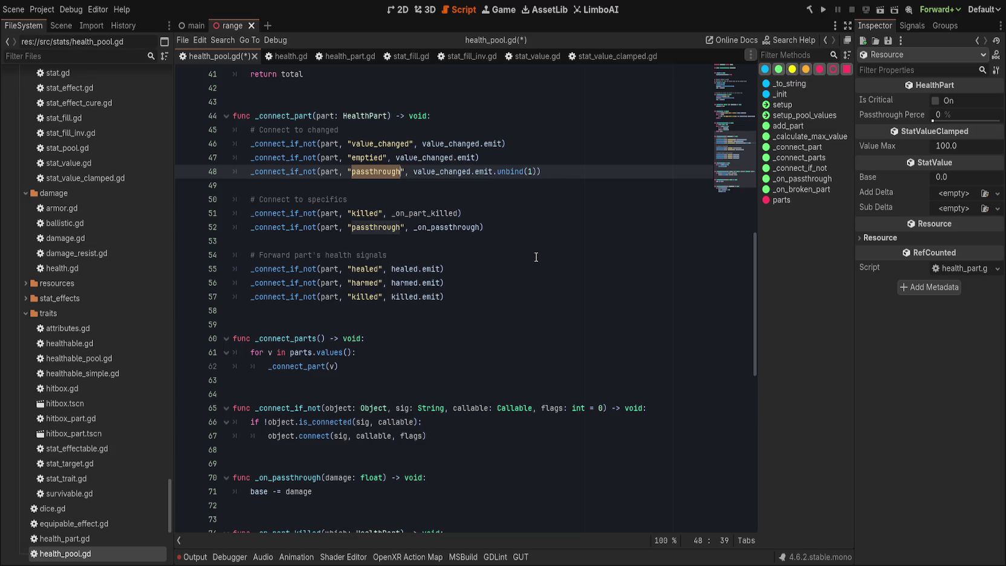
- Review how _connect_parts and _connect_part route the parts' signals
{"action": "double_click", "coordinate": [284, 335]}
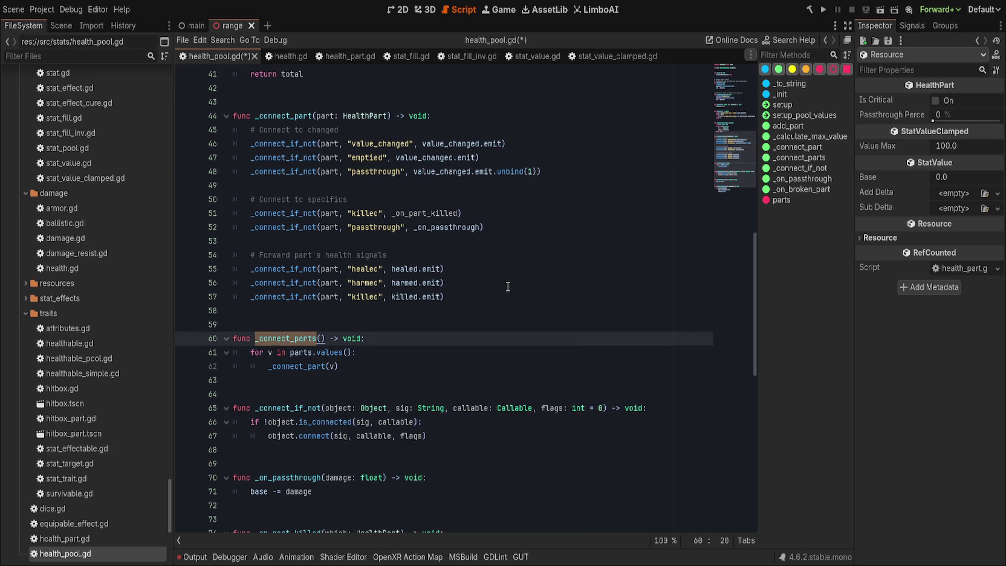
{"action": "scroll", "coordinate": [508, 286], "scroll_direction": "down", "scroll_amount": 1}
{"action": "scroll", "coordinate": [508, 286], "scroll_direction": "up", "scroll_amount": 10}
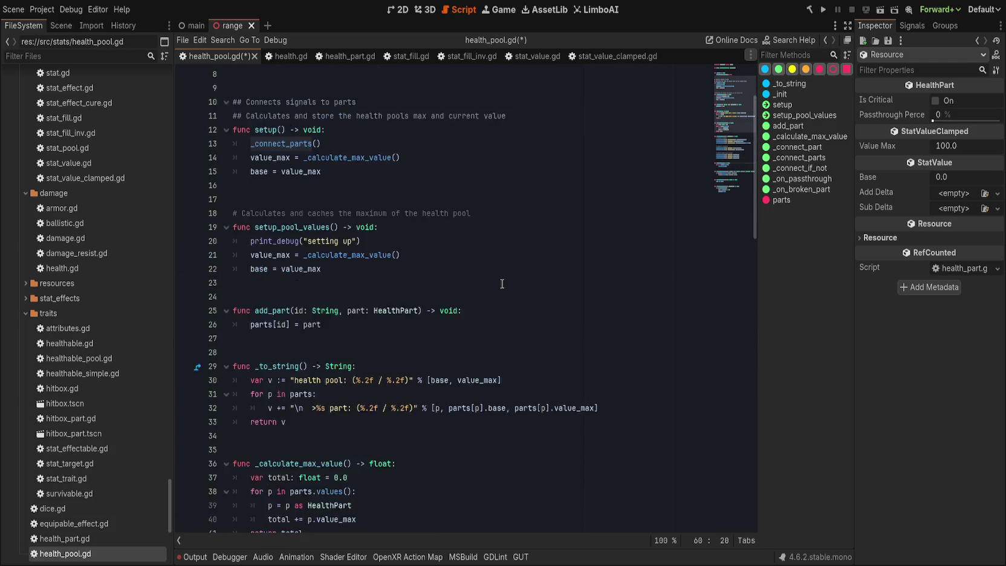
{"action": "scroll", "coordinate": [502, 283], "scroll_direction": "down", "scroll_amount": 11}
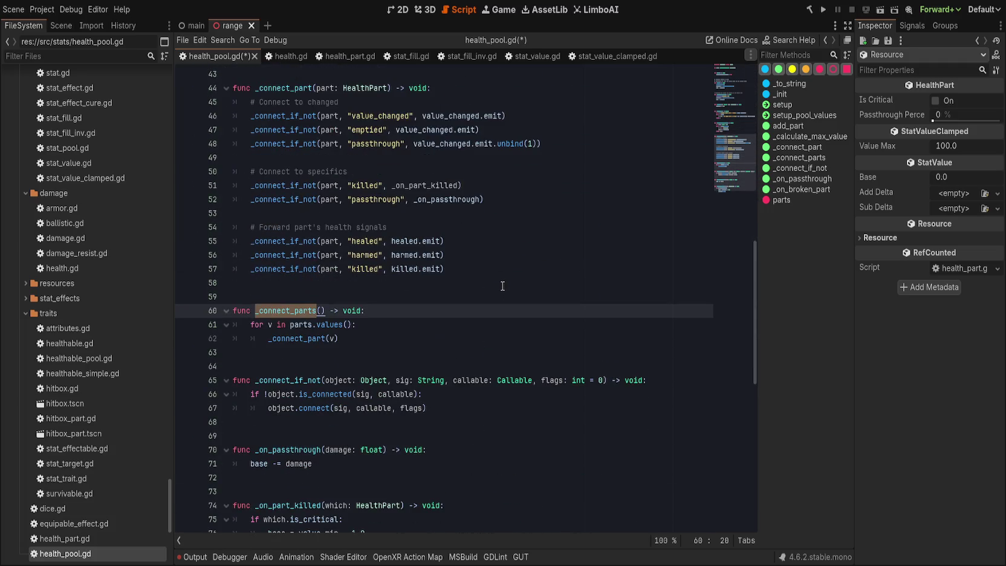
{"action": "scroll", "coordinate": [502, 285], "scroll_direction": "up", "scroll_amount": 1}
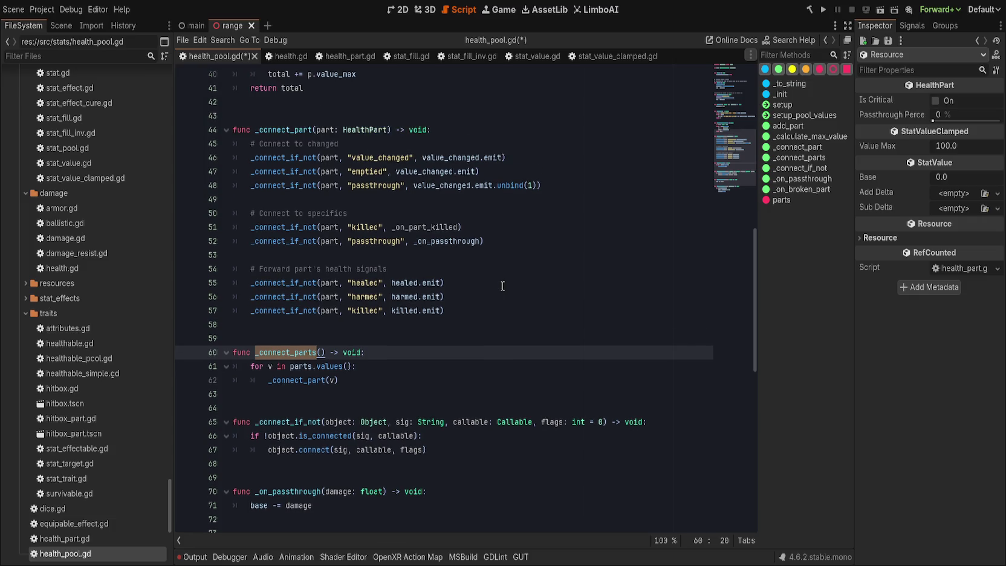
{"action": "scroll", "coordinate": [502, 286], "scroll_direction": "up", "scroll_amount": 4}
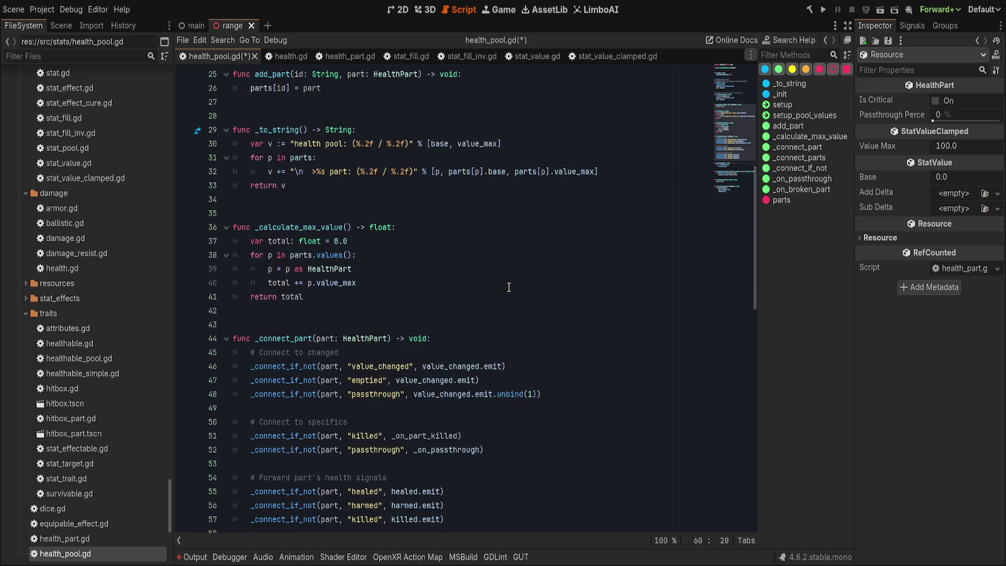
{"action": "scroll", "coordinate": [508, 287], "scroll_direction": "down", "scroll_amount": 3}
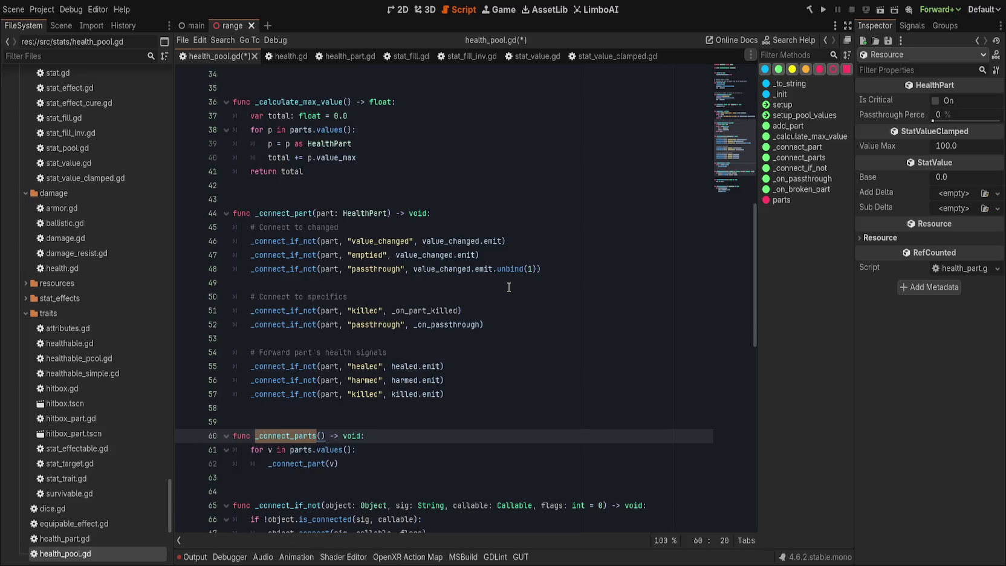
{"action": "scroll", "coordinate": [512, 287], "scroll_direction": "up", "scroll_amount": 6}
{"action": "scroll", "coordinate": [518, 288], "scroll_direction": "down", "scroll_amount": 6}
{"action": "left_click", "coordinate": [493, 226]}
{"action": "left_click", "coordinate": [531, 235]}
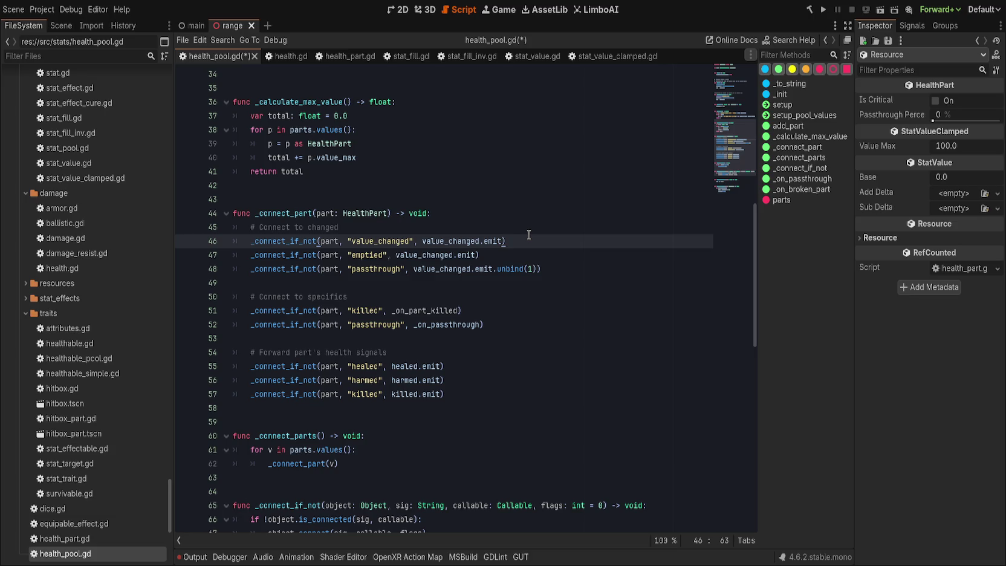
- Delete the 'Connect to changed' comment and the value_changed and emptied connections in _connect_part
{"action": "left_click", "coordinate": [530, 228]}
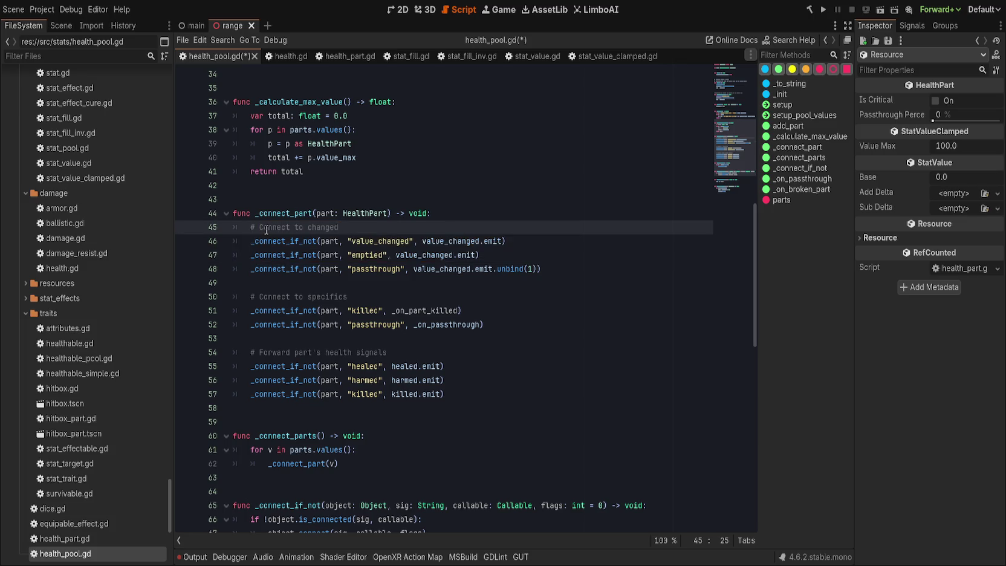
{"action": "left_click_drag", "start_coordinate": [260, 228], "coordinate": [375, 228]}
{"action": "type", "text": "Fo"}
{"action": "key", "text": "ctrl+shift+k"}
{"action": "key", "text": "End"}
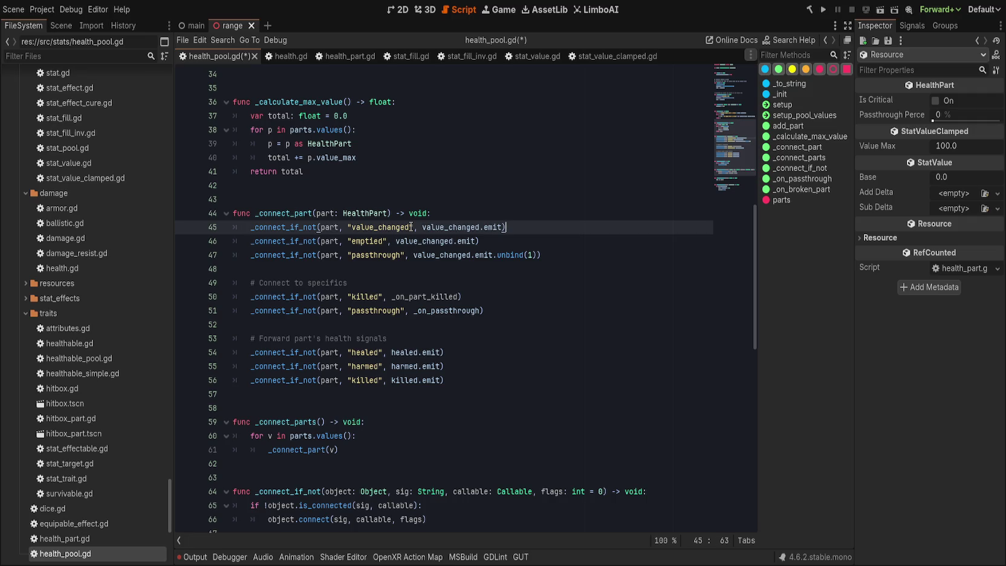
{"action": "key", "text": "ctrl+shift+k"}
{"action": "key", "text": "ctrl+shift+k"}
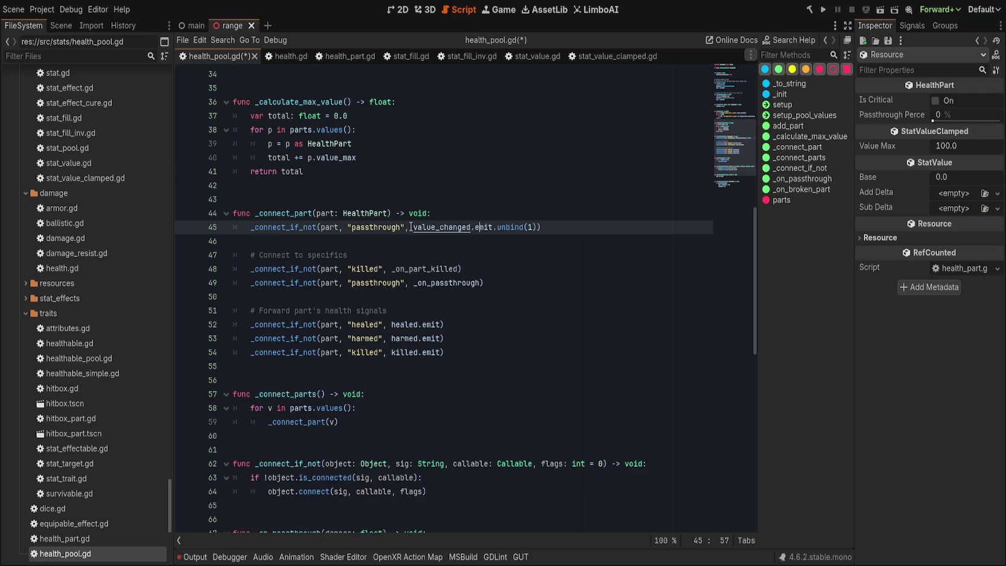
{"action": "key", "text": "alt+Down"}
{"action": "key", "text": "alt+Down"}
{"action": "key", "text": "alt+Down"}
{"action": "key", "text": "alt+Down"}
{"action": "key", "text": "alt+Down"}
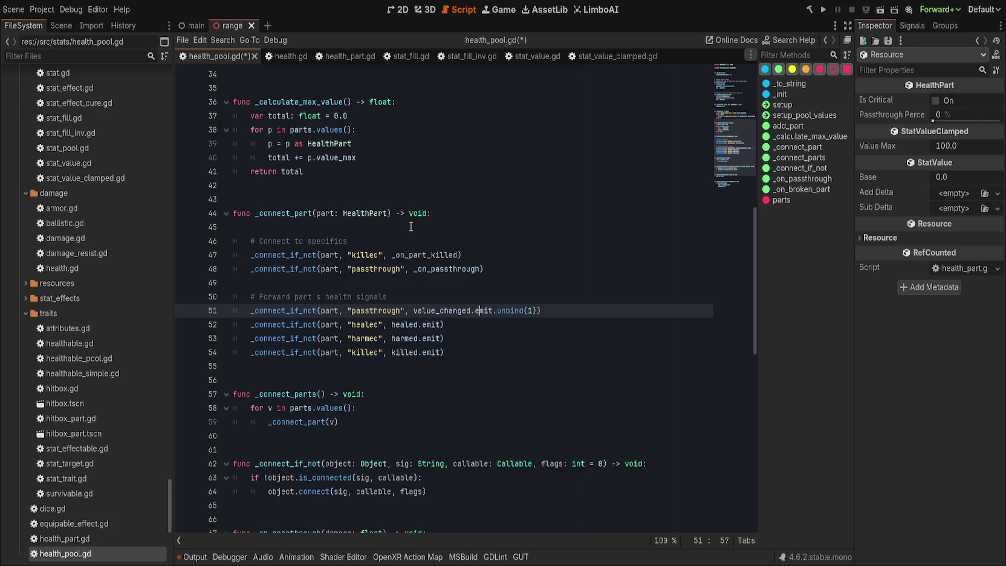
{"action": "key", "text": "alt+Down"}
{"action": "key", "text": "alt+Down"}
{"action": "key", "text": "alt+Down"}
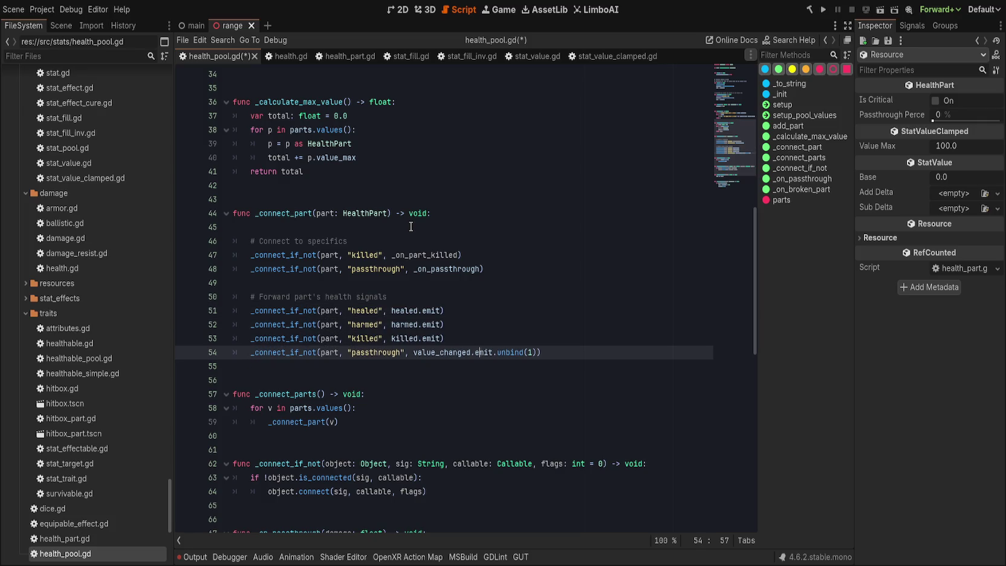
- After checking health.gd and health_part.gd, delete the passthrough-to-value_changed forwarding line
{"action": "key", "text": "Up"}
{"action": "key", "text": "Up"}
{"action": "key", "text": "Up"}
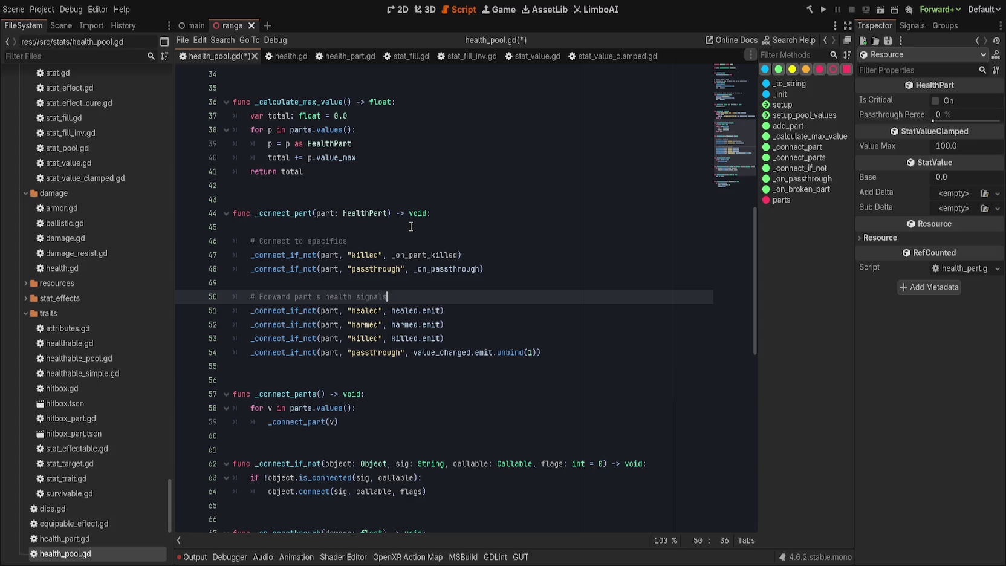
{"action": "left_click", "coordinate": [430, 357]}
{"action": "scroll", "coordinate": [416, 375], "scroll_direction": "up", "scroll_amount": 10}
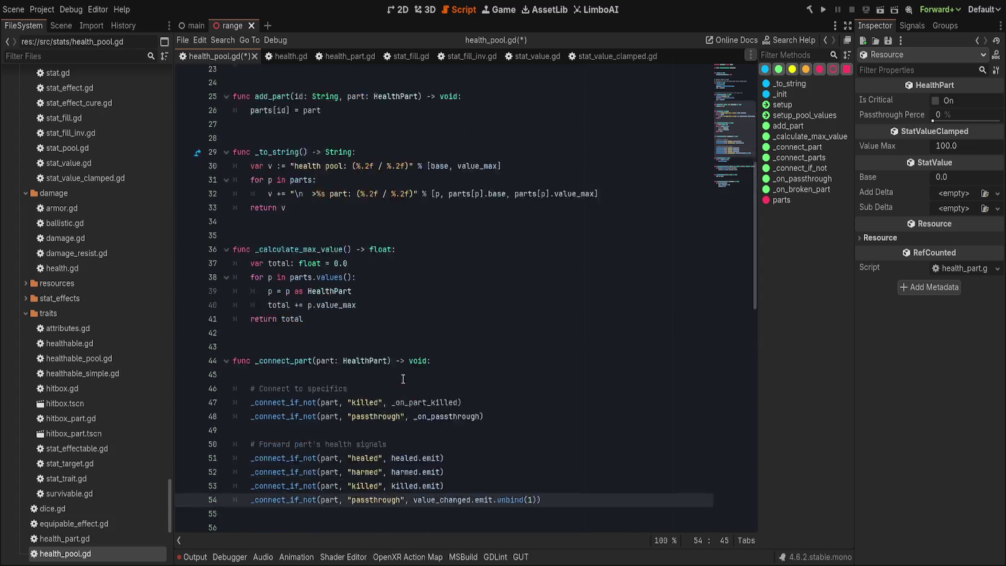
{"action": "scroll", "coordinate": [423, 369], "scroll_direction": "down", "scroll_amount": 9}
{"action": "key", "text": "End"}
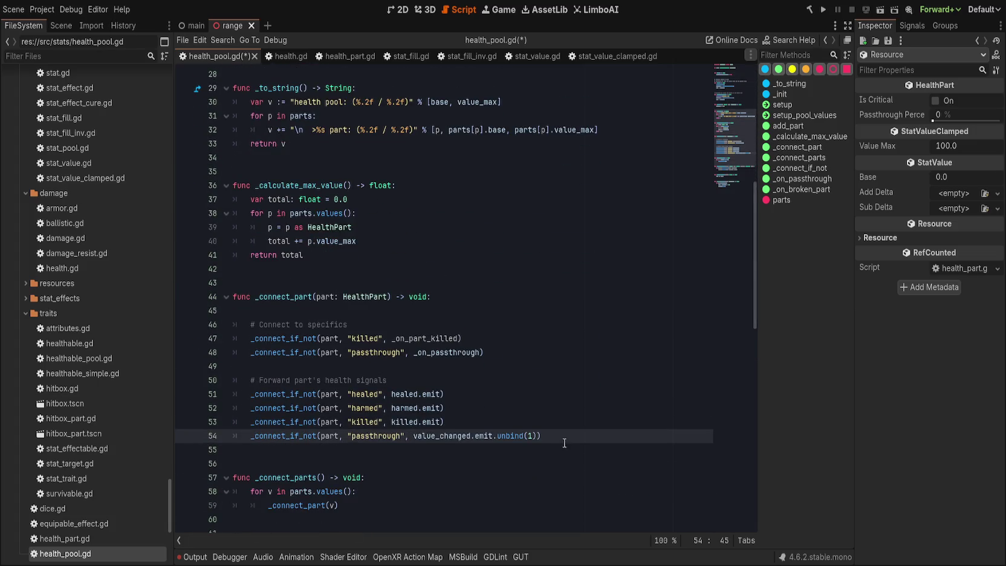
{"action": "scroll", "coordinate": [427, 371], "scroll_direction": "up", "scroll_amount": 2}
{"action": "scroll", "coordinate": [427, 371], "scroll_direction": "up", "scroll_amount": 5}
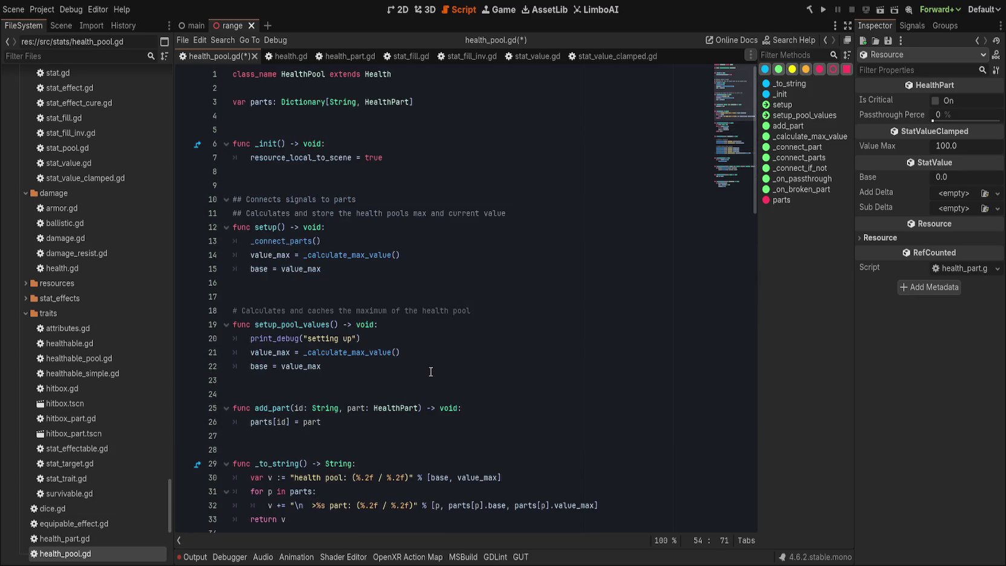
{"action": "left_click", "coordinate": [281, 57]}
{"action": "left_click", "coordinate": [343, 56]}
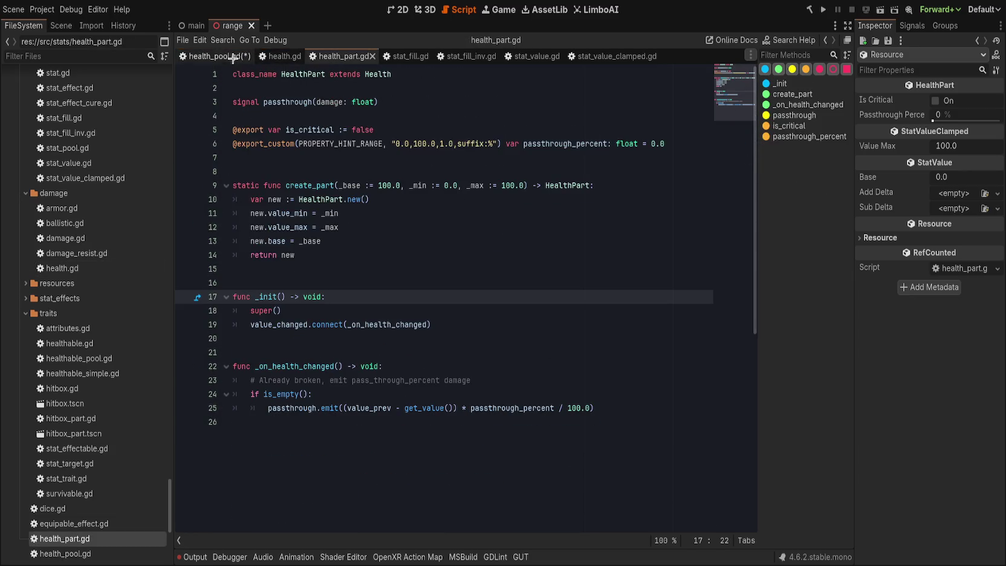
{"action": "left_click", "coordinate": [215, 57]}
{"action": "scroll", "coordinate": [593, 353], "scroll_direction": "down", "scroll_amount": 8}
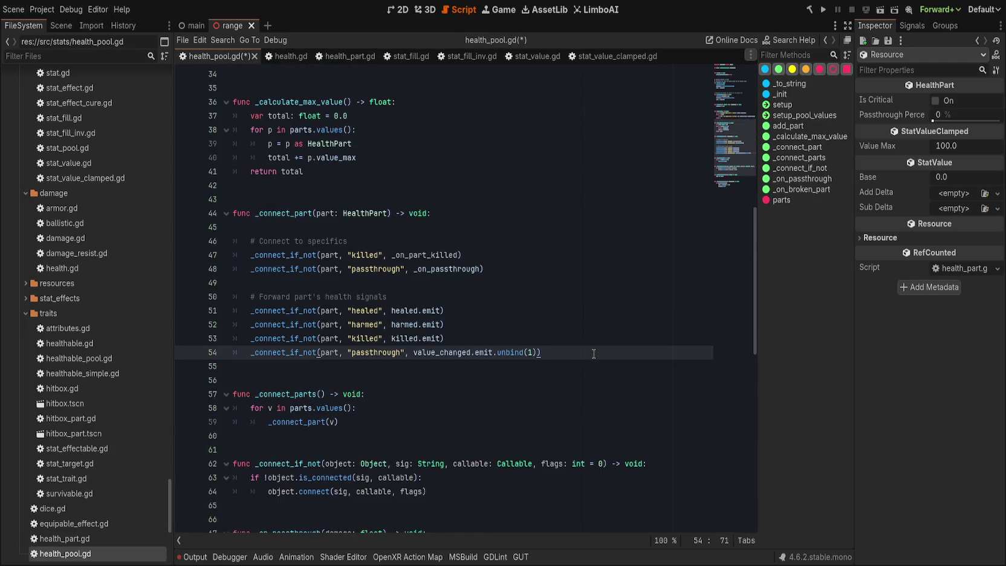
{"action": "key", "text": "ctrl+shift+k"}
{"action": "scroll", "coordinate": [450, 330], "scroll_direction": "up", "scroll_amount": 2}
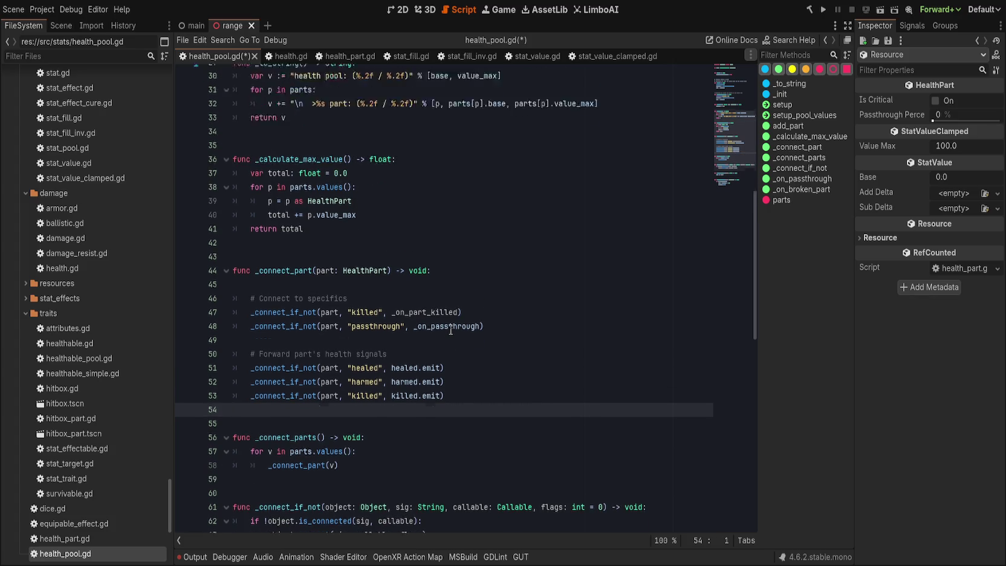
- Remove the blank line, the 'Connect to specifics' comment and the killed connection from _connect_part
{"action": "scroll", "coordinate": [451, 330], "scroll_direction": "up", "scroll_amount": 2}
{"action": "left_click", "coordinate": [484, 349]}
{"action": "key", "text": "ctrl+shift+k"}
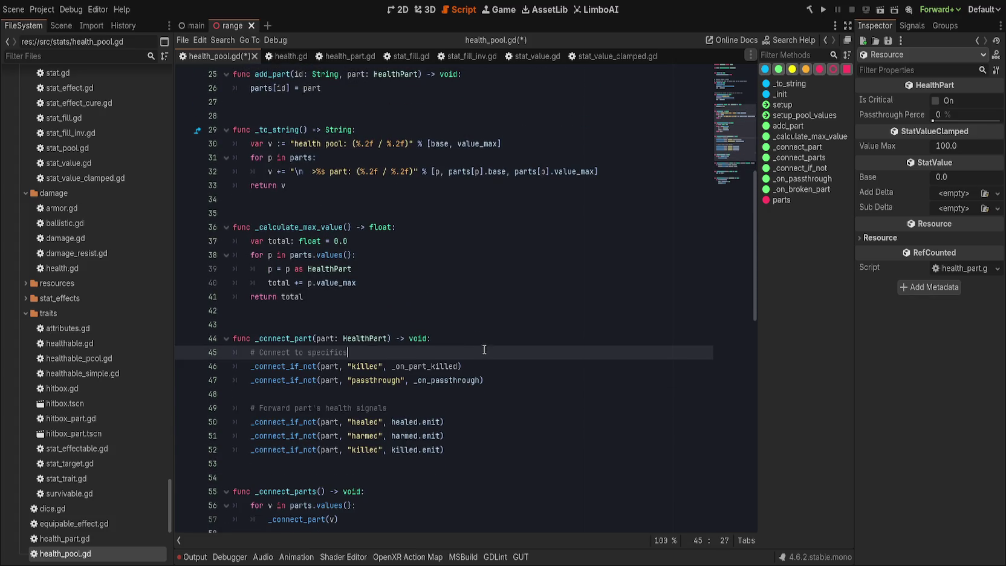
{"action": "left_click", "coordinate": [369, 367]}
{"action": "left_click", "coordinate": [368, 375]}
{"action": "left_click", "coordinate": [517, 367]}
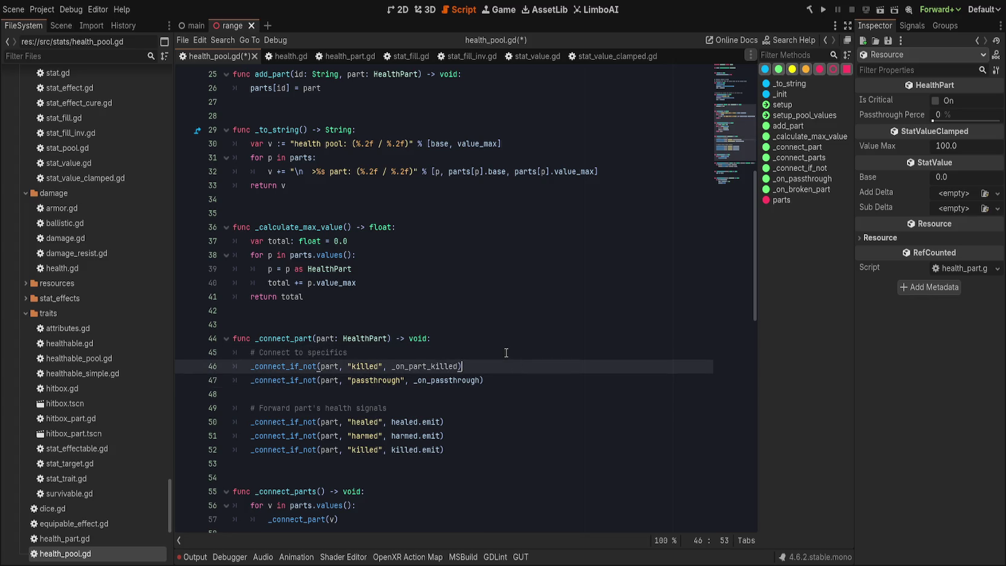
{"action": "left_click", "coordinate": [506, 353]}
{"action": "key", "text": "ctrl+shift+k"}
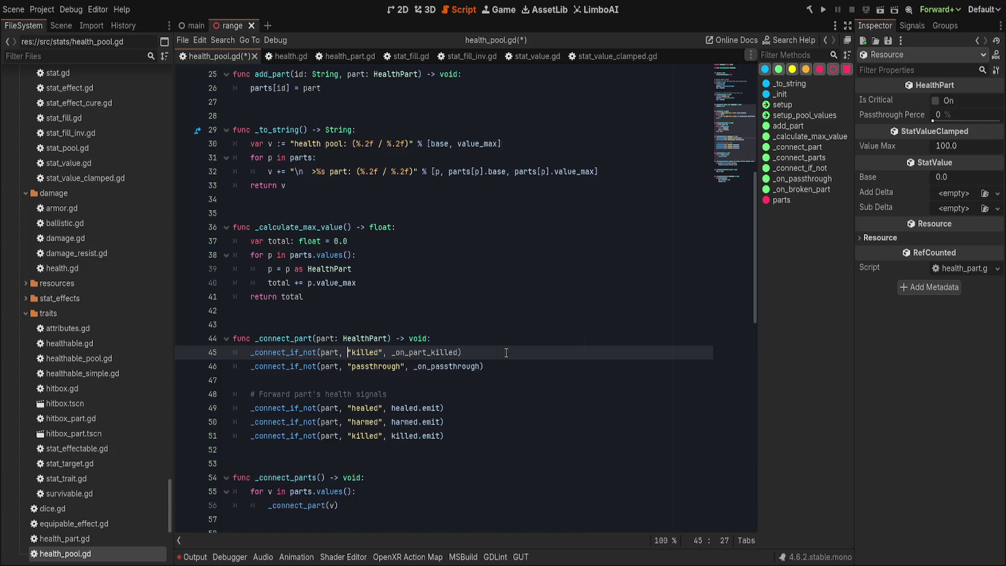
{"action": "key", "text": "ctrl+shift+k"}
- Add the comment '# Connect passthrough damage' above the passthrough connection and save health_pool.gd
{"action": "left_click", "coordinate": [501, 345]}
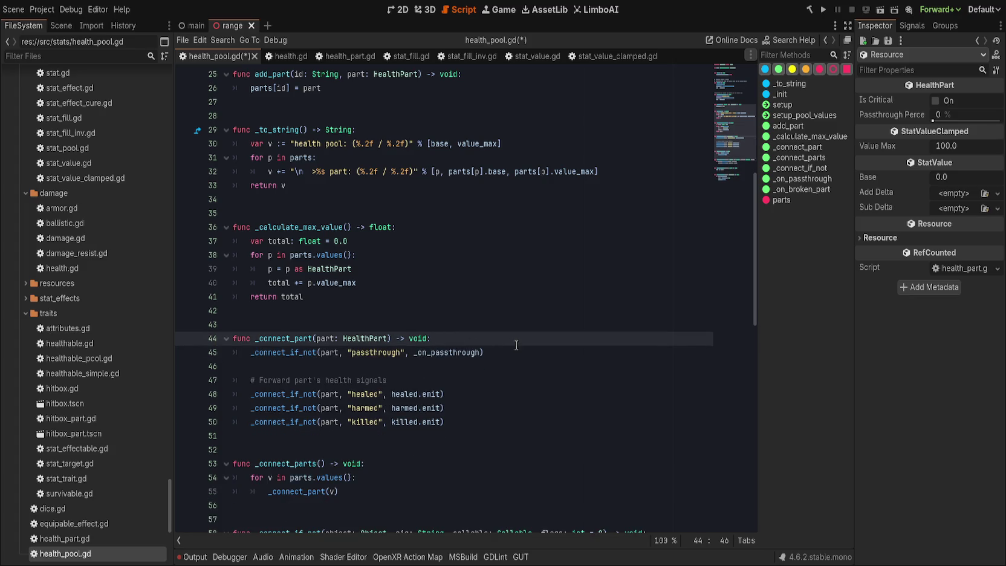
{"action": "key", "text": "Return"}
{"action": "type", "text": "# Connect passthrough damage"}
{"action": "left_click", "coordinate": [485, 381]}
{"action": "left_click", "coordinate": [489, 394]}
{"action": "scroll", "coordinate": [500, 388], "scroll_direction": "down", "scroll_amount": 2}
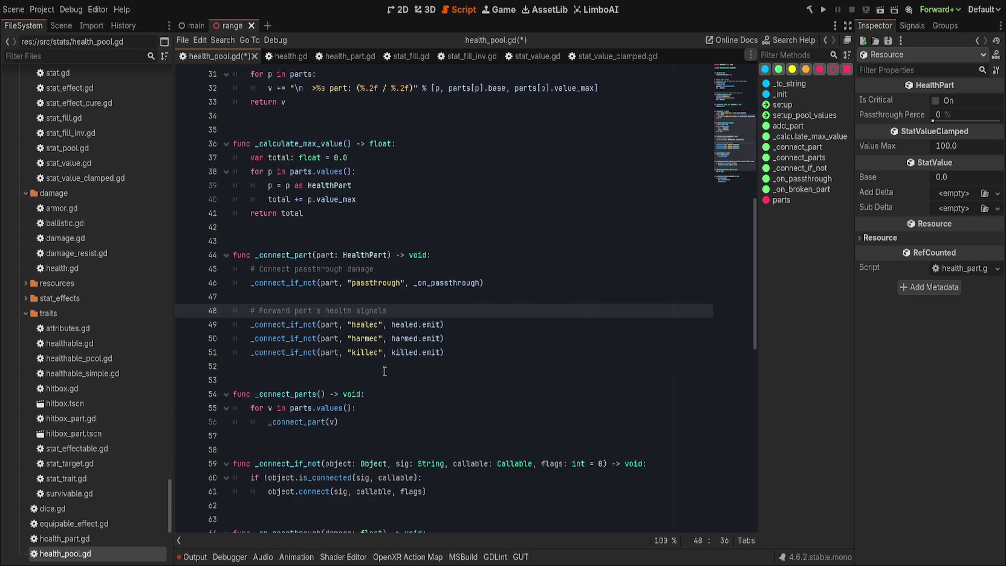
{"action": "scroll", "coordinate": [386, 369], "scroll_direction": "down", "scroll_amount": 1}
{"action": "key", "text": "ctrl+s"}
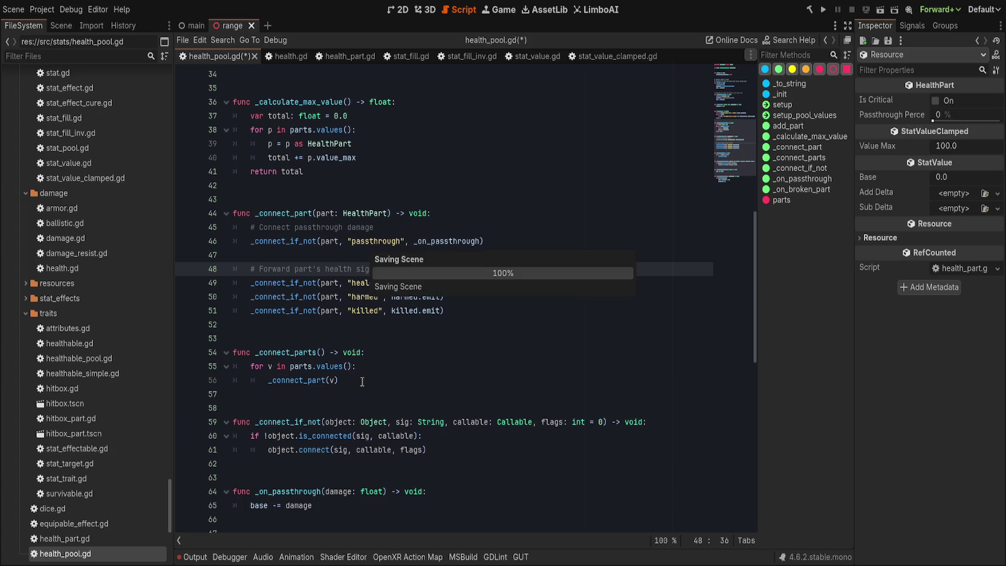
{"action": "left_click", "coordinate": [361, 380]}
{"action": "double_click", "coordinate": [270, 351]}
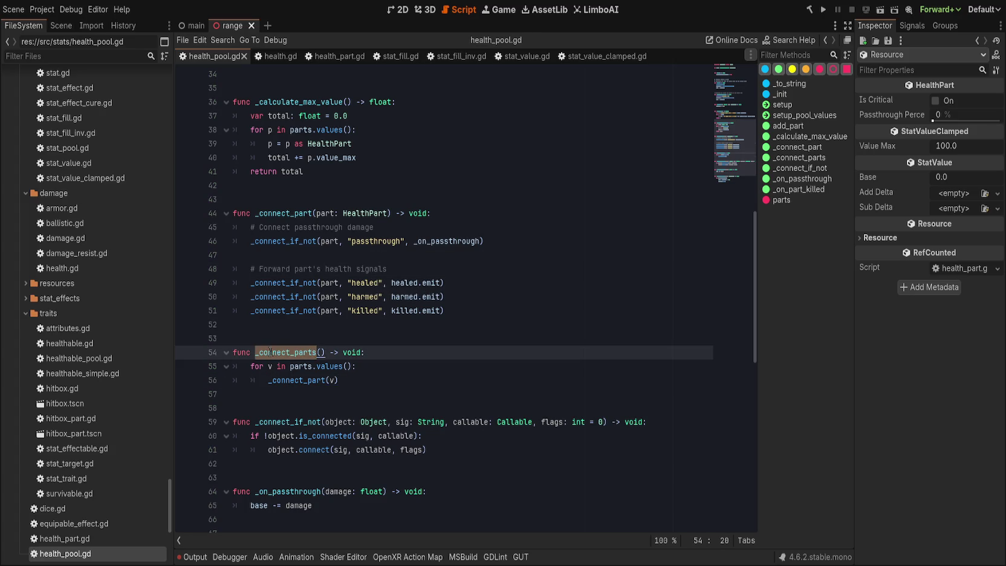
- Search the project for _connect_parts, view player_health.gd's override, then return to health_pool.gd
{"action": "key", "text": "ctrl+shift+f"}
{"action": "key", "text": "Return"}
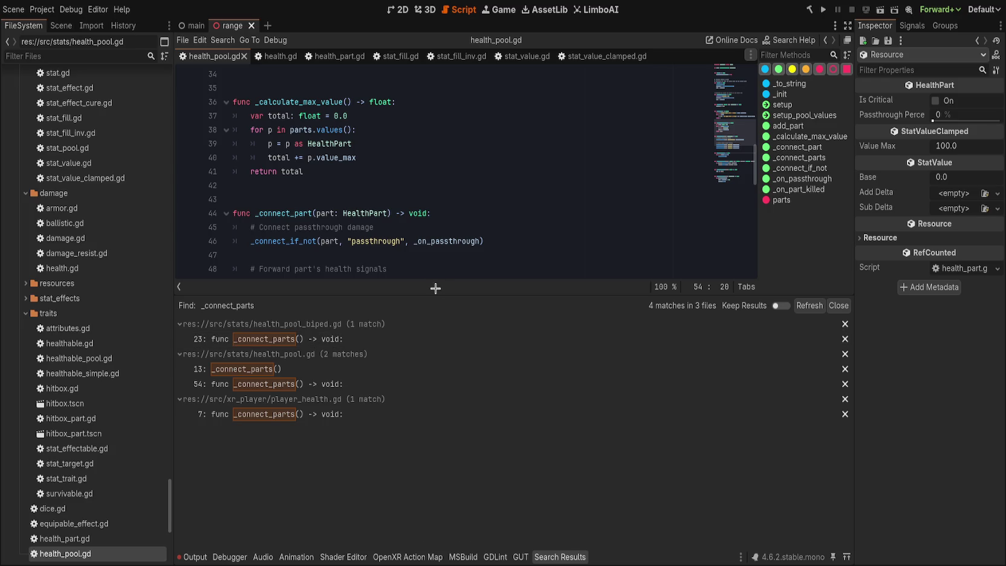
{"action": "left_click_drag", "start_coordinate": [436, 294], "coordinate": [430, 398]}
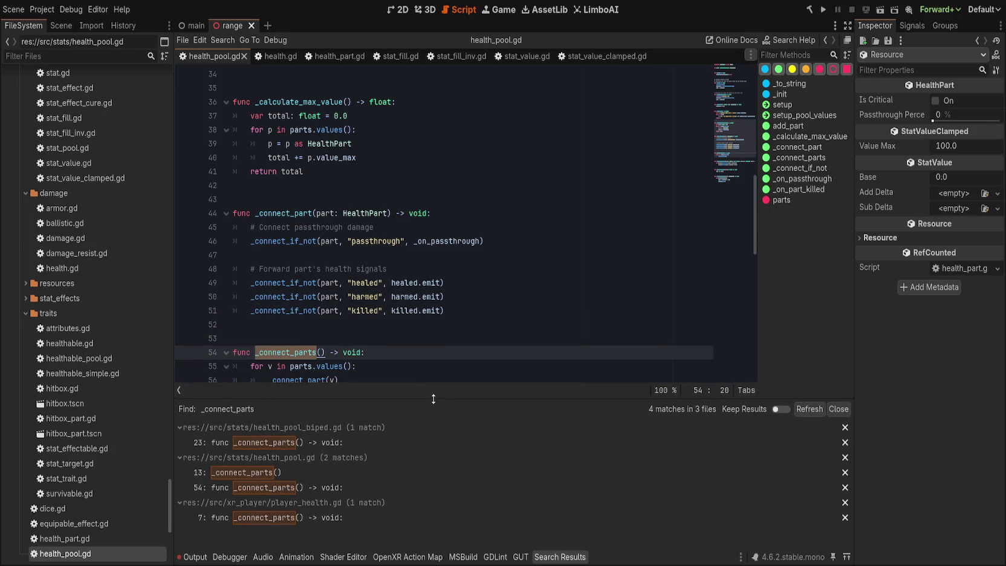
{"action": "left_click", "coordinate": [357, 517]}
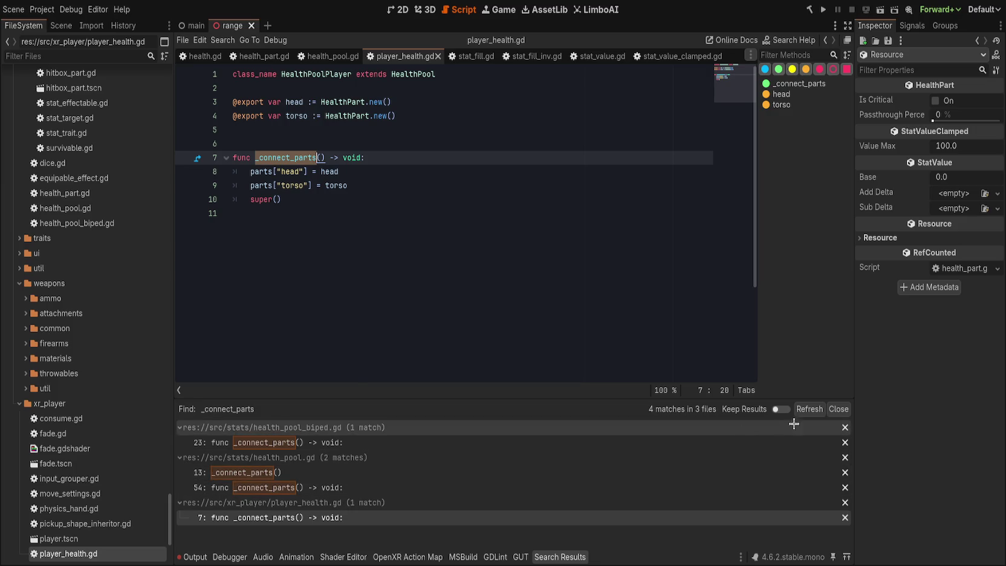
{"action": "left_click", "coordinate": [838, 408]}
{"action": "left_click", "coordinate": [287, 157], "text": "ctrl"}
{"action": "left_click", "coordinate": [407, 378]}
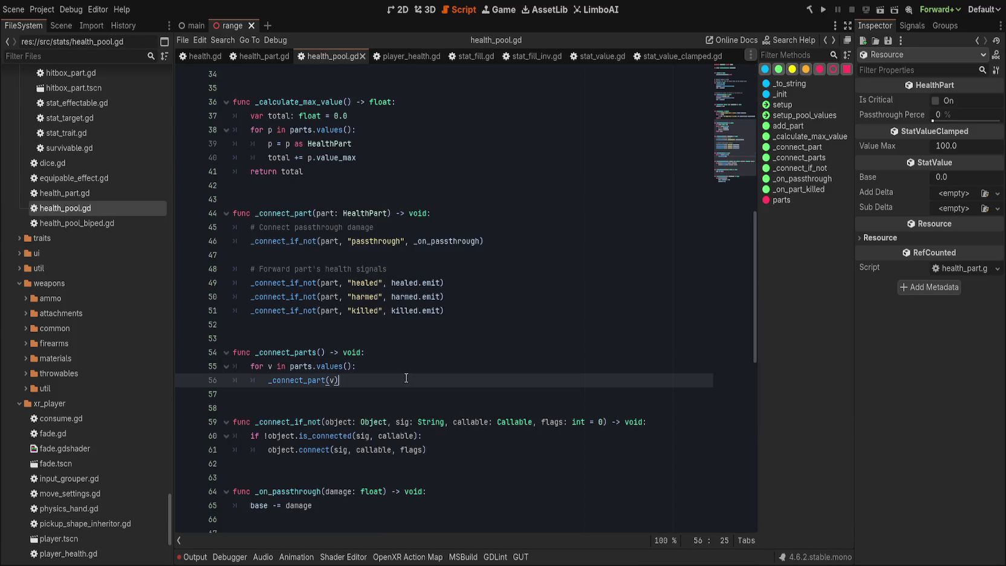
- Move the _connect_parts function above _connect_part with a blank line after it and save
{"action": "left_click_drag", "start_coordinate": [378, 379], "coordinate": [319, 352]}
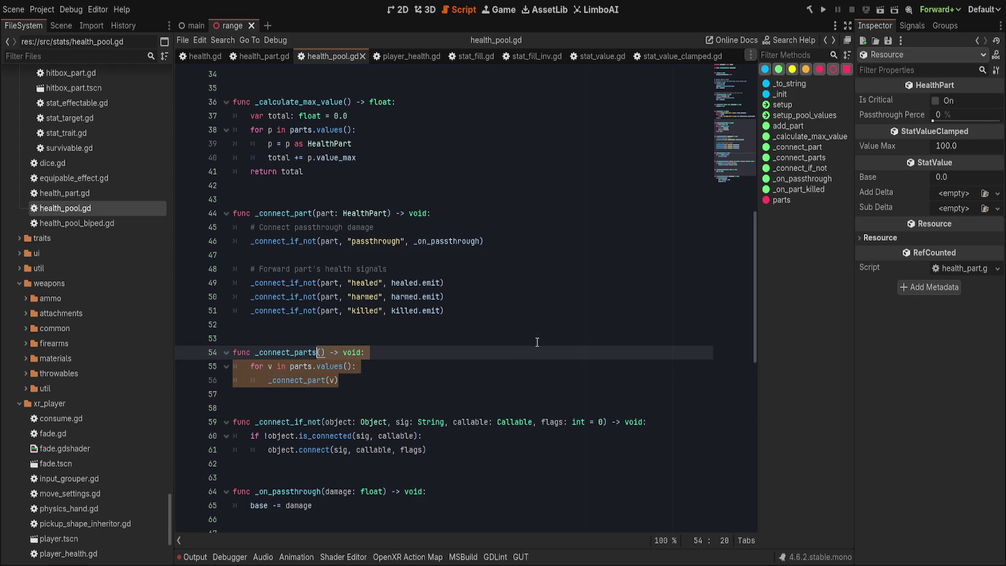
{"action": "key", "text": "alt+Up"}
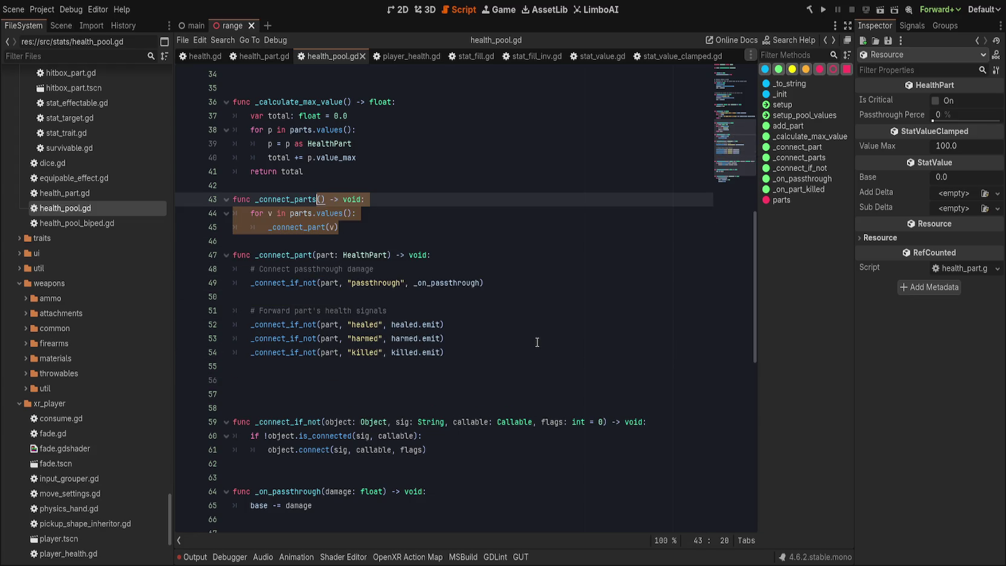
{"action": "key", "text": "alt+Down"}
{"action": "key", "text": "Down"}
{"action": "key", "text": "Down"}
{"action": "key", "text": "Return"}
{"action": "key", "text": "Return"}
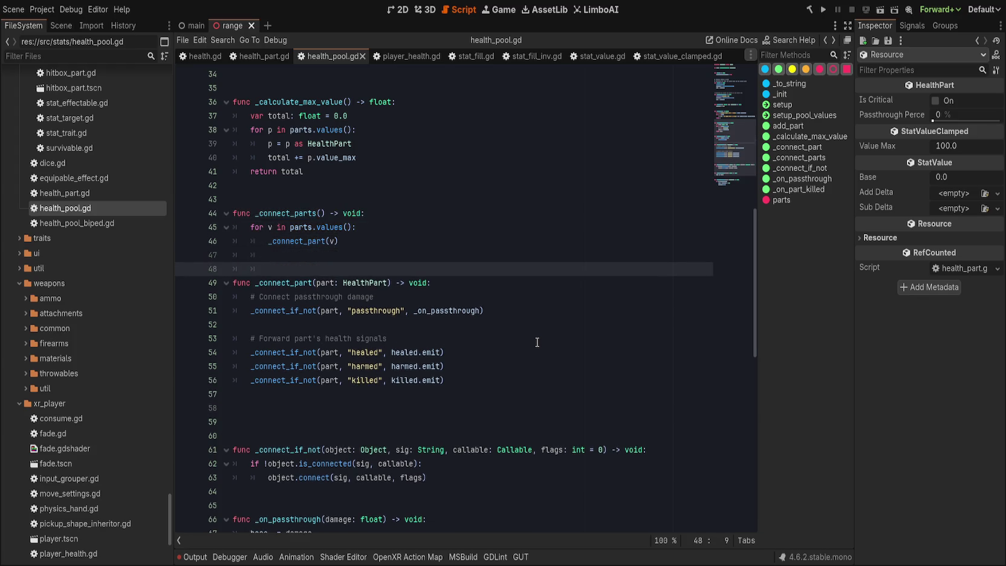
{"action": "left_click", "coordinate": [343, 437]}
{"action": "left_click", "coordinate": [365, 406]}
{"action": "key", "text": "ctrl+s"}
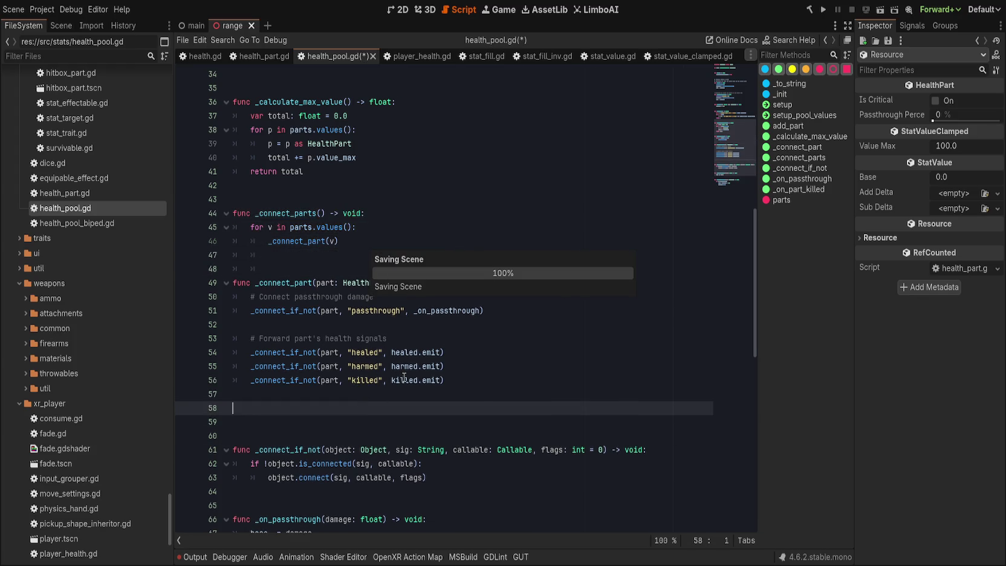
- Even out the blank-line spacing between _connect_parts, _connect_part and _connect_if_not, then save
{"action": "scroll", "coordinate": [420, 371], "scroll_direction": "down", "scroll_amount": 4}
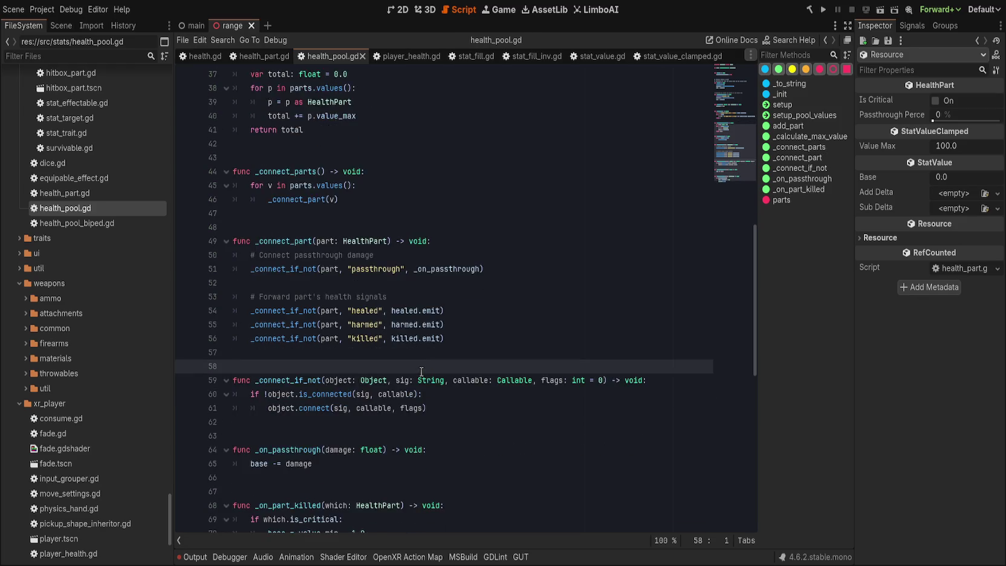
{"action": "left_click_drag", "start_coordinate": [388, 423], "coordinate": [233, 325]}
{"action": "scroll", "coordinate": [423, 339], "scroll_direction": "up", "scroll_amount": 8}
{"action": "left_click", "coordinate": [423, 342]}
{"action": "scroll", "coordinate": [423, 342], "scroll_direction": "down", "scroll_amount": 7}
{"action": "scroll", "coordinate": [385, 388], "scroll_direction": "up", "scroll_amount": 9}
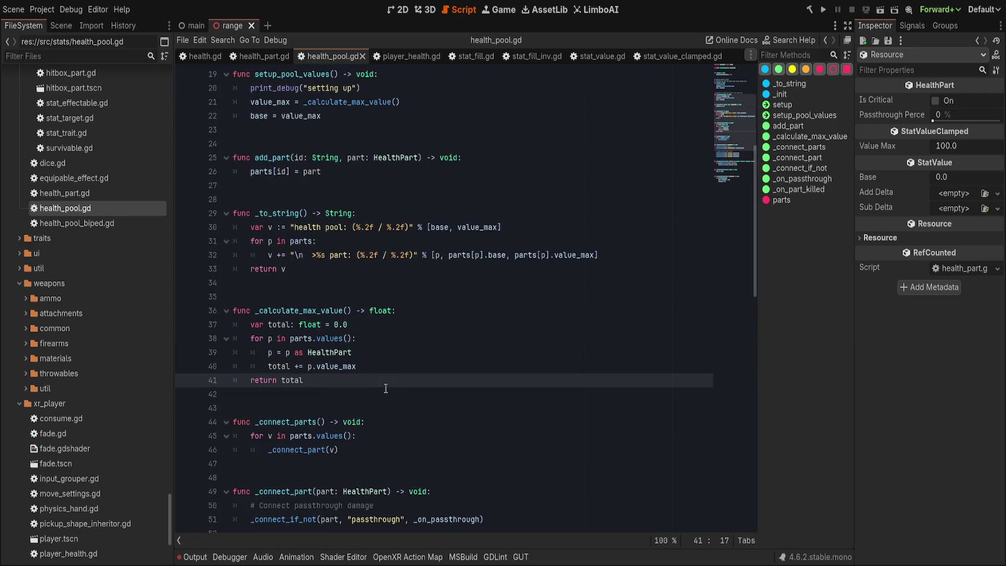
{"action": "scroll", "coordinate": [380, 359], "scroll_direction": "up", "scroll_amount": 1}
{"action": "left_click", "coordinate": [380, 358]}
{"action": "key", "text": "ctrl+s"}
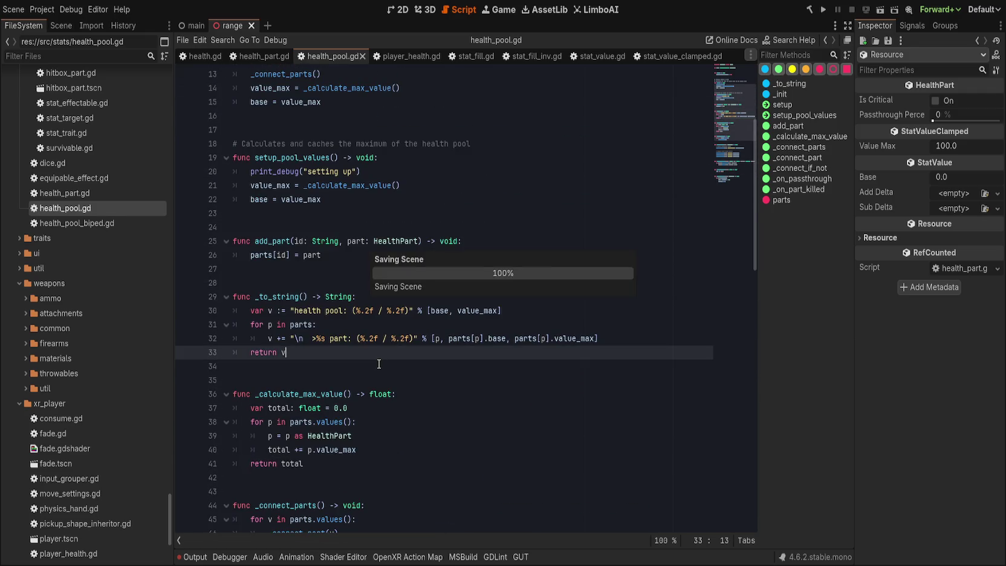
{"action": "scroll", "coordinate": [378, 363], "scroll_direction": "up", "scroll_amount": 3}
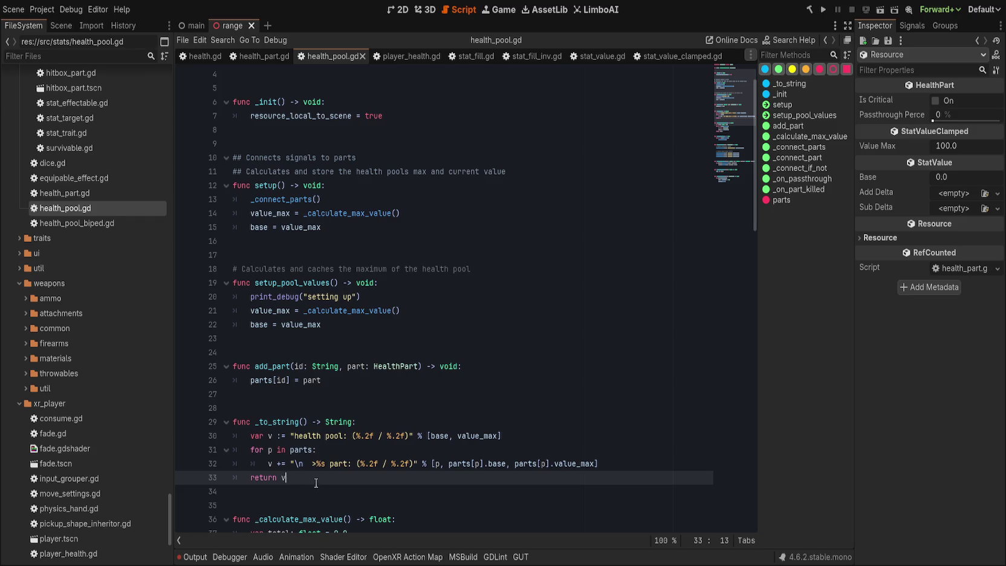
- Move the _to_string function up under _init and save health_pool.gd
{"action": "left_click_drag", "start_coordinate": [315, 477], "coordinate": [320, 407]}
{"action": "double_click", "coordinate": [279, 421]}
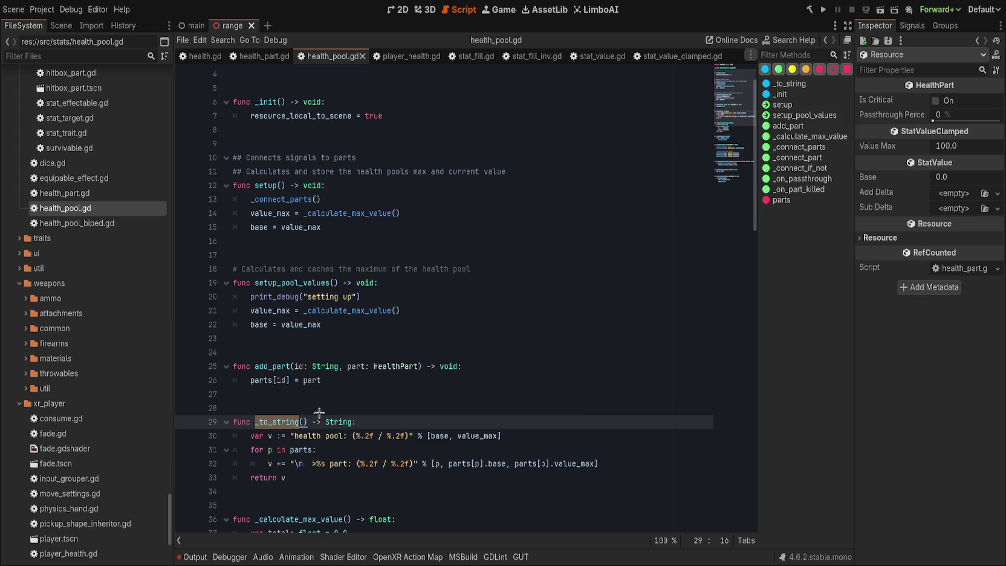
{"action": "left_click", "coordinate": [303, 477]}
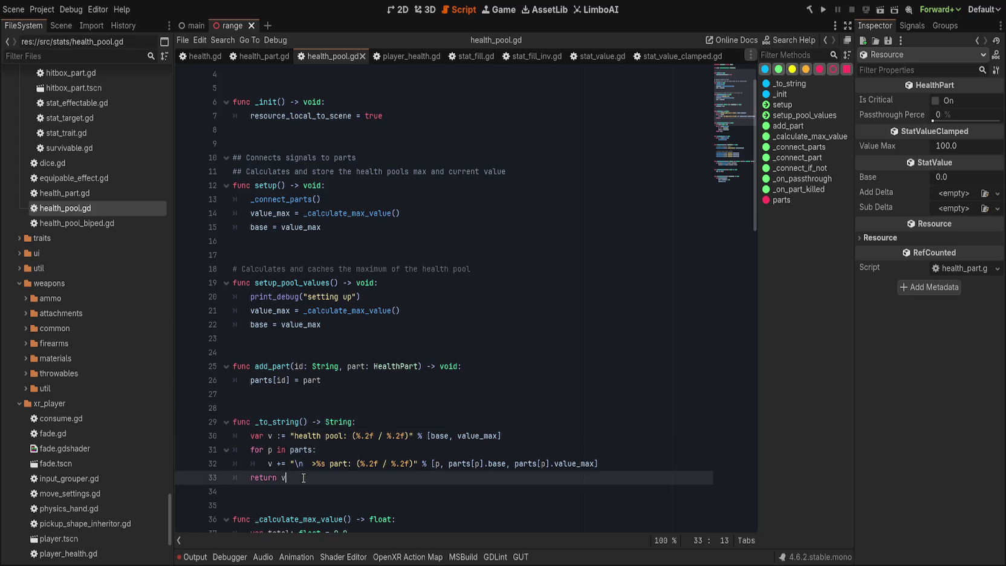
{"action": "key", "text": "shift+Up"}
{"action": "key", "text": "shift+Up"}
{"action": "key", "text": "shift+Up"}
{"action": "key", "text": "alt+Up"}
{"action": "key", "text": "alt+Up"}
{"action": "key", "text": "alt+Up"}
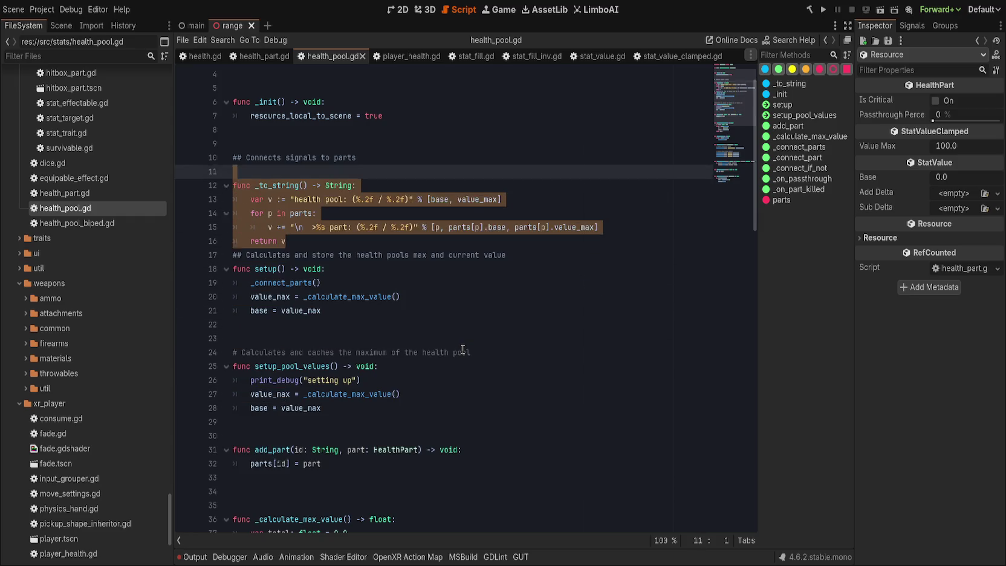
{"action": "key", "text": "alt+Up"}
{"action": "key", "text": "alt+Up"}
{"action": "left_click", "coordinate": [417, 325]}
{"action": "key", "text": "ctrl+s"}
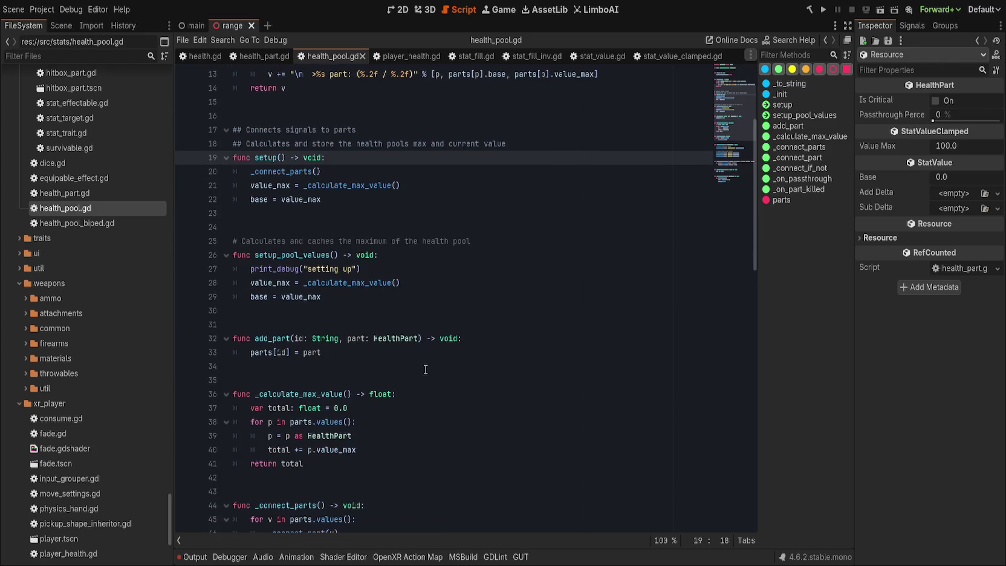
{"action": "scroll", "coordinate": [426, 369], "scroll_direction": "up", "scroll_amount": 2}
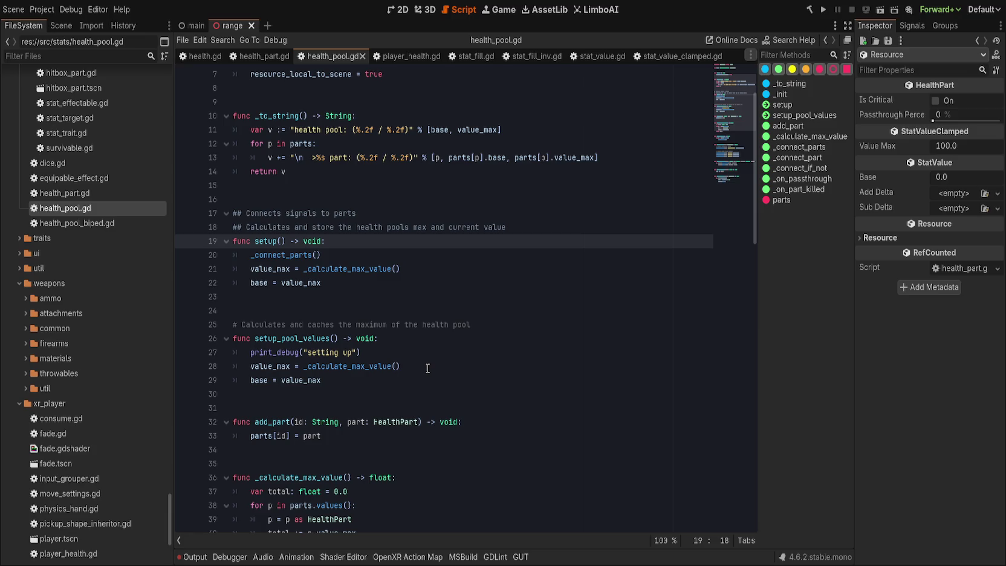
- Confirm setup_pool_values has no other uses, then delete that function and its comment
{"action": "double_click", "coordinate": [313, 338]}
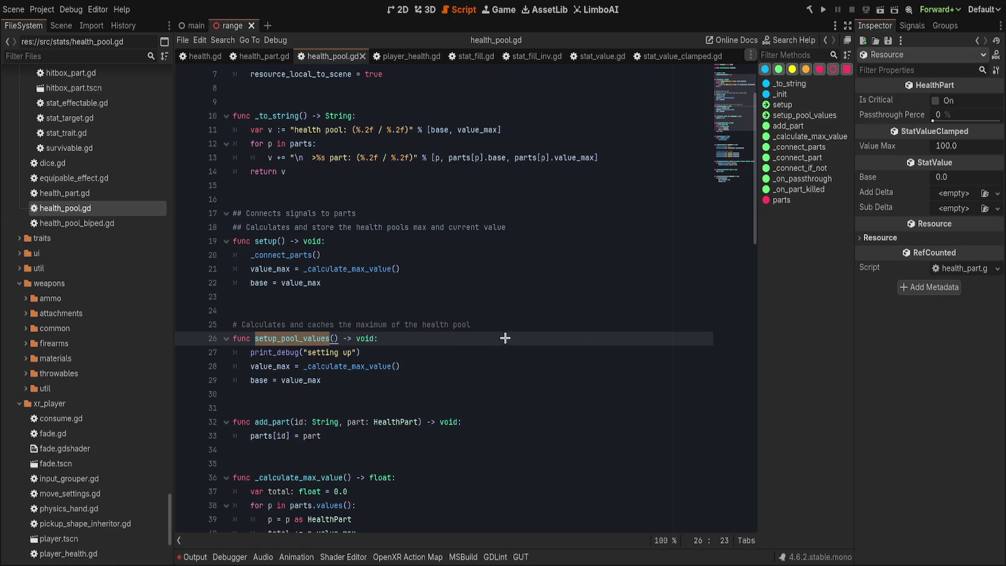
{"action": "key", "text": "ctrl+shift+f"}
{"action": "left_click", "coordinate": [411, 442]}
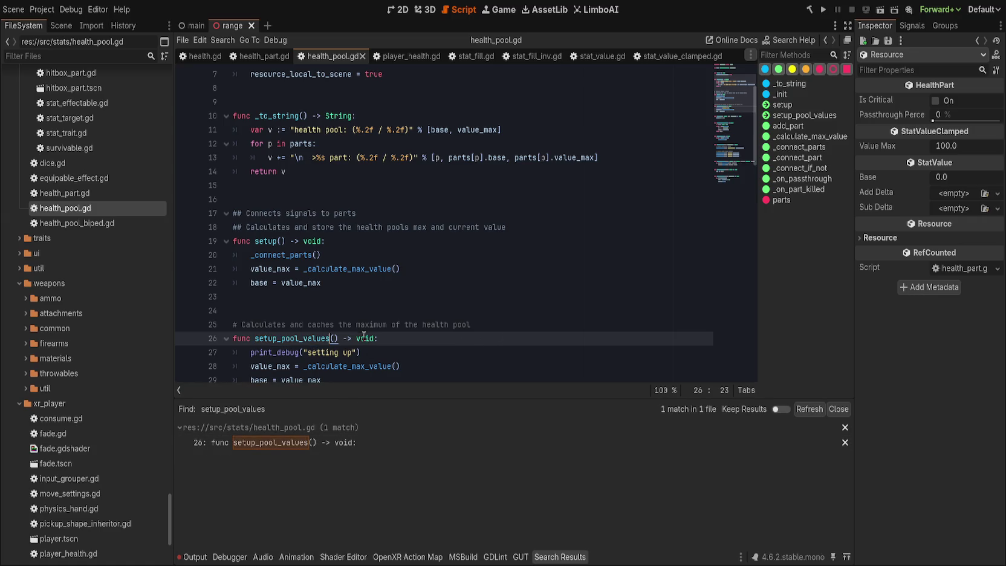
{"action": "left_click", "coordinate": [432, 348]}
{"action": "left_click", "coordinate": [838, 409]}
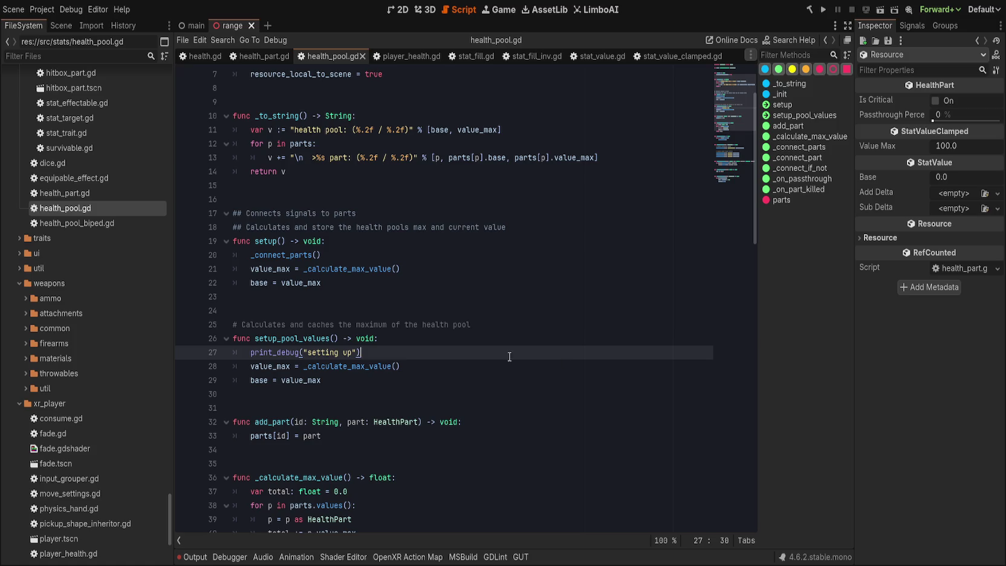
{"action": "double_click", "coordinate": [291, 338]}
{"action": "scroll", "coordinate": [428, 511], "scroll_direction": "up", "scroll_amount": 2}
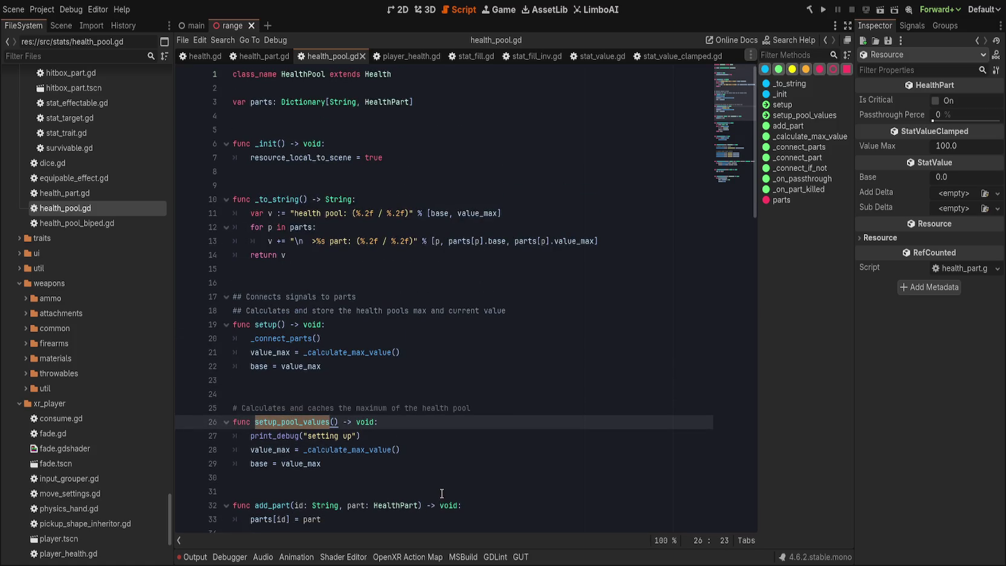
{"action": "double_click", "coordinate": [275, 327]}
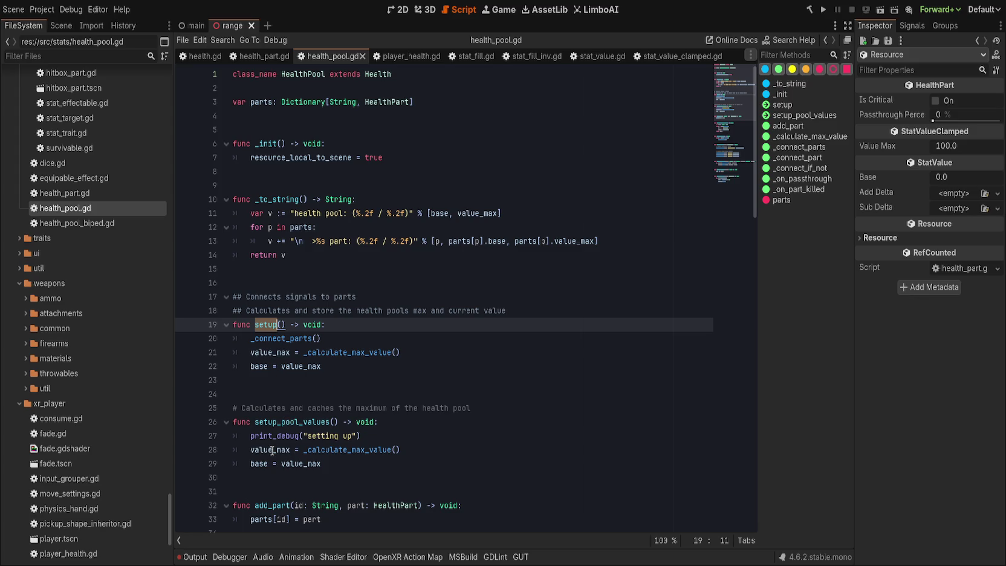
{"action": "left_click", "coordinate": [558, 409]}
{"action": "key", "text": "ctrl+shift+k"}
{"action": "key", "text": "ctrl+shift+k"}
{"action": "key", "text": "ctrl+shift+k"}
{"action": "left_click", "coordinate": [358, 390]}
{"action": "key", "text": "ctrl+shift+k"}
{"action": "key", "text": "ctrl+shift+k"}
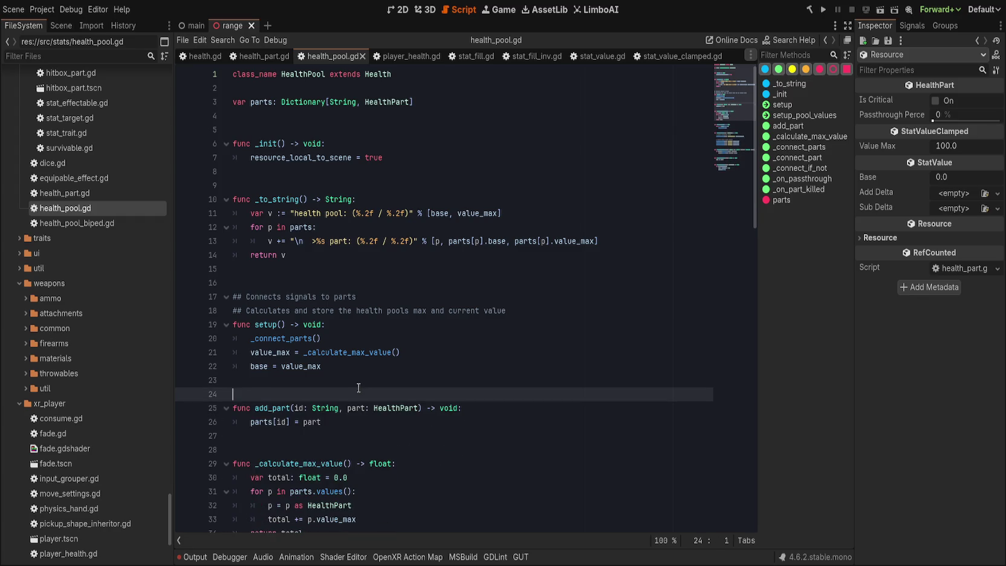
- Write func remove_part(id: String) -> void: after add_part, with the body parts.erase(id)
{"action": "key", "text": "ctrl+s"}
{"action": "left_click", "coordinate": [363, 421]}
{"action": "scroll", "coordinate": [461, 437], "scroll_direction": "down", "scroll_amount": 10}
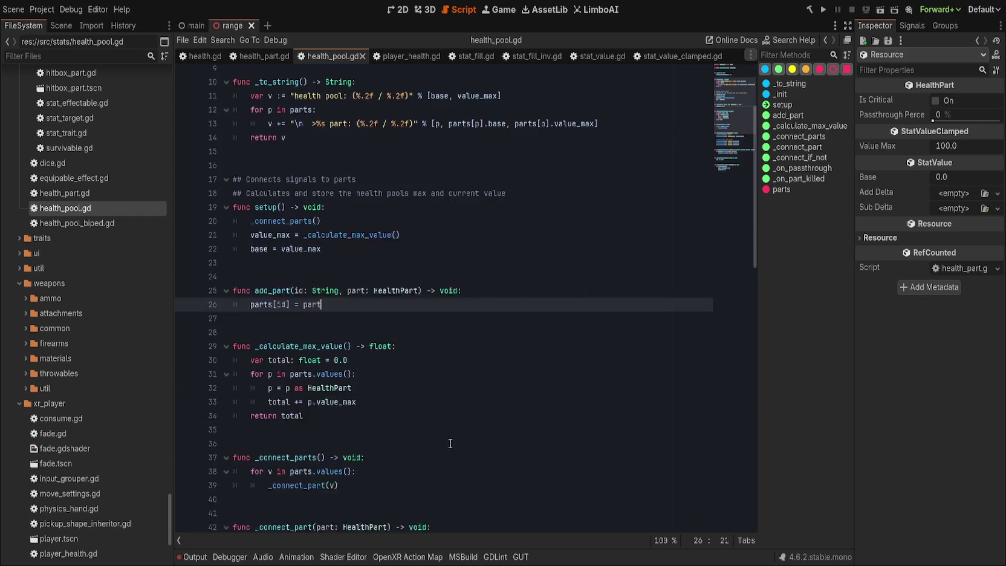
{"action": "scroll", "coordinate": [421, 313], "scroll_direction": "up", "scroll_amount": 7}
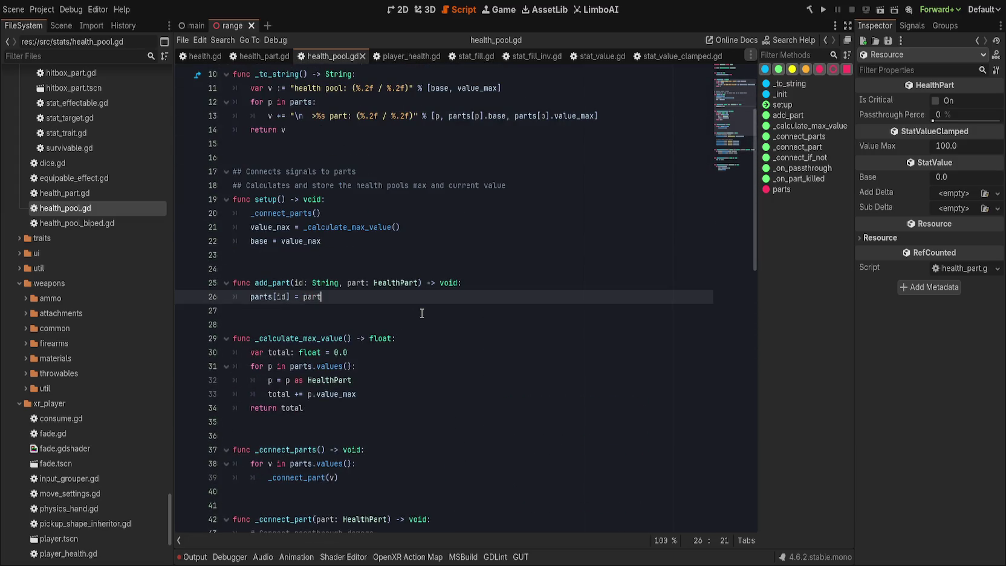
{"action": "key", "text": "Return"}
{"action": "key", "text": "Return"}
{"action": "key", "text": "Return"}
{"action": "type", "text": "func "}
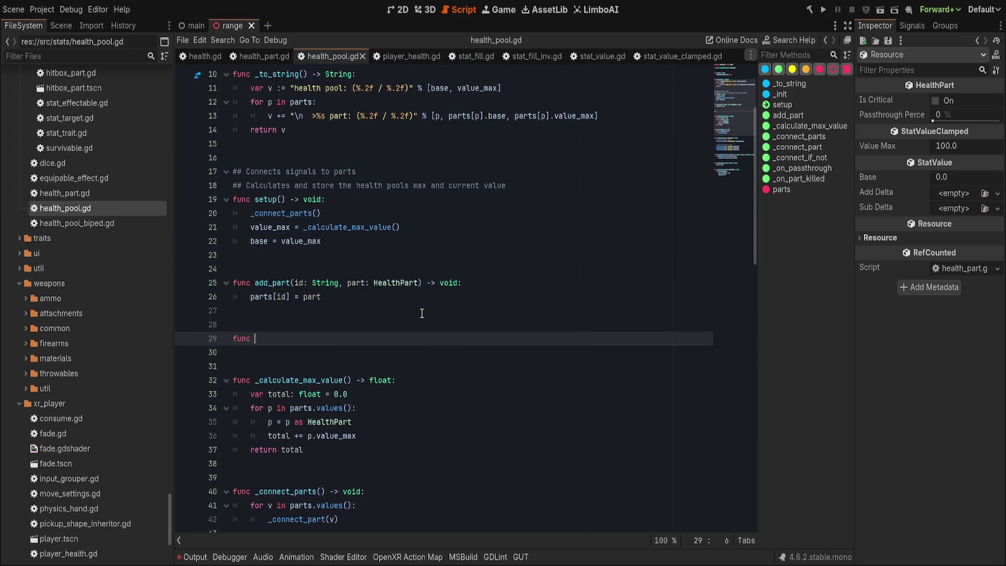
{"action": "type", "text": "remove_part(id: "}
{"action": "type", "text": "String) -> v"}
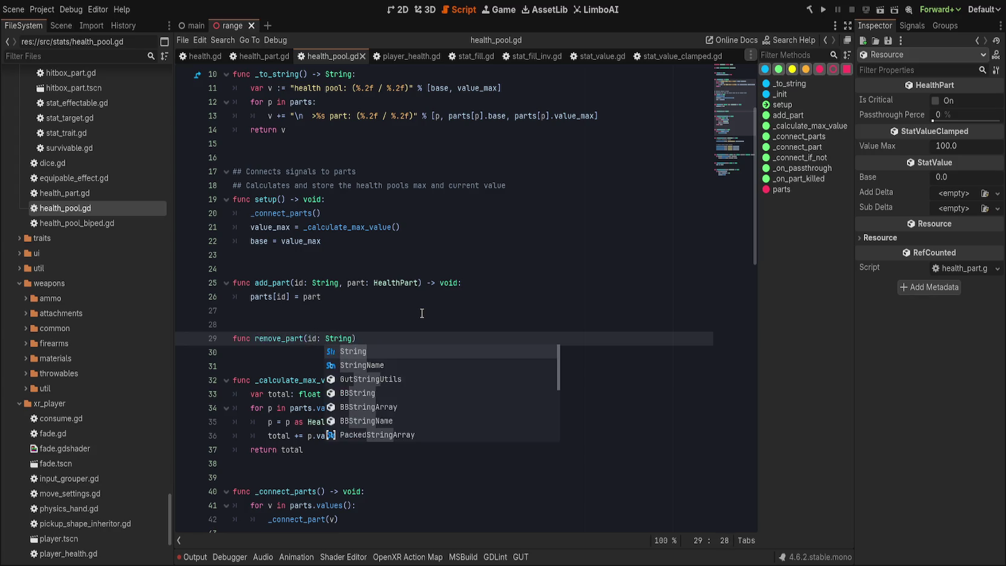
{"action": "type", "text": "oid:"}
{"action": "key", "text": "Return"}
{"action": "type", "text": "parts.era"}
{"action": "key", "text": "Return"}
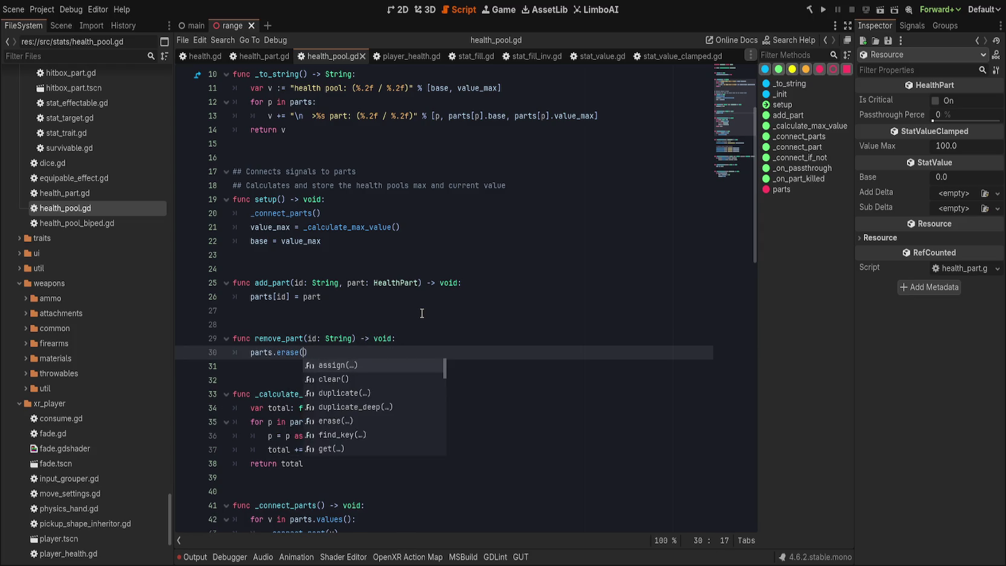
{"action": "type", "text": "id)"}
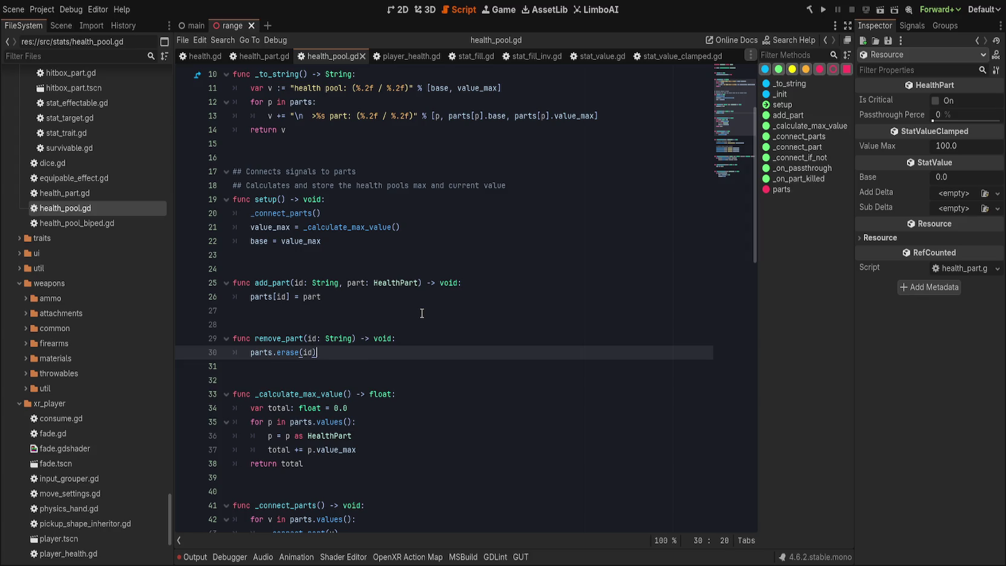
{"action": "key", "text": "Down"}
{"action": "key", "text": "Up"}
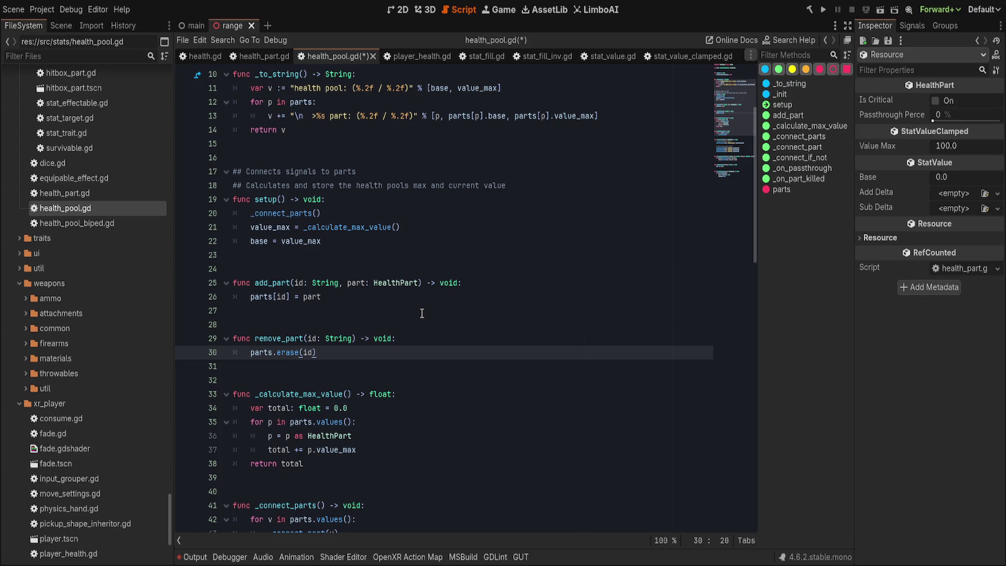
- Try an if parts.has(id) guard, then delete it, keeping only parts.erase(id), and save
{"action": "key", "text": "Up"}
{"action": "key", "text": "End"}
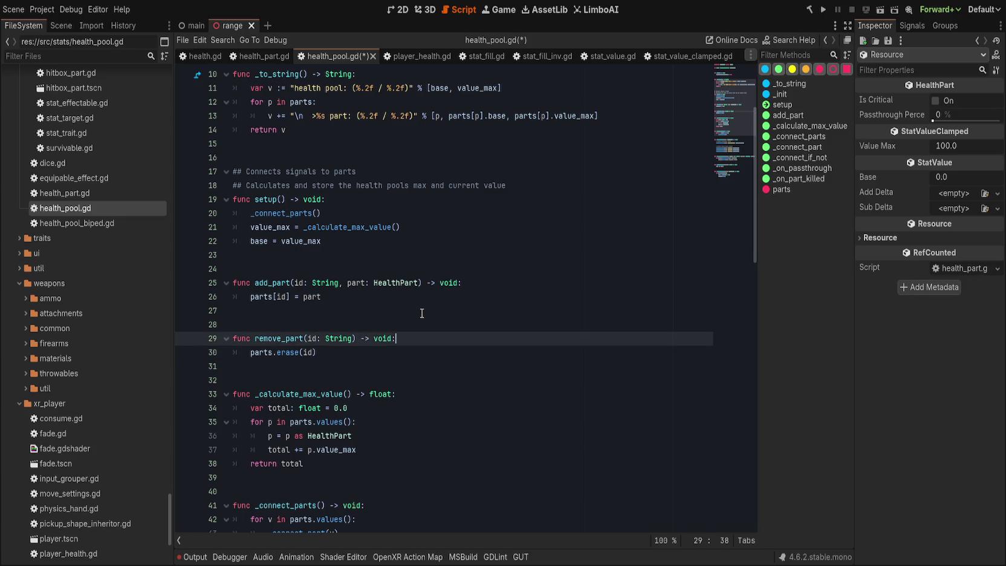
{"action": "key", "text": "Return"}
{"action": "type", "text": "if par"}
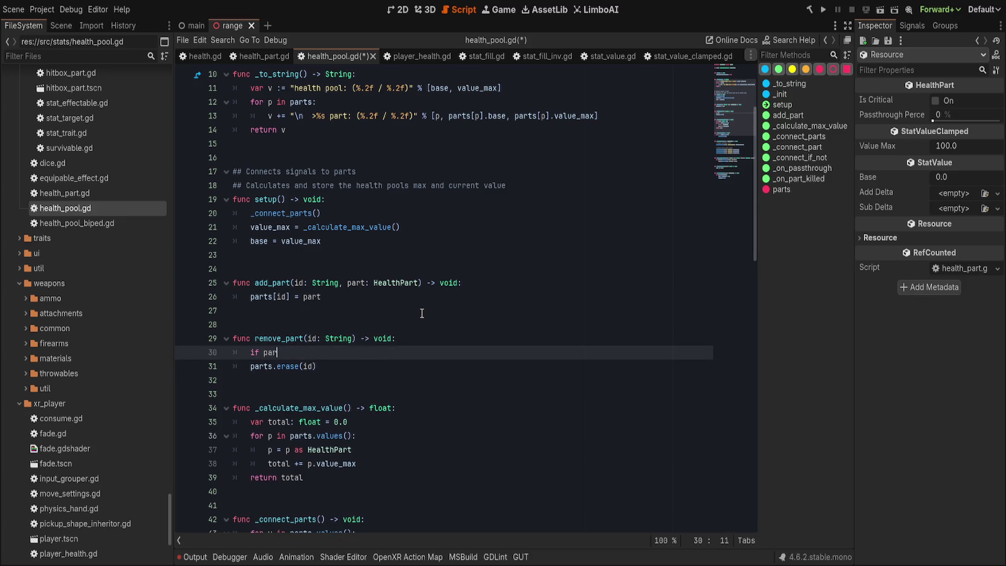
{"action": "type", "text": "ts.has(id):"}
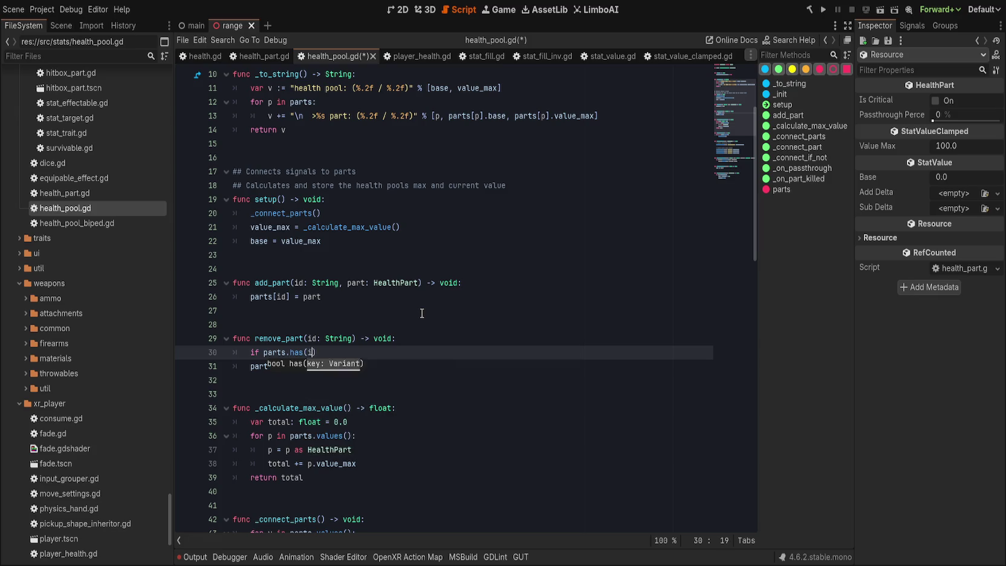
{"action": "key", "text": "Return"}
{"action": "type", "text": "p"}
{"action": "key", "text": "BackSpace"}
{"action": "type", "text": "var p = "}
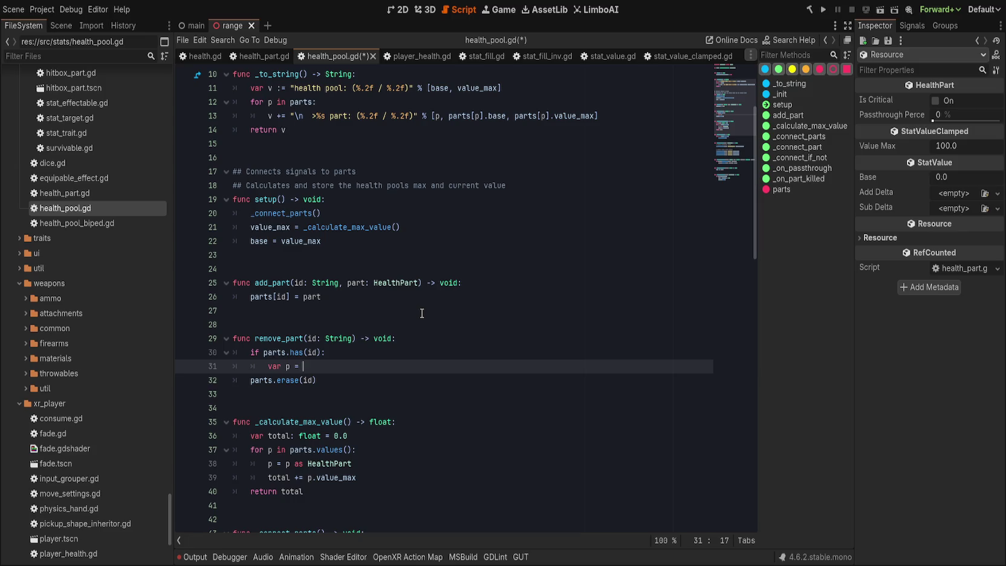
{"action": "type", "text": "parts"}
{"action": "type", "text": ".get(id)"}
{"action": "key", "text": "Return"}
{"action": "type", "text": "part"}
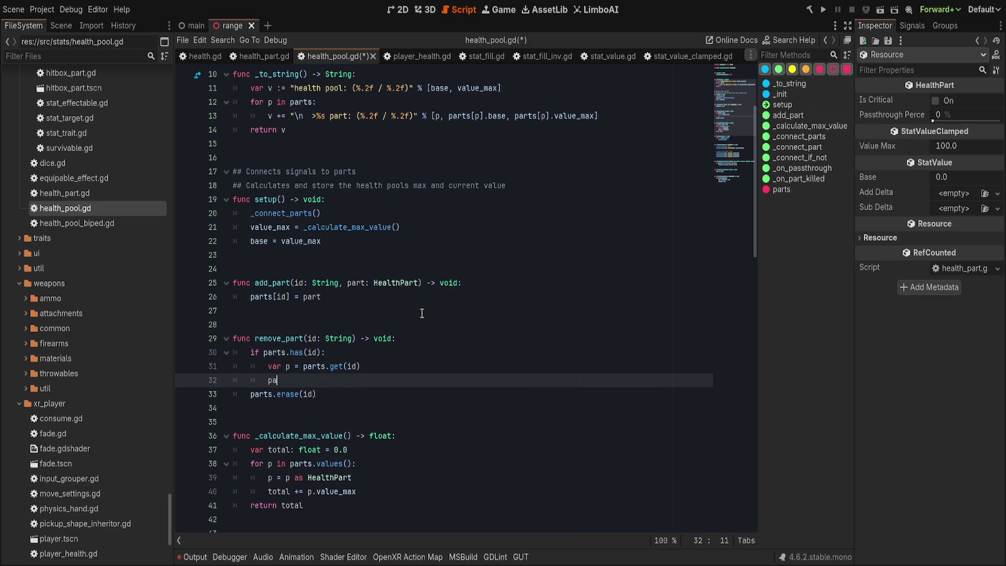
{"action": "type", "text": "s.erase(id)"}
{"action": "key", "text": "Return"}
{"action": "type", "text": "parts.eras"}
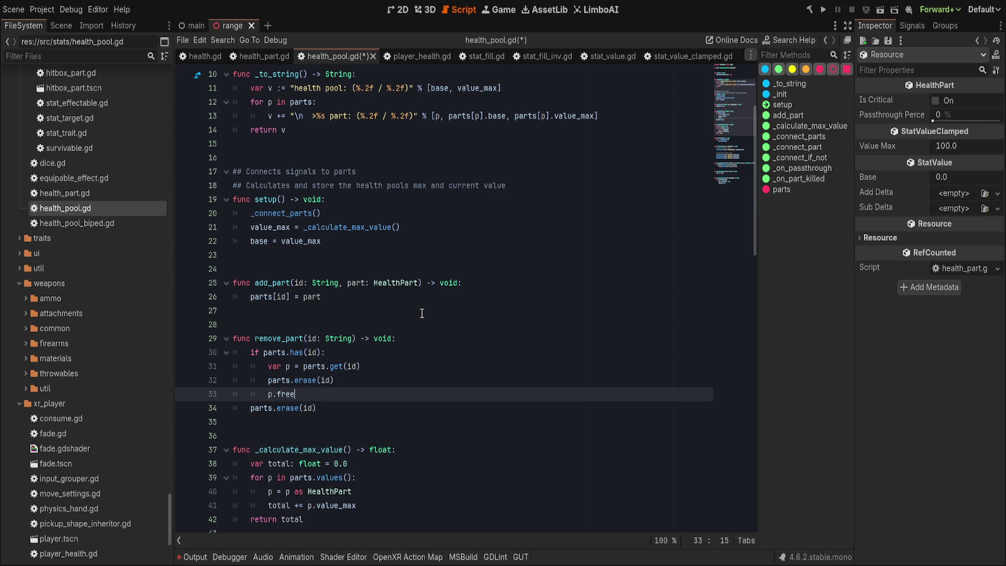
{"action": "key", "text": "ctrl+shift+k"}
{"action": "key", "text": "Up"}
{"action": "key", "text": "Up"}
{"action": "key", "text": "Up"}
{"action": "key", "text": "ctrl+shift+k"}
{"action": "key", "text": "ctrl+shift+k"}
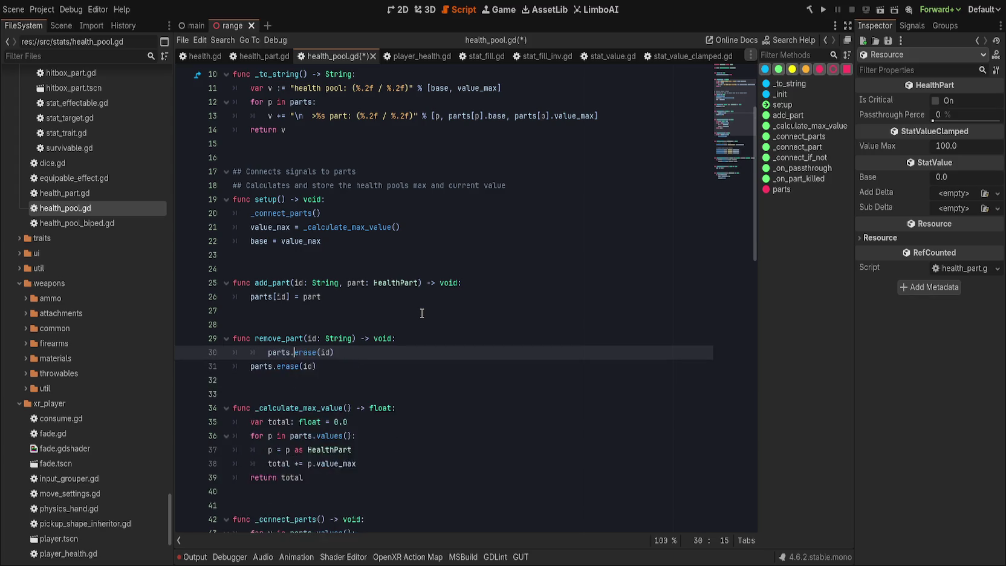
{"action": "key", "text": "ctrl+shift+k"}
{"action": "key", "text": "ctrl+s"}
{"action": "left_click", "coordinate": [444, 363]}
{"action": "scroll", "coordinate": [453, 365], "scroll_direction": "down", "scroll_amount": 3}
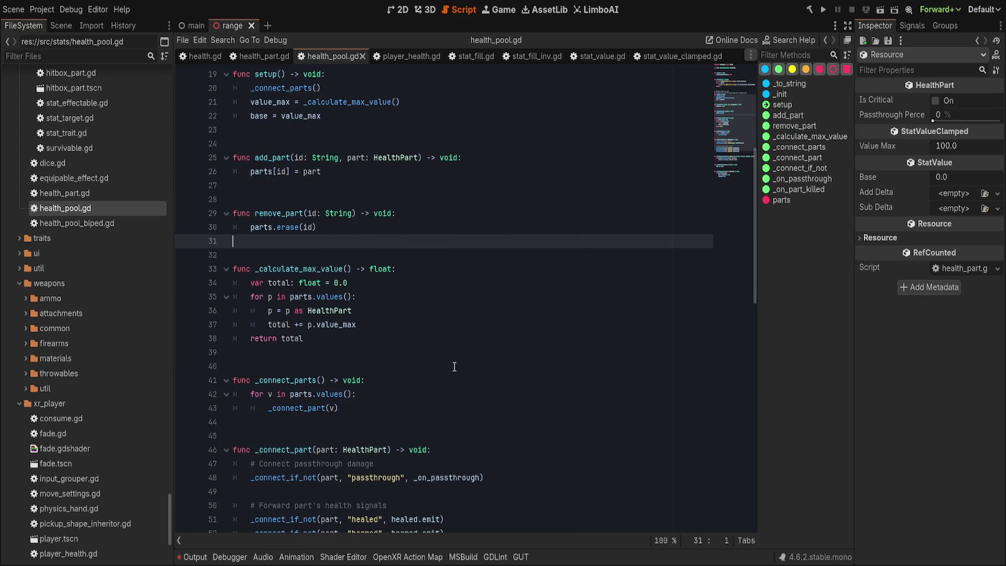
- Scroll through health_pool.gd up to the top to review the code
{"action": "scroll", "coordinate": [463, 364], "scroll_direction": "down", "scroll_amount": 2}
{"action": "scroll", "coordinate": [462, 363], "scroll_direction": "down", "scroll_amount": 7}
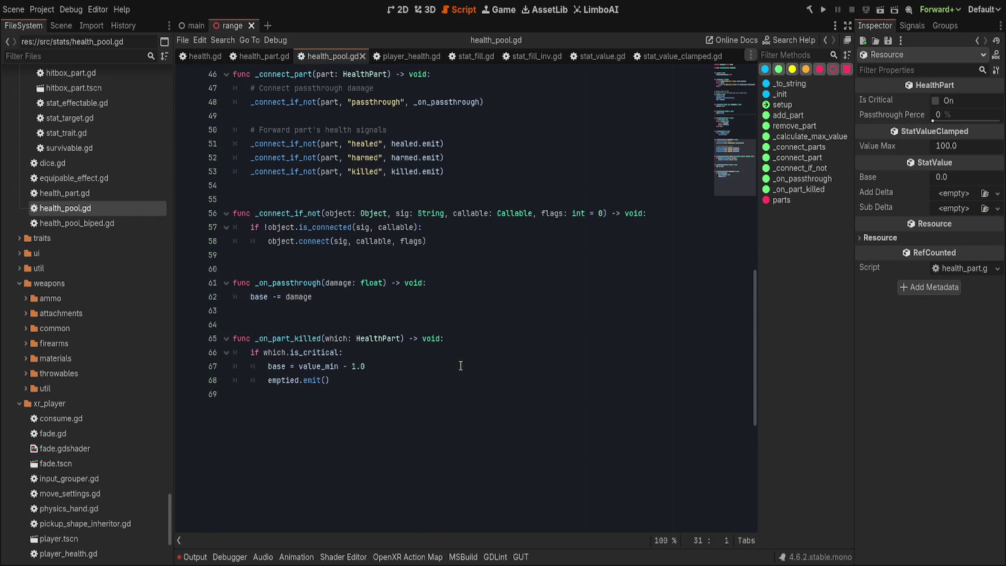
{"action": "scroll", "coordinate": [460, 365], "scroll_direction": "up", "scroll_amount": 4}
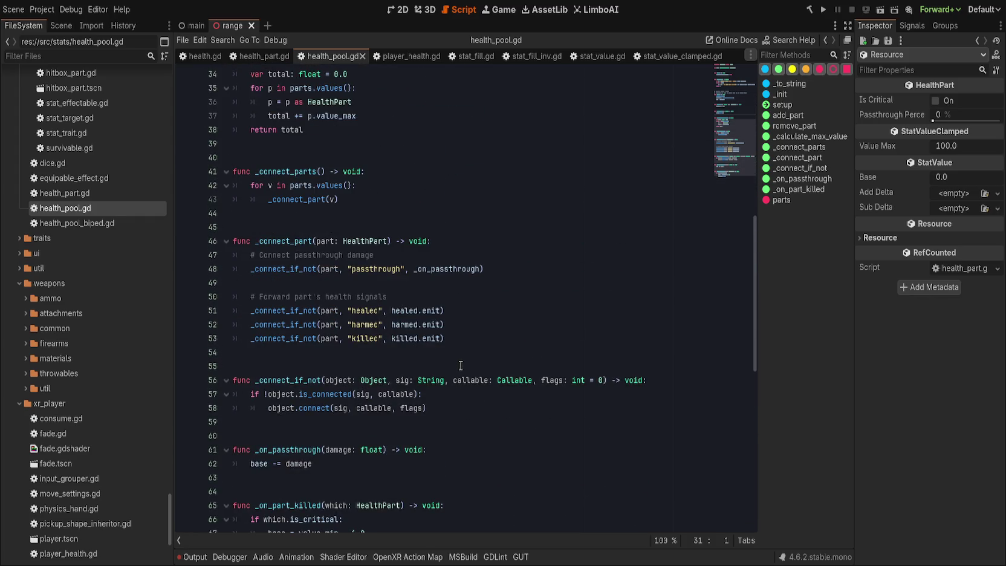
{"action": "scroll", "coordinate": [460, 365], "scroll_direction": "up", "scroll_amount": 4}
{"action": "scroll", "coordinate": [487, 344], "scroll_direction": "down", "scroll_amount": 6}
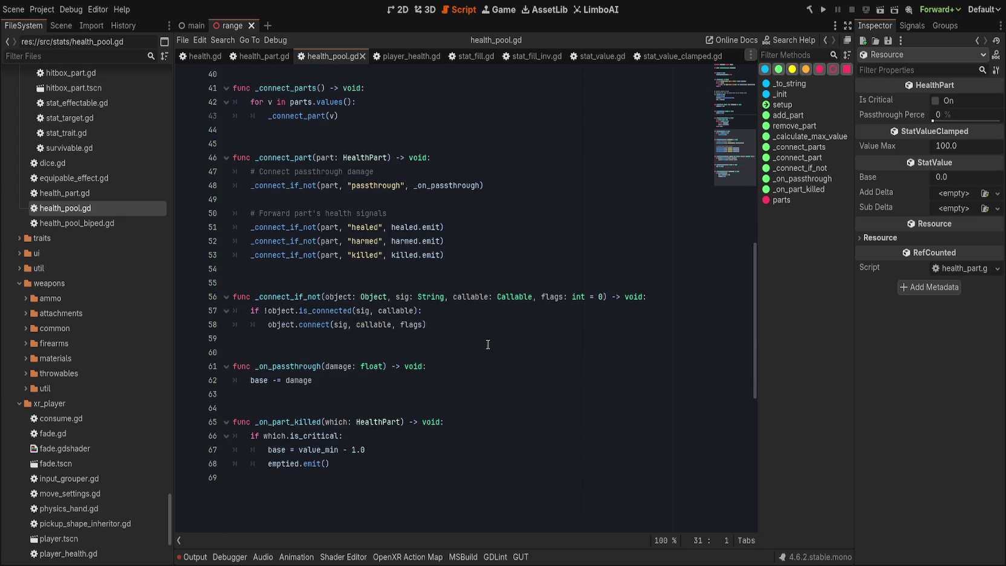
{"action": "scroll", "coordinate": [498, 332], "scroll_direction": "up", "scroll_amount": 11}
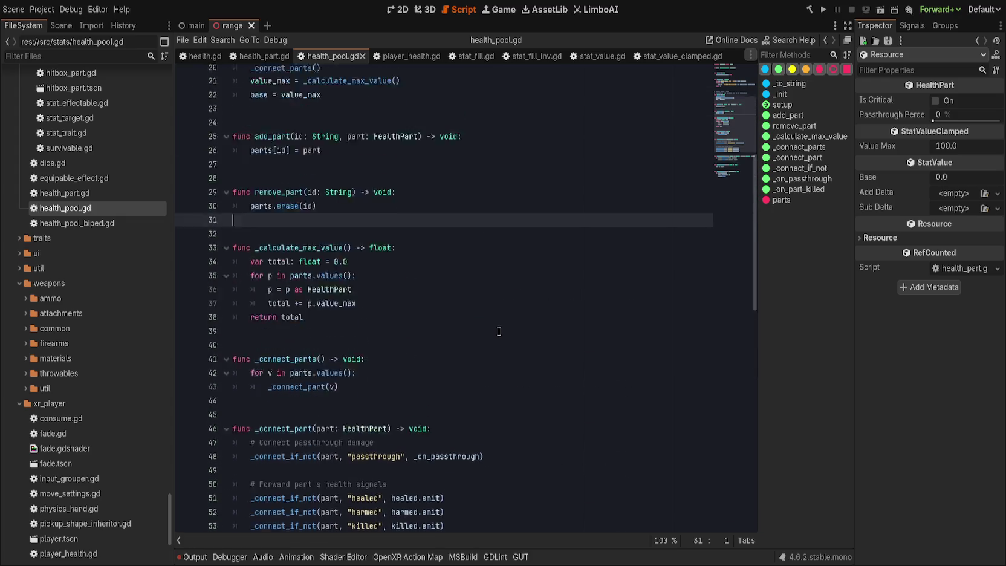
{"action": "scroll", "coordinate": [499, 331], "scroll_direction": "up", "scroll_amount": 2}
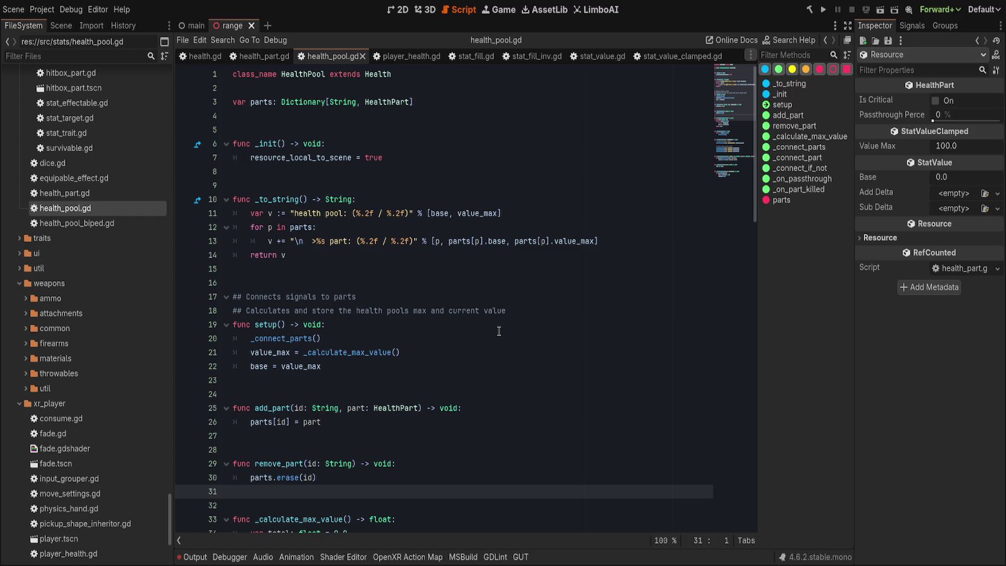
- Switch from health_pool.gd to the health_part.gd script
{"action": "left_click", "coordinate": [457, 256]}
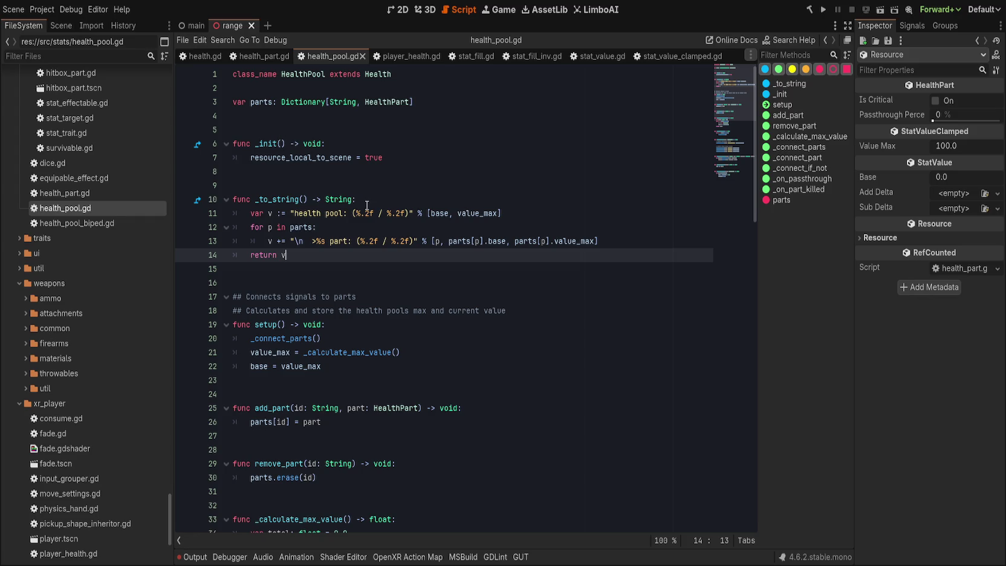
{"action": "left_click", "coordinate": [348, 183]}
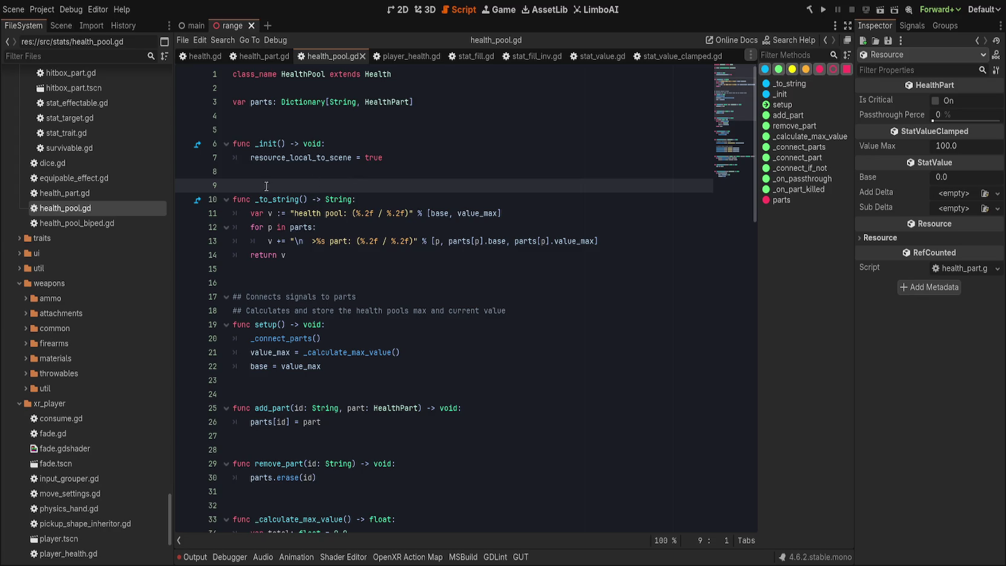
{"action": "left_click", "coordinate": [259, 55]}
{"action": "left_click", "coordinate": [367, 171]}
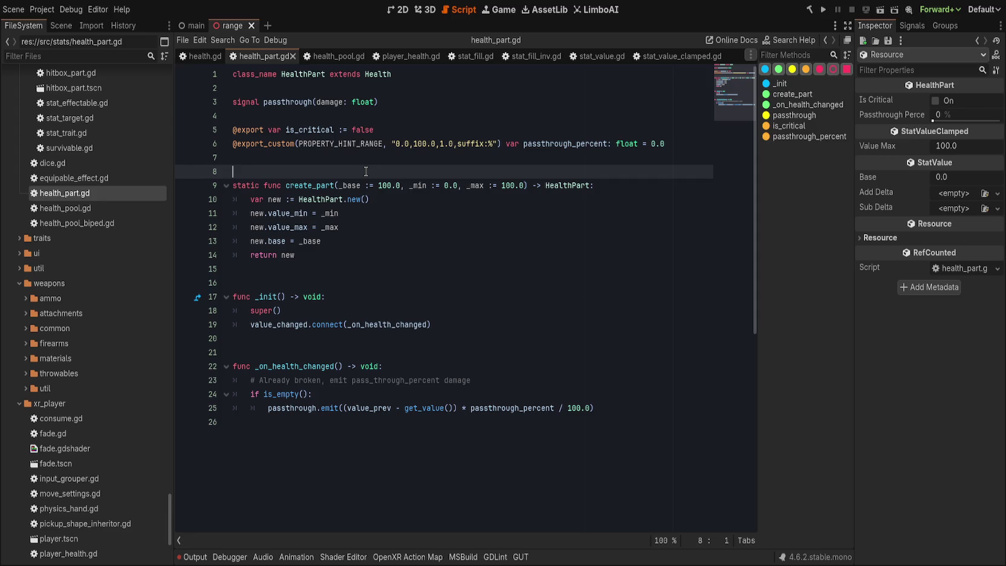
- Trial-wrap passthrough_percent / 100.0 in parentheses, save, then undo it and save again
{"action": "left_click_drag", "start_coordinate": [470, 407], "coordinate": [591, 408]}
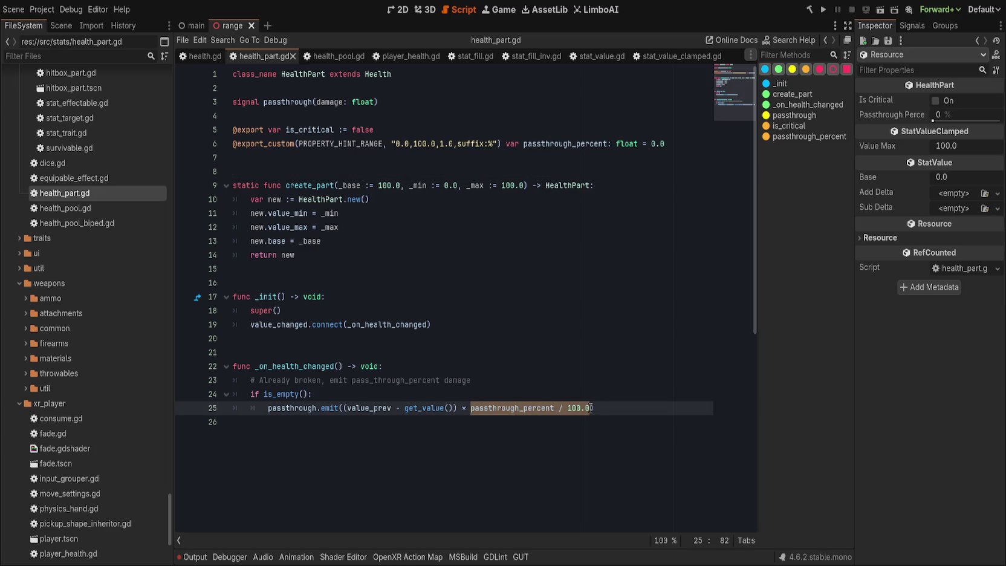
{"action": "type", "text": "("}
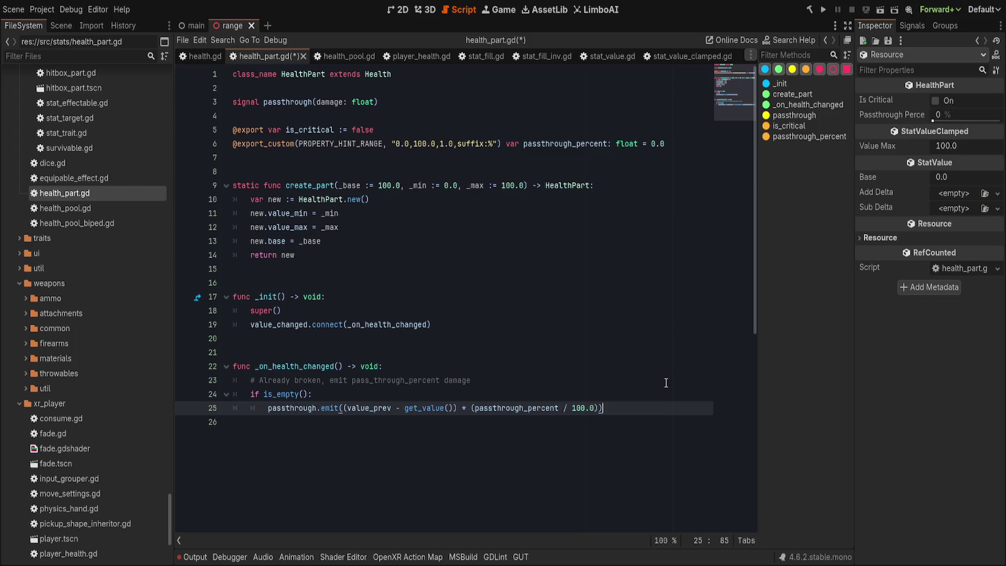
{"action": "key", "text": "ctrl+s"}
{"action": "key", "text": "ctrl+Left"}
{"action": "key", "text": "ctrl+Left"}
{"action": "key", "text": "ctrl+Left"}
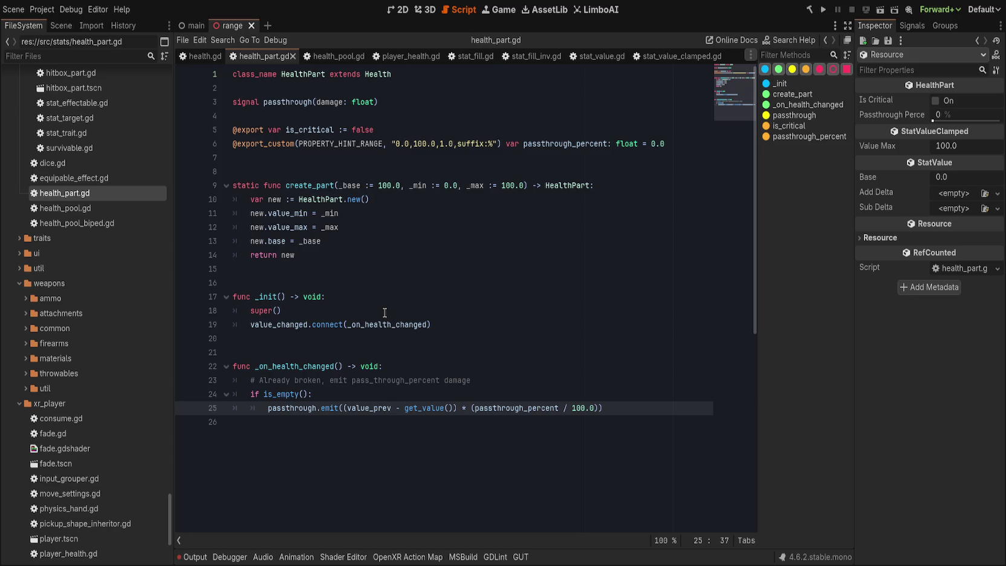
{"action": "key", "text": "ctrl+z"}
{"action": "key", "text": "ctrl+z"}
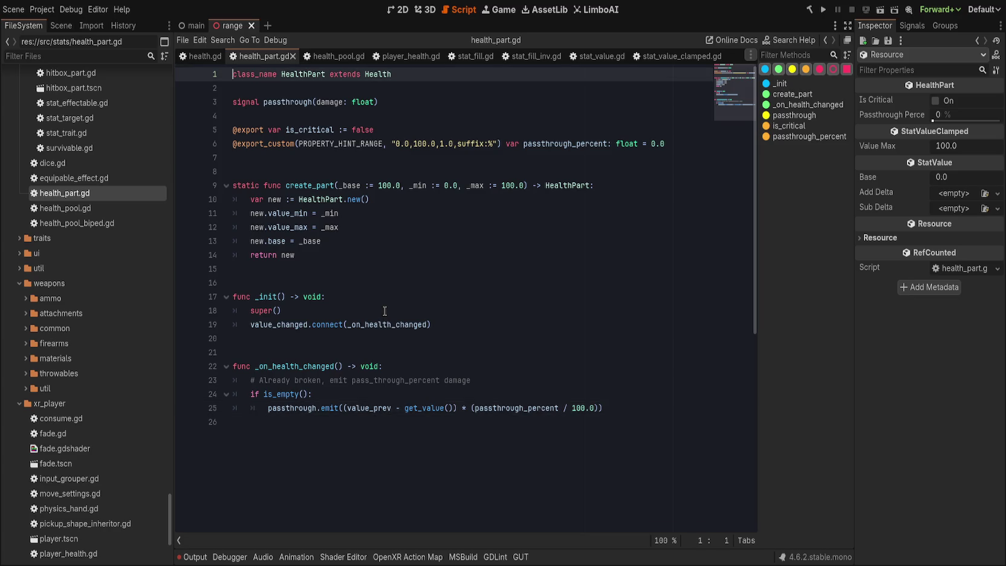
{"action": "key", "text": "ctrl+s"}
- Switch from health_part.gd to the health.gd script
{"action": "left_click", "coordinate": [391, 408]}
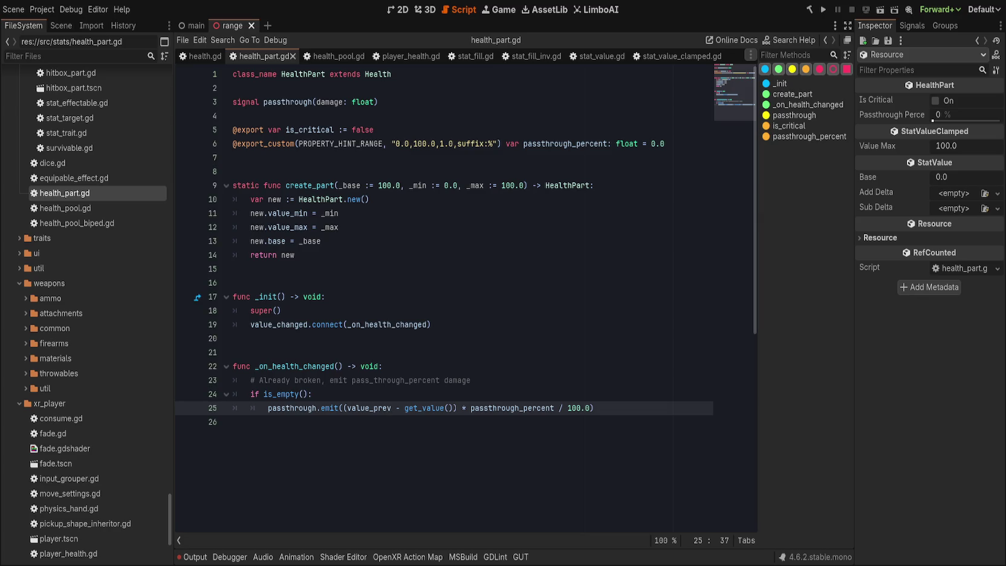
{"action": "left_click", "coordinate": [399, 352]}
{"action": "left_click", "coordinate": [349, 227]}
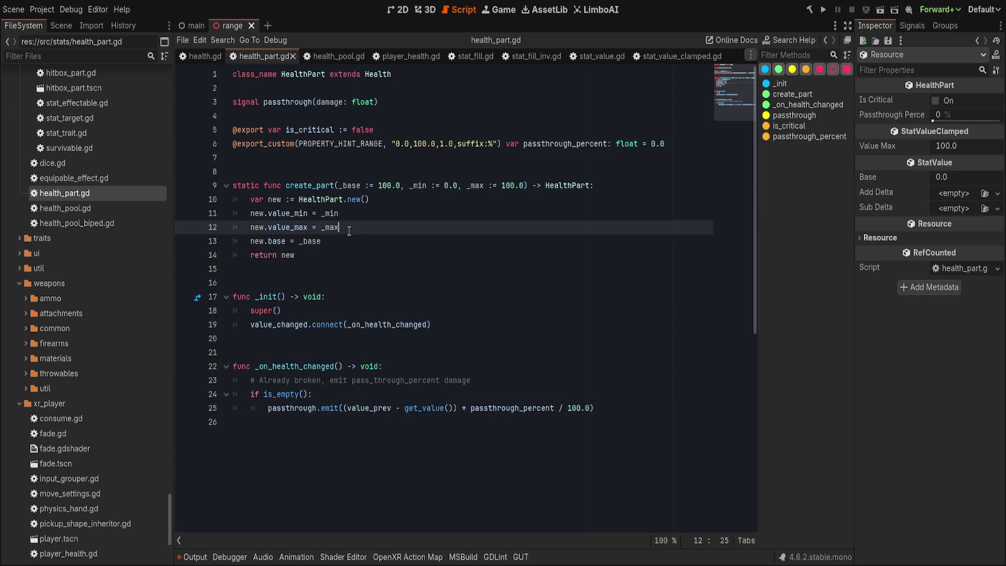
{"action": "left_click", "coordinate": [201, 56]}
{"action": "scroll", "coordinate": [306, 353], "scroll_direction": "down", "scroll_amount": 5}
{"action": "scroll", "coordinate": [314, 359], "scroll_direction": "up", "scroll_amount": 5}
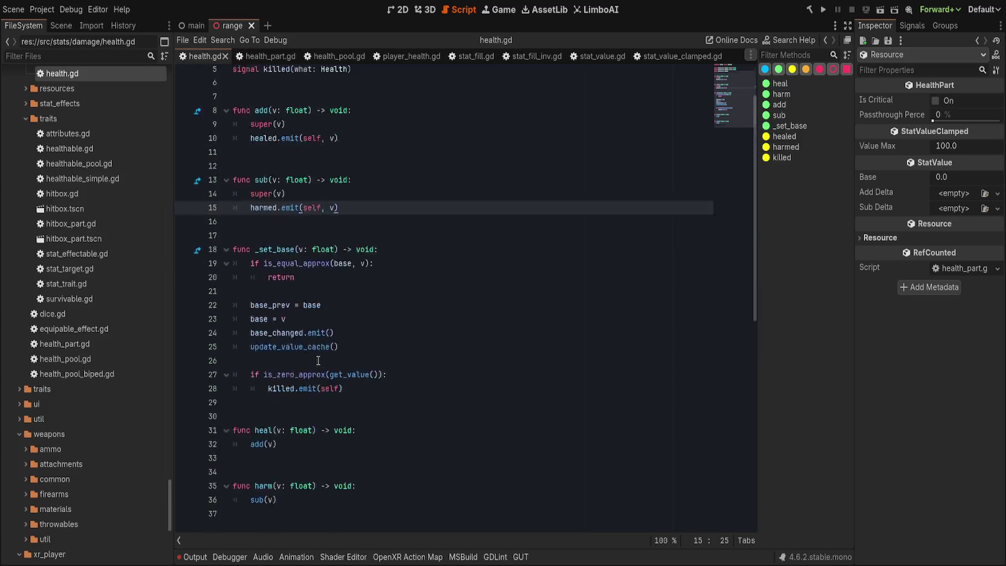
- Save the health.gd script
{"action": "scroll", "coordinate": [94, 380], "scroll_direction": "up", "scroll_amount": 7}
{"action": "scroll", "coordinate": [94, 380], "scroll_direction": "up", "scroll_amount": 15}
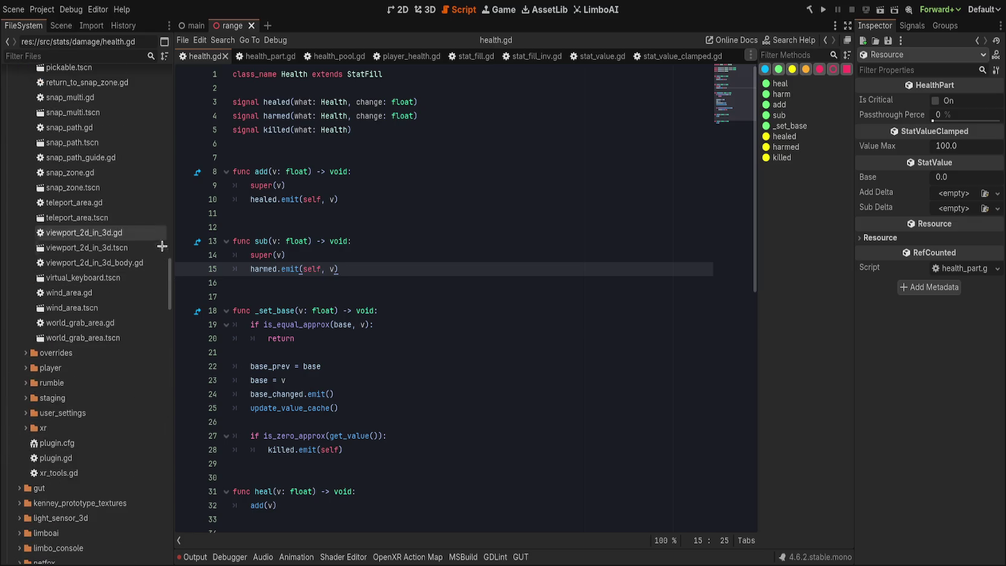
{"action": "left_click_drag", "start_coordinate": [170, 283], "coordinate": [164, 67]}
{"action": "left_click", "coordinate": [392, 204]}
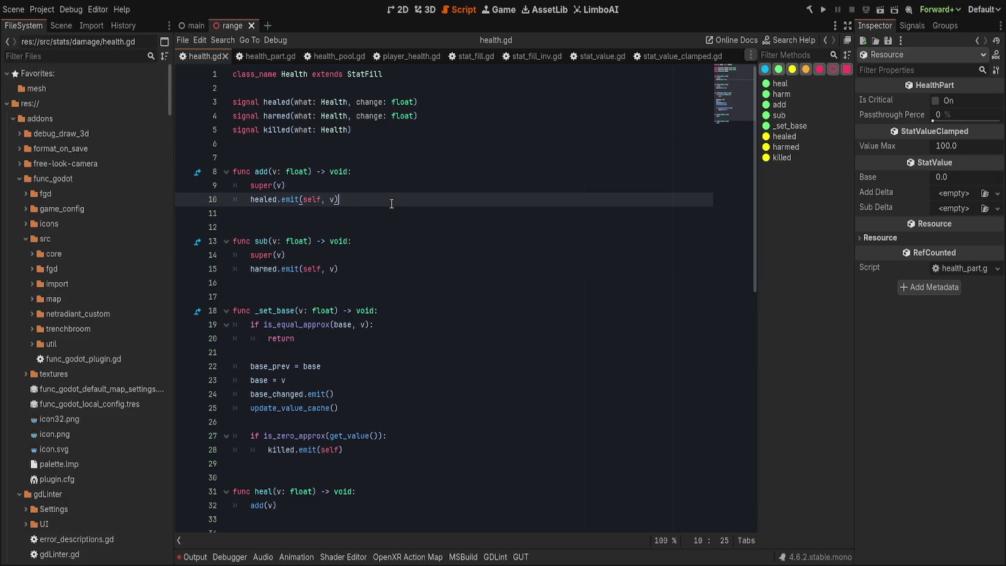
{"action": "key", "text": "ctrl+s"}
- Expand the damage folder in FileSystem and open damage_resist.gd
{"action": "left_click_drag", "start_coordinate": [167, 98], "coordinate": [174, 506]}
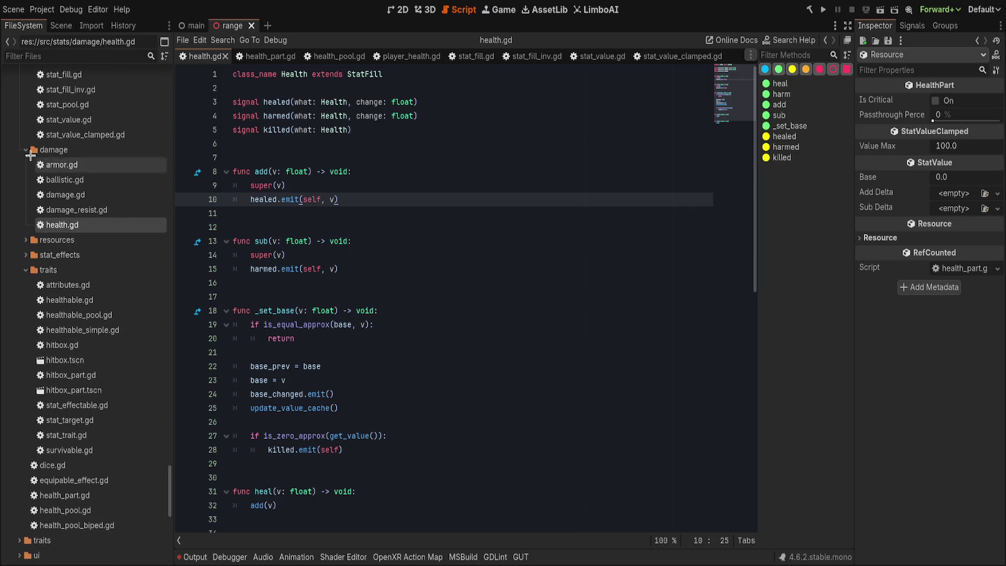
{"action": "left_click", "coordinate": [26, 149]}
{"action": "left_click", "coordinate": [23, 153]}
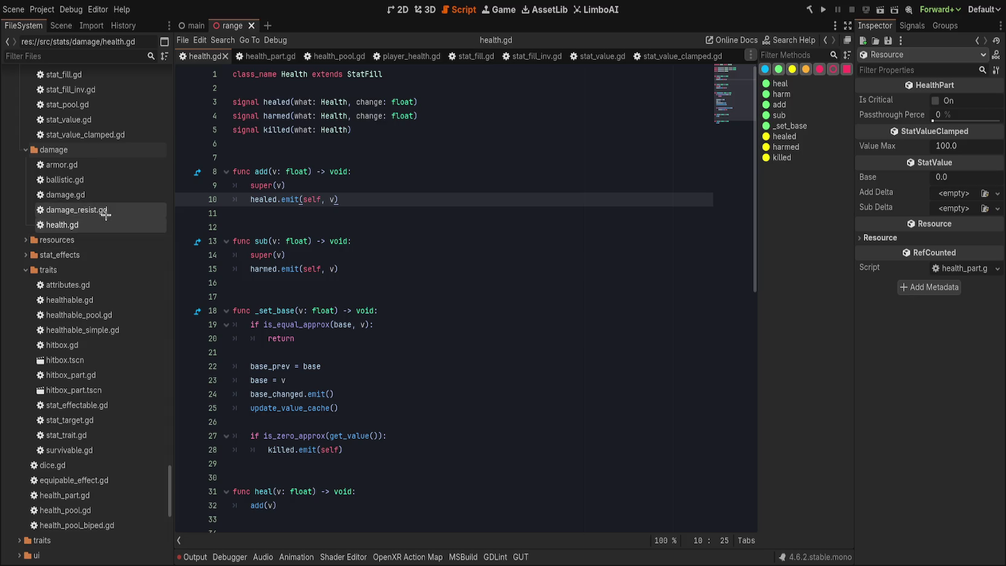
{"action": "left_click", "coordinate": [105, 212]}
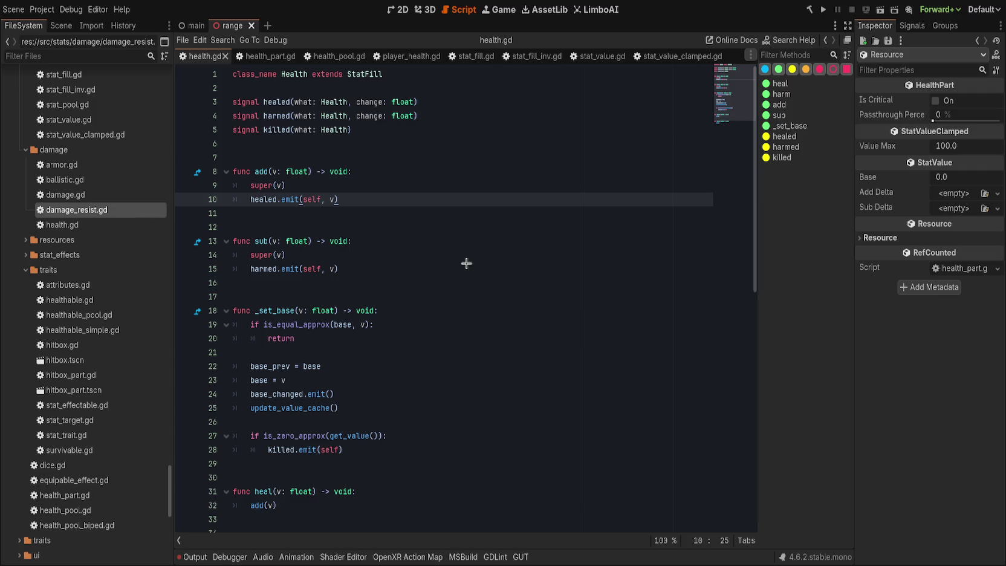
{"action": "left_click", "coordinate": [450, 251]}
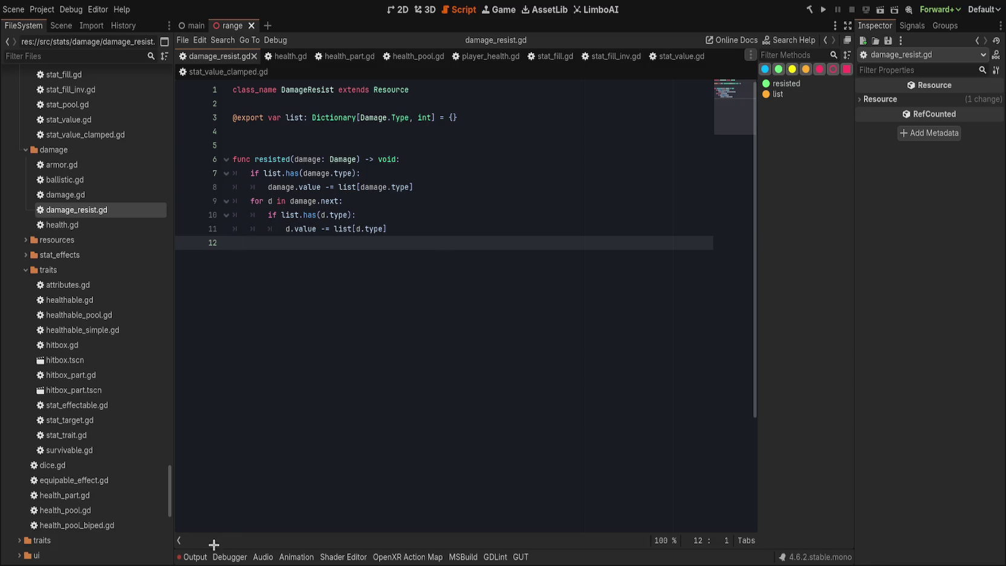
- Show the Output panel, clear its compile errors, and collapse it again
{"action": "left_click", "coordinate": [196, 555]}
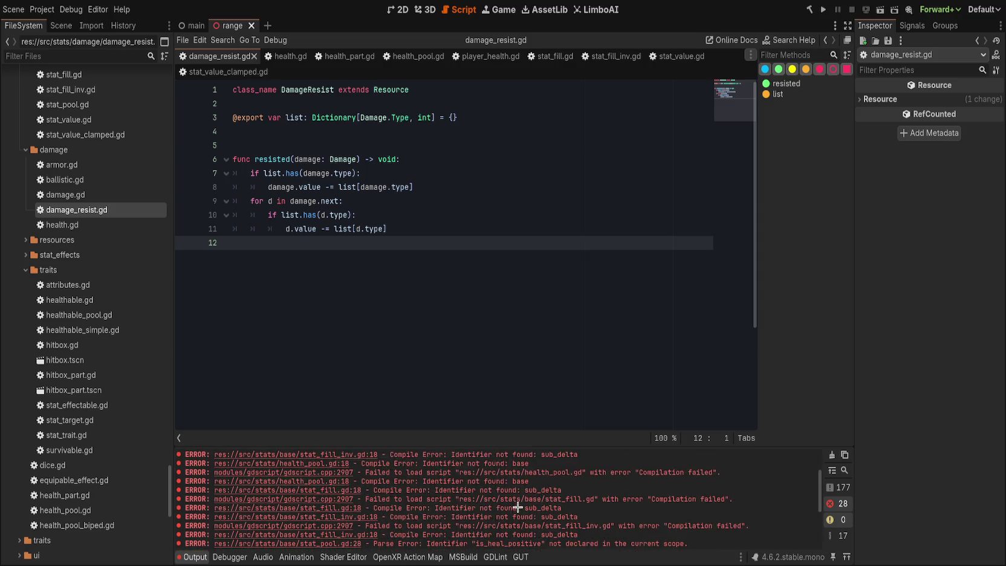
{"action": "scroll", "coordinate": [517, 489], "scroll_direction": "up", "scroll_amount": 5}
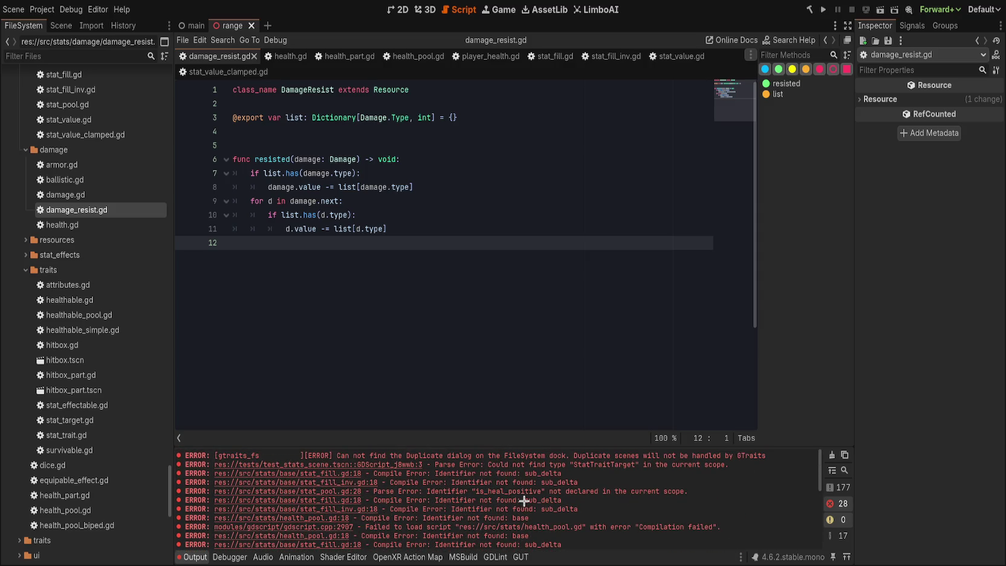
{"action": "left_click", "coordinate": [831, 455]}
{"action": "left_click", "coordinate": [194, 553]}
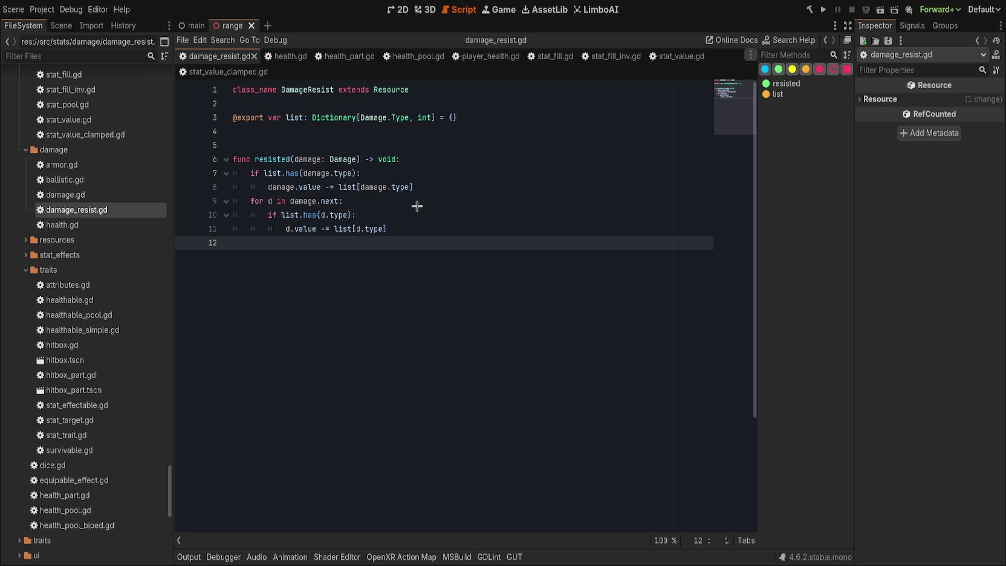
- Replace all DamageResist occurrences with Resistance in the script and save it
{"action": "double_click", "coordinate": [314, 91]}
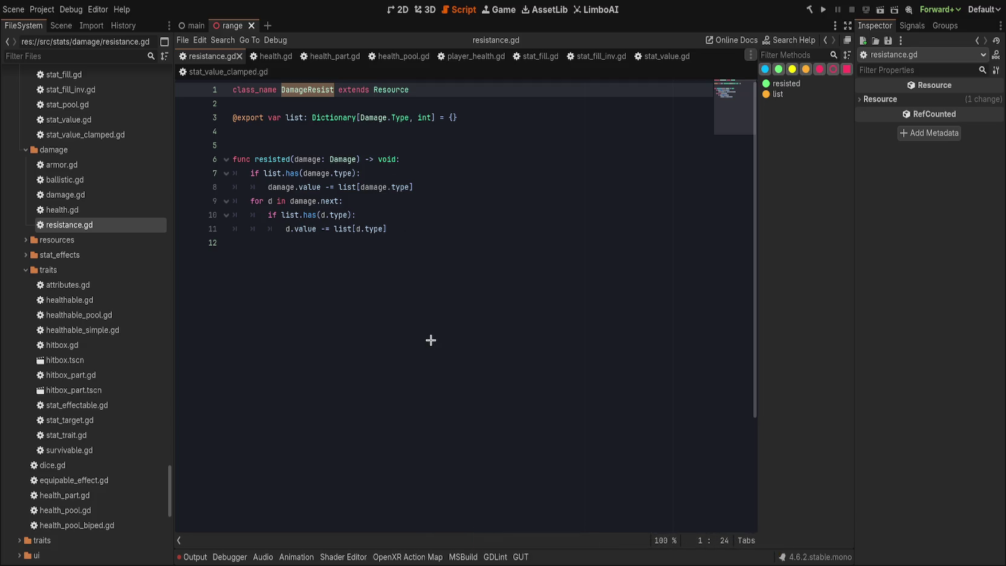
{"action": "left_click", "coordinate": [796, 522]}
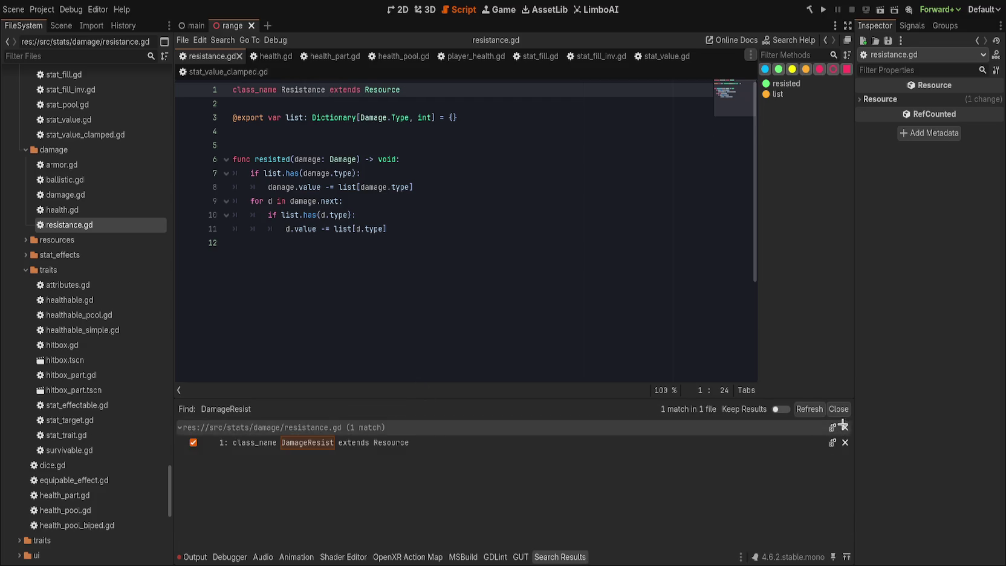
{"action": "left_click", "coordinate": [843, 426]}
{"action": "left_click", "coordinate": [496, 281]}
{"action": "key", "text": "ctrl+s"}
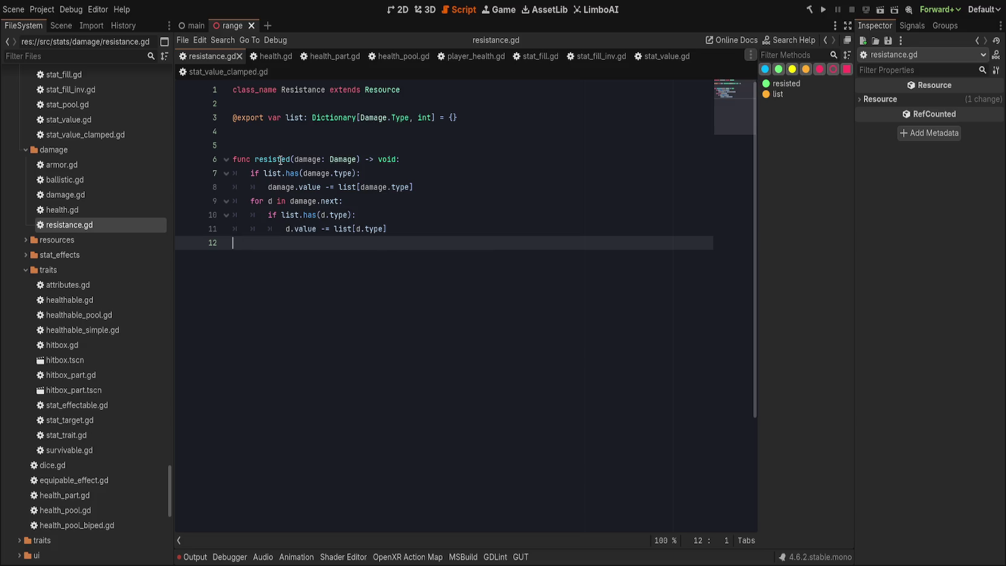
- Review the Resistance script lines and collapse the damage folder in FileSystem
{"action": "left_click", "coordinate": [479, 150]}
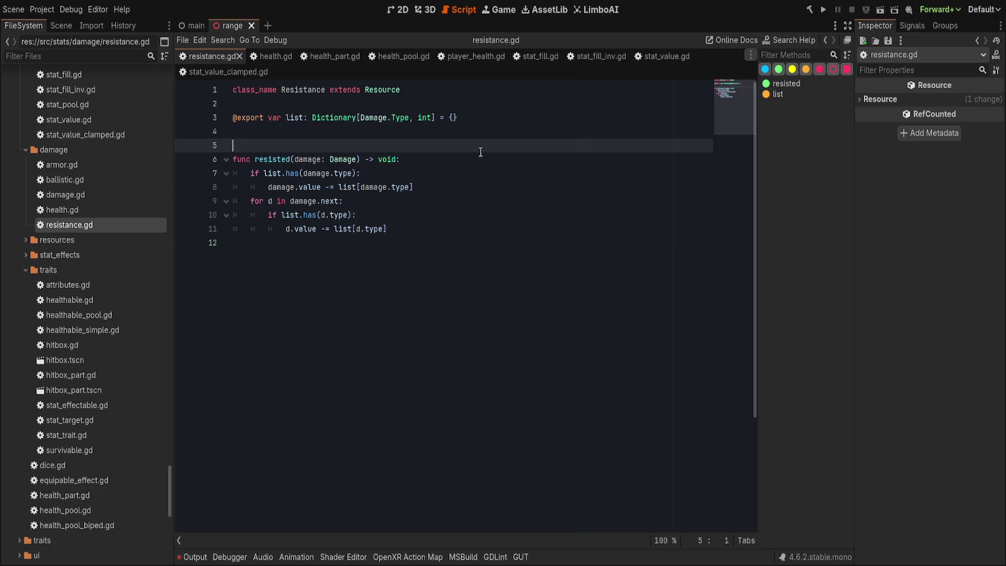
{"action": "left_click", "coordinate": [485, 160]}
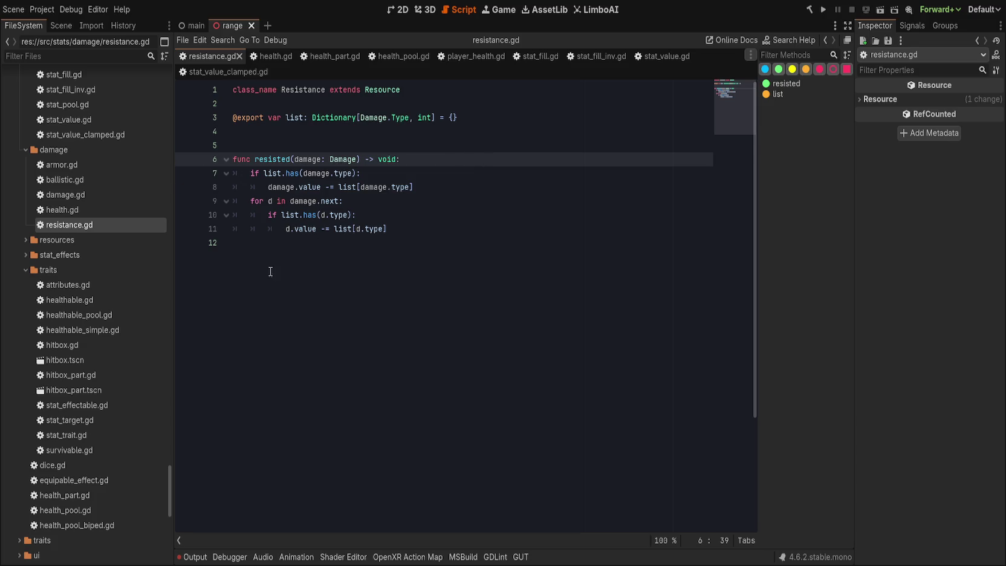
{"action": "left_click", "coordinate": [460, 132]}
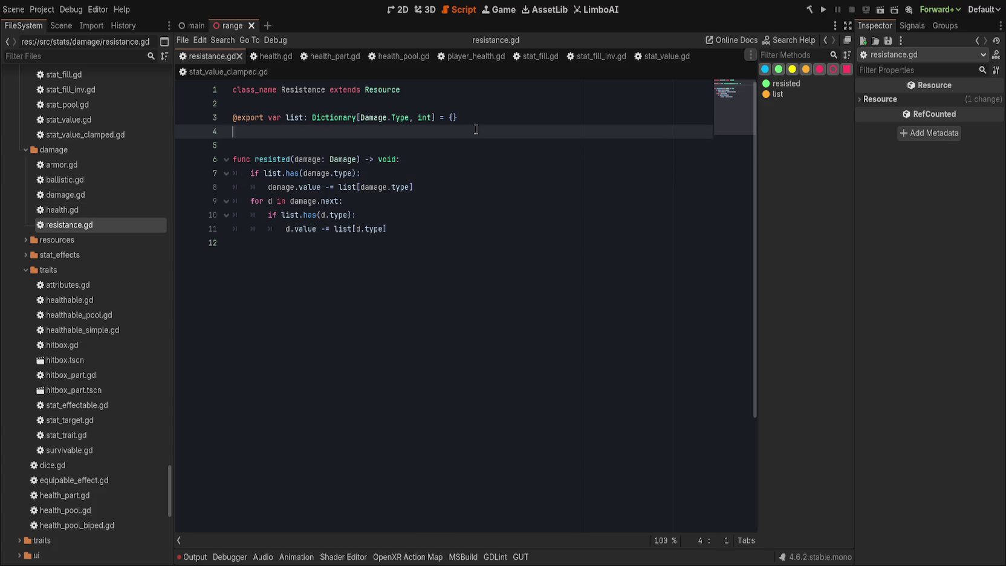
{"action": "left_click", "coordinate": [500, 187]}
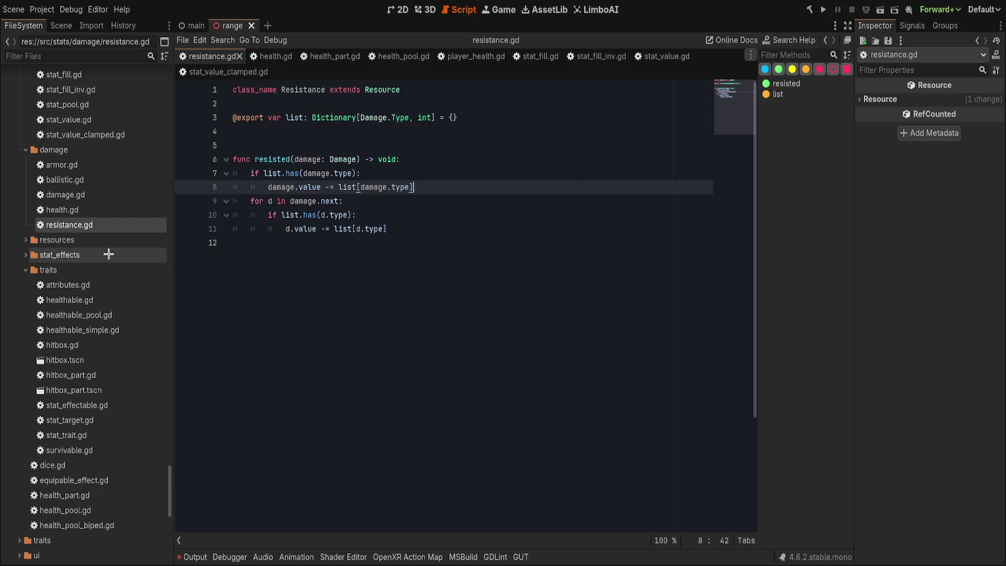
{"action": "mouse_move", "coordinate": [22, 266]}
{"action": "left_mouse_down"}
{"action": "mouse_move", "coordinate": [22, 285]}
{"action": "mouse_move", "coordinate": [114, 314]}
{"action": "mouse_move", "coordinate": [31, 254]}
{"action": "mouse_move", "coordinate": [18, 273]}
{"action": "mouse_move", "coordinate": [24, 247]}
{"action": "mouse_move", "coordinate": [27, 281]}
{"action": "mouse_move", "coordinate": [36, 234]}
{"action": "left_mouse_up"}
{"action": "left_click", "coordinate": [296, 363]}
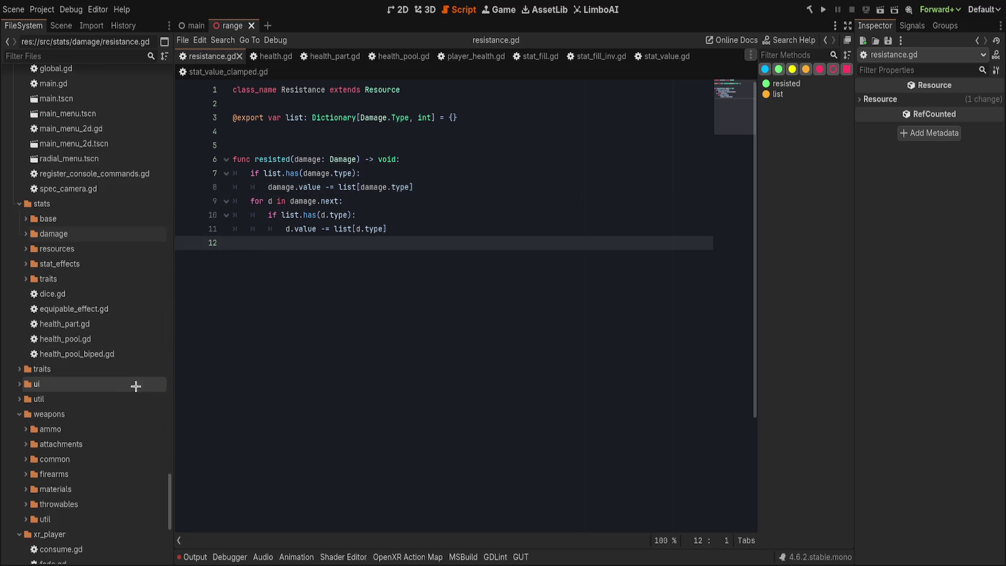
- Open test_stats_scene.tscn and test_stats.gd from the tests folder, showing the Scene tree
{"action": "scroll", "coordinate": [113, 423], "scroll_direction": "down", "scroll_amount": 5}
{"action": "left_click", "coordinate": [13, 461]}
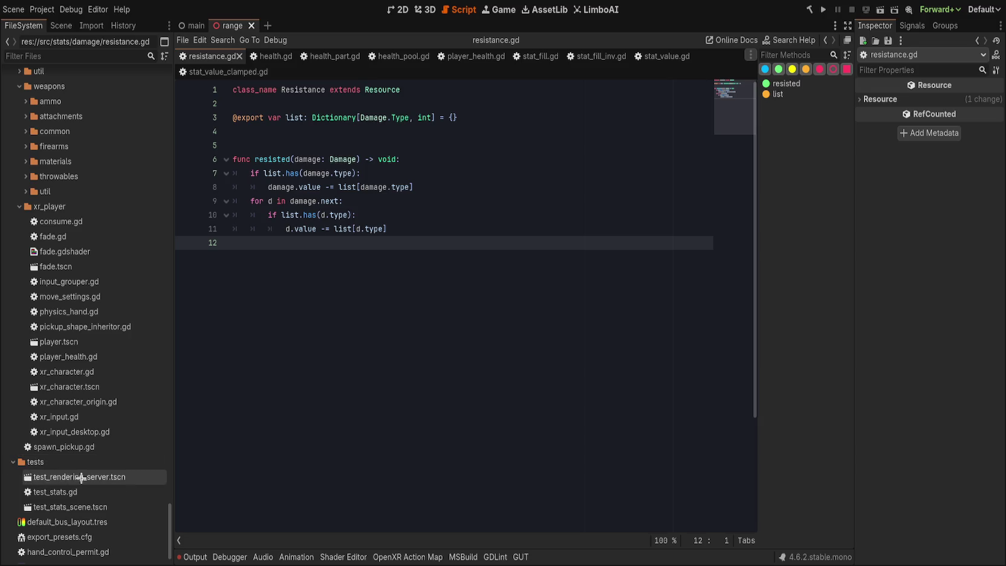
{"action": "left_click", "coordinate": [123, 511]}
{"action": "double_click", "coordinate": [123, 510]}
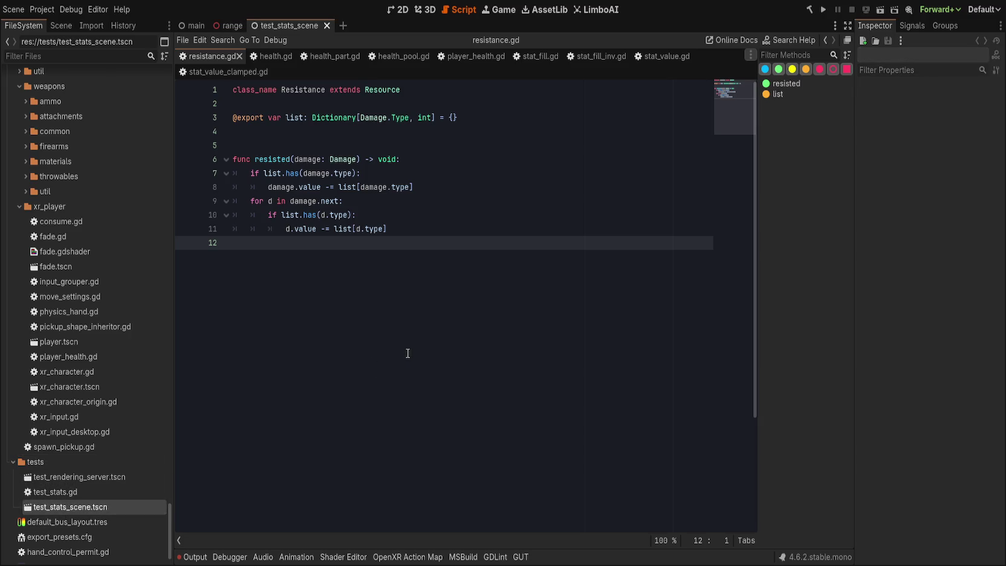
{"action": "left_click", "coordinate": [118, 491]}
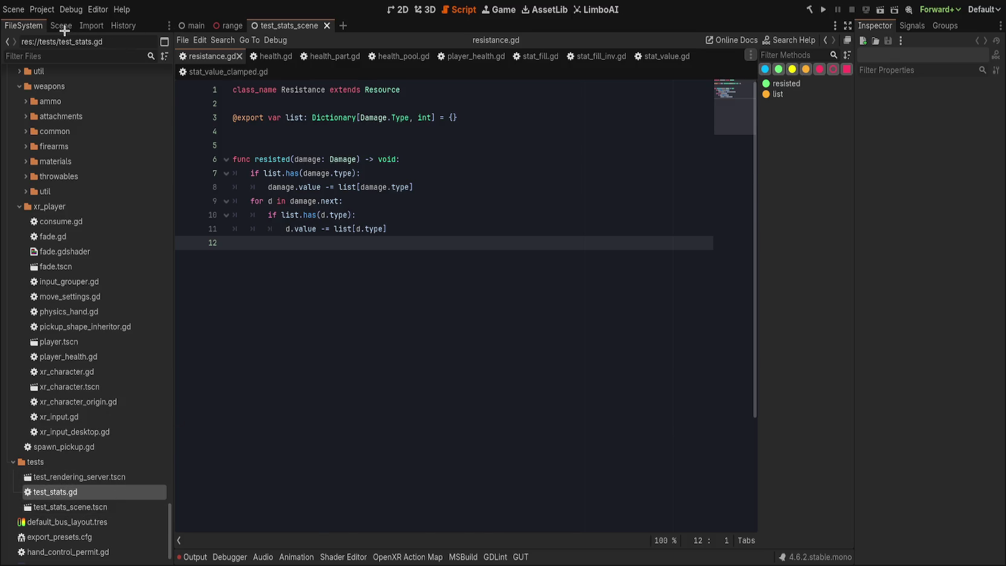
{"action": "left_click", "coordinate": [61, 26]}
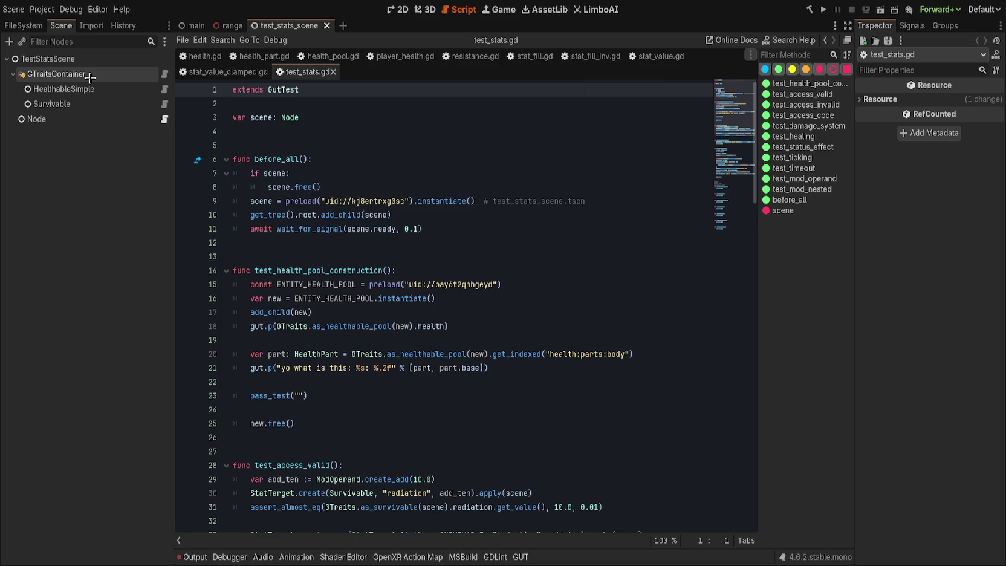
- Inspect the GTraitsContainer node and create a new resist_trait.gd script
{"action": "left_click", "coordinate": [89, 76]}
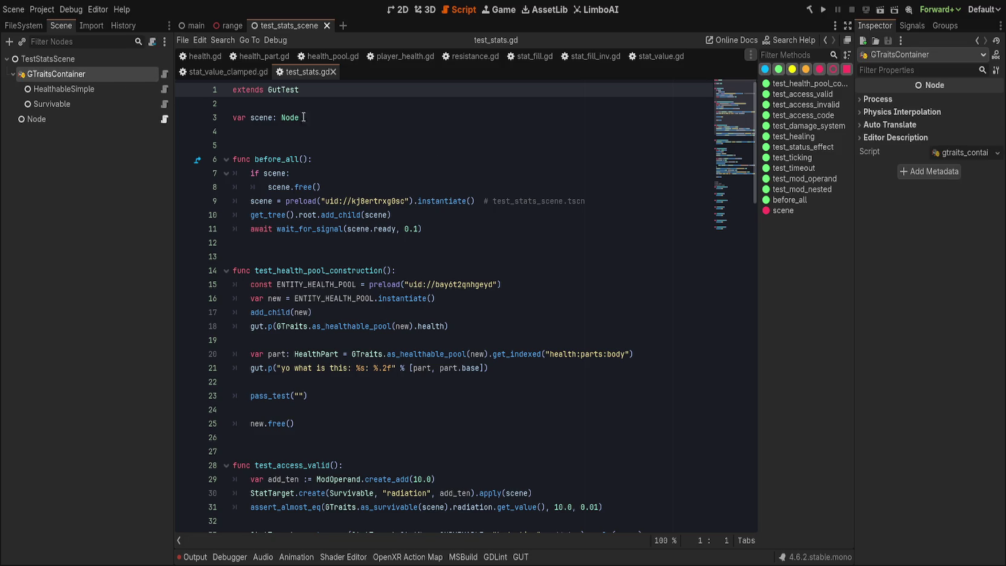
{"action": "left_click", "coordinate": [390, 129]}
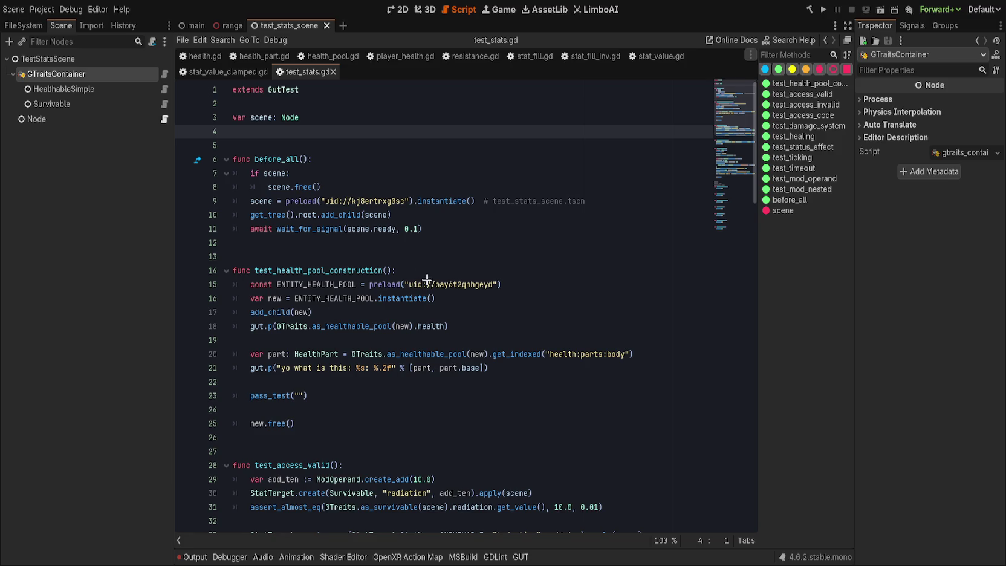
{"action": "left_click", "coordinate": [451, 259]}
{"action": "key", "text": "Up"}
{"action": "type", "text": "class_name Resist"}
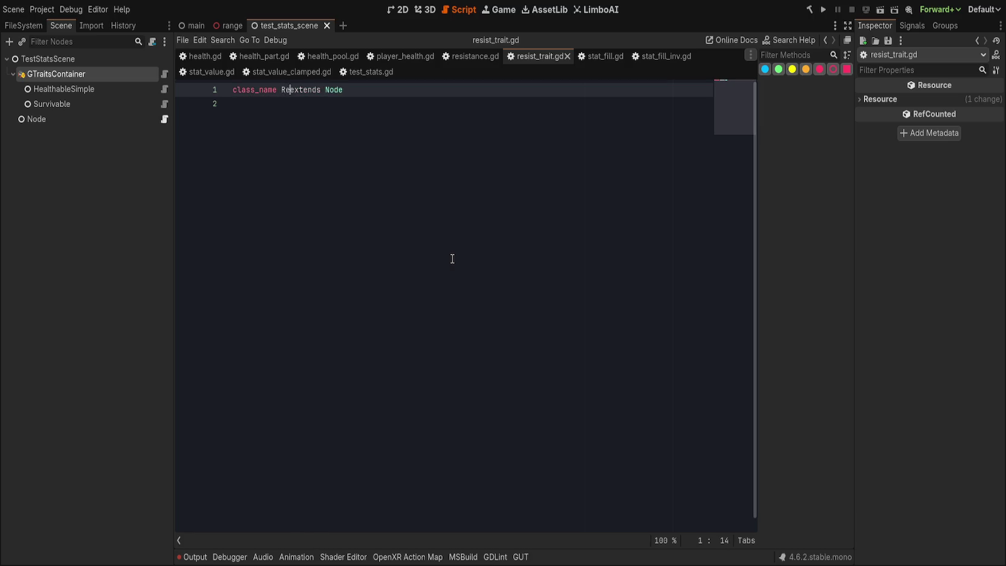
{"action": "type", "text": "Trait"}
{"action": "key", "text": "Down"}
{"action": "key", "text": "Up"}
{"action": "key", "text": "Return"}
{"action": "key", "text": "Up"}
{"action": "type", "text": "# @trait"}
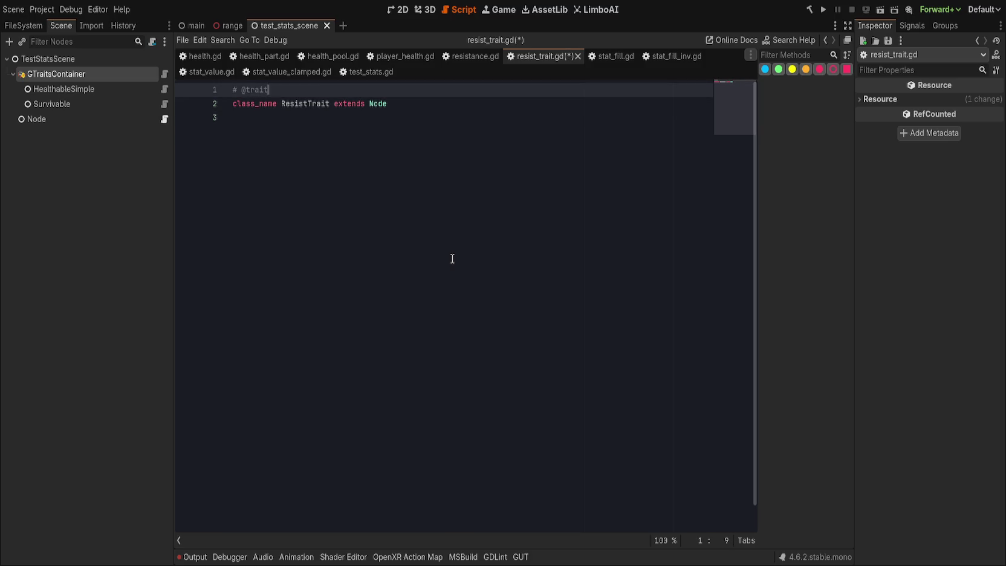
{"action": "key", "text": "Down"}
{"action": "key", "text": "Down"}
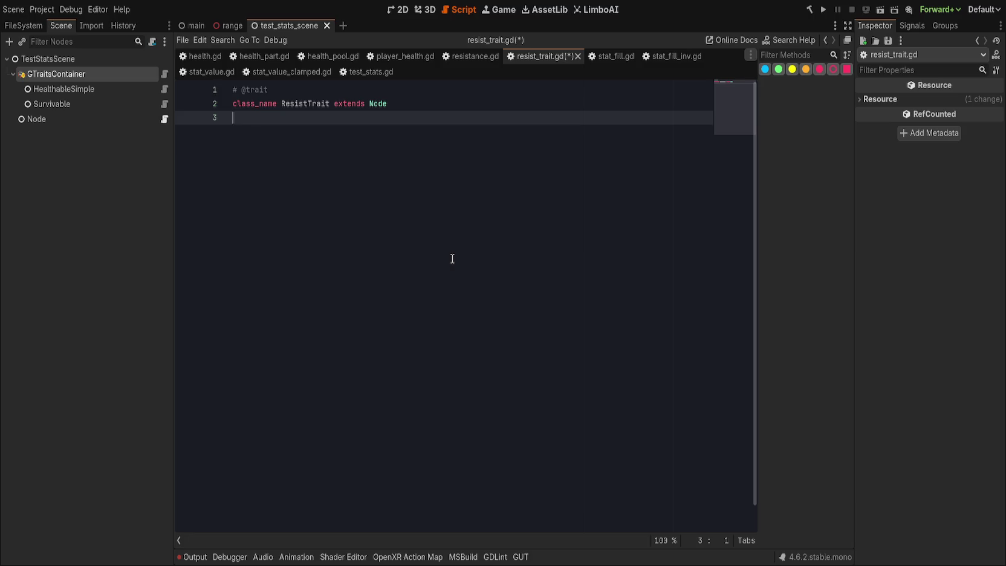
{"action": "key", "text": "ctrl+s"}
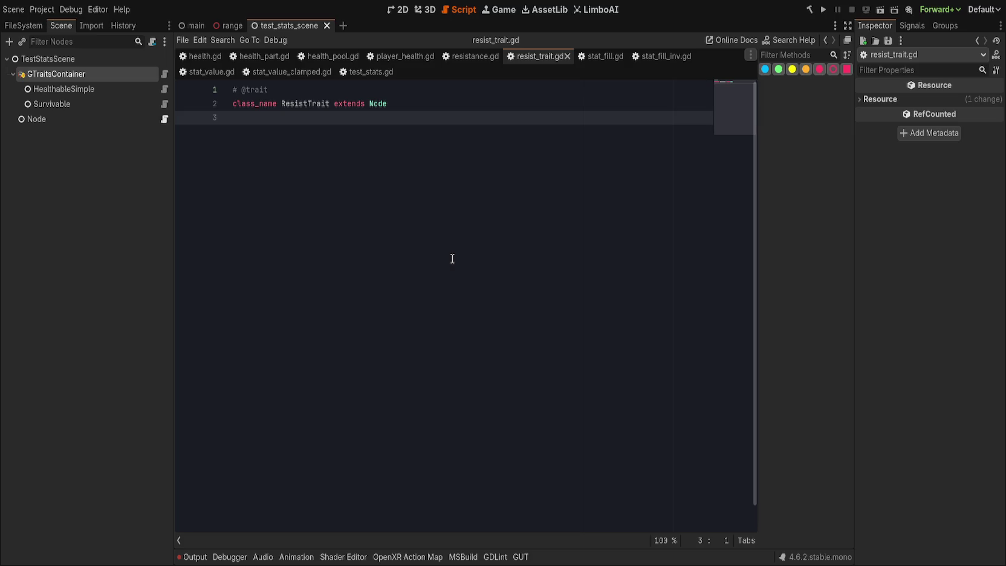
{"action": "key", "text": "Return"}
{"action": "type", "text": "@"}
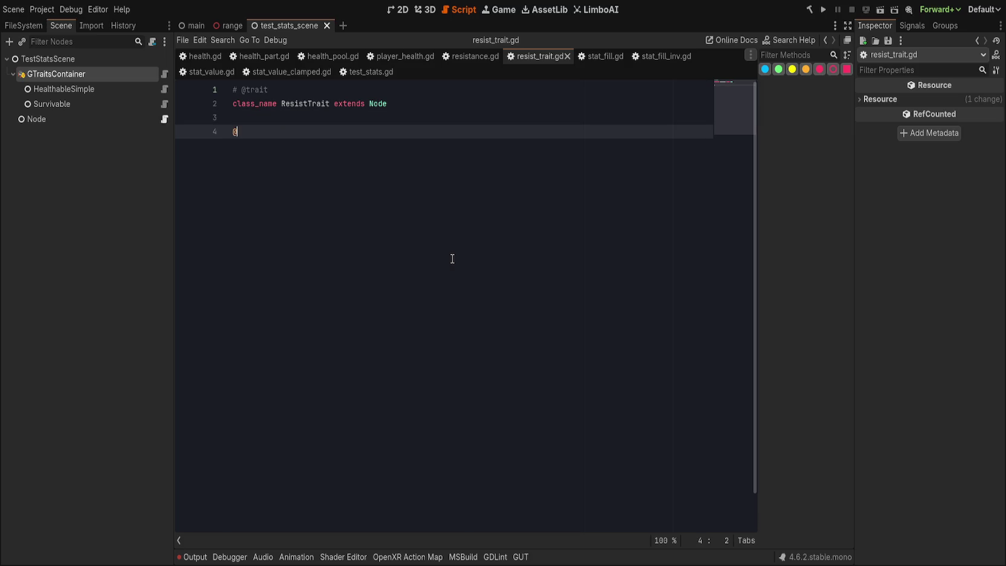
{"action": "type", "text": "export var resistances: "}
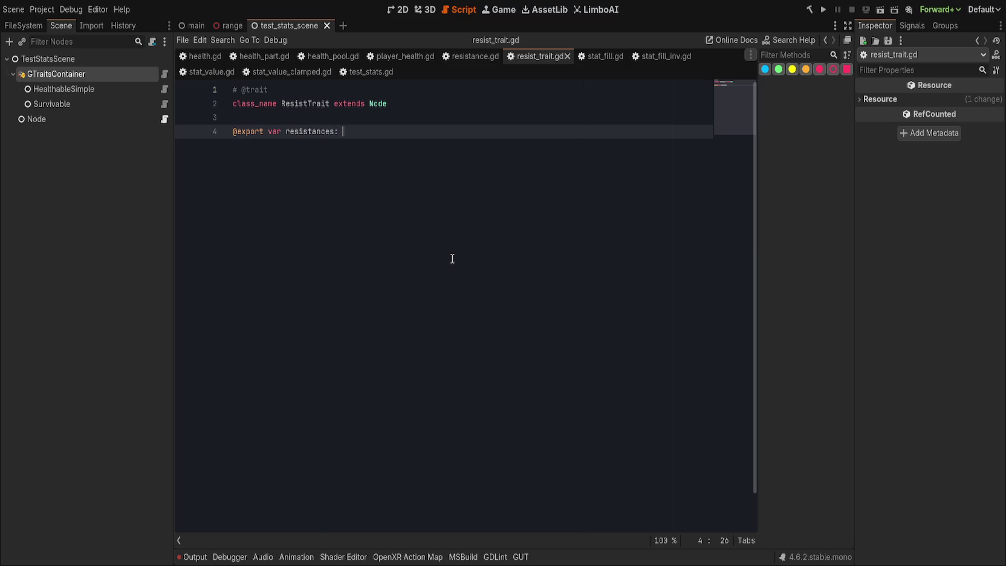
{"action": "type", "text": "Resistance"}
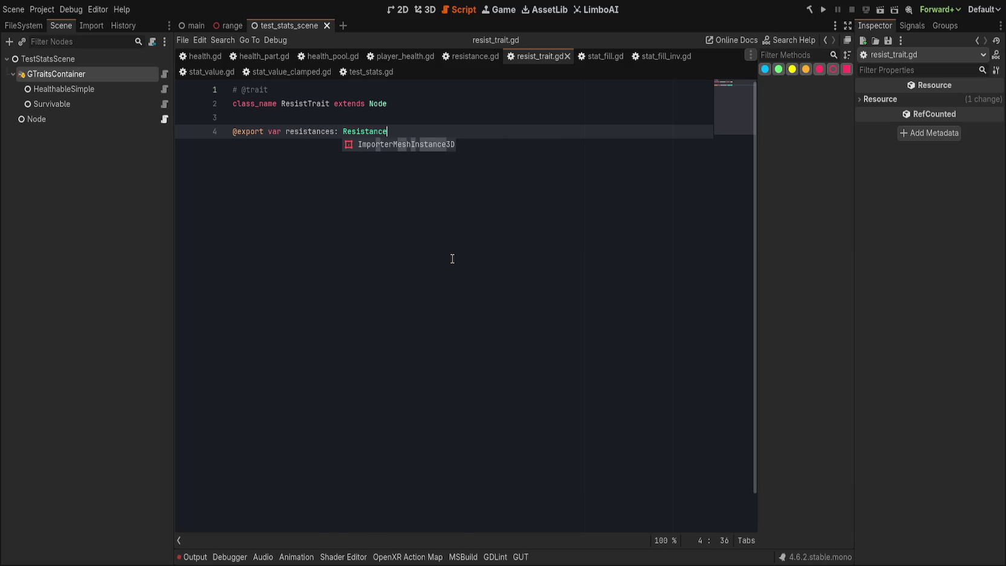
- Save resistance.gd and check its class name Resistance against resist_trait.gd
{"action": "left_click", "coordinate": [472, 56]}
{"action": "left_click", "coordinate": [478, 99]}
{"action": "key", "text": "ctrl+s"}
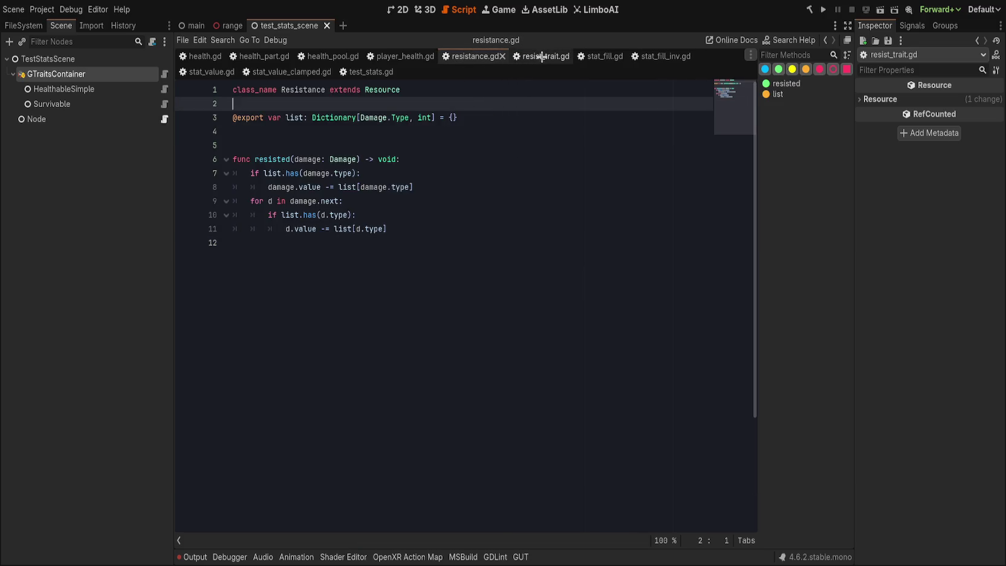
{"action": "left_click", "coordinate": [541, 57]}
{"action": "left_click", "coordinate": [433, 172]}
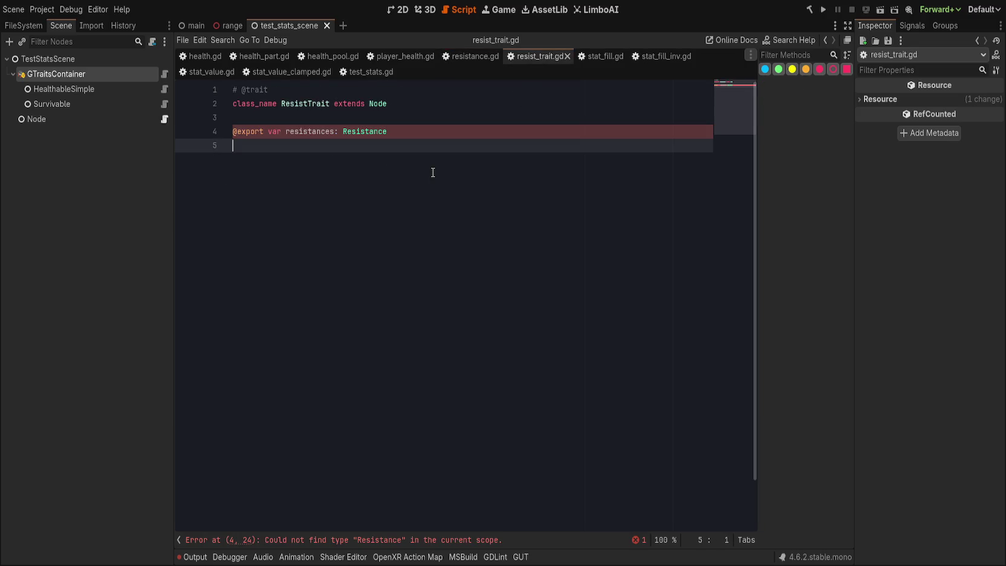
{"action": "left_click", "coordinate": [472, 56]}
{"action": "left_click", "coordinate": [311, 90]}
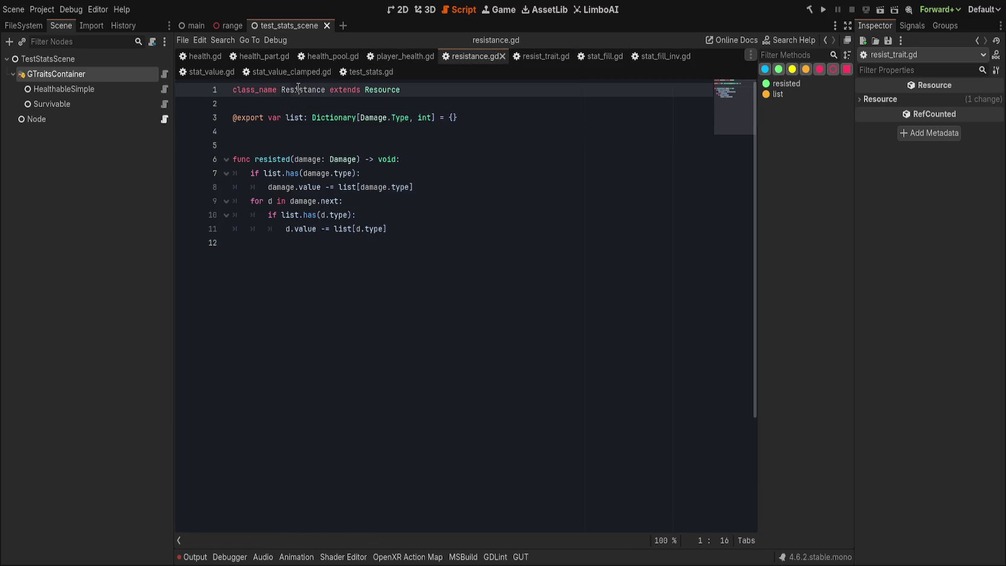
{"action": "double_click", "coordinate": [311, 90]}
{"action": "key", "text": "ctrl+c"}
- Trial-paste the class name onto line 4 of resist_trait.gd, undo it, and save
{"action": "left_click", "coordinate": [461, 101]}
{"action": "left_click", "coordinate": [539, 56]}
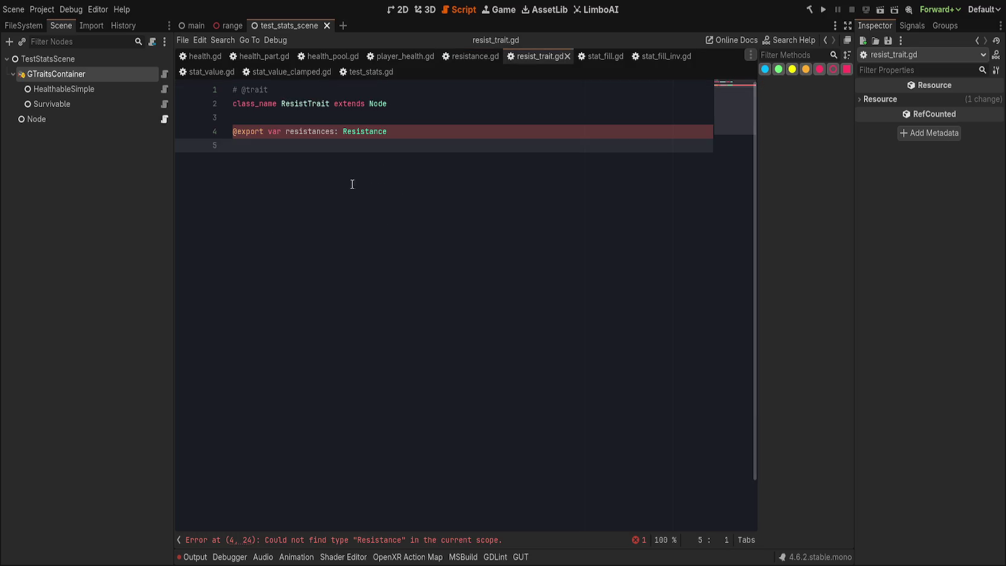
{"action": "left_click", "coordinate": [365, 131]}
{"action": "key", "text": "End"}
{"action": "key", "text": "ctrl+v"}
{"action": "key", "text": "ctrl+z"}
{"action": "key", "text": "ctrl+s"}
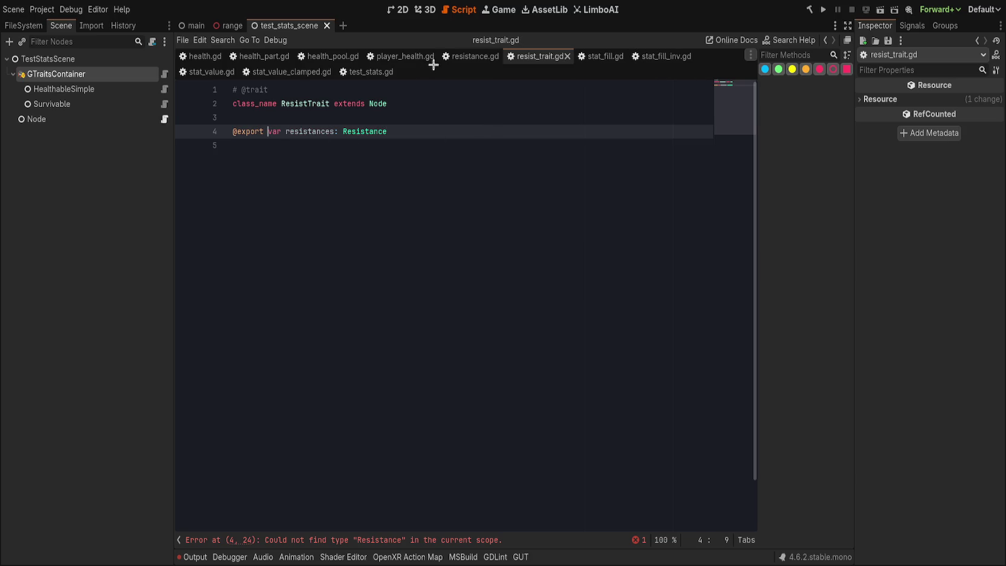
- Recheck the Resistance class name in resistance.gd and open the Output log for errors
{"action": "left_click", "coordinate": [457, 56]}
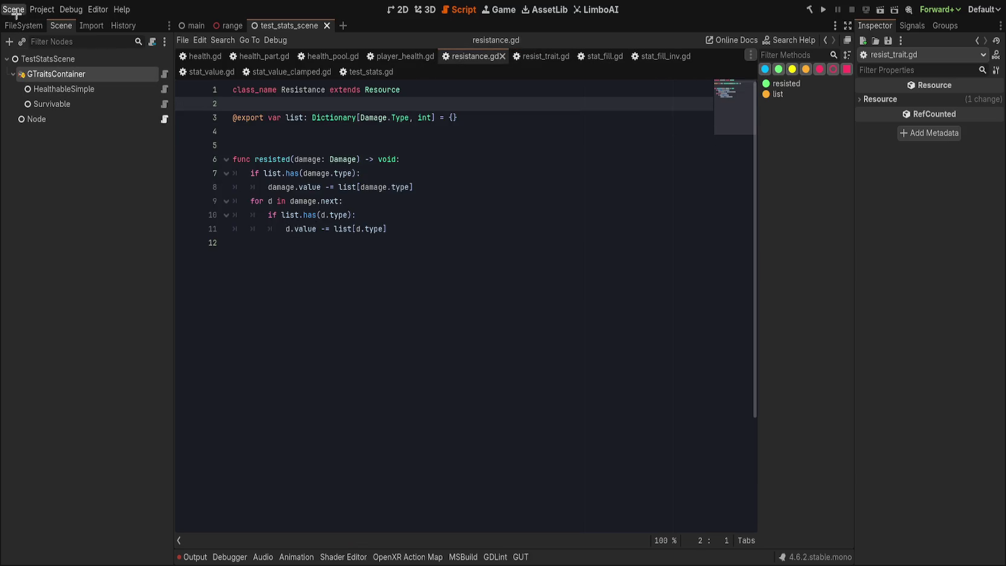
{"action": "left_click", "coordinate": [51, 177]}
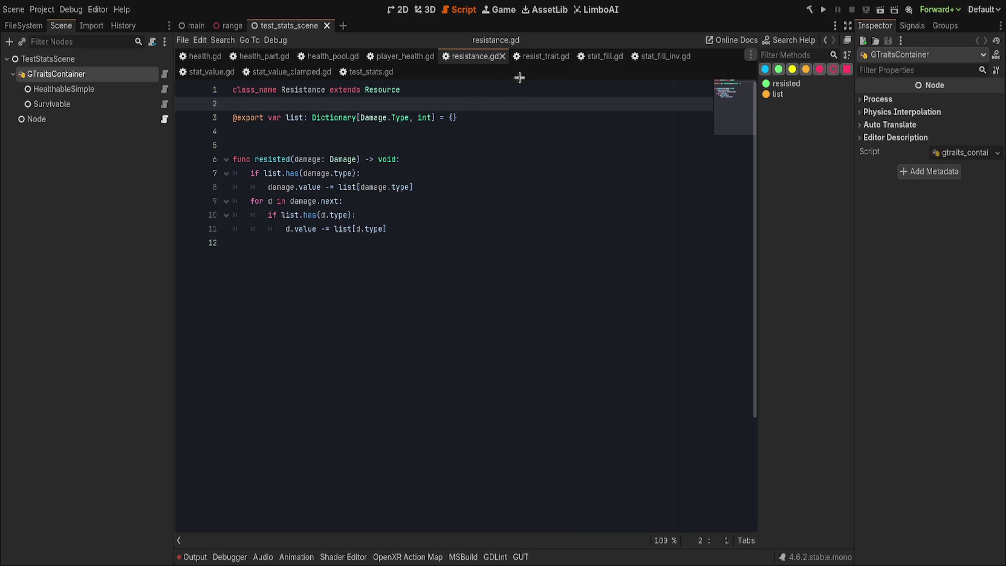
{"action": "left_click", "coordinate": [529, 57]}
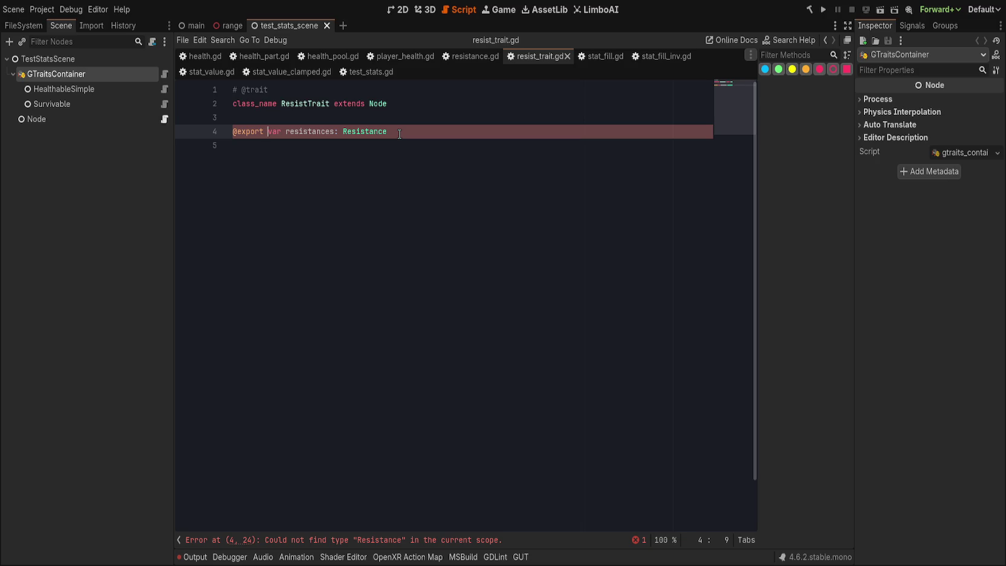
{"action": "left_click", "coordinate": [454, 56]}
{"action": "left_click", "coordinate": [420, 89]}
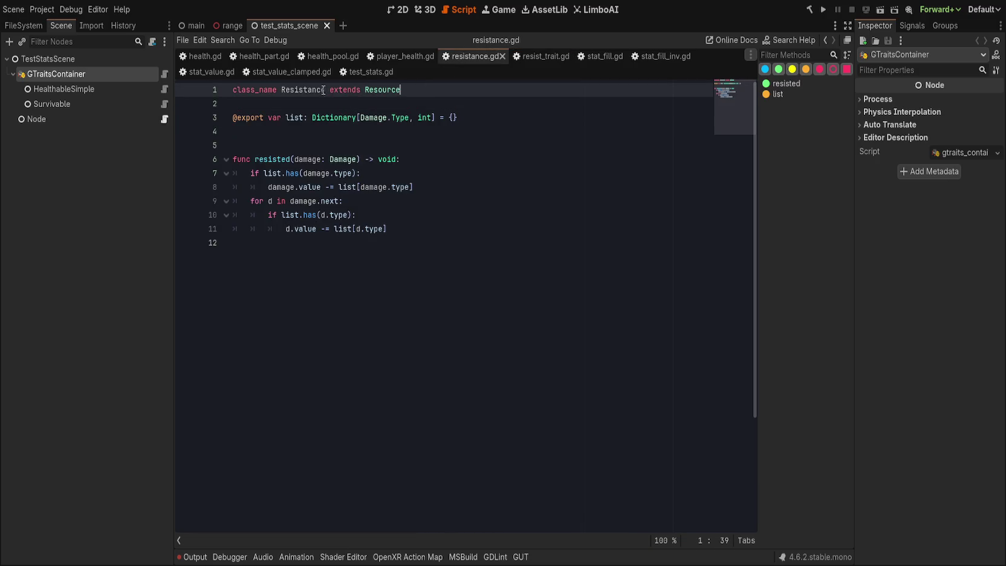
{"action": "double_click", "coordinate": [321, 90]}
{"action": "left_click", "coordinate": [321, 138]}
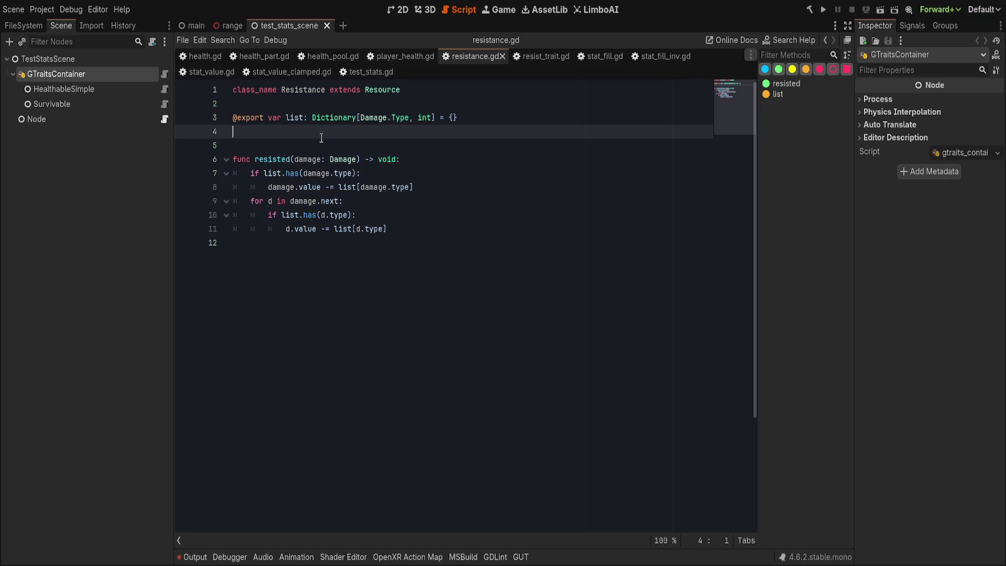
{"action": "left_click", "coordinate": [193, 555]}
- Clear the Output log's errors, then switch back to the resist_trait.gd script
{"action": "scroll", "coordinate": [446, 495], "scroll_direction": "up", "scroll_amount": 2}
{"action": "scroll", "coordinate": [445, 495], "scroll_direction": "down", "scroll_amount": 2}
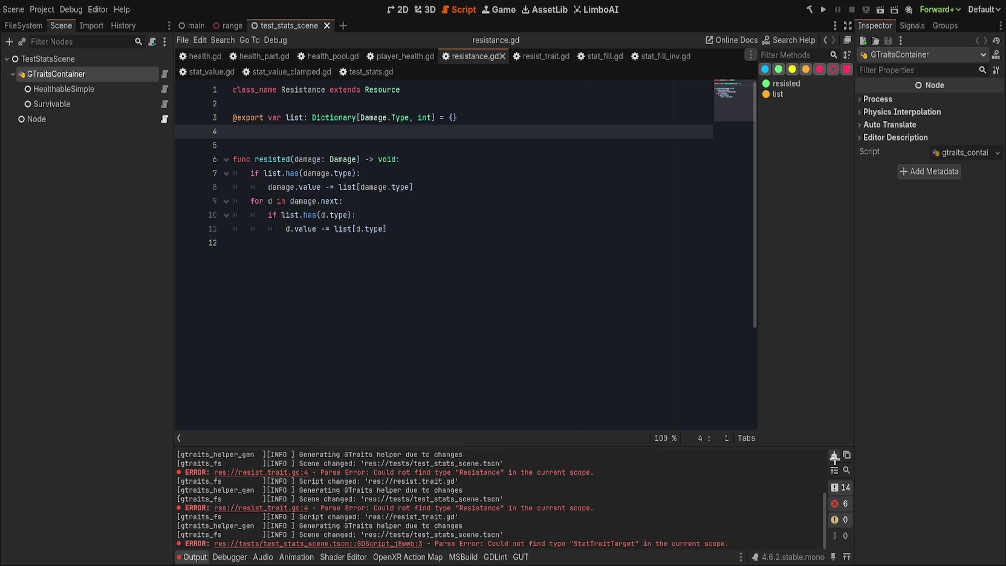
{"action": "left_click", "coordinate": [834, 455]}
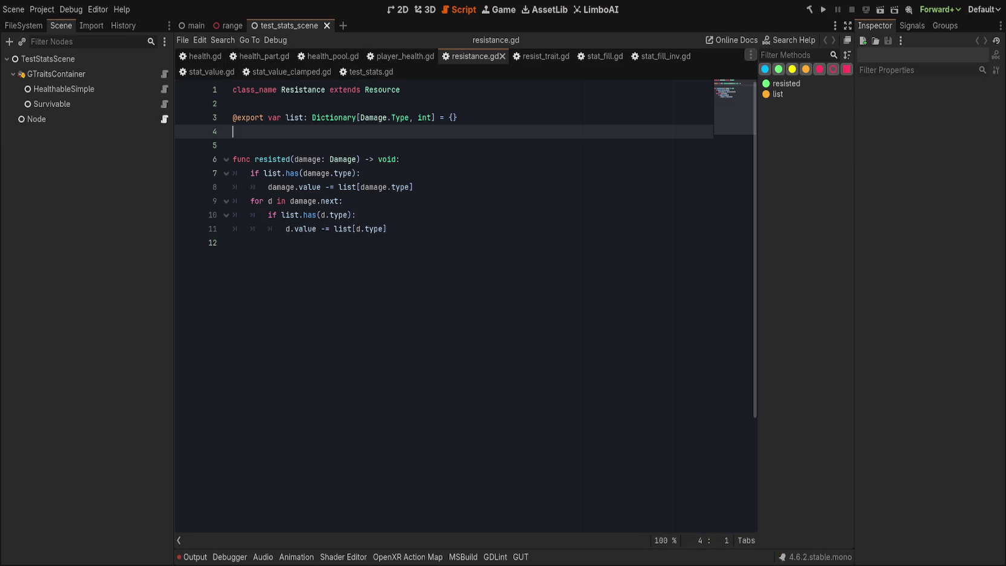
{"action": "left_click", "coordinate": [534, 57]}
- Add func _init() -> void: to resistance.gd setting resource_local_to_scene = true
{"action": "left_click", "coordinate": [487, 149]}
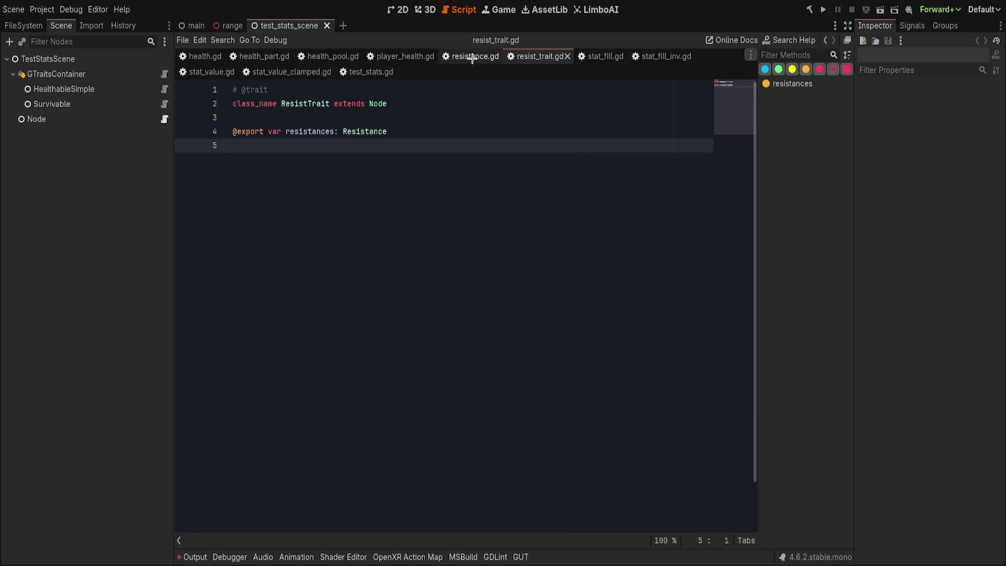
{"action": "left_click", "coordinate": [80, 75]}
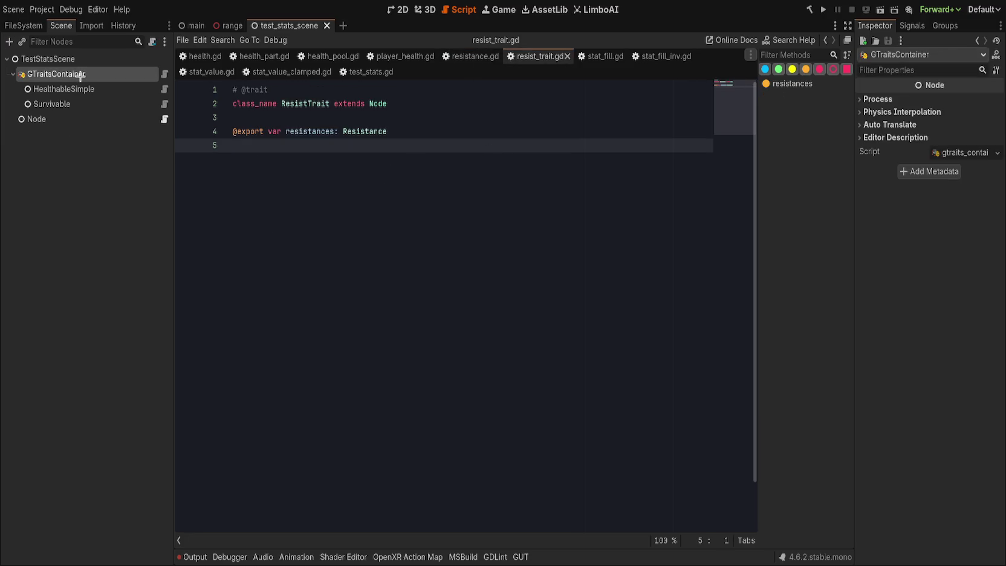
{"action": "left_click_drag", "start_coordinate": [81, 75], "coordinate": [81, 75]}
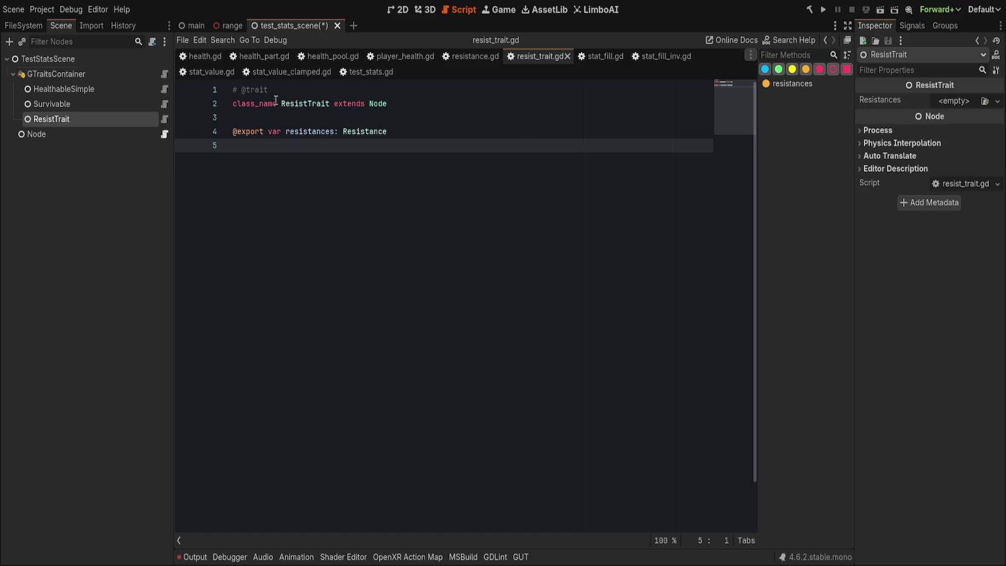
{"action": "left_click", "coordinate": [941, 101]}
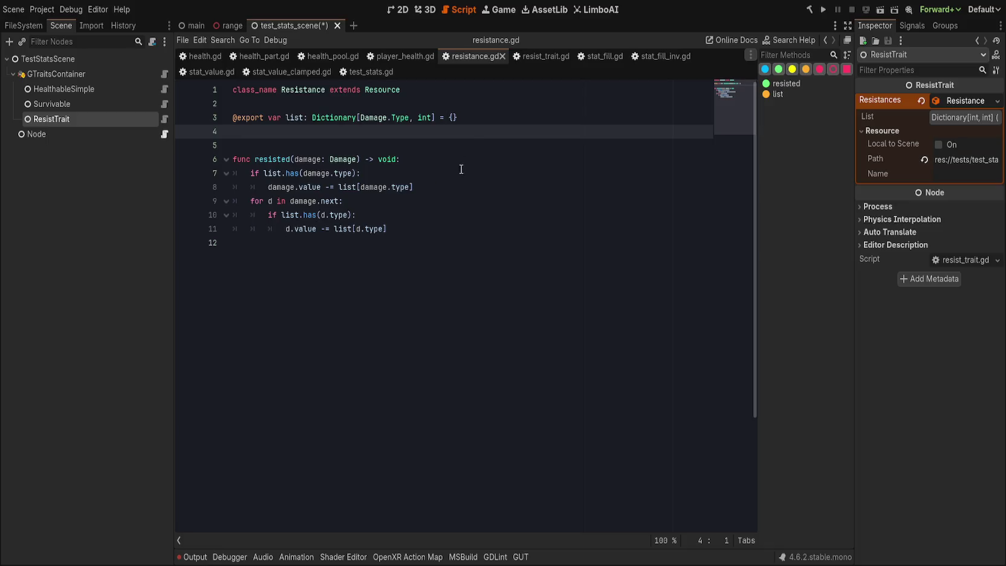
{"action": "type", "text": "func"}
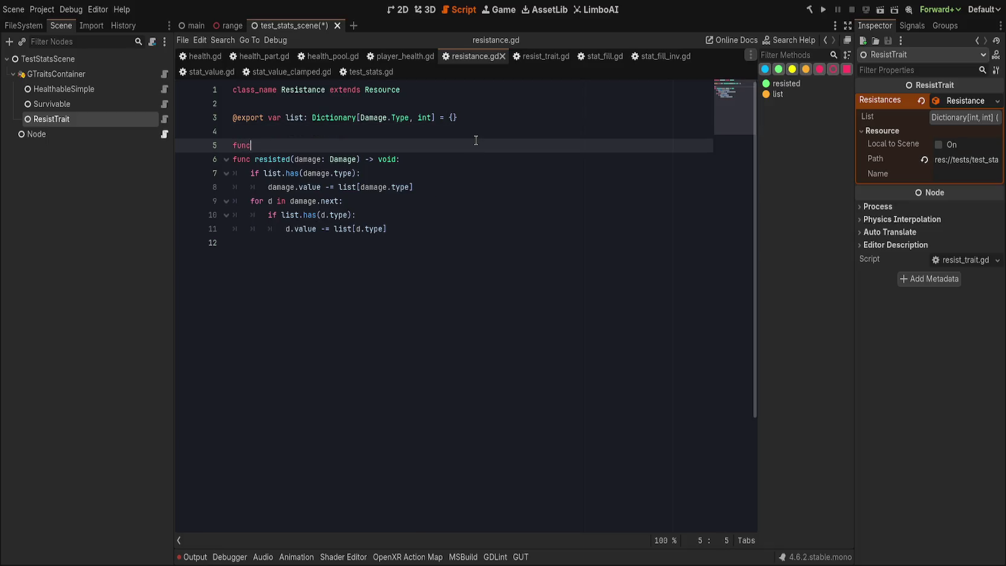
{"action": "type", "text": " _init() "}
{"action": "type", "text": "-> void:"}
{"action": "key", "text": "Return"}
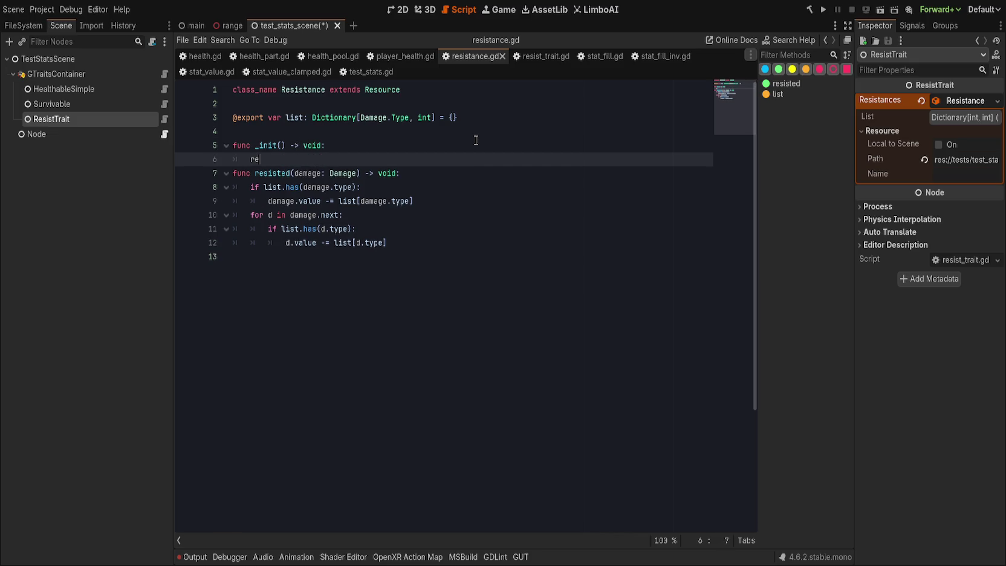
{"action": "type", "text": "resource"}
{"action": "key", "text": "Return"}
{"action": "type", "text": "= true"}
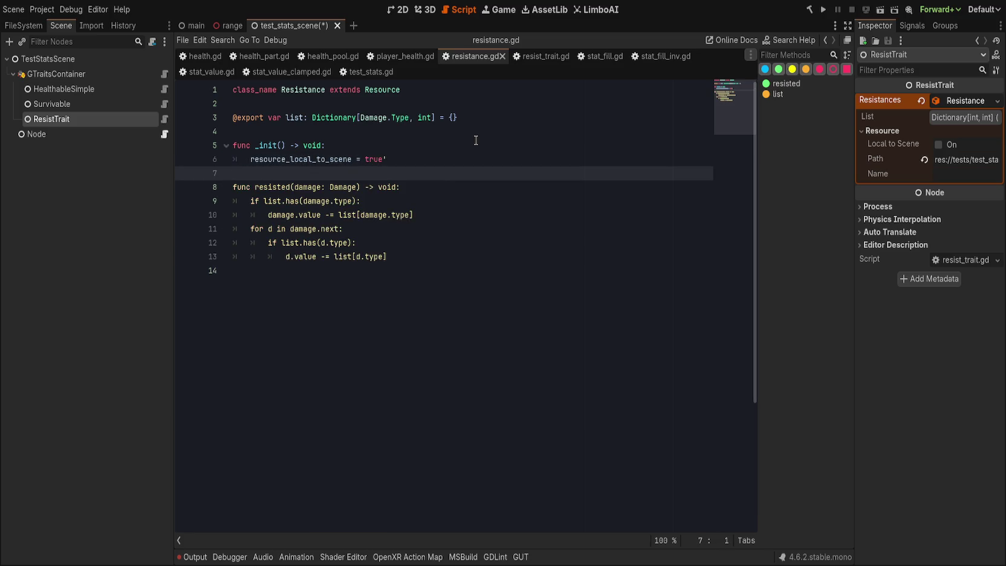
- Fix the blank-line spacing around _init and save the scene and scripts
{"action": "key", "text": "Return"}
{"action": "key", "text": "BackSpace"}
{"action": "key", "text": "ctrl+s"}
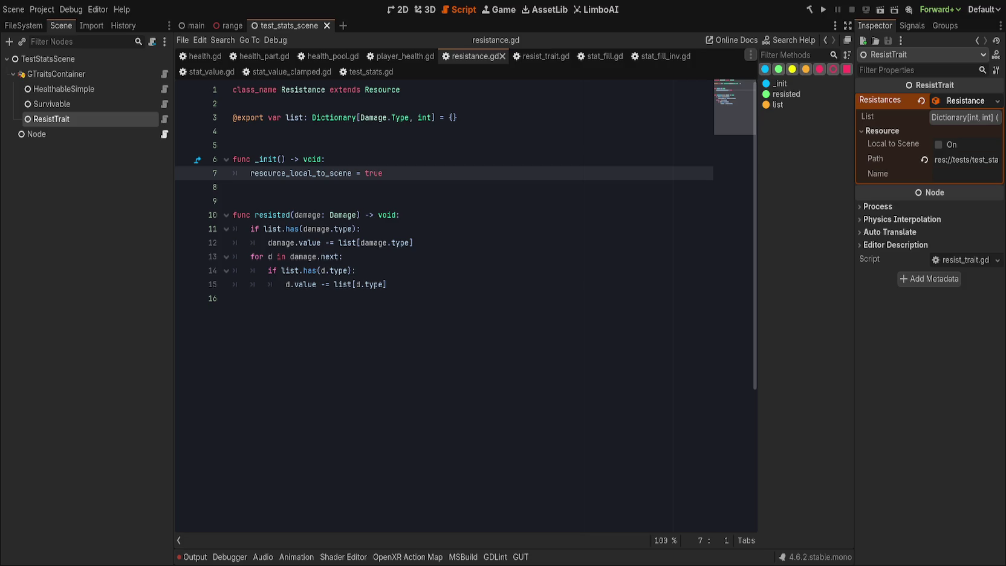
{"action": "key", "text": "ctrl+End"}
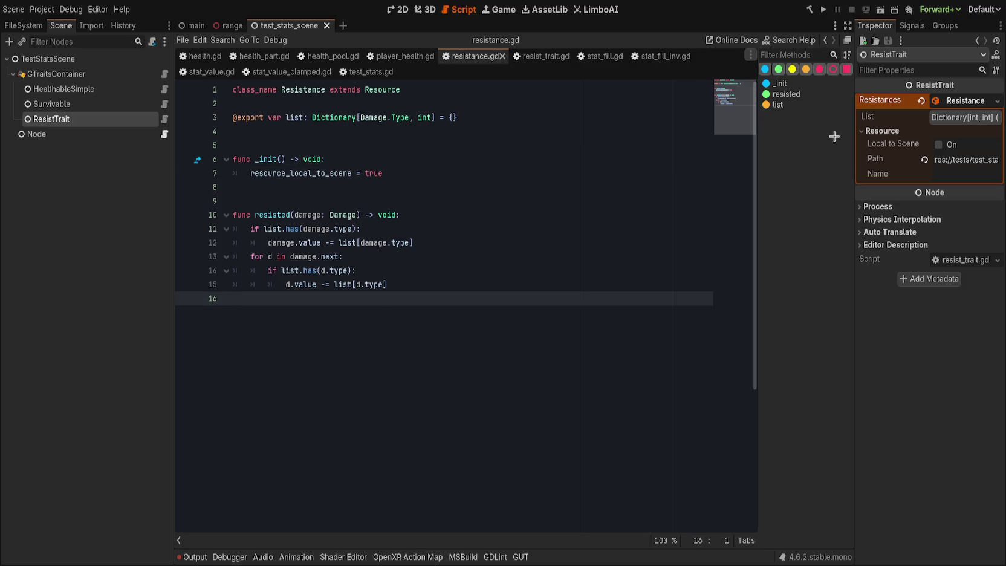
- Make the Resistance resource local to scene, then add and remove a None : 0 List entry
{"action": "left_click", "coordinate": [948, 145]}
{"action": "left_click", "coordinate": [882, 130]}
{"action": "left_click", "coordinate": [961, 118]}
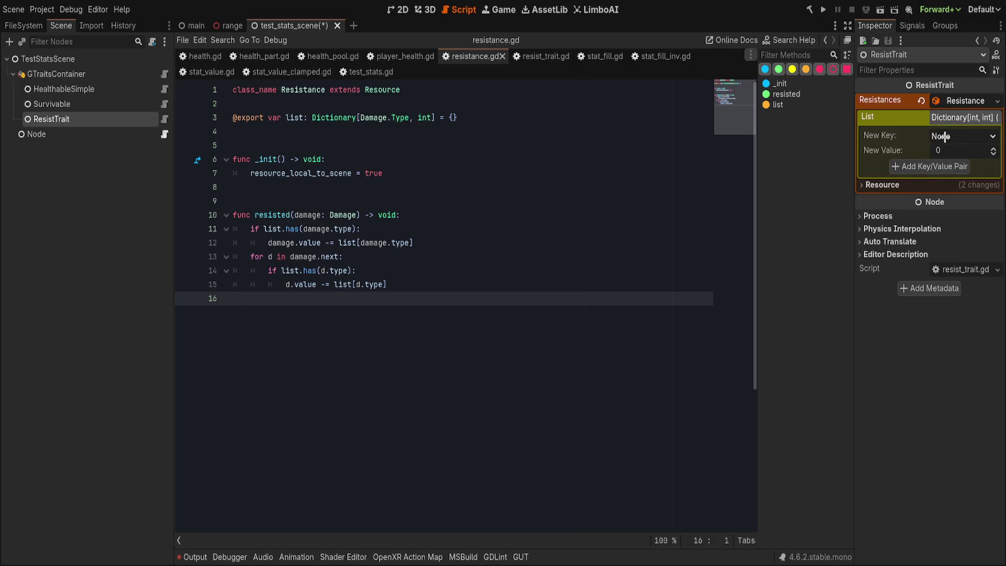
{"action": "left_click", "coordinate": [933, 150]}
{"action": "left_click", "coordinate": [924, 167]}
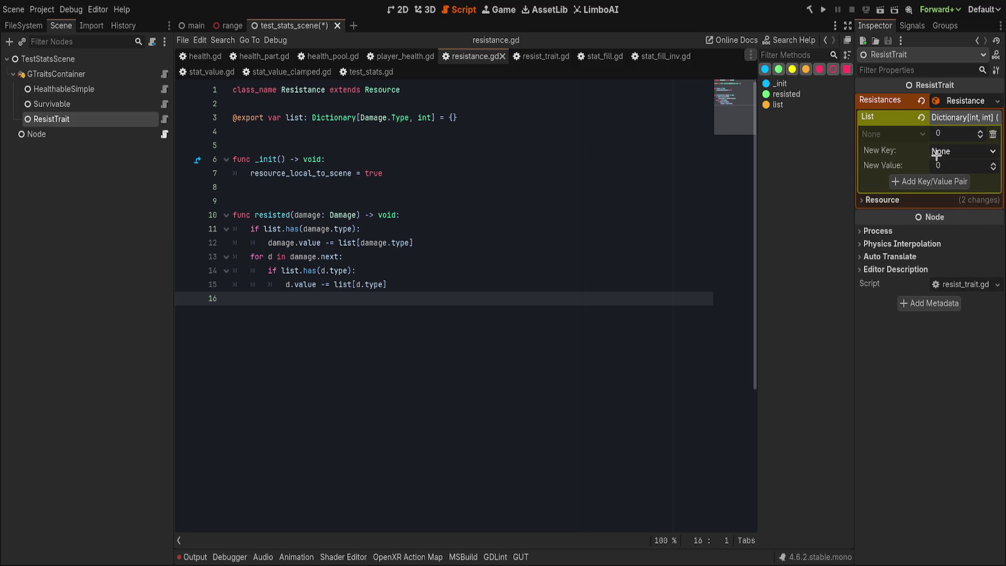
{"action": "left_click", "coordinate": [991, 135]}
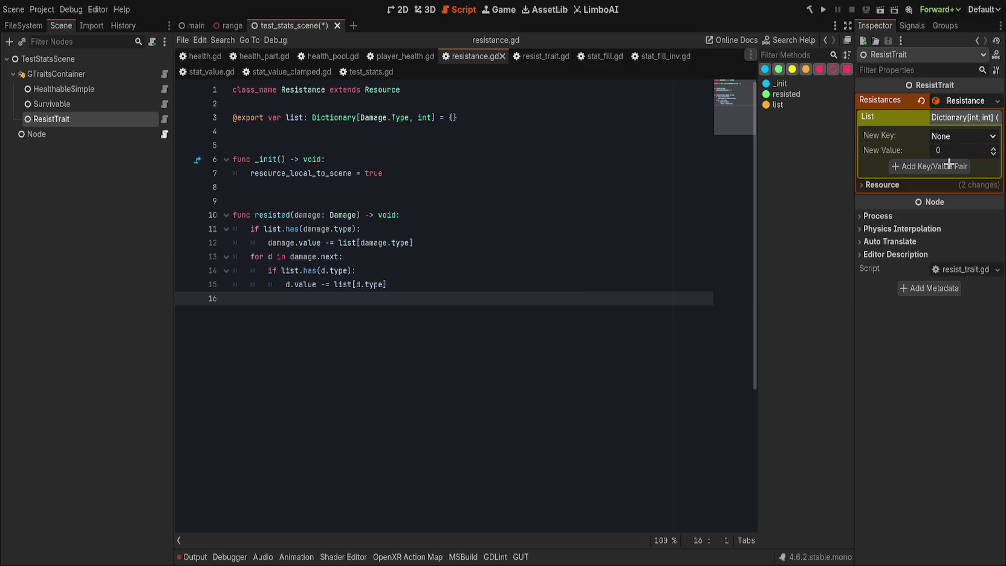
- Add and delete an Impact entry valued 14, then revert Resistances to empty
{"action": "type", "text": "1"}
{"action": "left_click", "coordinate": [926, 167]}
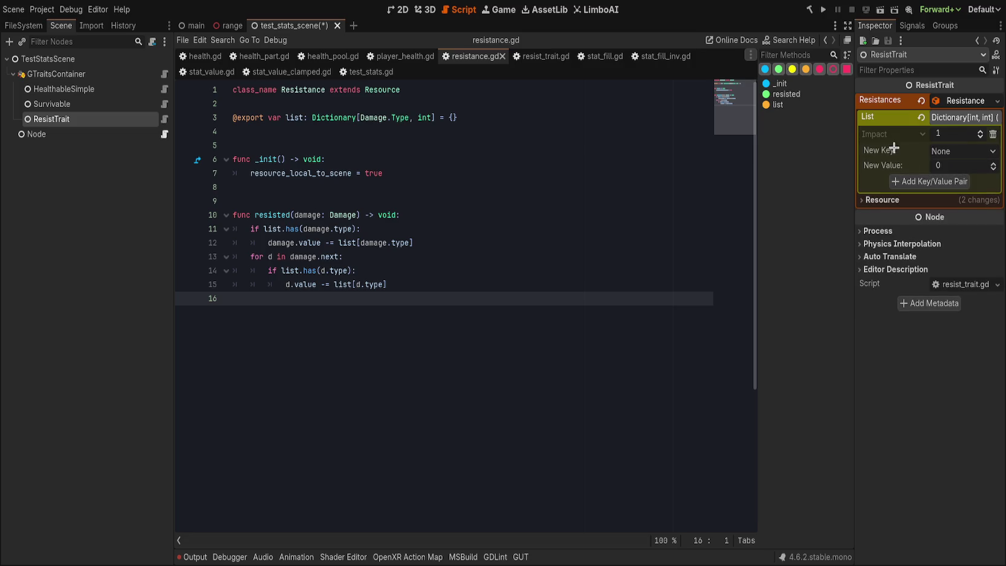
{"action": "type", "text": "14"}
{"action": "left_click", "coordinate": [991, 134]}
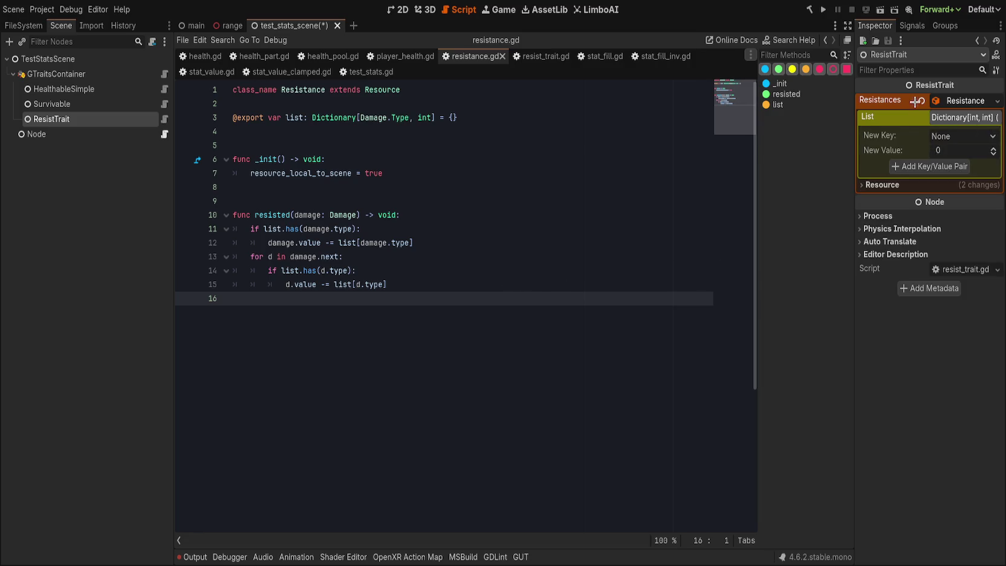
{"action": "left_click", "coordinate": [913, 101]}
{"action": "left_click", "coordinate": [526, 205]}
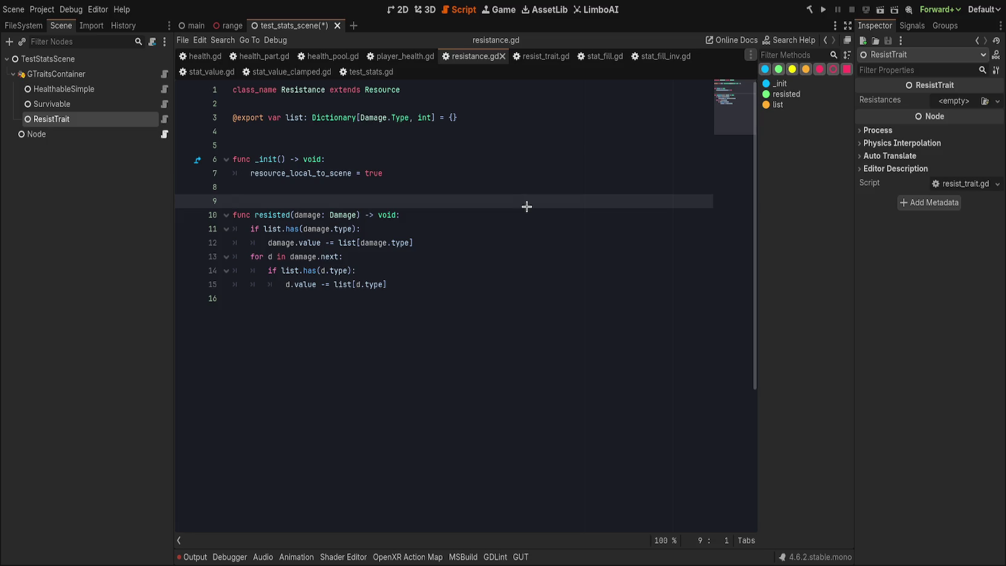
- Review damage.gd's Type enum past the PSYCHIC line, then return to resist_trait.gd and resistance.gd
{"action": "key", "text": "ctrl+shift+t"}
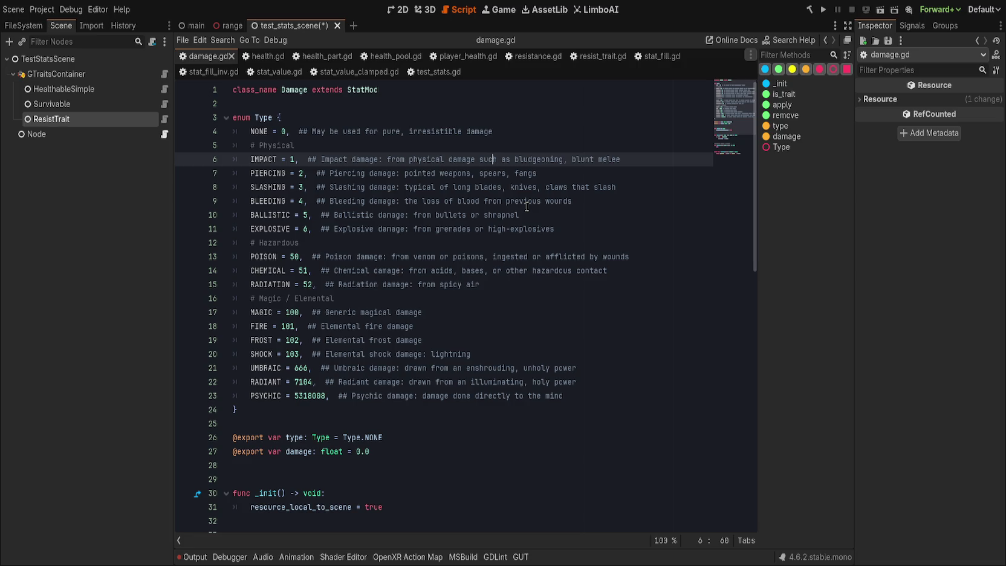
{"action": "left_click", "coordinate": [570, 379]}
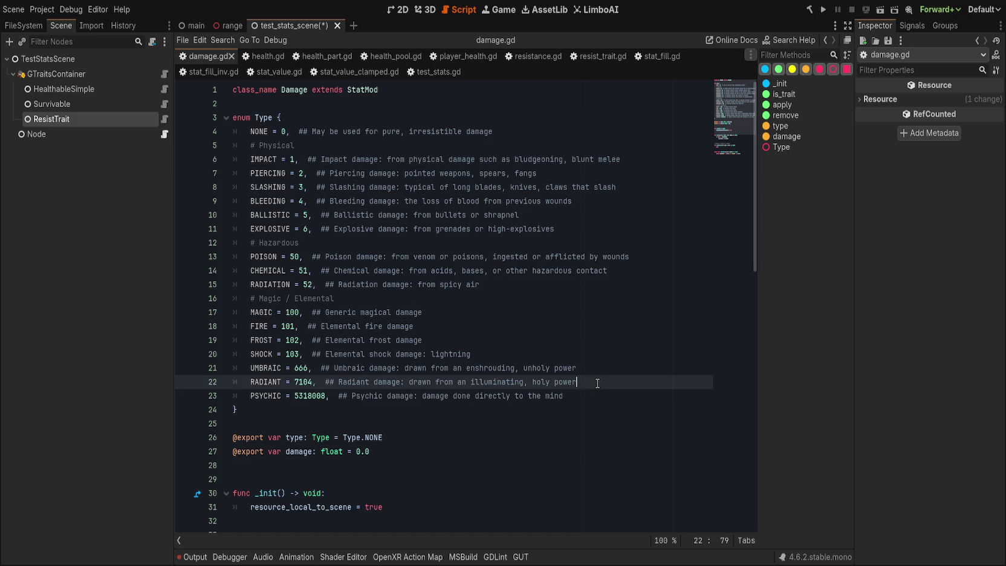
{"action": "left_click", "coordinate": [597, 394]}
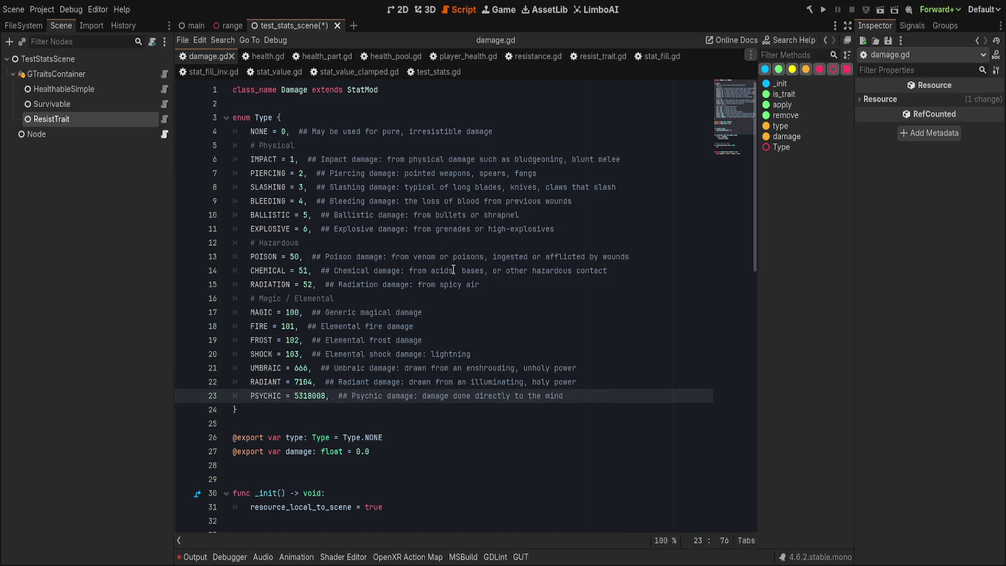
{"action": "scroll", "coordinate": [456, 269], "scroll_direction": "down", "scroll_amount": 7}
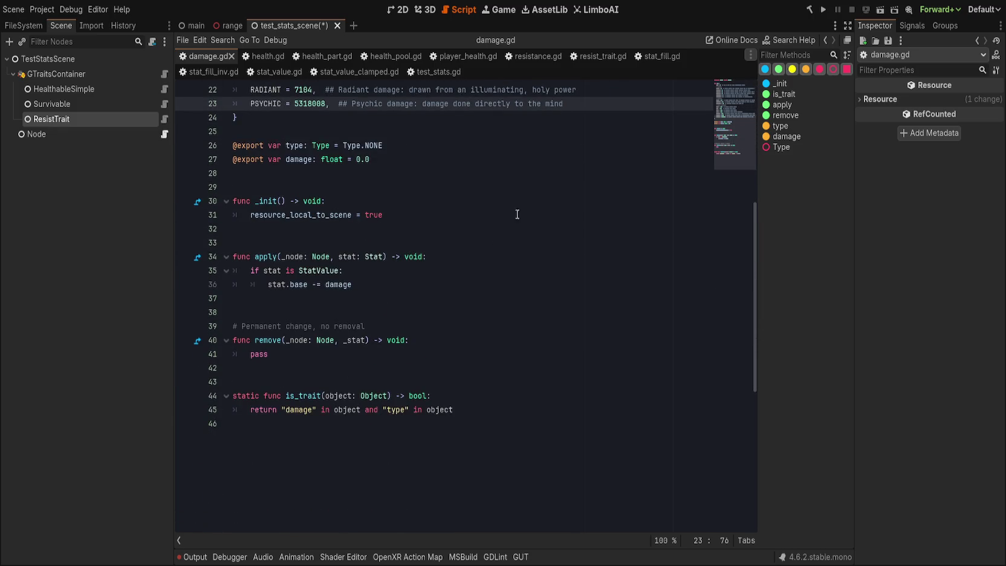
{"action": "left_click", "coordinate": [601, 56]}
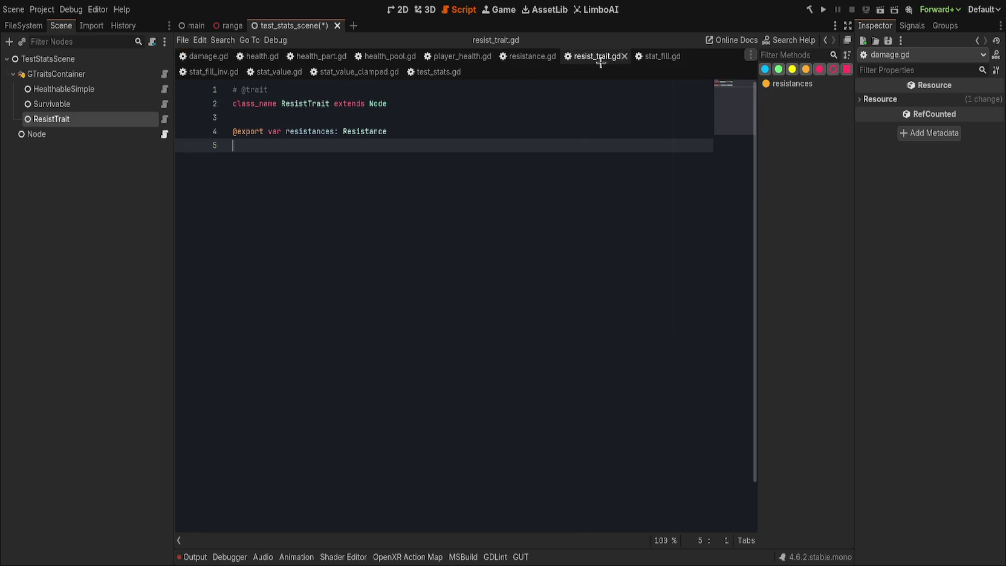
{"action": "left_click", "coordinate": [531, 56]}
{"action": "left_click", "coordinate": [466, 196]}
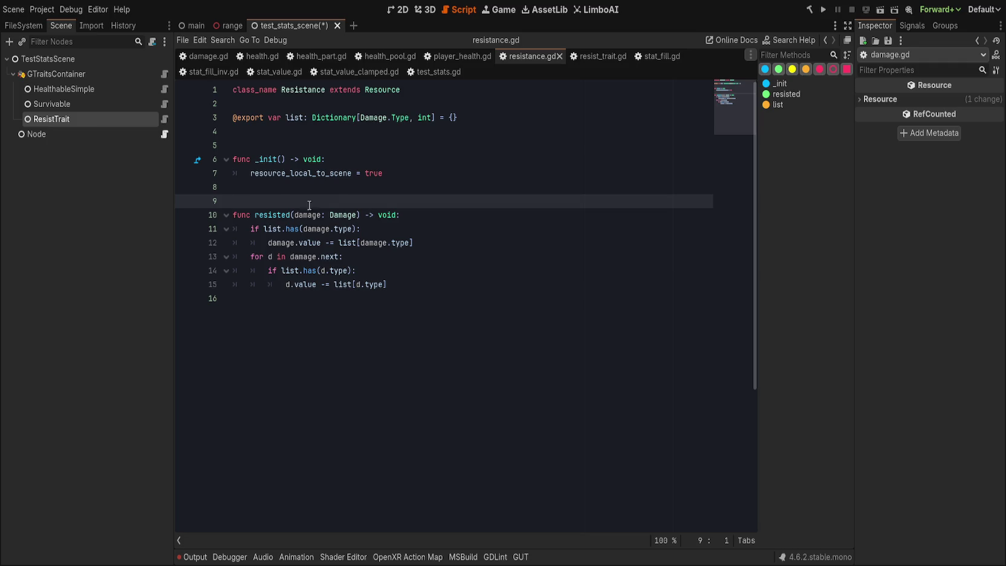
{"action": "left_click", "coordinate": [269, 72]}
- Scroll through stat_value.gd around line 56 to review base, add_delta/sub_delta and modifier code
{"action": "scroll", "coordinate": [386, 354], "scroll_direction": "up", "scroll_amount": 20}
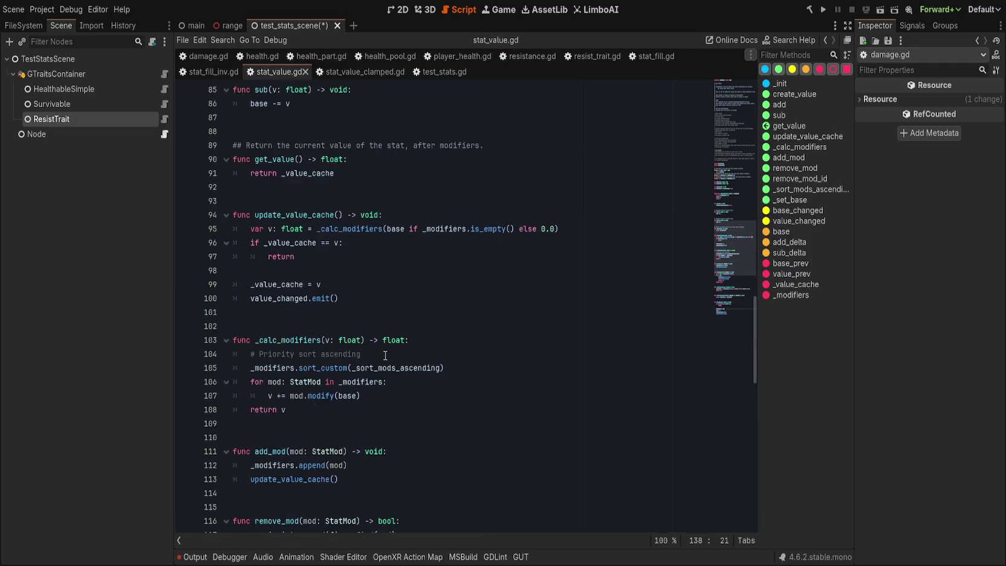
{"action": "scroll", "coordinate": [386, 354], "scroll_direction": "up", "scroll_amount": 2}
{"action": "left_click", "coordinate": [410, 350]}
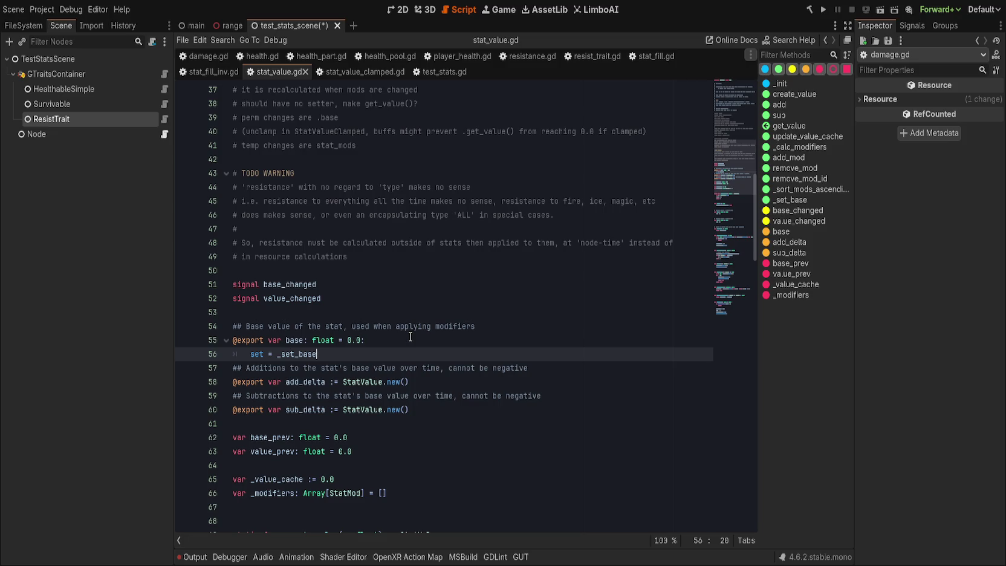
{"action": "scroll", "coordinate": [410, 336], "scroll_direction": "down", "scroll_amount": 4}
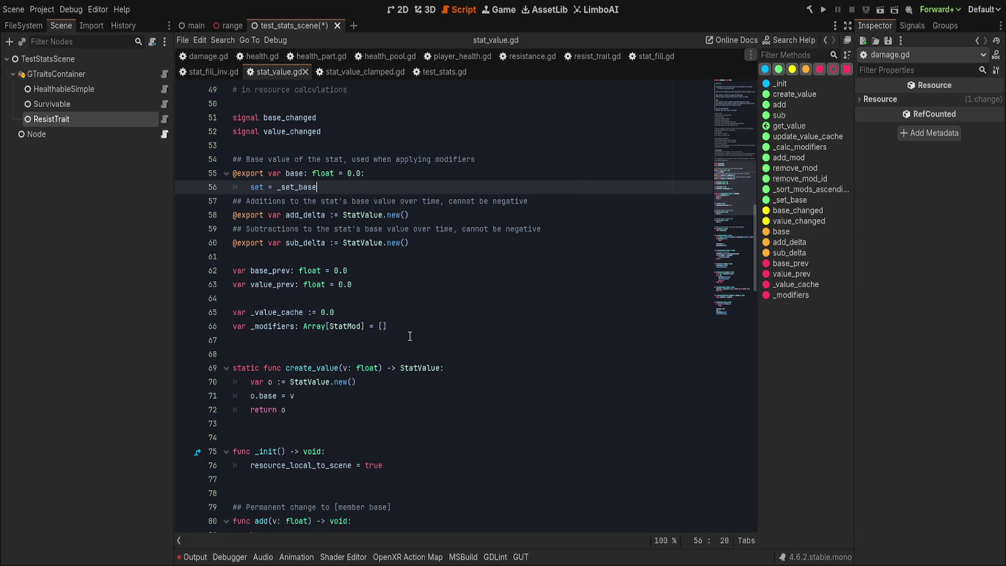
{"action": "scroll", "coordinate": [408, 335], "scroll_direction": "down", "scroll_amount": 3}
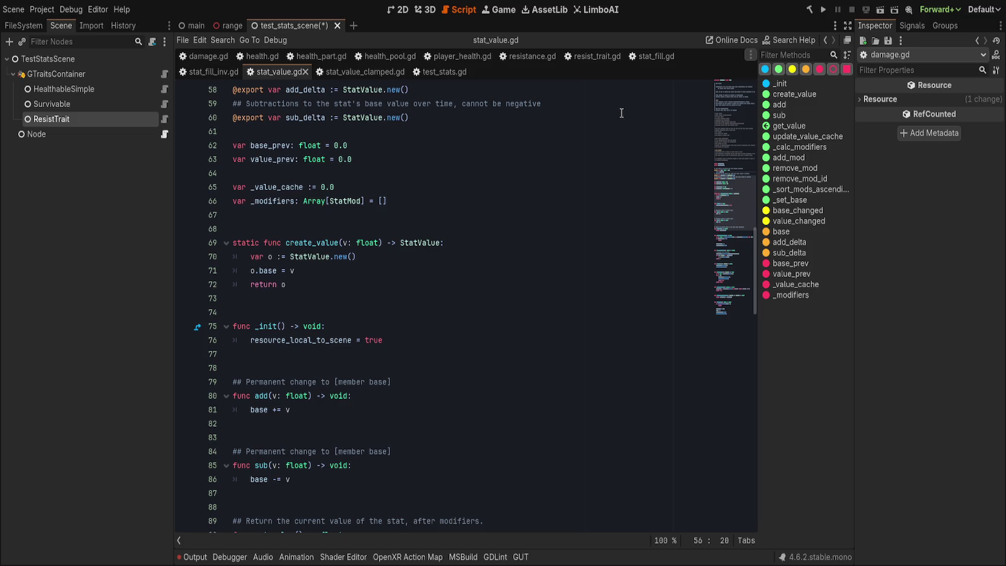
- In damage.gd, try retyping line 27's damage variable as StatValue, then undo back to float
{"action": "left_click", "coordinate": [206, 56]}
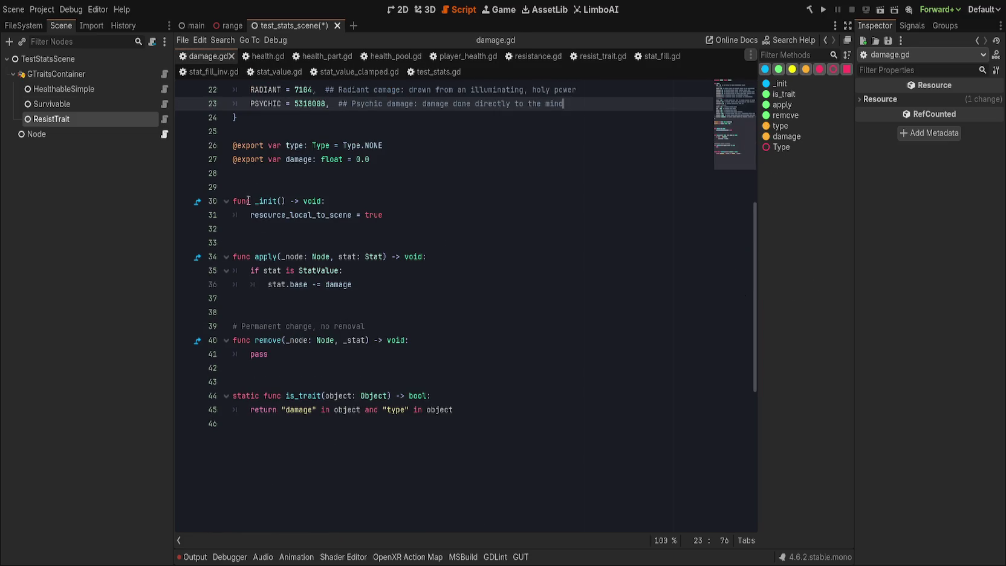
{"action": "left_click", "coordinate": [333, 160]}
{"action": "double_click", "coordinate": [332, 160]}
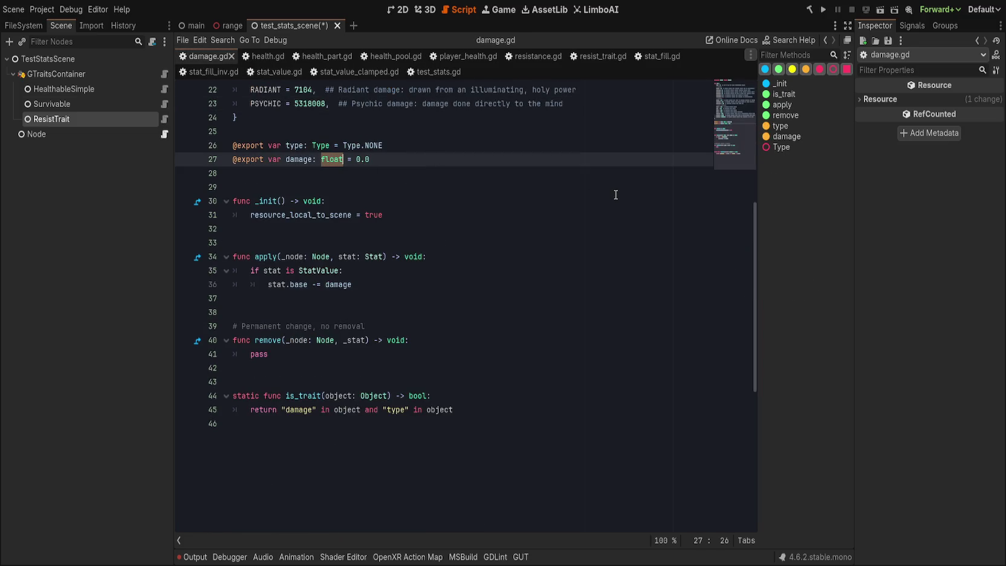
{"action": "type", "text": "StatValue"}
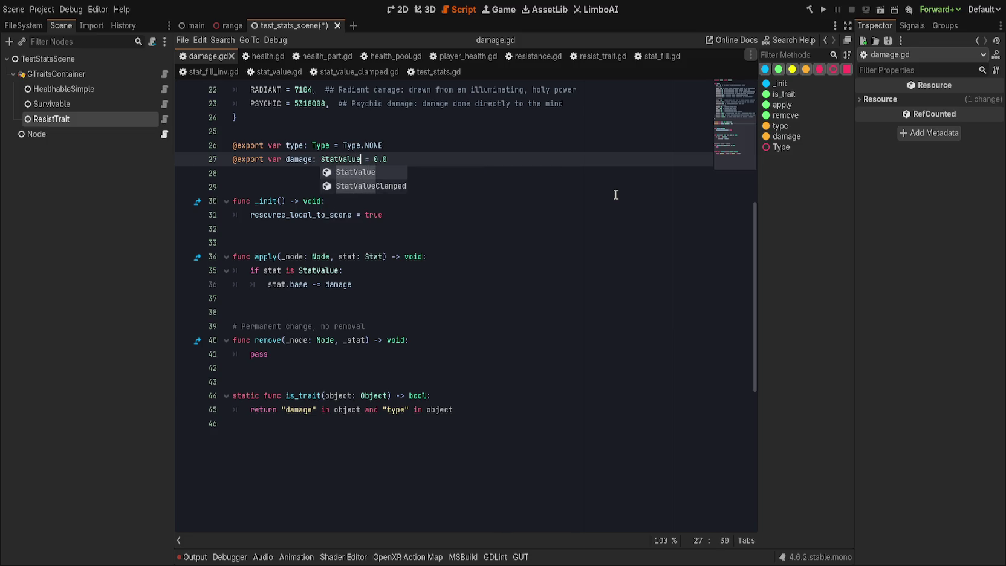
{"action": "key", "text": "ctrl+z"}
{"action": "key", "text": "Escape"}
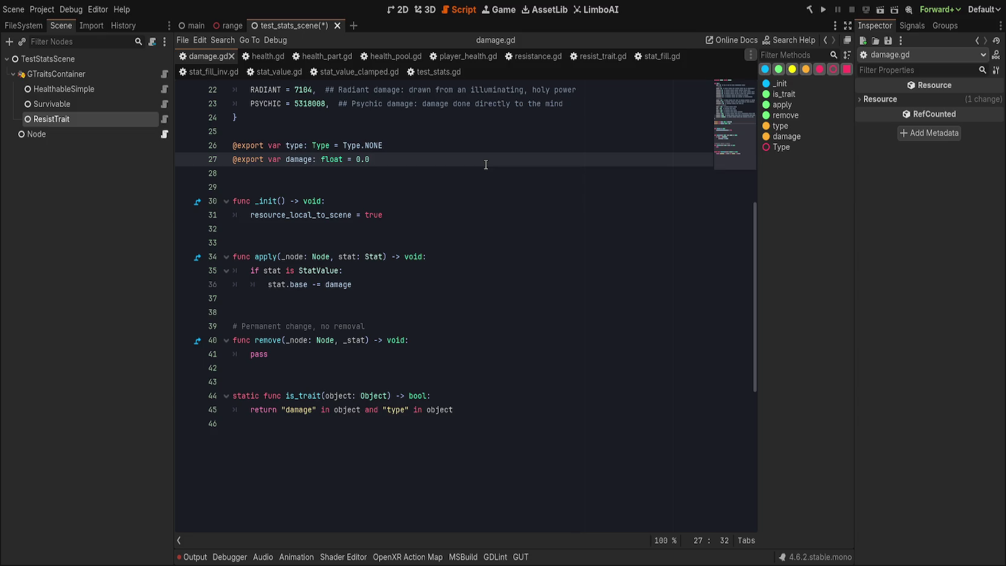
- Open resistance.gd and inspect the int value type of the list declaration on line 3
{"action": "left_click", "coordinate": [529, 57]}
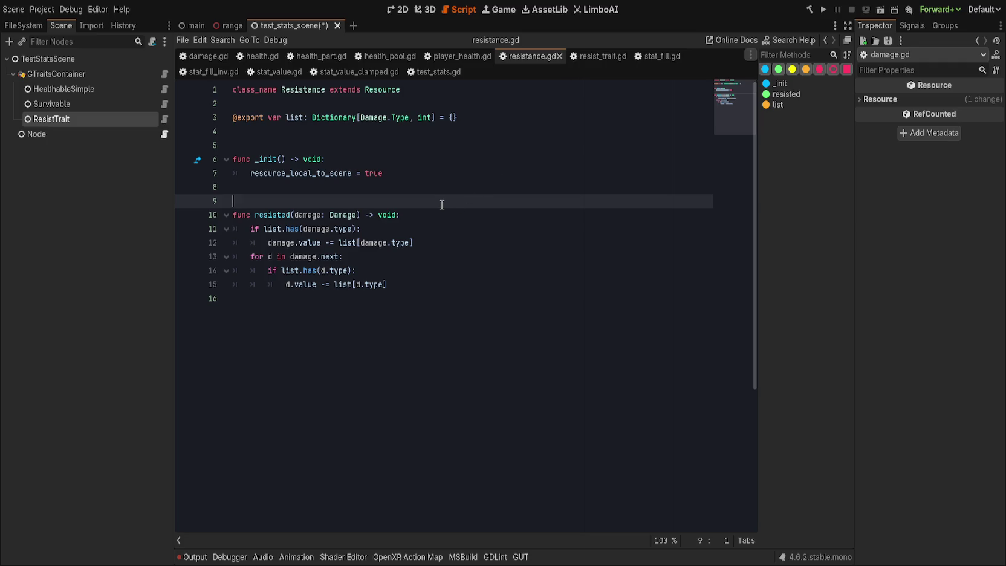
{"action": "left_click", "coordinate": [503, 118]}
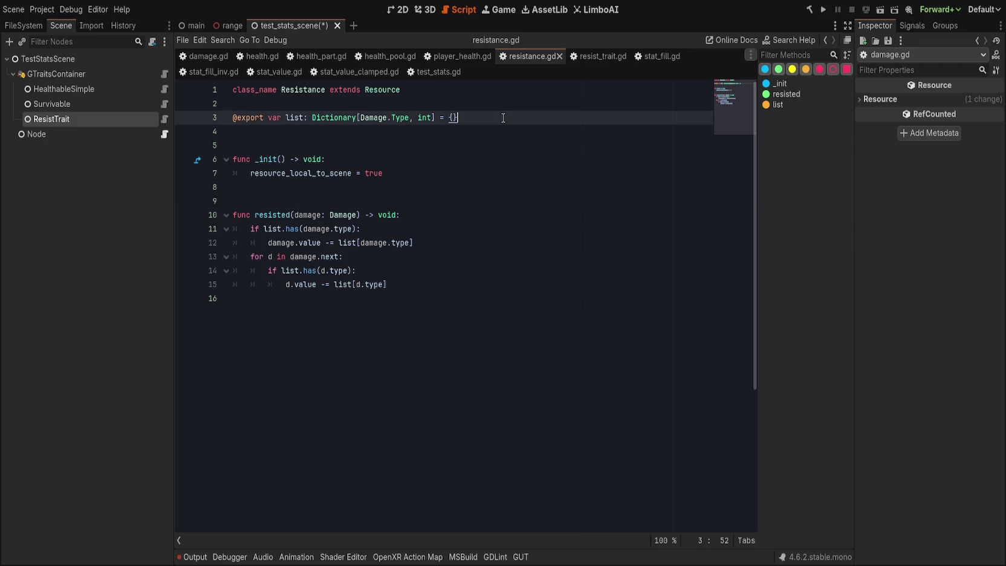
{"action": "key", "text": "Left"}
{"action": "key", "text": "Left"}
{"action": "key", "text": "Left"}
{"action": "key", "text": "End"}
- Change the list's dictionary value type on line 3 from int to Array[StatMod]
{"action": "double_click", "coordinate": [426, 118]}
{"action": "type", "text": "StatMod"}
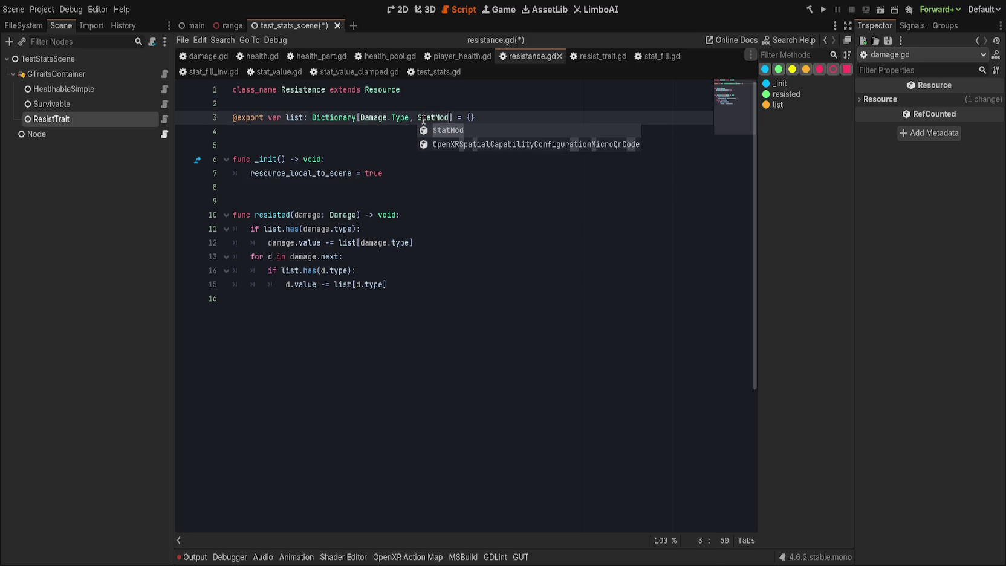
{"action": "key", "text": "ctrl+Left"}
{"action": "type", "text": "Array"}
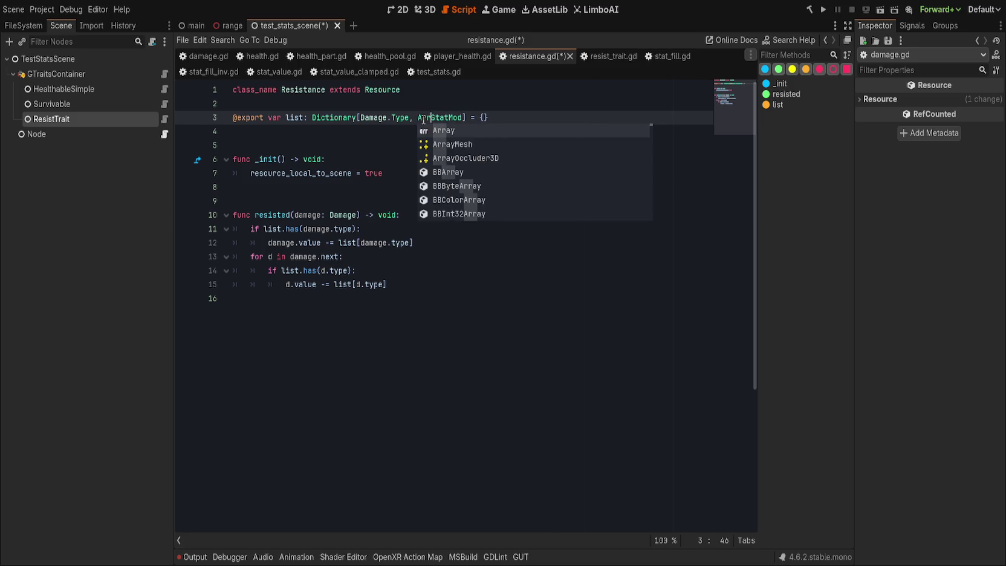
{"action": "key", "text": "ctrl+Right"}
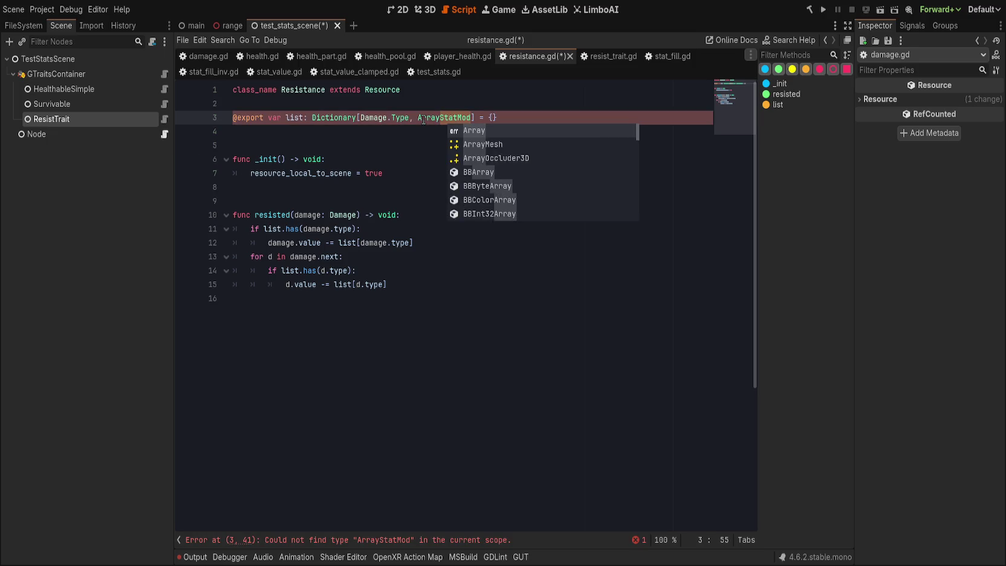
{"action": "type", "text": "]"}
{"action": "key", "text": "Left"}
{"action": "key", "text": "Left"}
{"action": "key", "text": "Left"}
{"action": "type", "text": "["}
{"action": "key", "text": "End"}
{"action": "left_click", "coordinate": [594, 125]}
{"action": "left_click", "coordinate": [594, 118]}
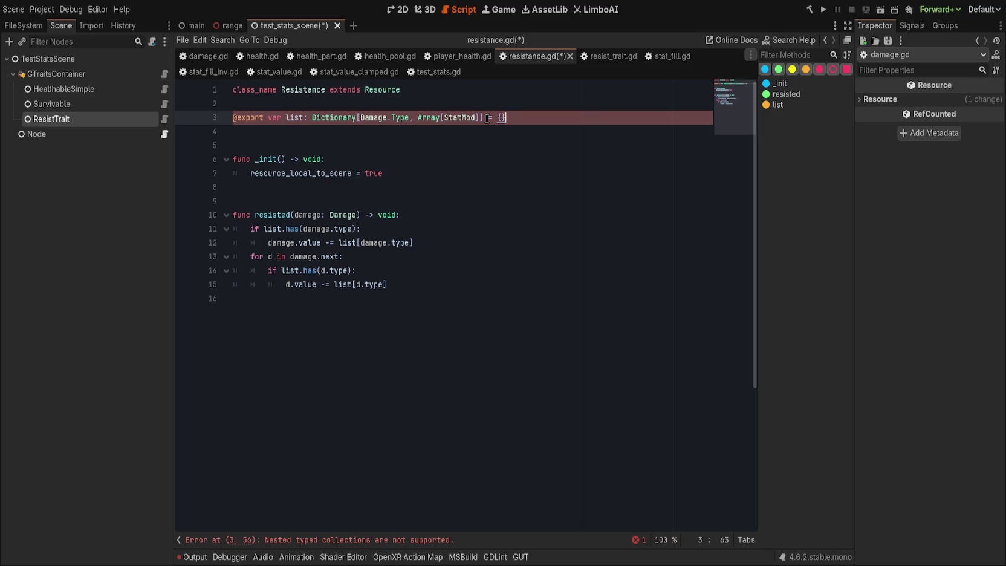
{"action": "left_click", "coordinate": [440, 117]}
{"action": "left_click", "coordinate": [569, 118]}
- Start an inner 'class r extends' declaration at the end of the script
{"action": "key", "text": "ctrl+End"}
{"action": "key", "text": "Return"}
{"action": "type", "text": "class_name"}
{"action": "key", "text": "ctrl+BackSpace"}
{"action": "type", "text": "class r extends"}
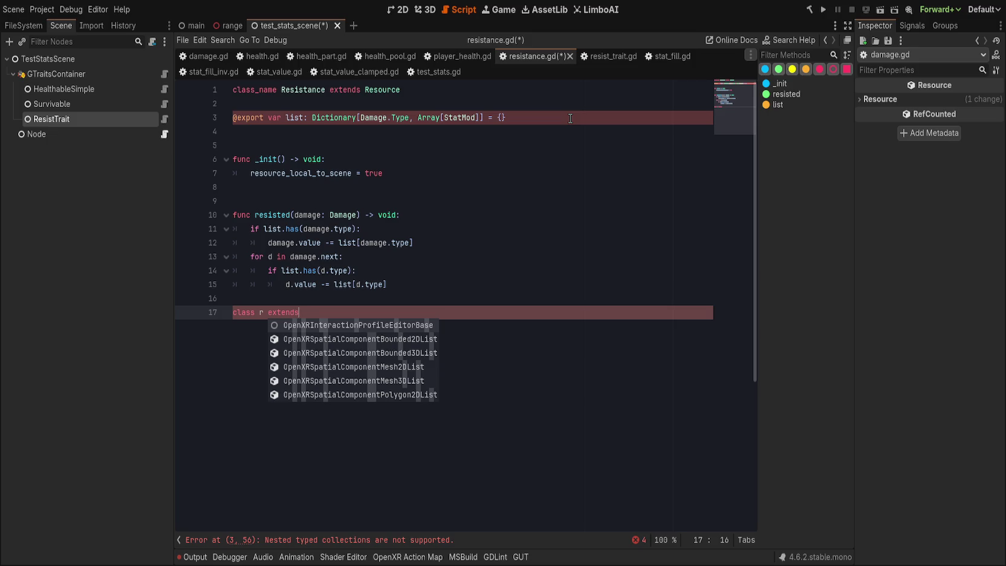
- Make the inner class extend Resource with var sublist: Array[StatMod] = []
{"action": "type", "text": "Resource"}
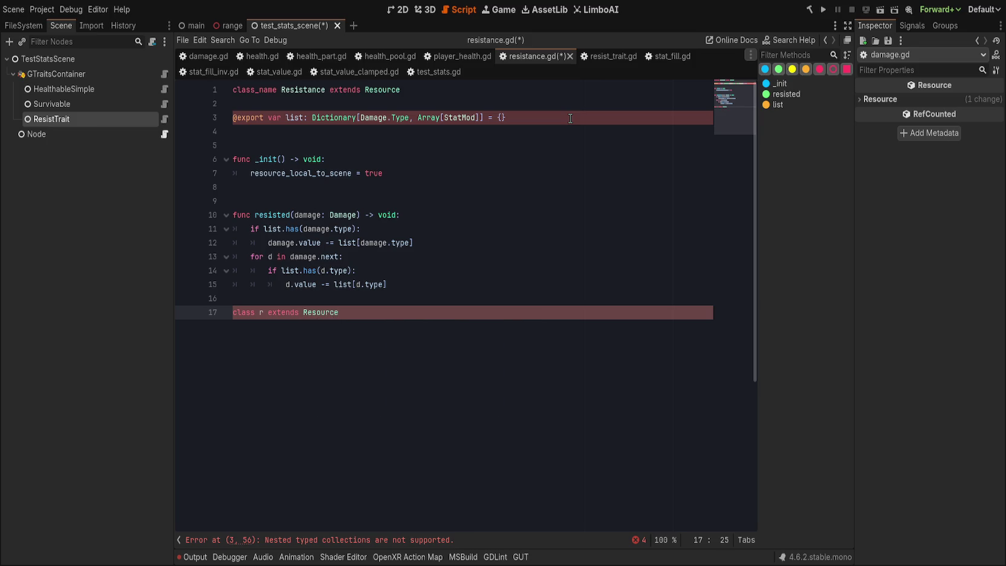
{"action": "type", "text": ":"}
{"action": "key", "text": "Return"}
{"action": "type", "text": "var "}
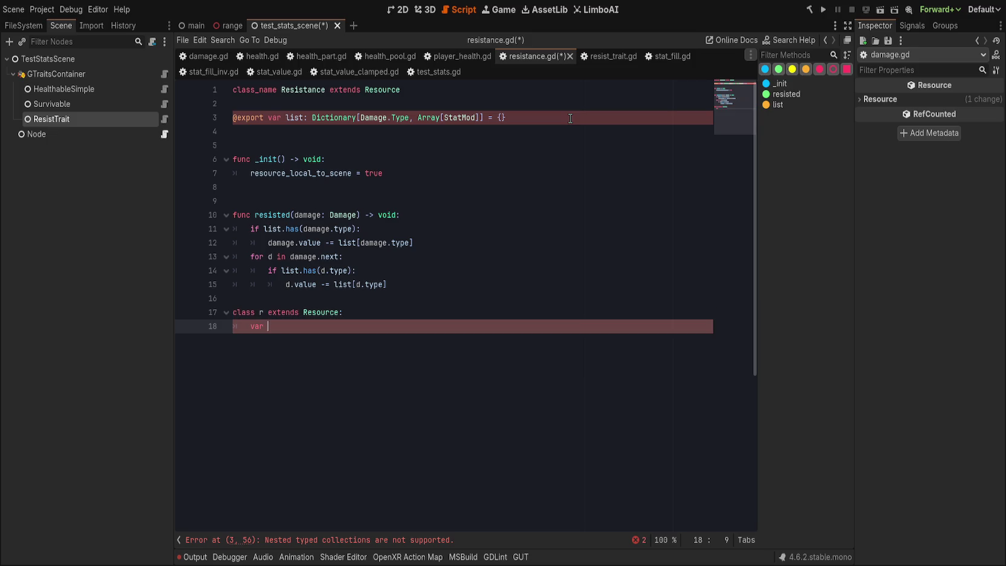
{"action": "type", "text": "list :"}
{"action": "key", "text": "ctrl+BackSpace"}
{"action": "type", "text": "sublis"}
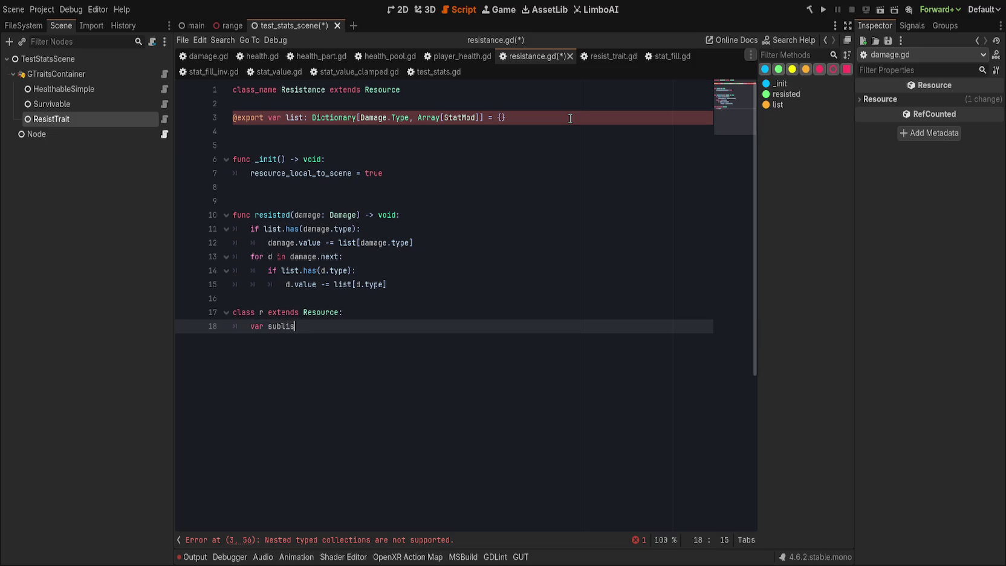
{"action": "type", "text": "t: Array[S"}
{"action": "type", "text": "tatMod] "}
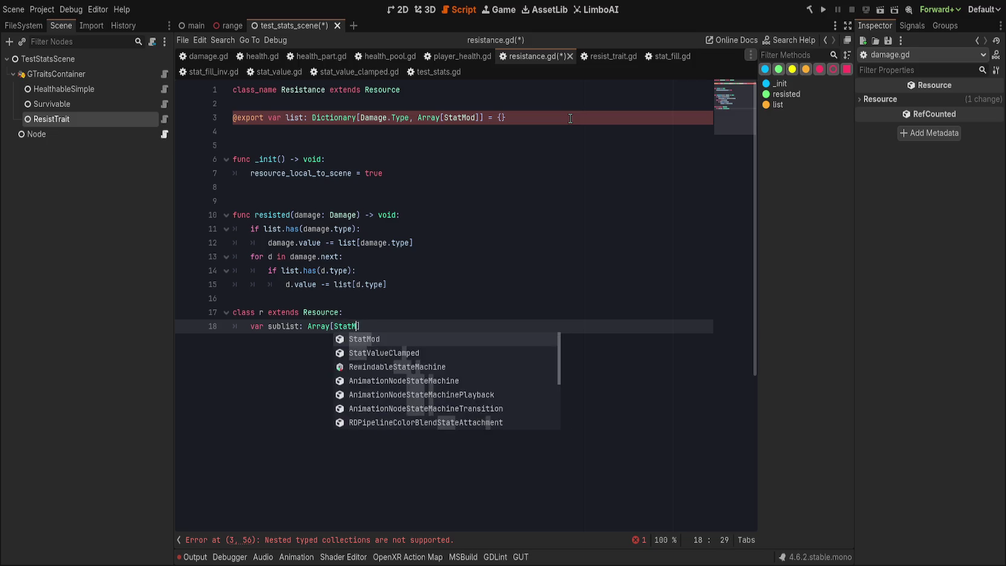
{"action": "type", "text": "= []"}
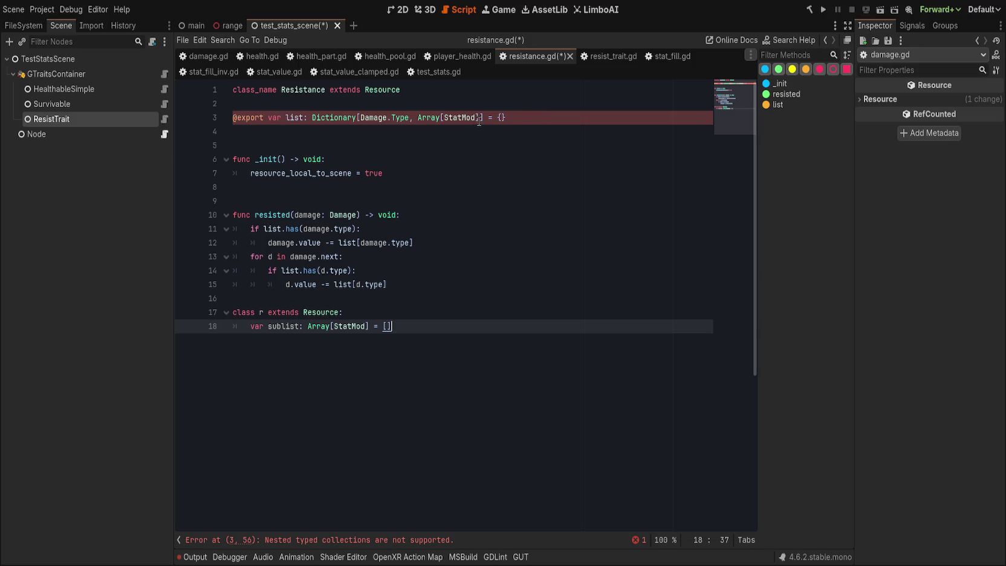
- Rename the inner class R333, type line 3's list values as R333, and save
{"action": "left_click", "coordinate": [458, 118]}
{"action": "double_click", "coordinate": [261, 313]}
{"action": "type", "text": "R333"}
{"action": "double_click", "coordinate": [269, 312]}
{"action": "key", "text": "ctrl+c"}
{"action": "double_click", "coordinate": [459, 118]}
{"action": "key", "text": "ctrl+v"}
{"action": "left_click_drag", "start_coordinate": [421, 118], "coordinate": [467, 119]}
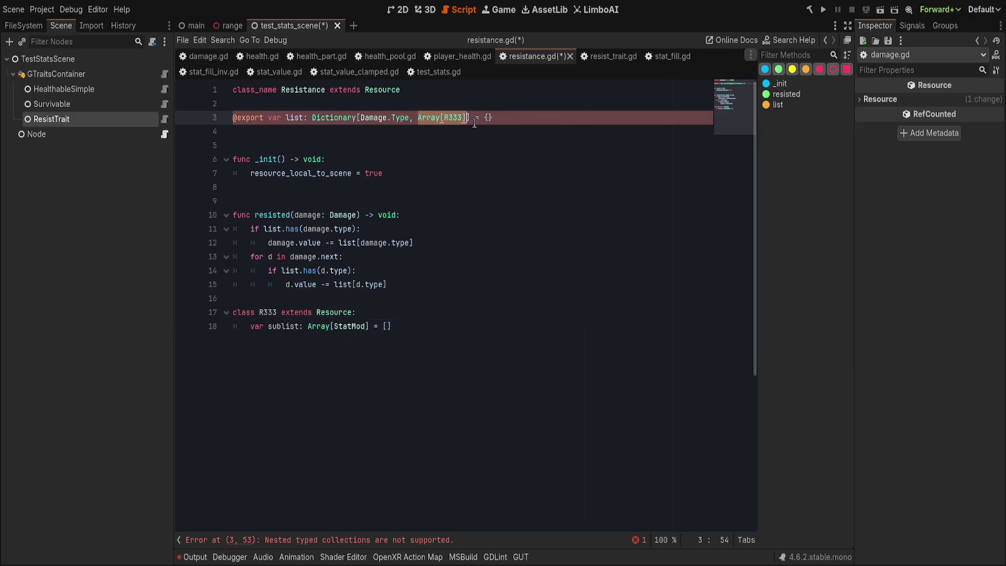
{"action": "key", "text": "ctrl+v"}
{"action": "key", "text": "ctrl+s"}
- Rename the inner class to ReSub, update line 3 to use ReSub, and save
{"action": "left_click", "coordinate": [263, 326]}
{"action": "double_click", "coordinate": [263, 325]}
{"action": "type", "text": "Res"}
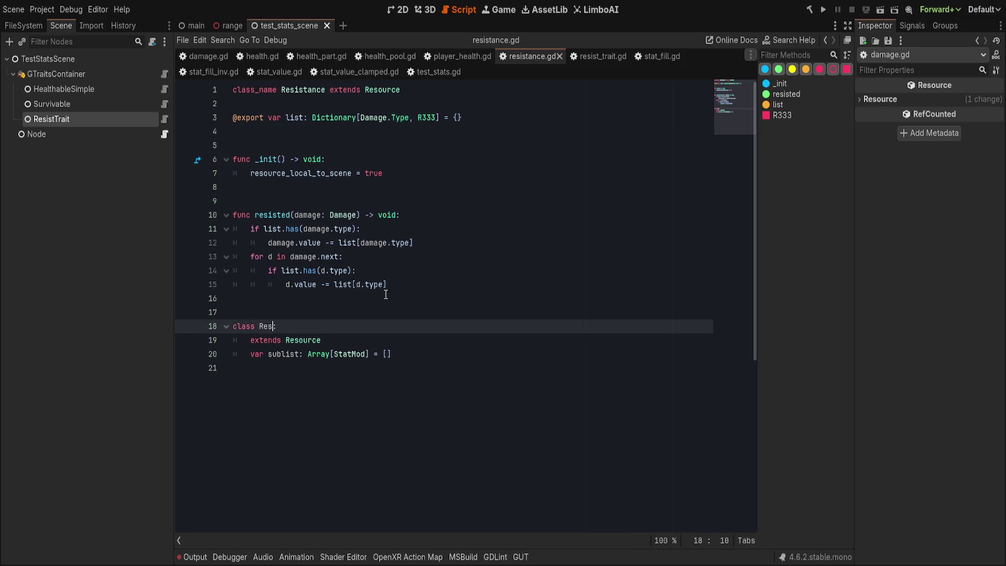
{"action": "type", "text": "Sub"}
{"action": "left_click", "coordinate": [271, 326]}
{"action": "key", "text": "BackSpace"}
{"action": "double_click", "coordinate": [271, 326]}
{"action": "key", "text": "ctrl+c"}
{"action": "double_click", "coordinate": [426, 118]}
{"action": "key", "text": "ctrl+v"}
{"action": "left_click", "coordinate": [426, 145]}
{"action": "key", "text": "ctrl+s"}
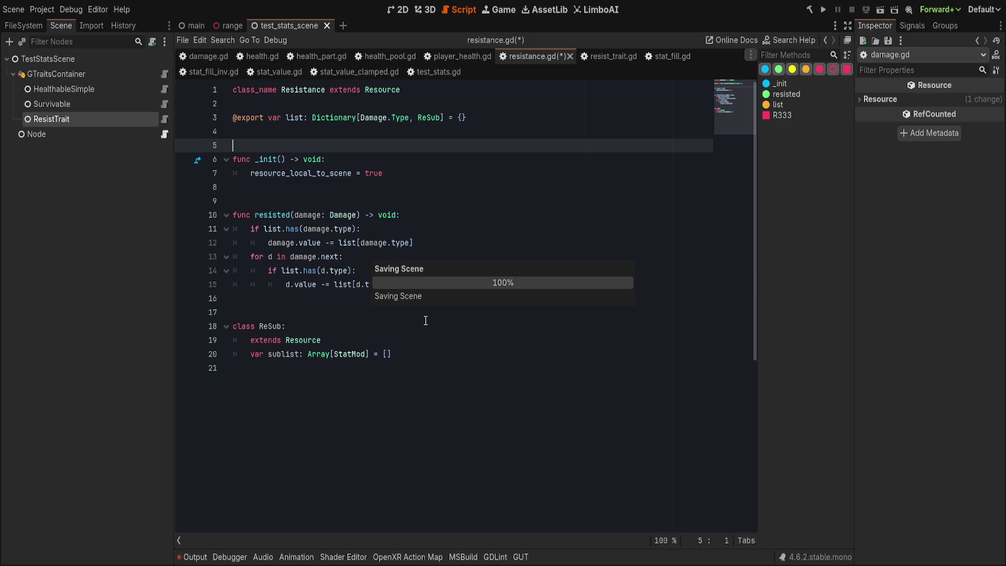
{"action": "left_click", "coordinate": [454, 341]}
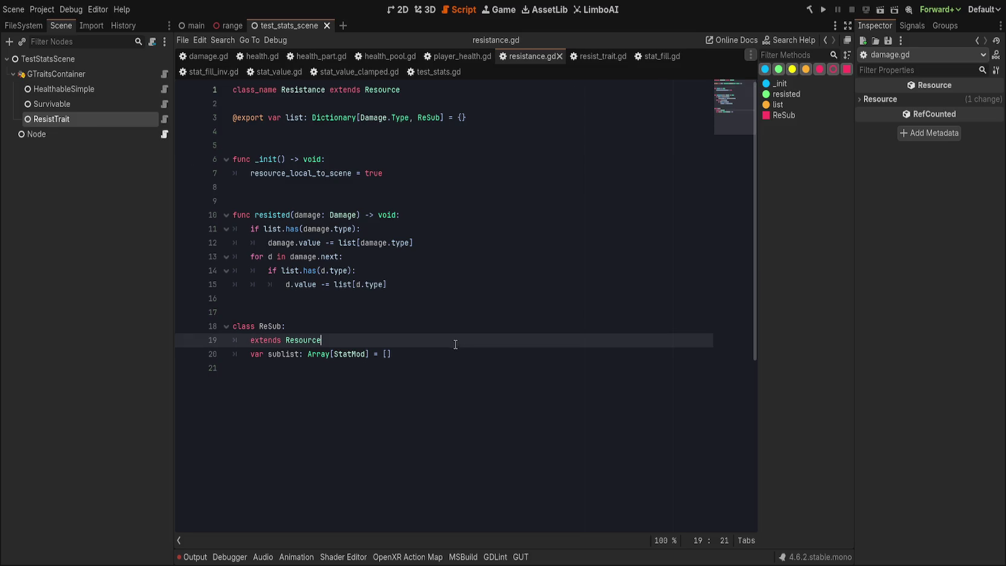
- Select ResistTrait and expand its Resistances and List entries in the Inspector
{"action": "left_click", "coordinate": [119, 121]}
{"action": "left_click", "coordinate": [958, 101]}
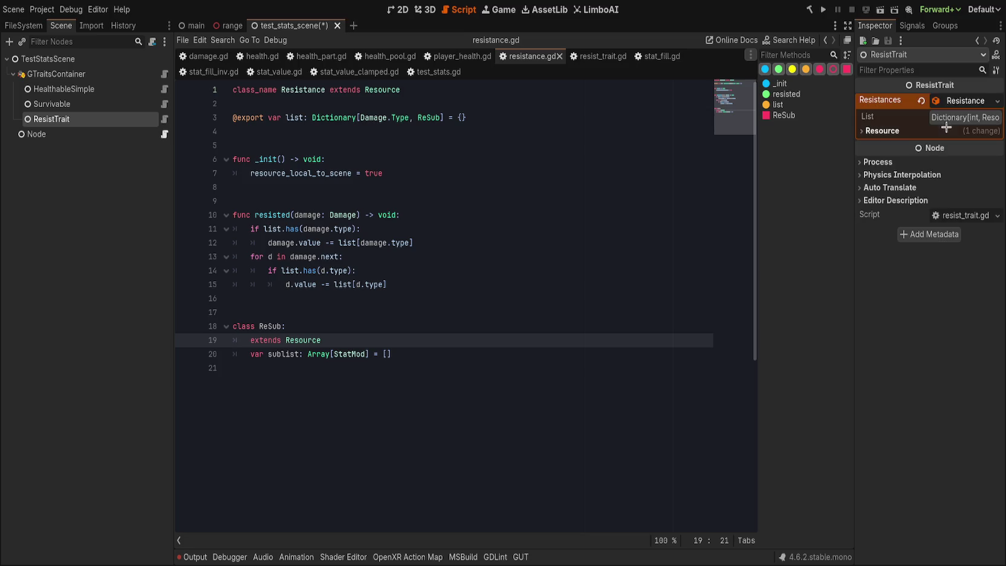
{"action": "left_click", "coordinate": [946, 117]}
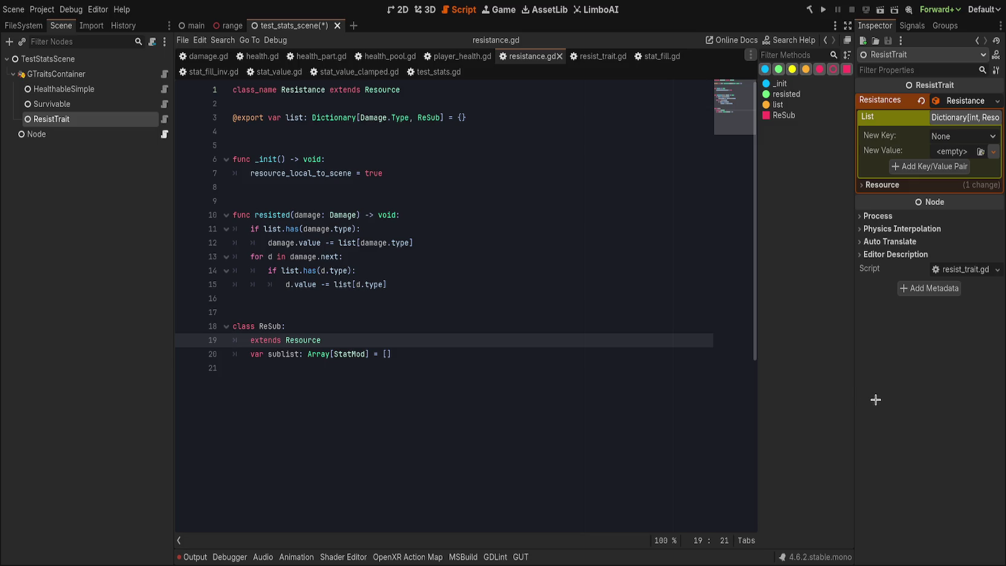
- Hide the script method outline and bring up damage.gd
{"action": "left_click", "coordinate": [178, 539]}
{"action": "left_click", "coordinate": [519, 365]}
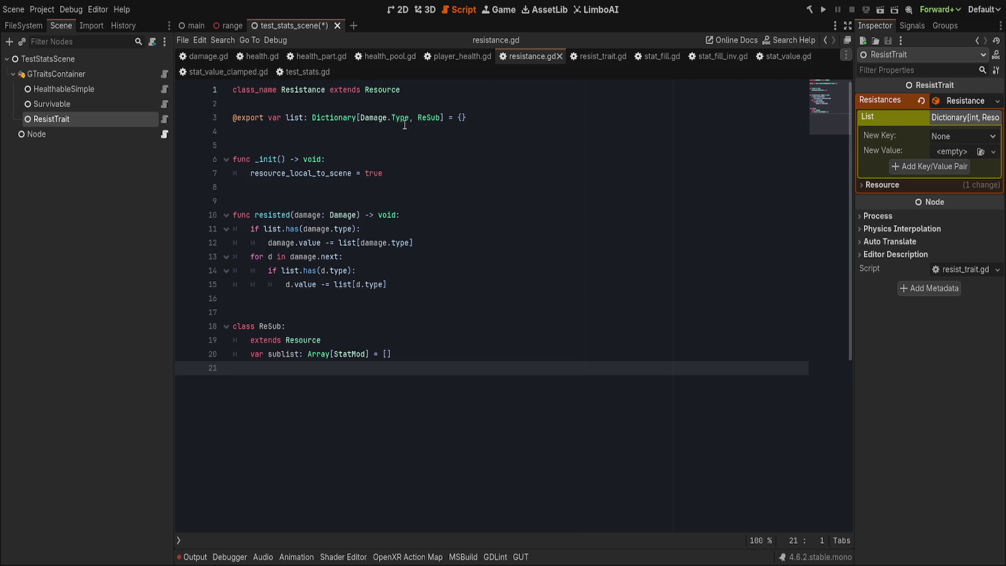
{"action": "left_click", "coordinate": [203, 56]}
{"action": "scroll", "coordinate": [435, 338], "scroll_direction": "up", "scroll_amount": 3}
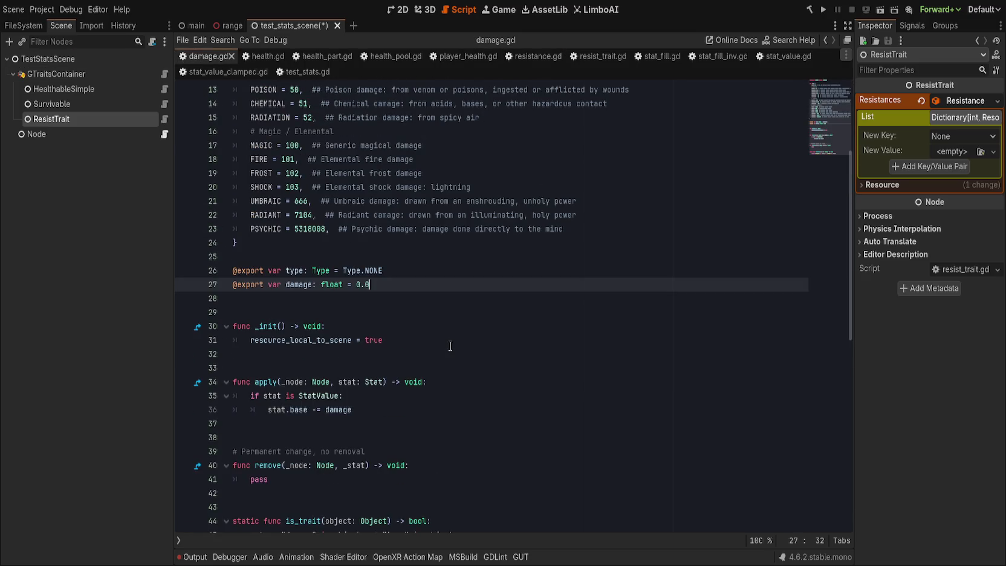
{"action": "scroll", "coordinate": [450, 345], "scroll_direction": "down", "scroll_amount": 2}
{"action": "scroll", "coordinate": [449, 341], "scroll_direction": "up", "scroll_amount": 6}
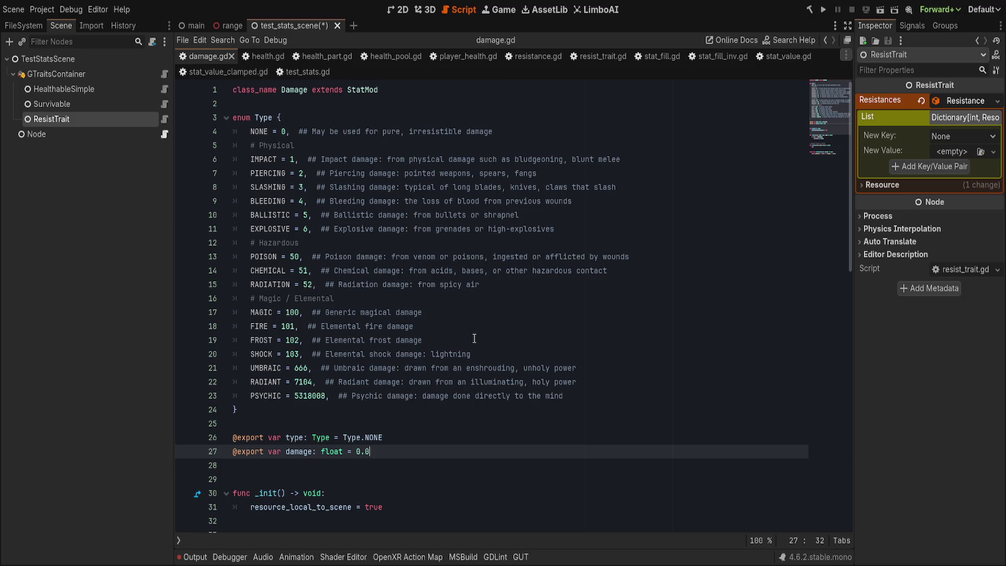
{"action": "left_click", "coordinate": [391, 54]}
{"action": "left_click", "coordinate": [520, 55]}
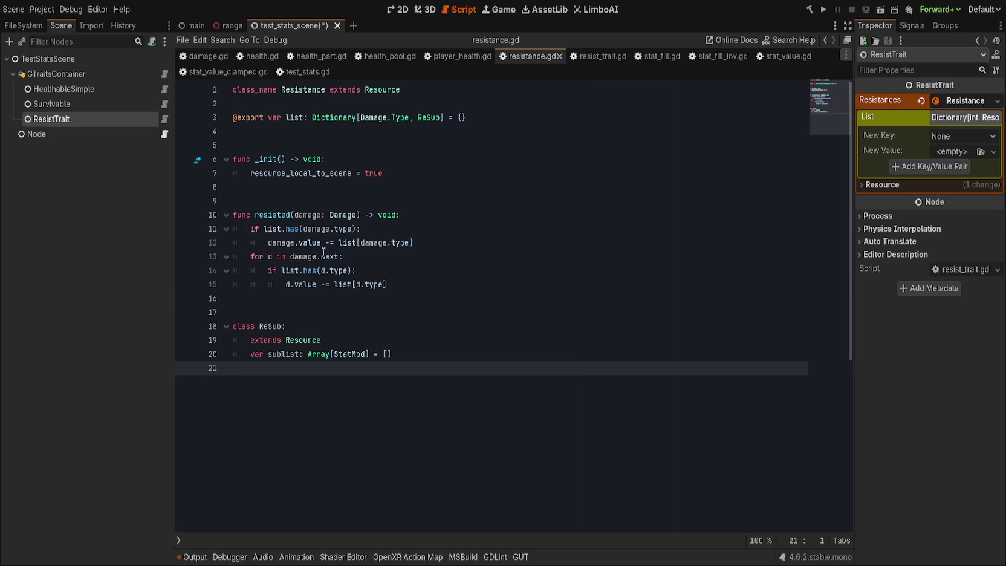
{"action": "double_click", "coordinate": [300, 256]}
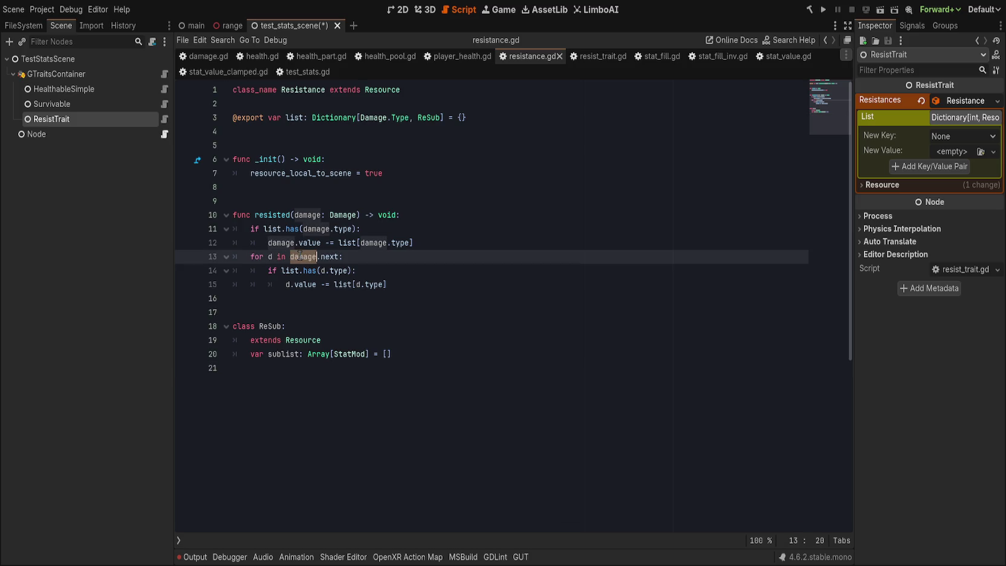
{"action": "left_click", "coordinate": [333, 254]}
{"action": "left_click", "coordinate": [373, 257]}
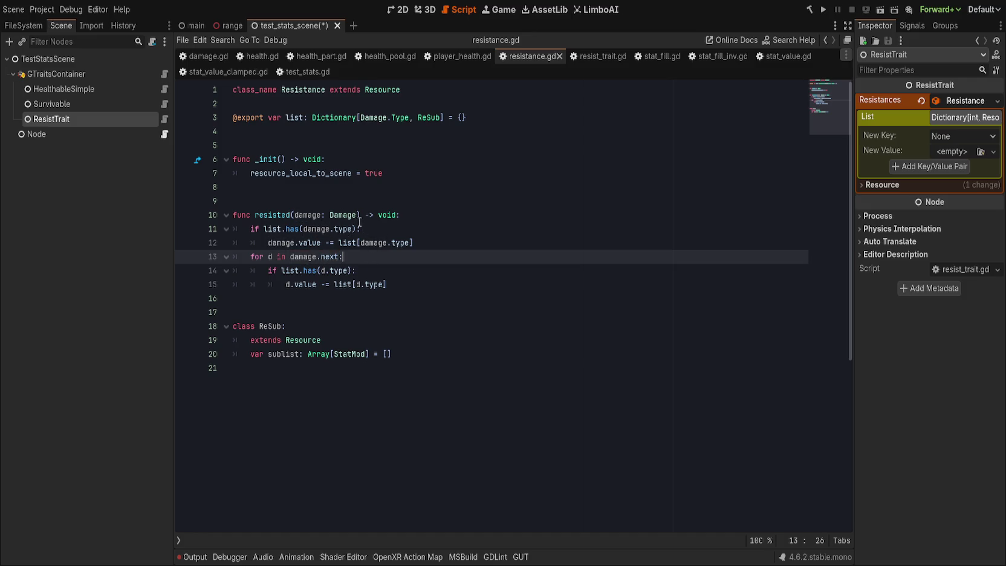
{"action": "left_click", "coordinate": [356, 216], "text": "ctrl"}
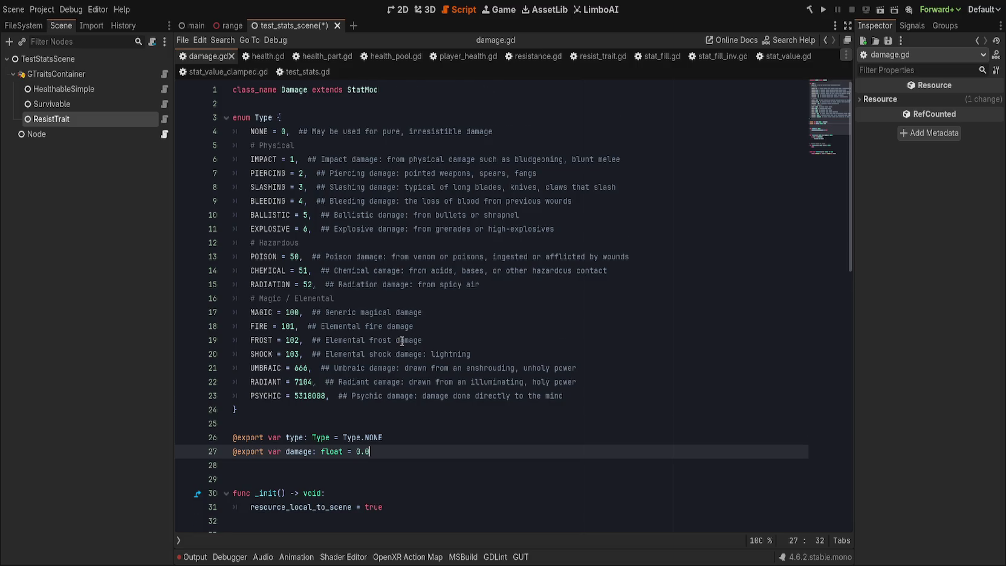
{"action": "scroll", "coordinate": [402, 340], "scroll_direction": "down", "scroll_amount": 4}
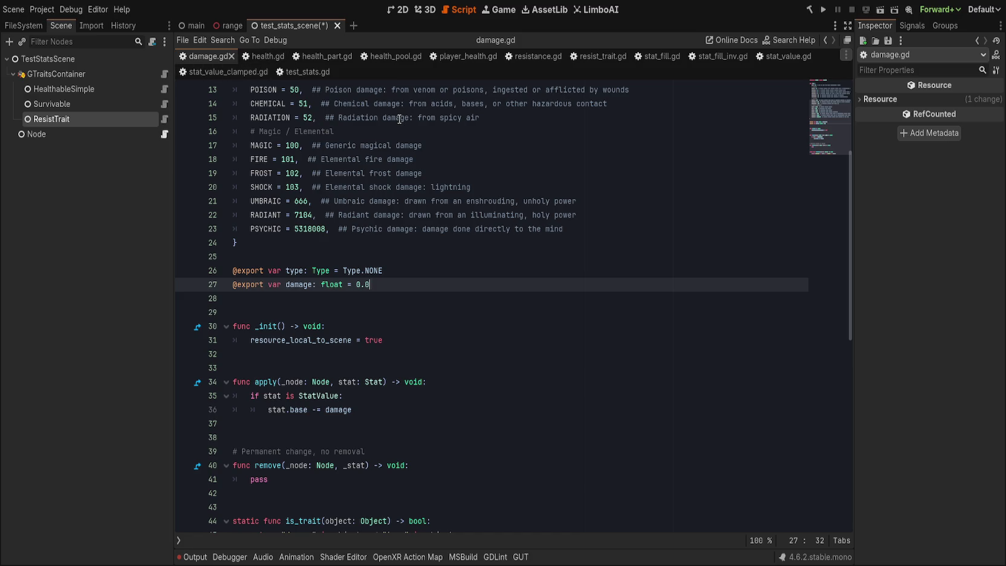
{"action": "key", "text": "alt+Left"}
{"action": "key", "text": "alt+Right"}
{"action": "key", "text": "alt+Left"}
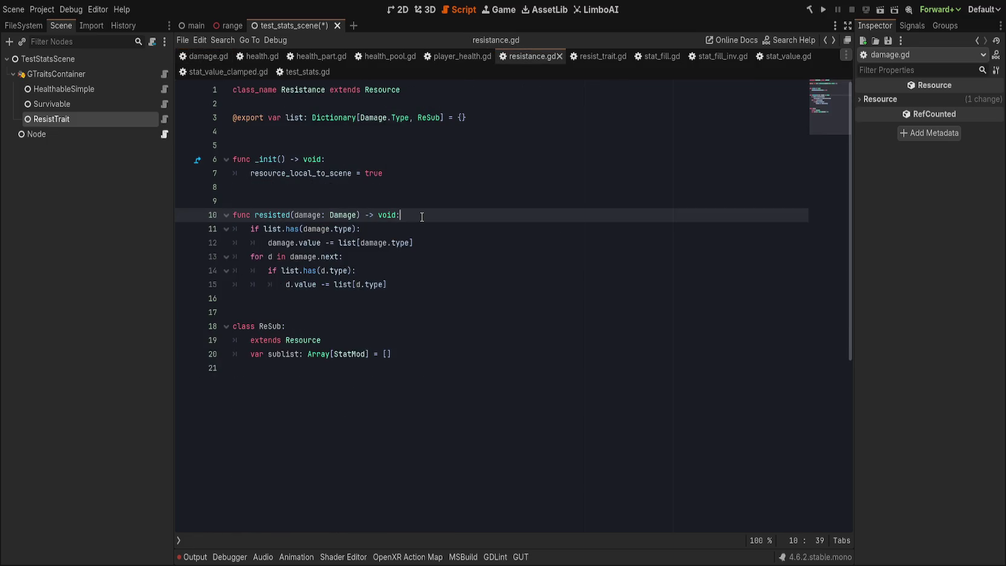
{"action": "left_click", "coordinate": [377, 258]}
{"action": "left_click_drag", "start_coordinate": [440, 247], "coordinate": [448, 280]}
{"action": "key", "text": "BackSpace"}
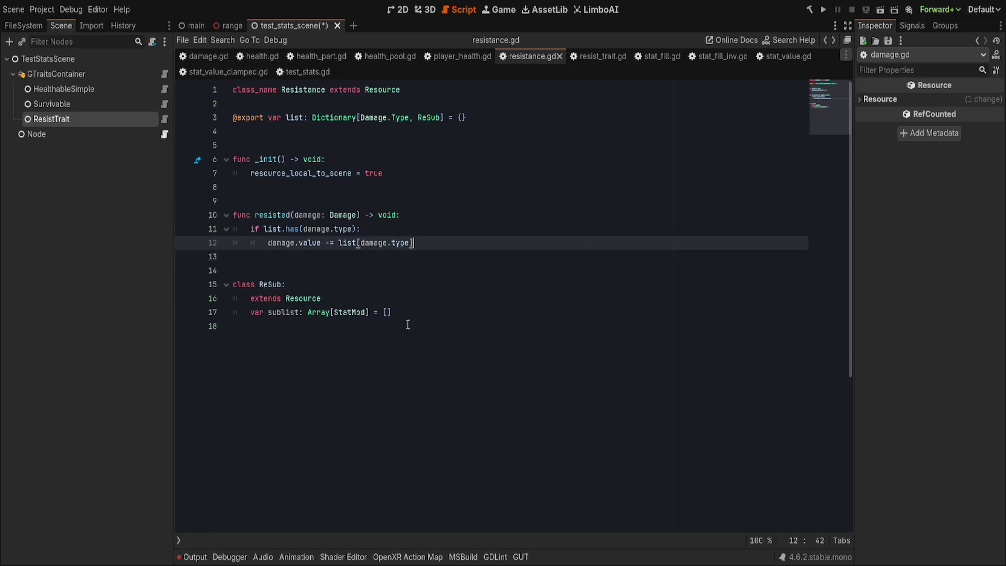
{"action": "left_click", "coordinate": [480, 292]}
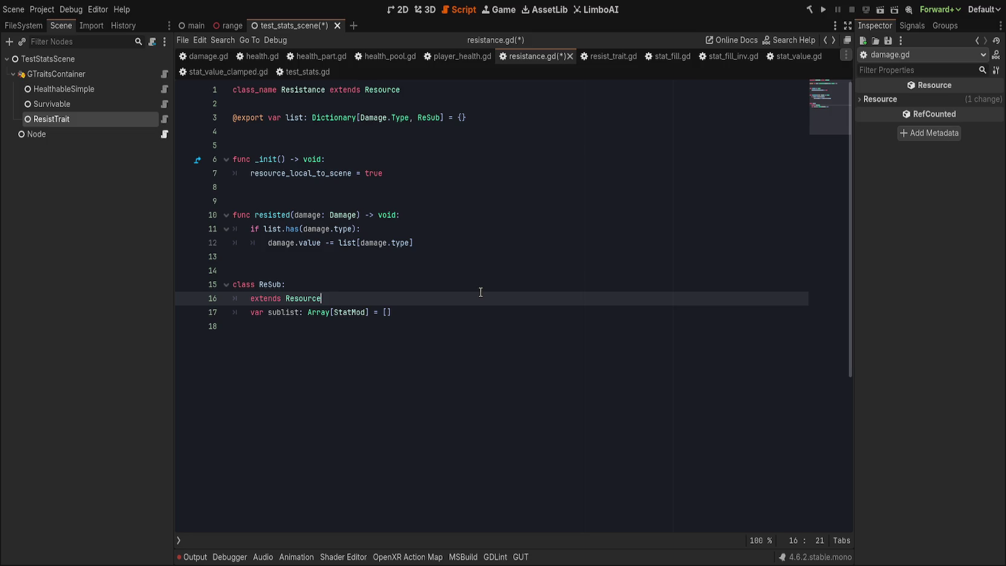
{"action": "left_click", "coordinate": [532, 111]}
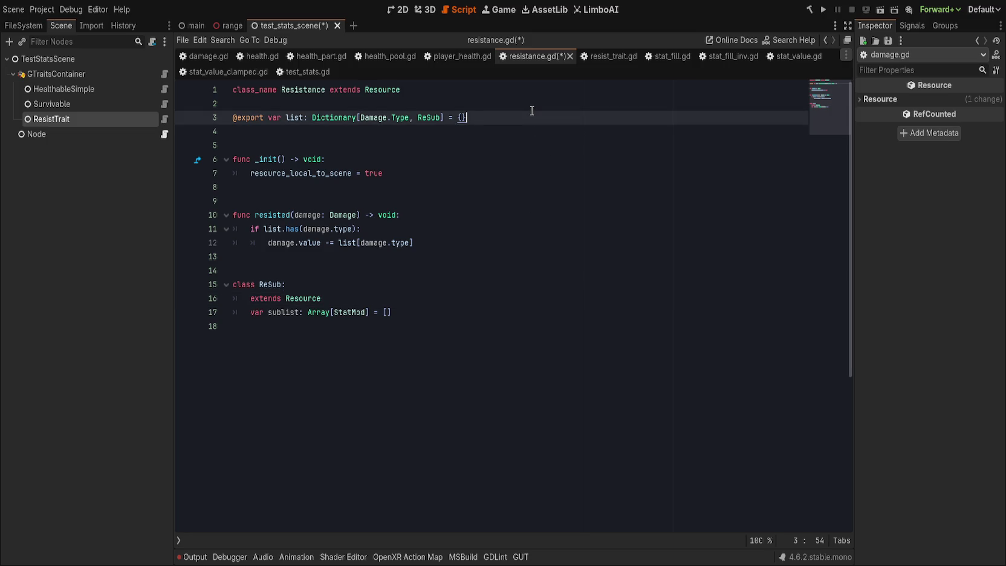
{"action": "left_click_drag", "start_coordinate": [286, 117], "coordinate": [314, 116]}
{"action": "left_click", "coordinate": [587, 106]}
{"action": "left_click", "coordinate": [563, 119]}
{"action": "left_click_drag", "start_coordinate": [290, 117], "coordinate": [514, 114]}
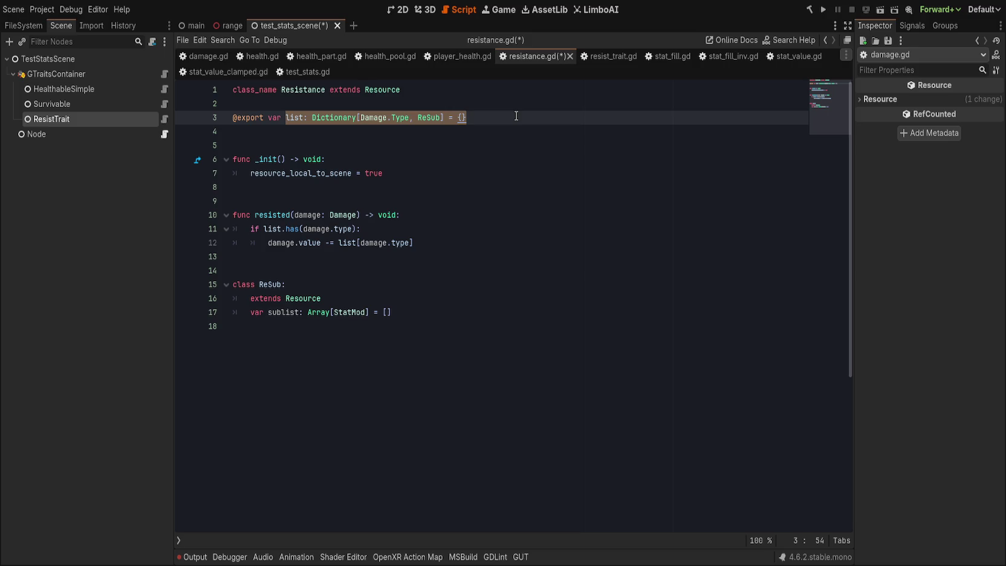
{"action": "left_click", "coordinate": [519, 106]}
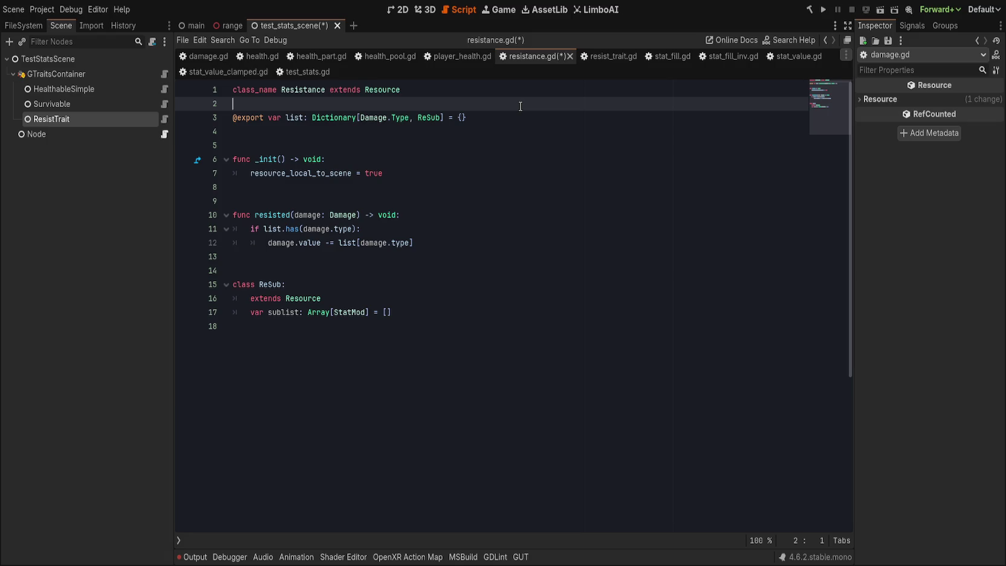
{"action": "key", "text": "Return"}
{"action": "type", "text": "@export var type"}
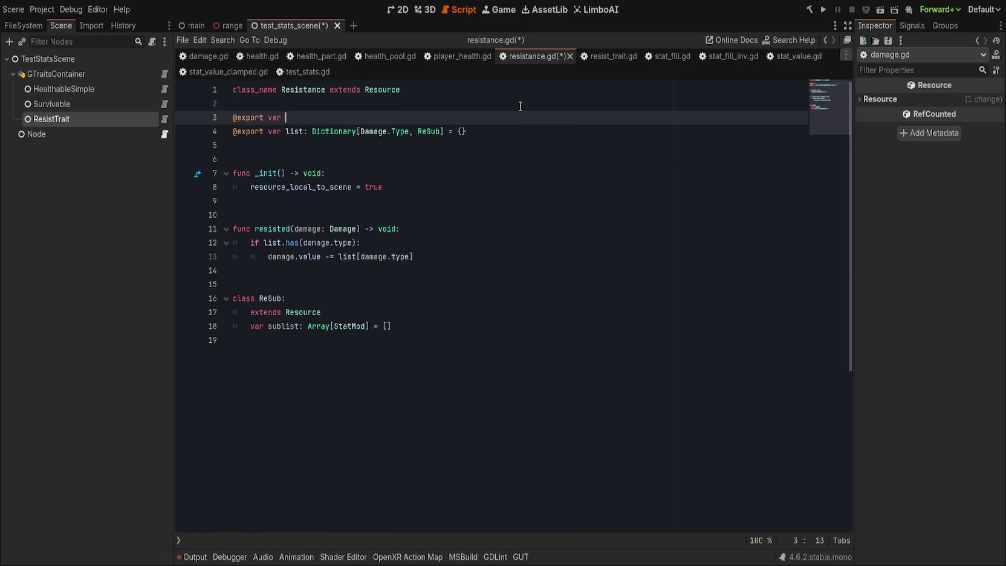
{"action": "type", "text": ": Dam"}
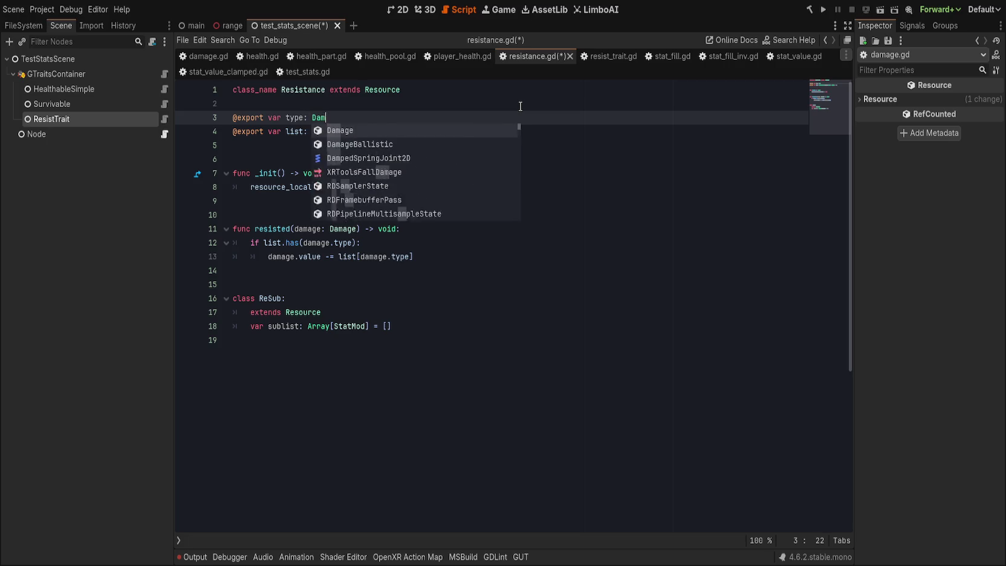
{"action": "type", "text": "age.Type"}
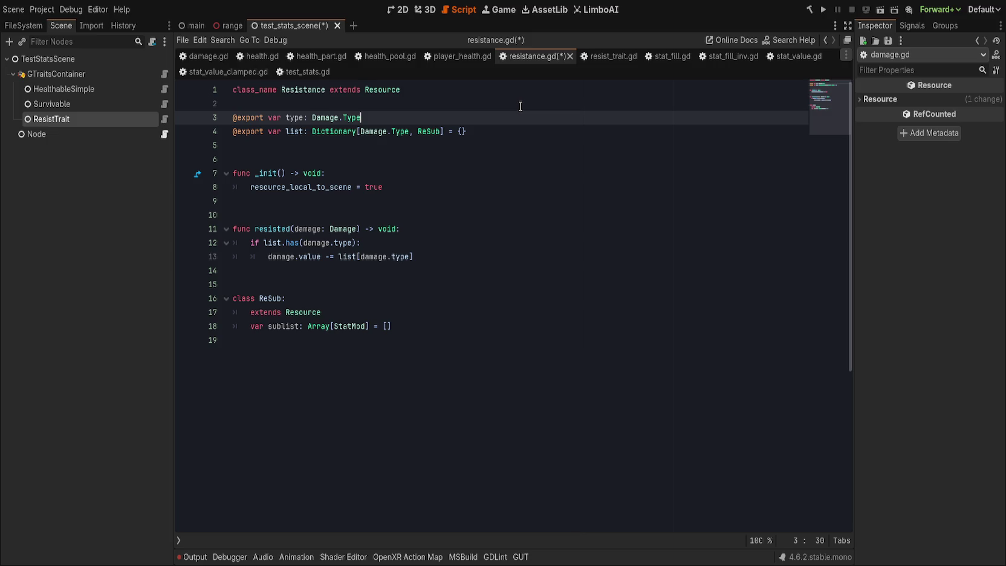
{"action": "type", "text": ".NONE"}
{"action": "key", "text": "ctrl+Left"}
{"action": "key", "text": "ctrl+Left"}
{"action": "key", "text": "ctrl+Left"}
{"action": "type", "text": "="}
{"action": "key", "text": "End"}
- Rename the list property to change with a StatMod.new() default
{"action": "key", "text": "Down"}
{"action": "key", "text": "ctrl+Left"}
{"action": "key", "text": "ctrl+Left"}
{"action": "key", "text": "ctrl+Left"}
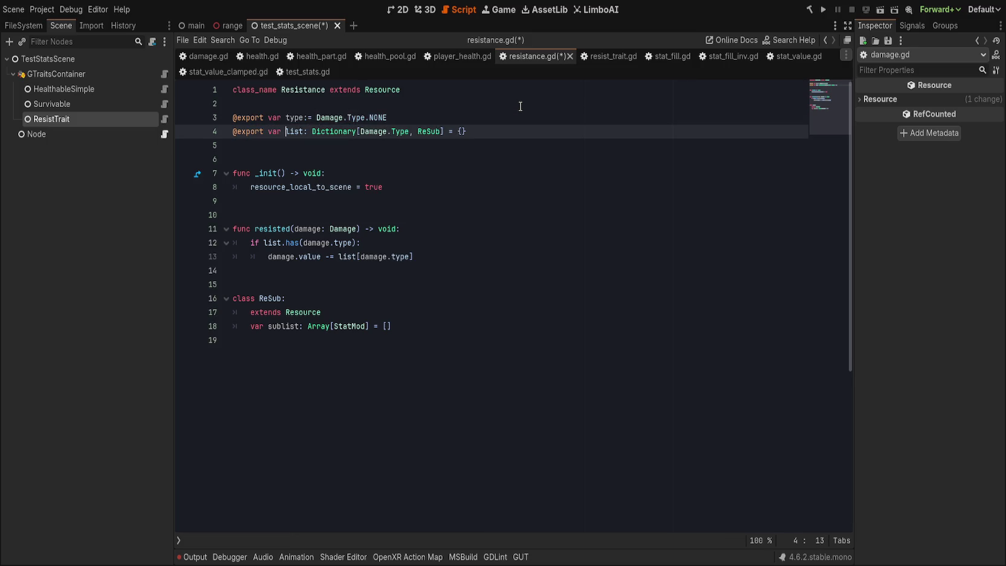
{"action": "key", "text": "ctrl+Delete"}
{"action": "type", "text": "mod"}
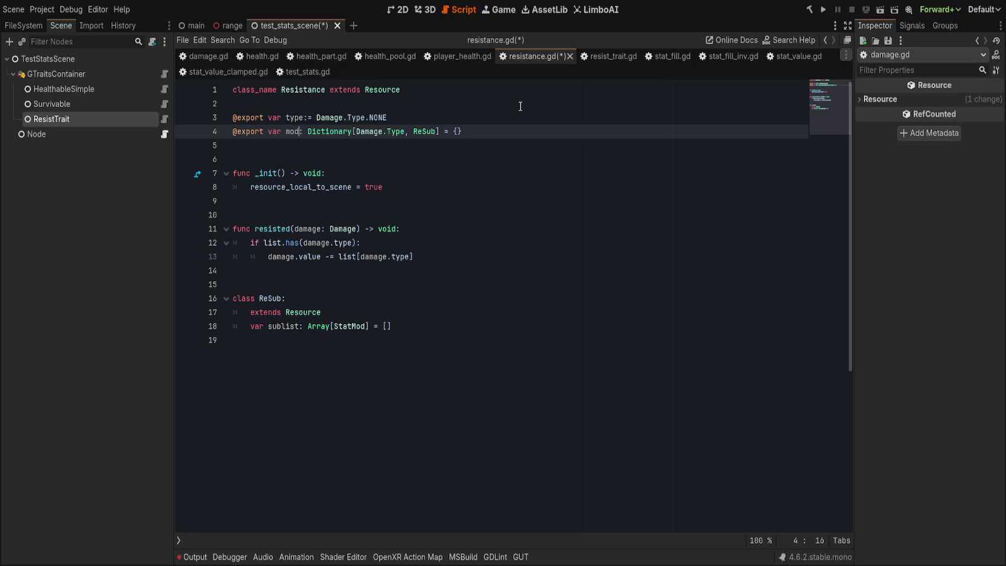
{"action": "key", "text": "ctrl+BackSpace"}
{"action": "type", "text": "change"}
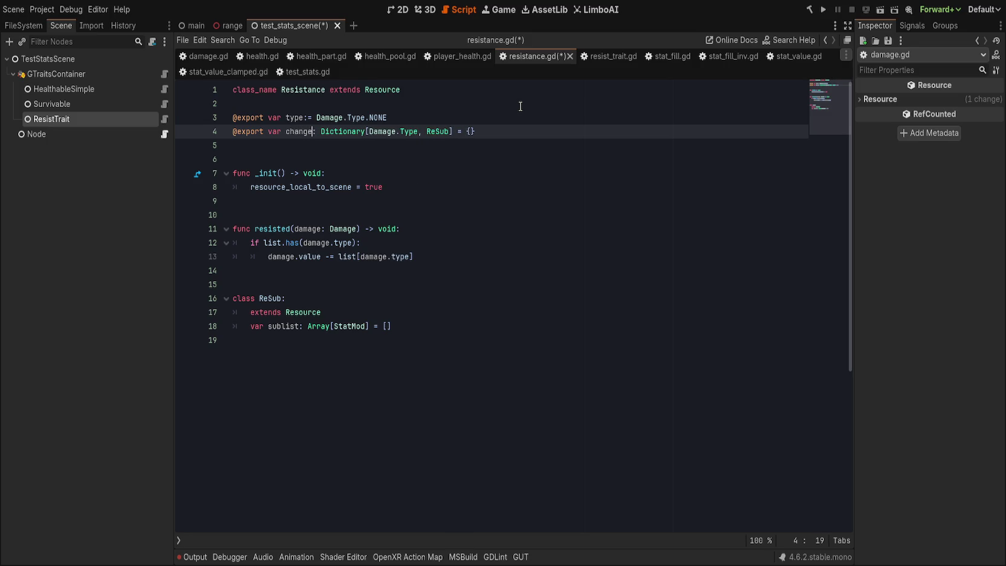
{"action": "key", "text": "shift+End"}
{"action": "type", "text": ": "}
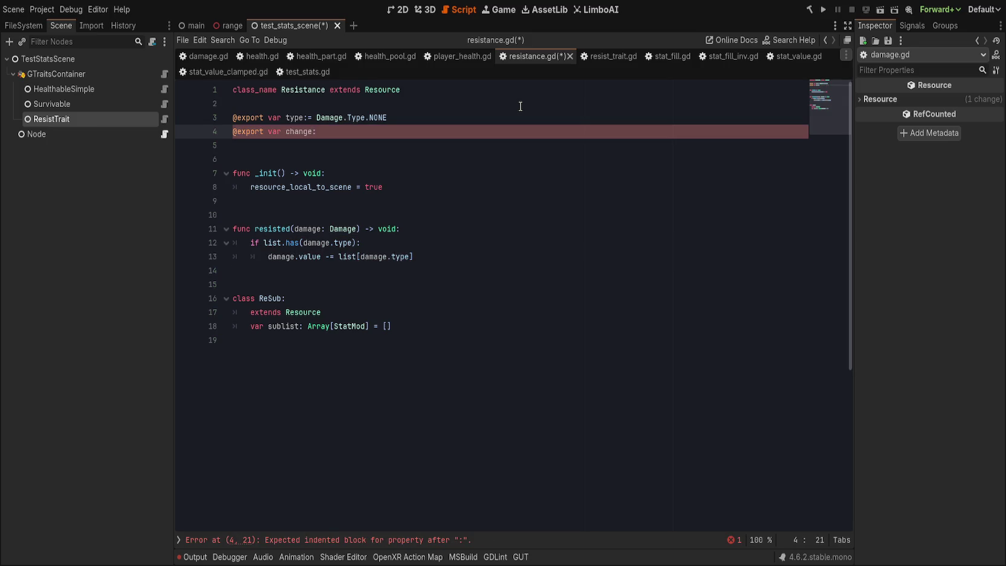
{"action": "type", "text": "Stat"}
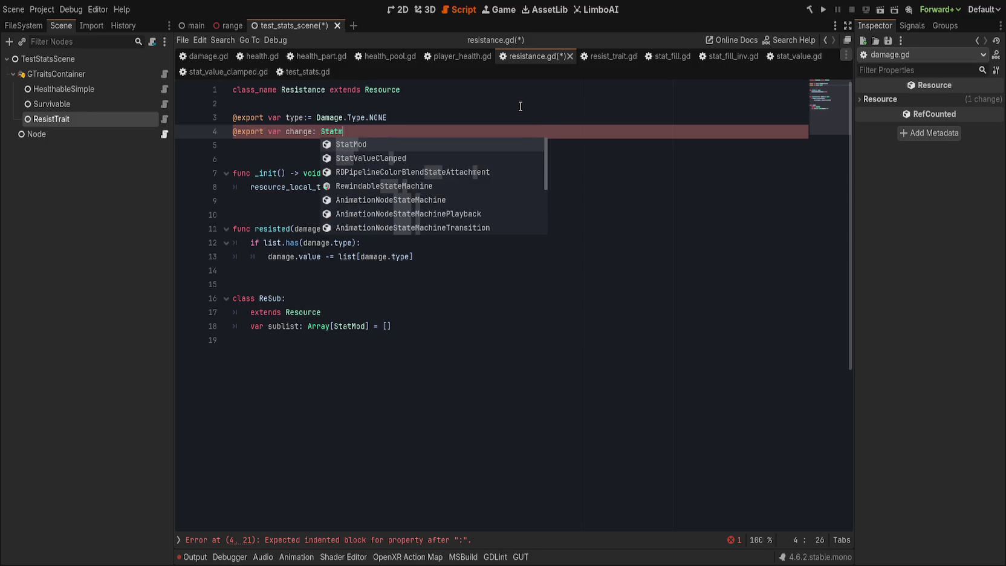
{"action": "type", "text": "Mod."}
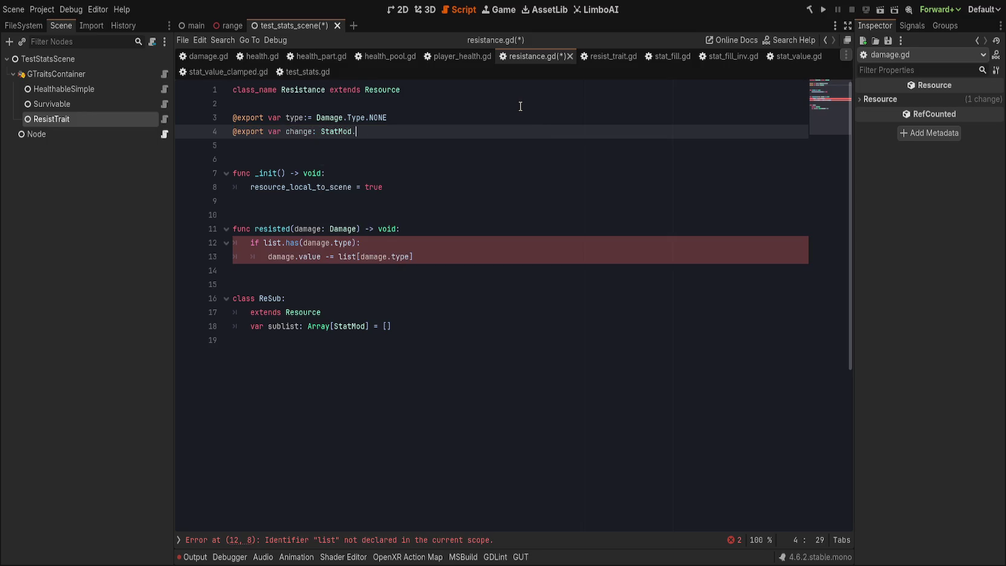
{"action": "key", "text": "BackSpace"}
{"action": "type", "text": ".new)"}
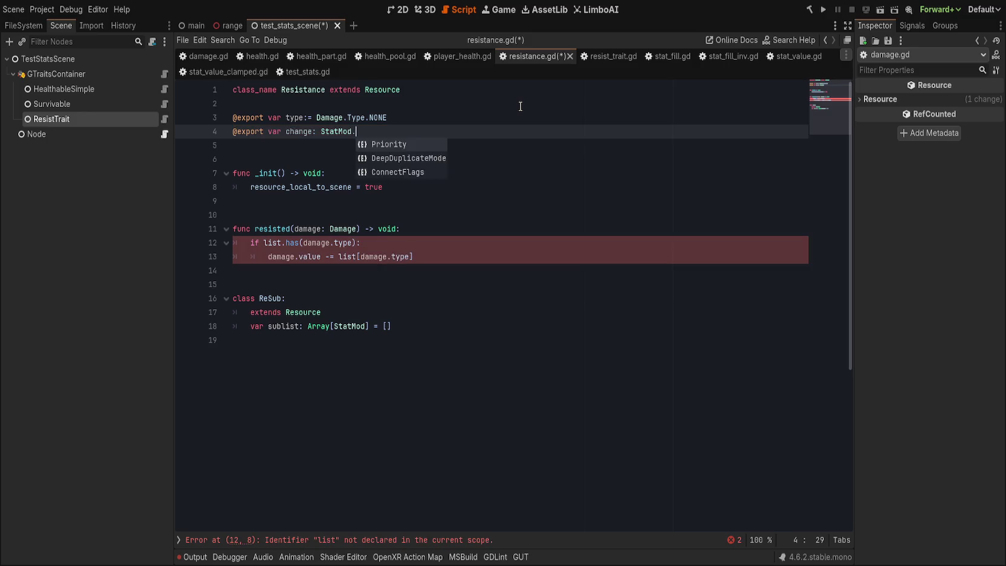
{"action": "key", "text": "BackSpace"}
{"action": "type", "text": "()"}
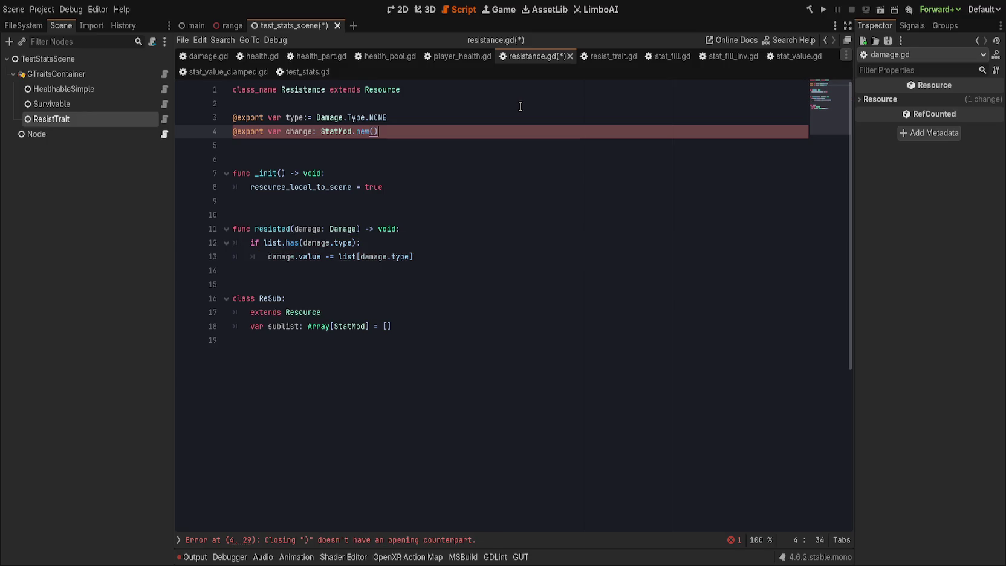
- Make change an inferred ModOperand.new() default and save resistance.gd
{"action": "left_click", "coordinate": [27, 25]}
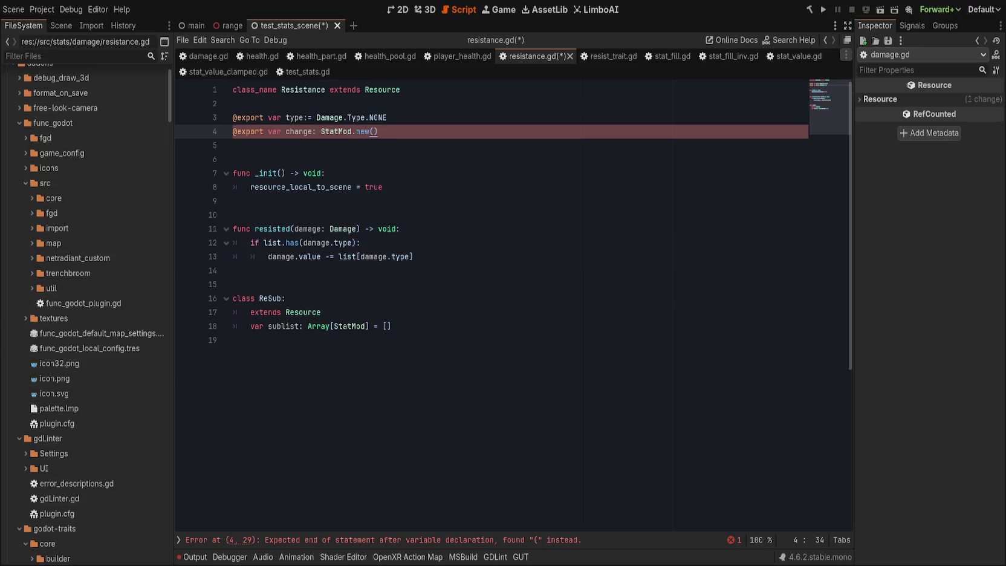
{"action": "type", "text": "Mod."}
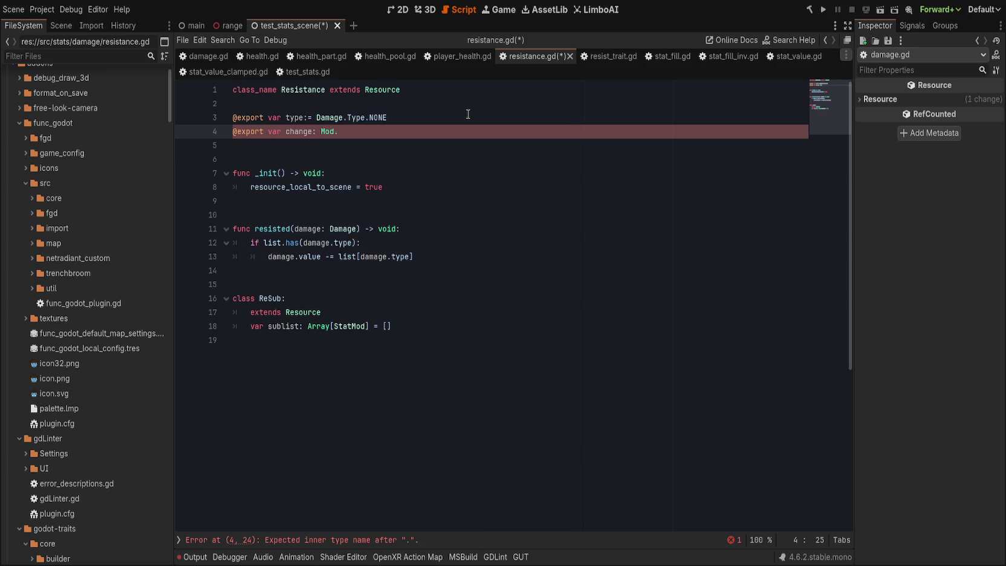
{"action": "key", "text": "BackSpace"}
{"action": "key", "text": "BackSpace"}
{"action": "key", "text": "BackSpace"}
{"action": "type", "text": "Mod"}
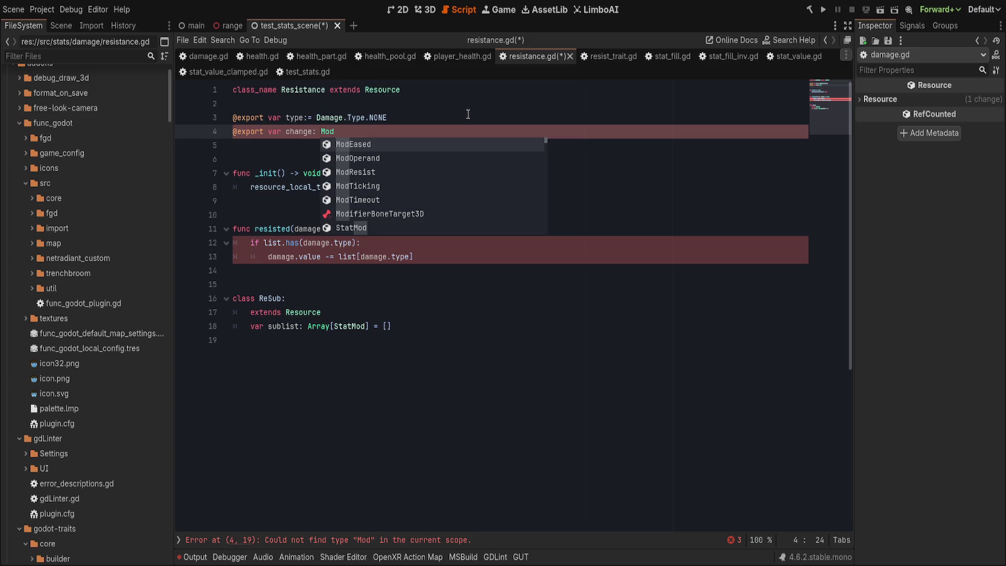
{"action": "type", "text": "Op"}
{"action": "key", "text": "Return"}
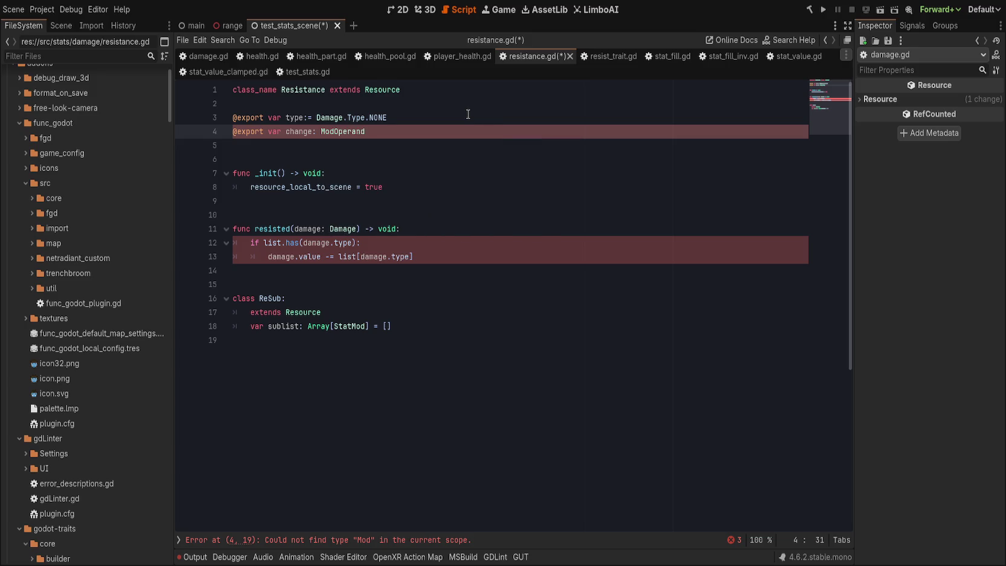
{"action": "type", "text": "."}
{"action": "key", "text": "Return"}
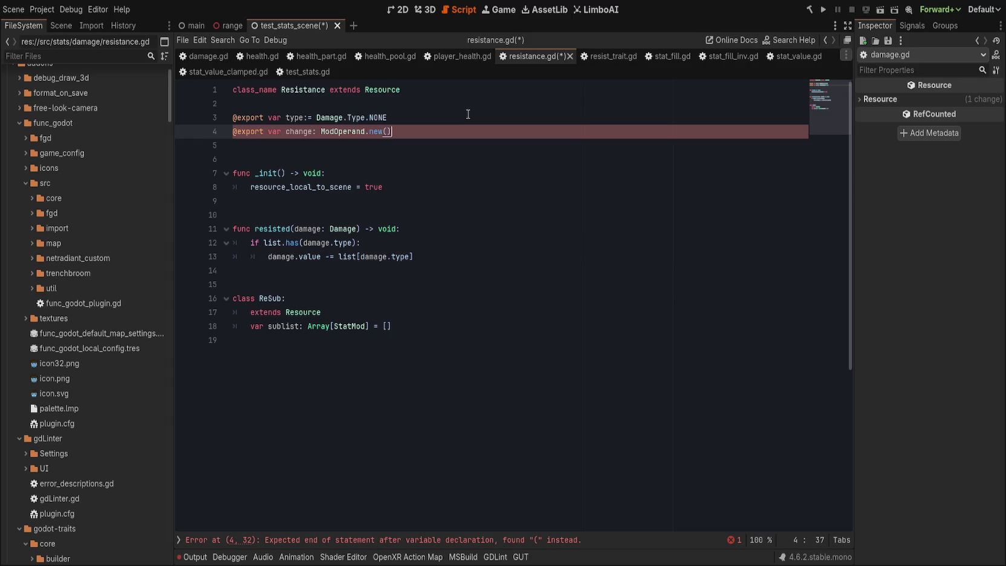
{"action": "key", "text": "ctrl+Left"}
{"action": "key", "text": "ctrl+Left"}
{"action": "key", "text": "ctrl+Left"}
{"action": "type", "text": "="}
{"action": "key", "text": "End"}
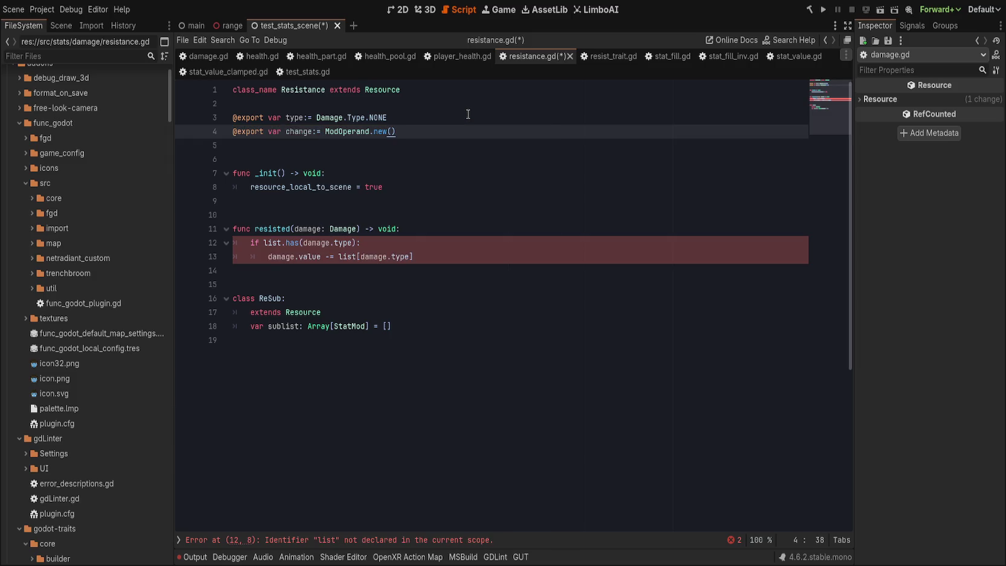
{"action": "key", "text": "ctrl+s"}
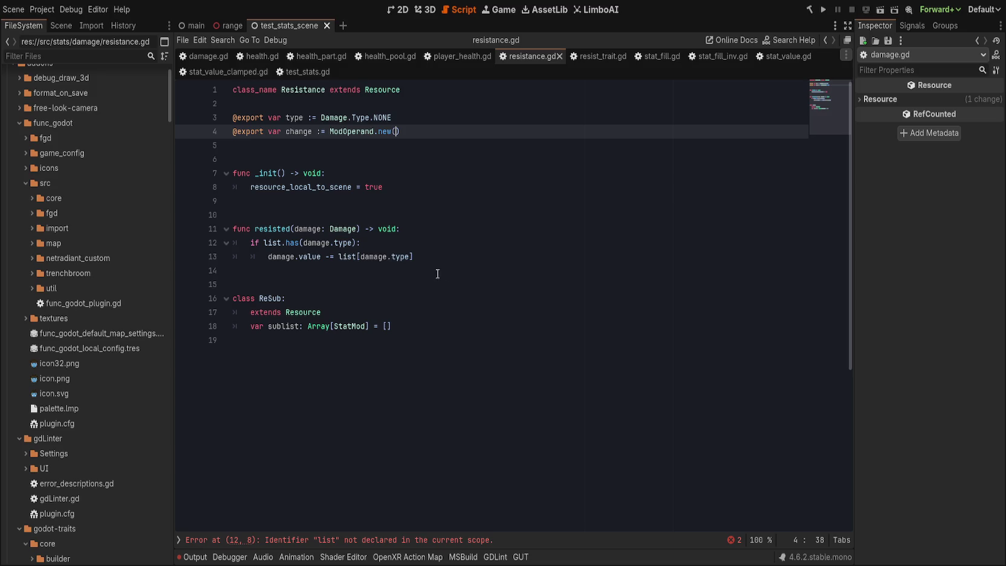
- Delete the ReSub class and cut the resisted function out of Resistance
{"action": "left_click_drag", "start_coordinate": [451, 284], "coordinate": [471, 378]}
{"action": "key", "text": "BackSpace"}
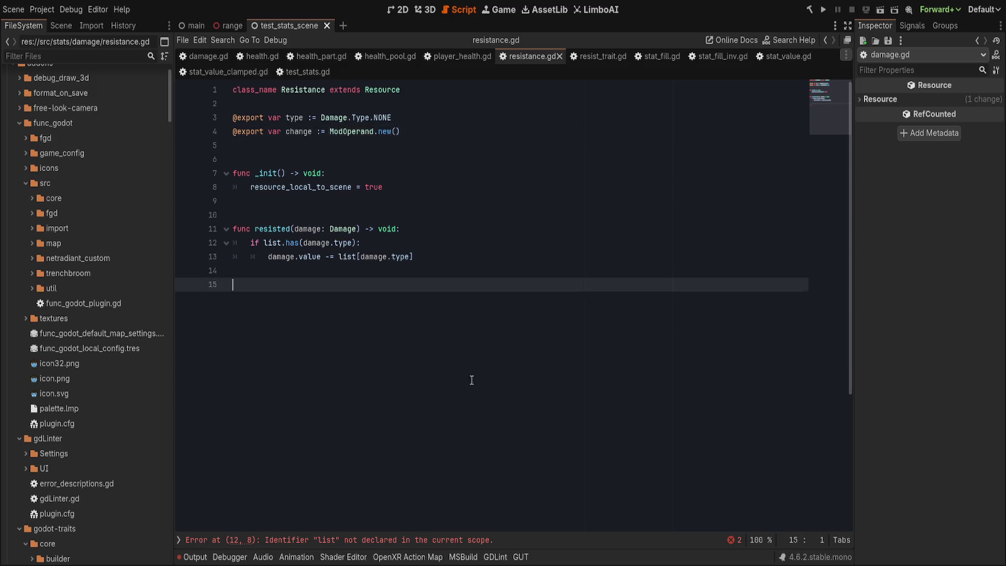
{"action": "left_click_drag", "start_coordinate": [460, 215], "coordinate": [462, 262]}
{"action": "key", "text": "ctrl+c"}
{"action": "key", "text": "BackSpace"}
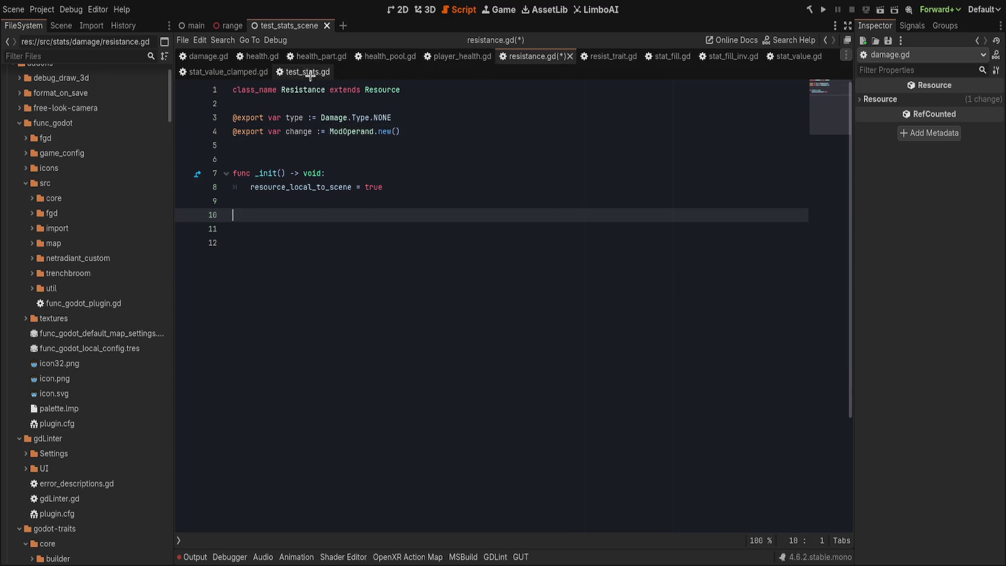
- Paste the resisted function into resist_trait.gd below the resistances export
{"action": "left_click", "coordinate": [602, 56]}
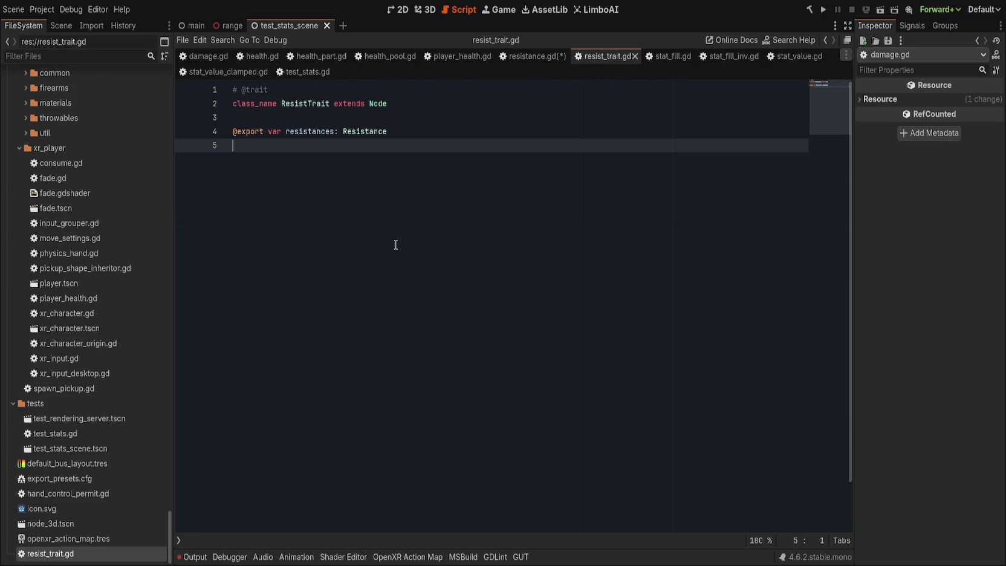
{"action": "key", "text": "Return"}
{"action": "key", "text": "ctrl+v"}
{"action": "left_click", "coordinate": [329, 159]}
{"action": "key", "text": "Delete"}
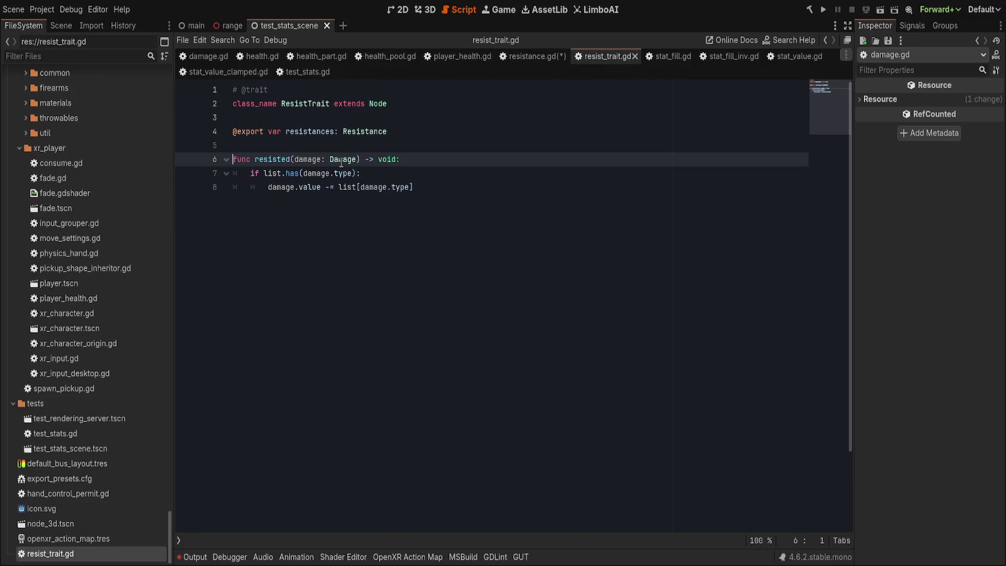
- Retype the resistances export as Array[Resistance] = []
{"action": "left_click", "coordinate": [440, 128]}
{"action": "double_click", "coordinate": [369, 131]}
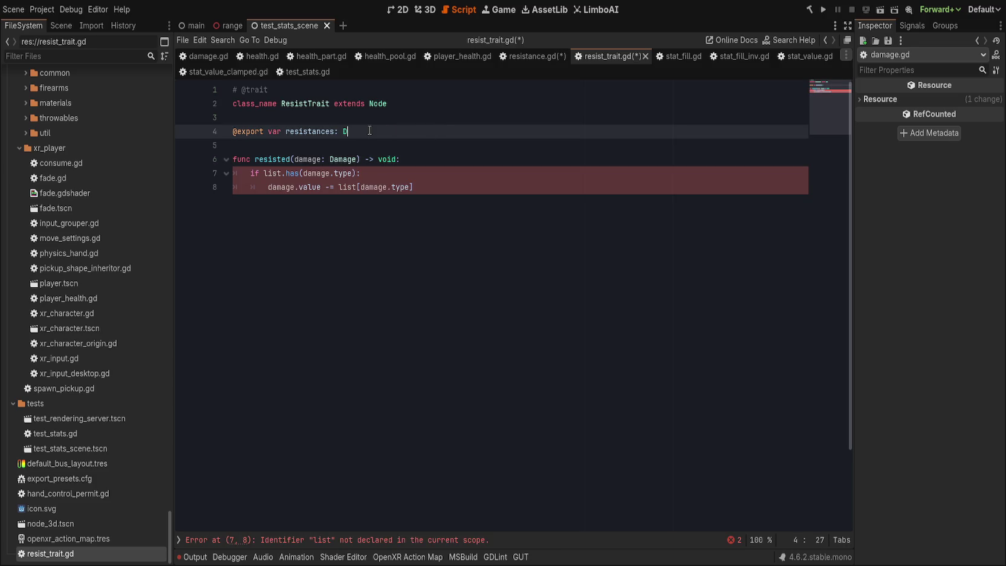
{"action": "type", "text": "Di"}
{"action": "type", "text": "ctionar"}
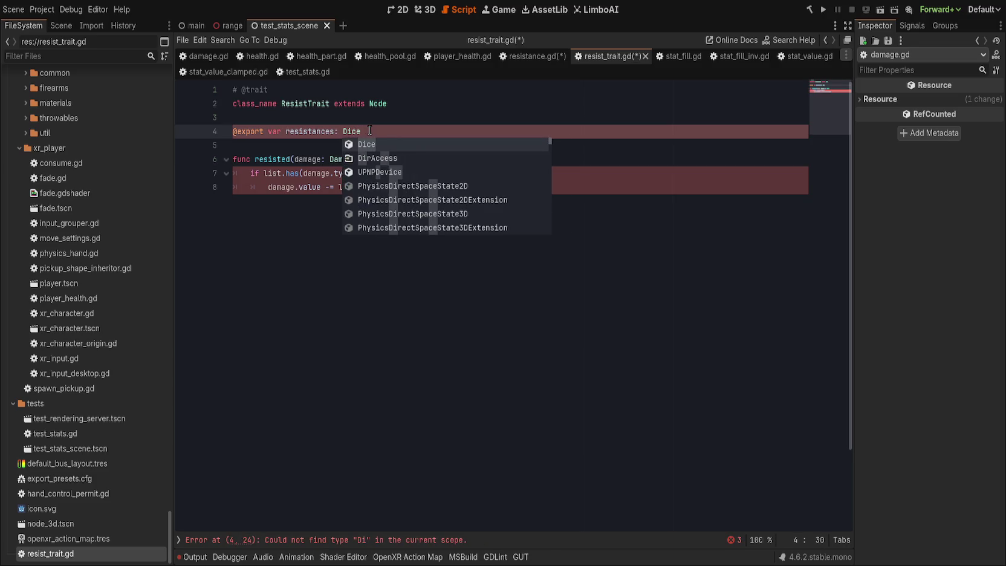
{"action": "type", "text": "y["}
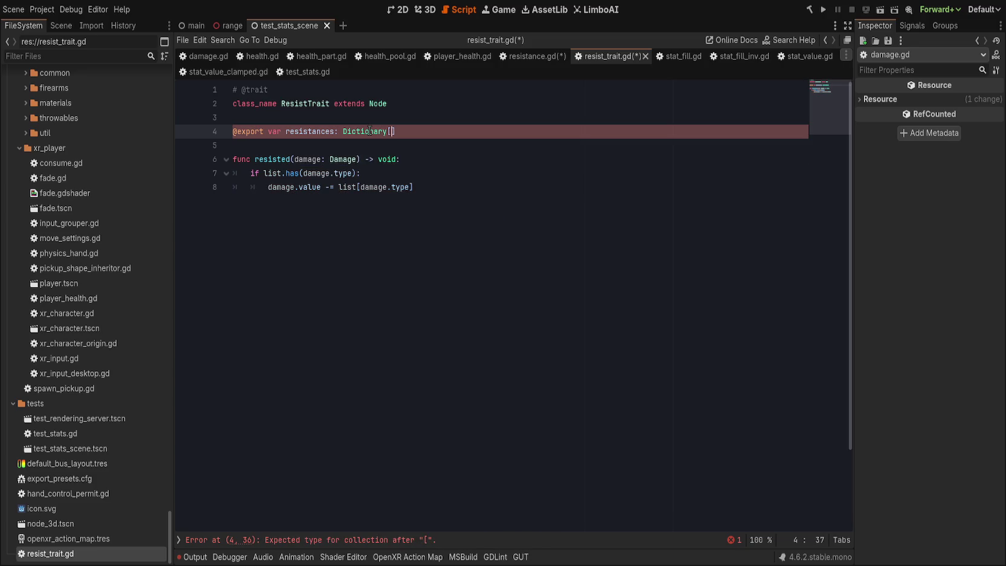
{"action": "double_click", "coordinate": [369, 130]}
{"action": "type", "text": "Array["}
{"action": "type", "text": "Resistance] = "}
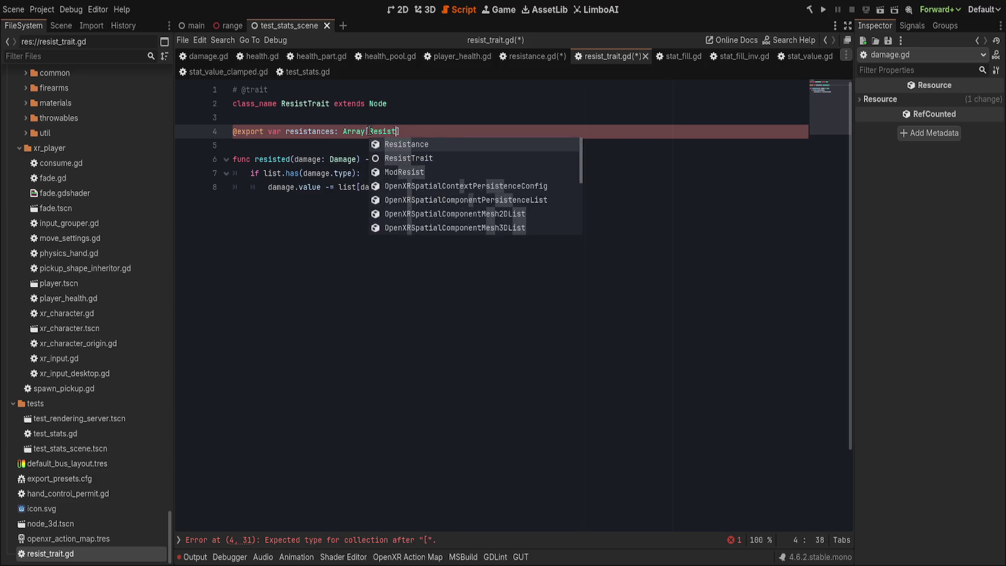
{"action": "type", "text": "[]"}
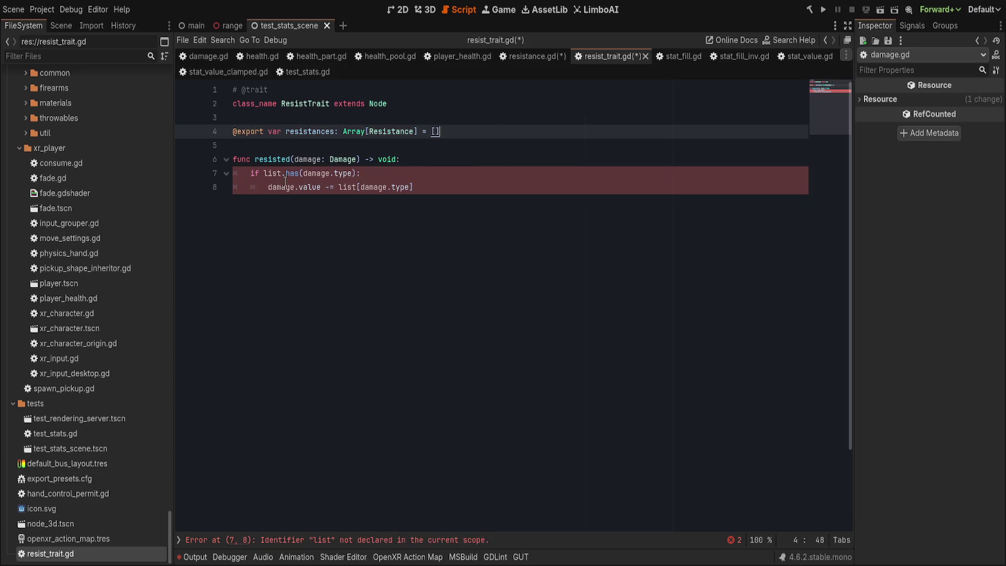
{"action": "left_click", "coordinate": [313, 142]}
{"action": "left_click", "coordinate": [417, 159]}
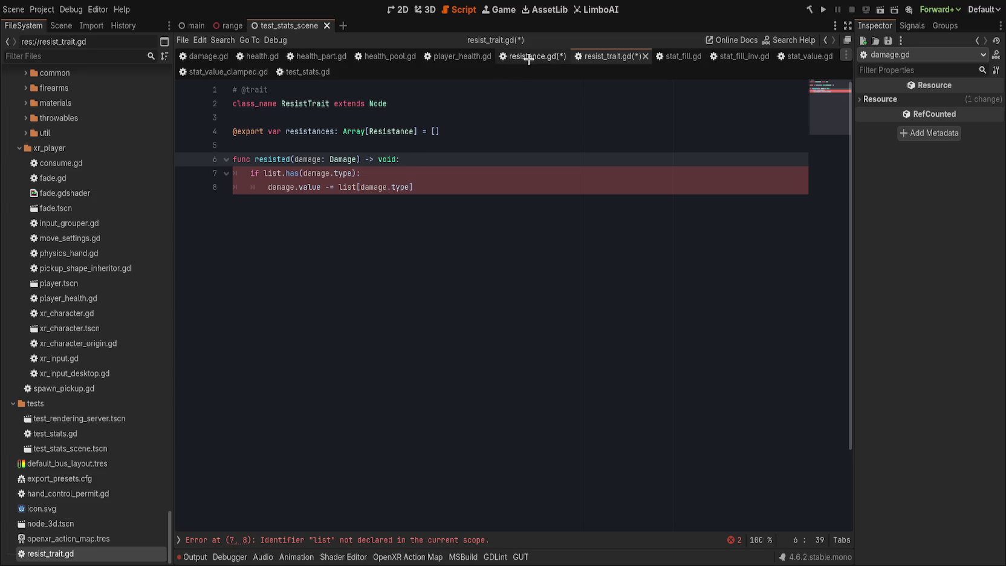
{"action": "scroll", "coordinate": [52, 414], "scroll_direction": "up", "scroll_amount": 5}
- Create a new resistance_pack.gd script in the damage folder
{"action": "scroll", "coordinate": [79, 386], "scroll_direction": "up", "scroll_amount": 4}
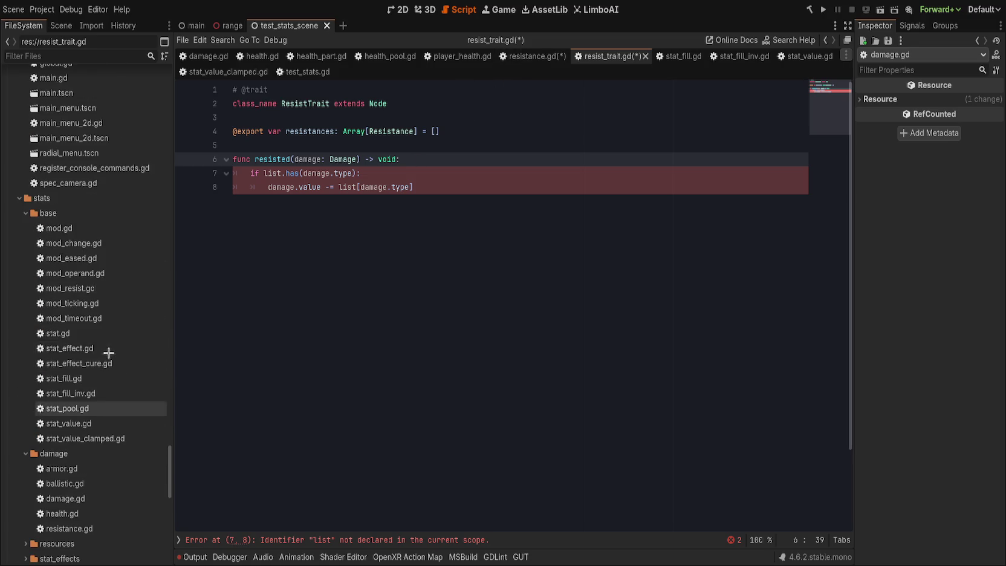
{"action": "scroll", "coordinate": [165, 374], "scroll_direction": "down", "scroll_amount": 3}
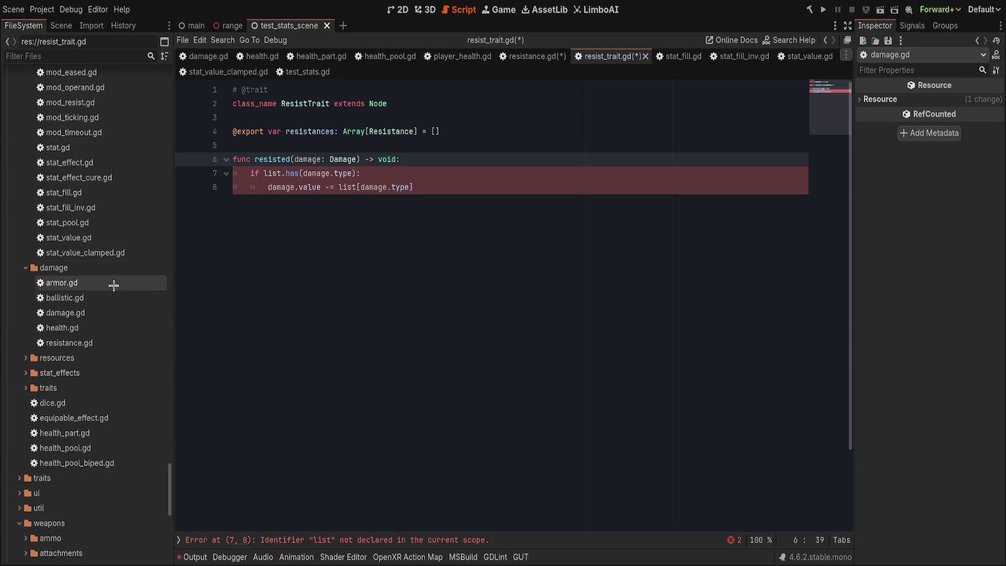
{"action": "left_click", "coordinate": [148, 267]}
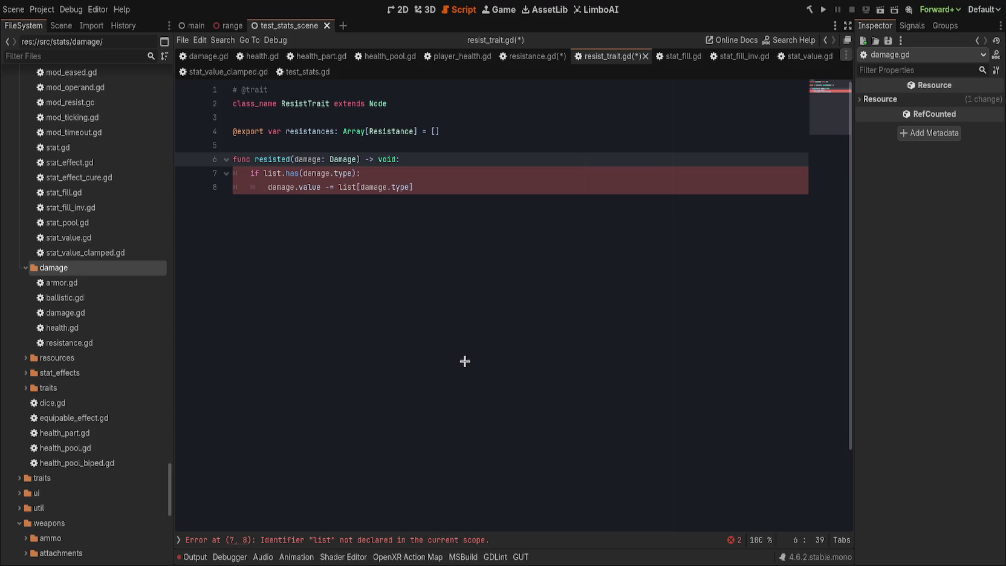
{"action": "key", "text": "Down"}
- Add class_name ResistancePack before extends Resource
{"action": "key", "text": "Up"}
{"action": "type", "text": "class"}
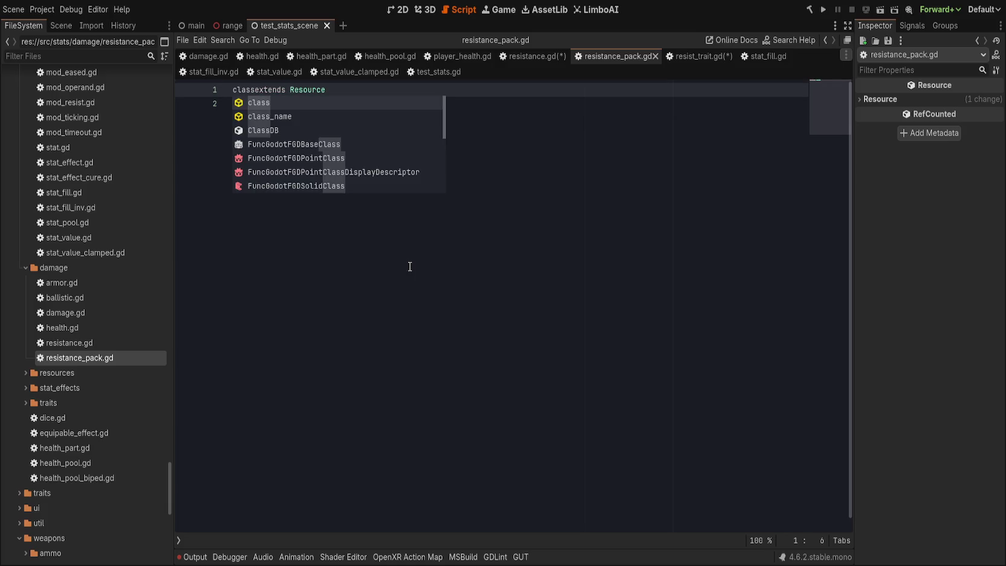
{"action": "type", "text": "_"}
{"action": "key", "text": "Return"}
{"action": "type", "text": "ResistancePack"}
{"action": "key", "text": "End"}
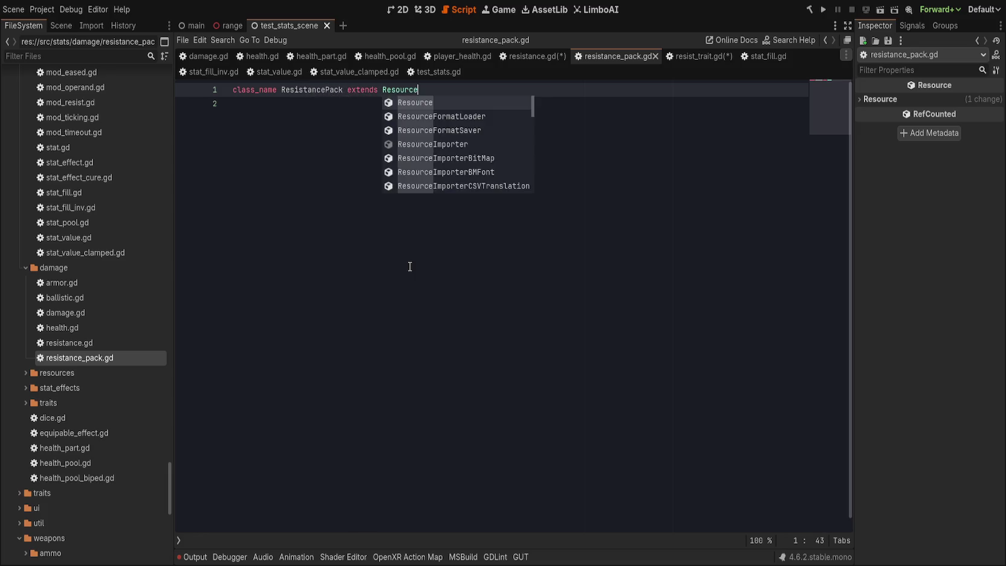
{"action": "key", "text": "Return"}
{"action": "key", "text": "Return"}
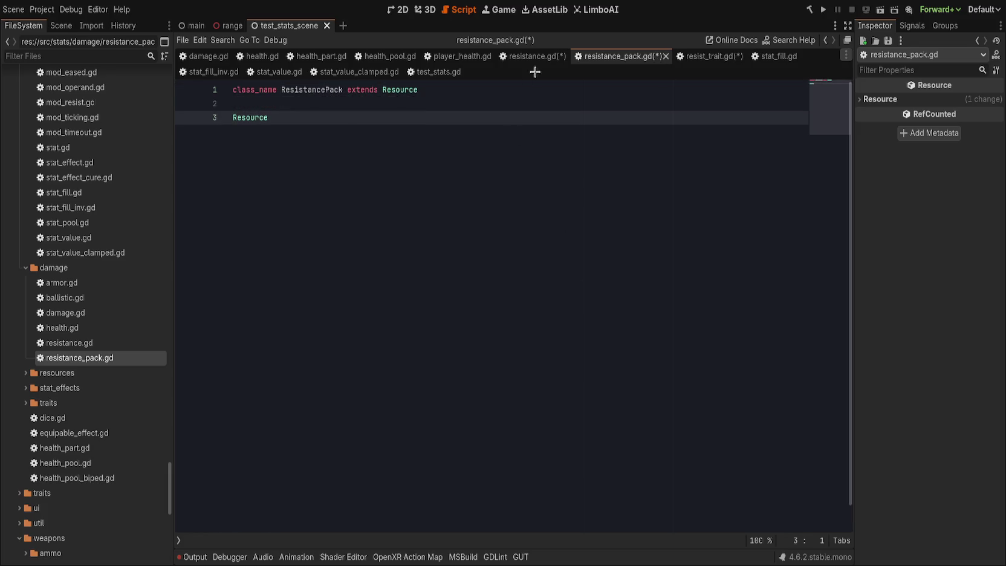
- Edit the base class name on line 1, leaving it as extends Resource
{"action": "left_click", "coordinate": [397, 90]}
{"action": "key", "text": "BackSpace"}
{"action": "key", "text": "BackSpace"}
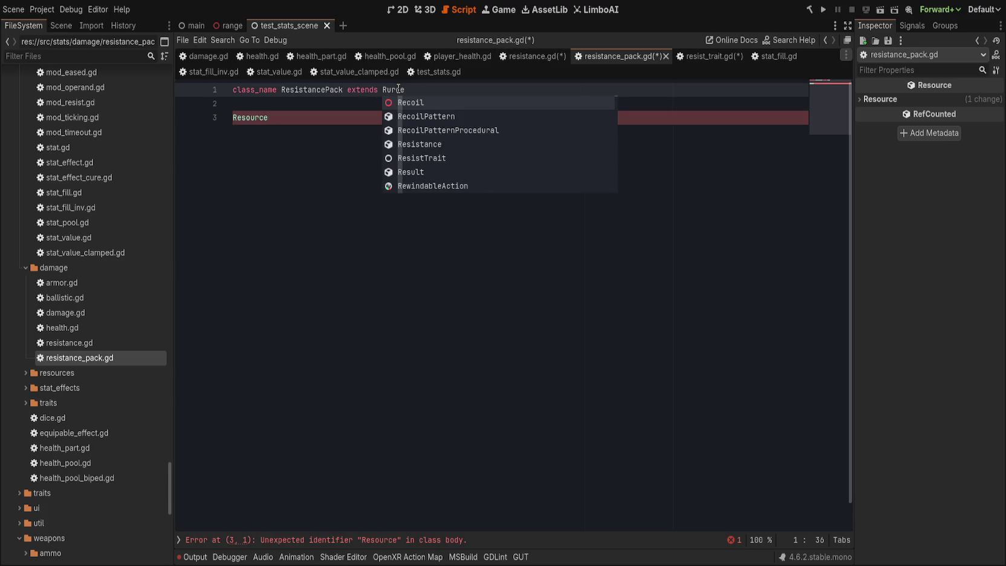
{"action": "key", "text": "shift+End"}
{"action": "type", "text": "esistance"}
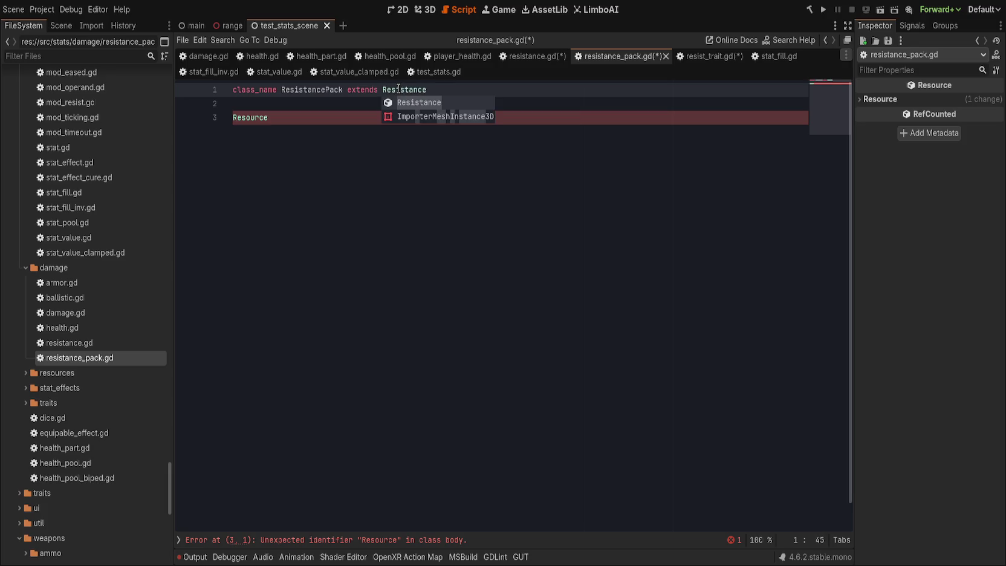
{"action": "key", "text": "Escape"}
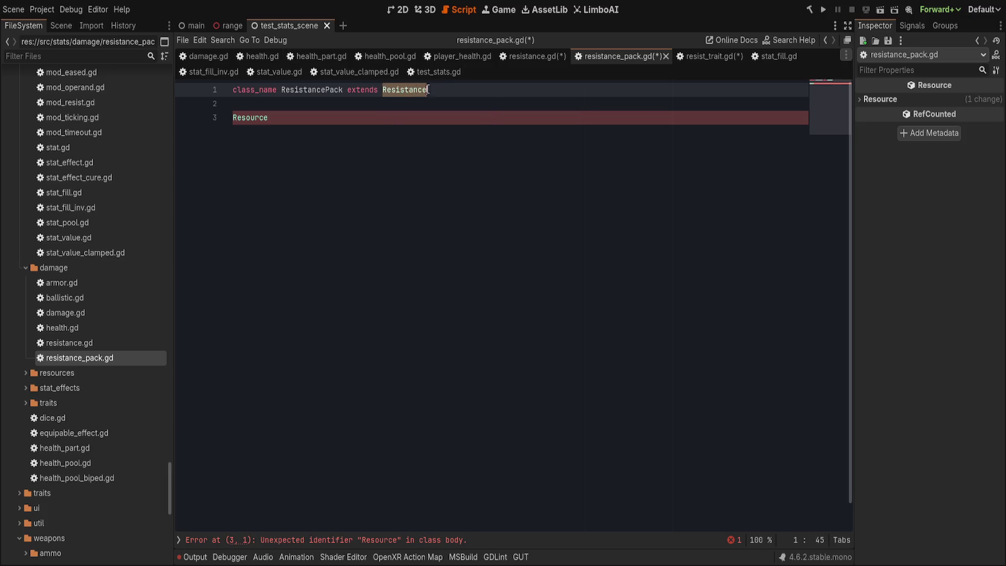
{"action": "key", "text": "BackSpace"}
{"action": "key", "text": "BackSpace"}
{"action": "key", "text": "BackSpace"}
{"action": "type", "text": "source"}
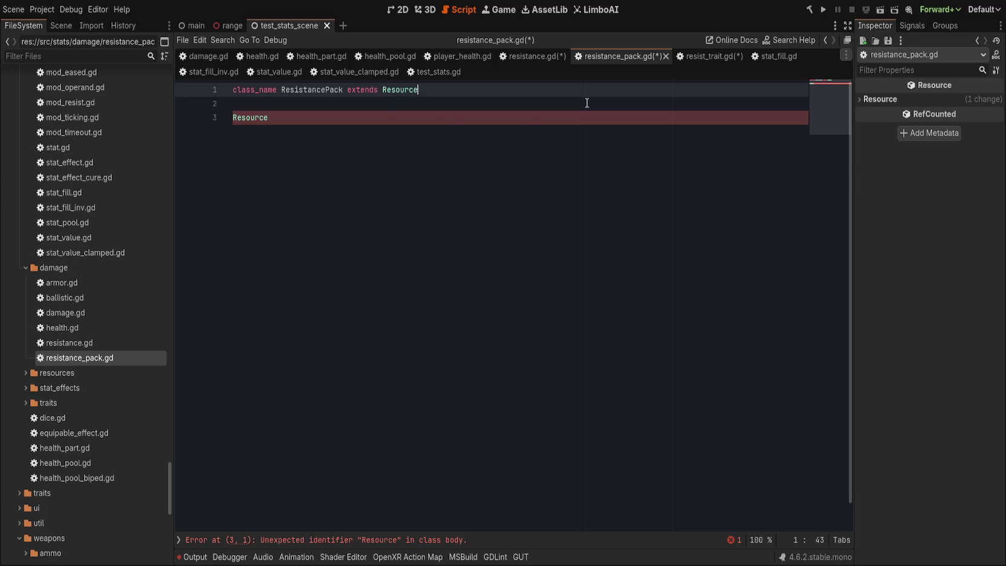
{"action": "key", "text": "Escape"}
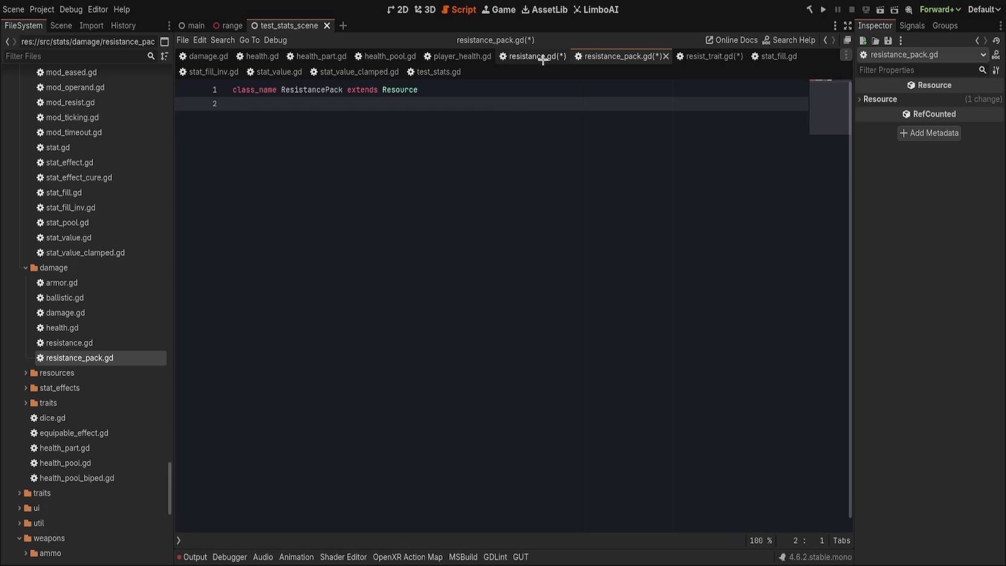
- Append func resist(damage: Damage) -> void: with an indented empty body to resistance.gd
{"action": "left_click", "coordinate": [535, 56]}
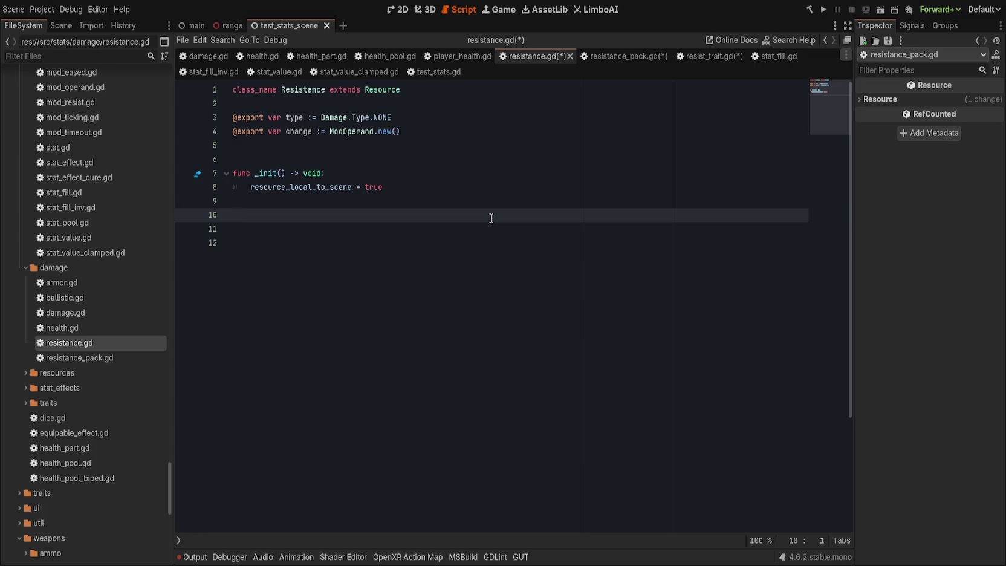
{"action": "key", "text": "Return"}
{"action": "type", "text": "func re"}
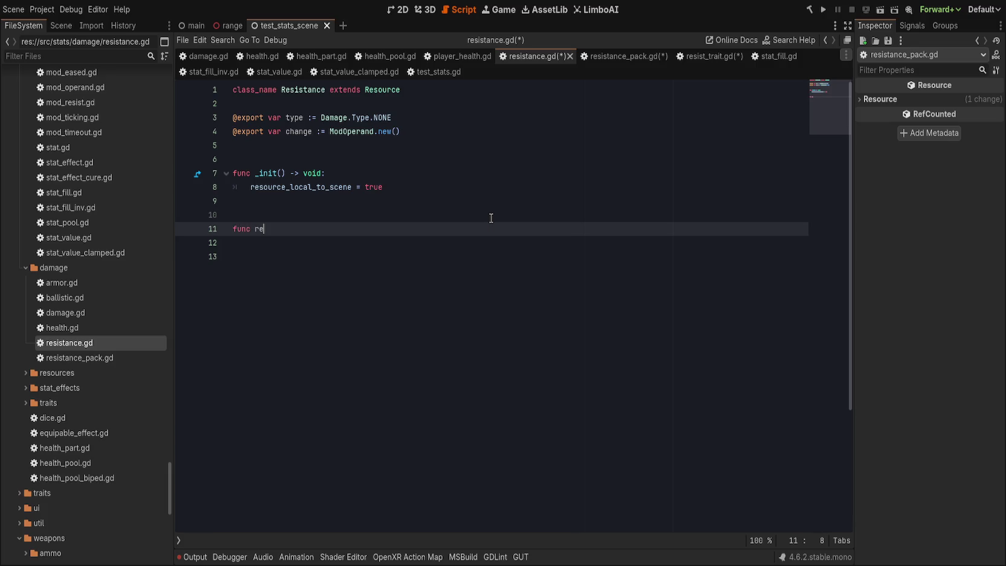
{"action": "type", "text": "sist()"}
{"action": "key", "text": "BackSpace"}
{"action": "type", "text": "damage: Damage) -> void:"}
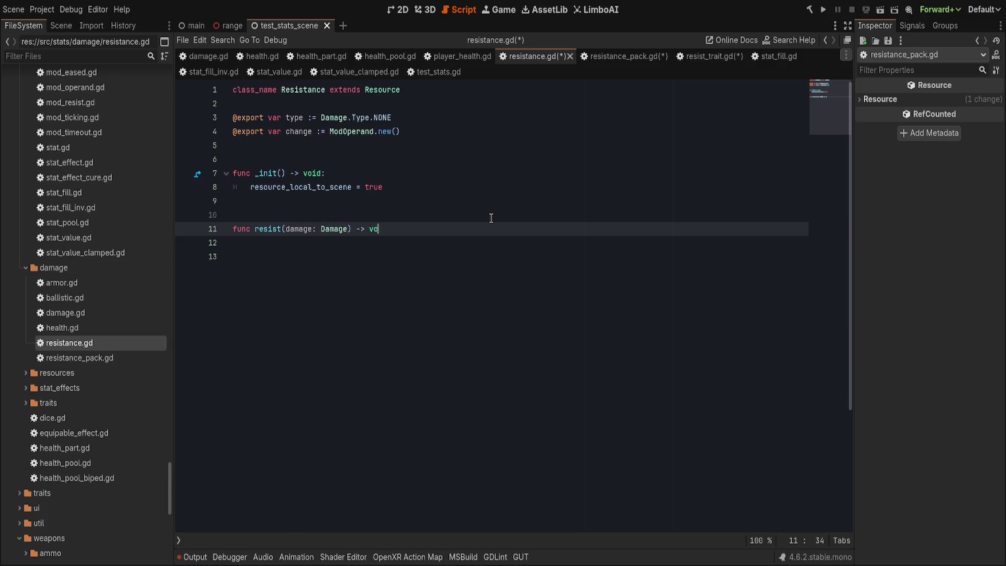
{"action": "key", "text": "Down"}
{"action": "key", "text": "Delete"}
{"action": "key", "text": "Tab"}
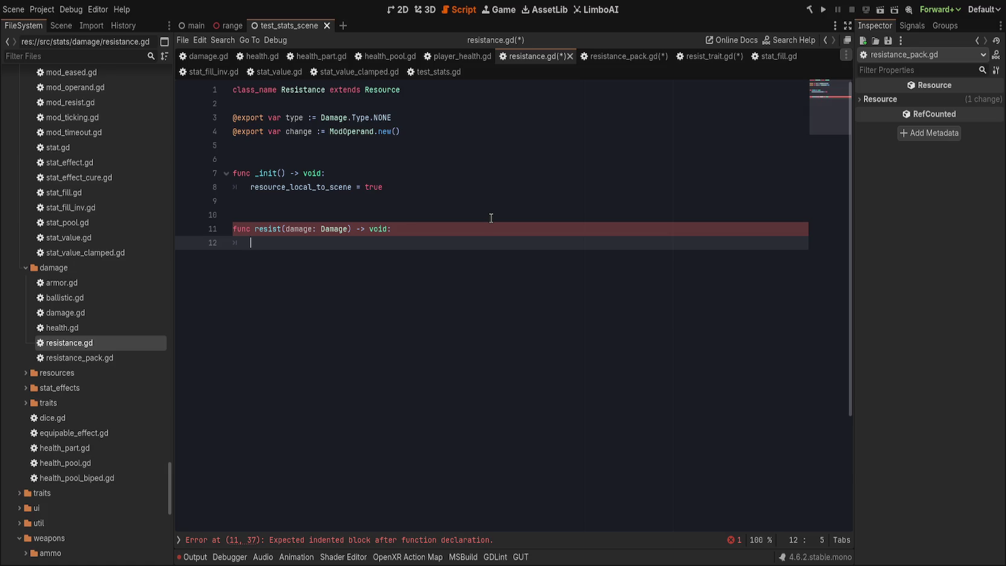
{"action": "key", "text": "Up"}
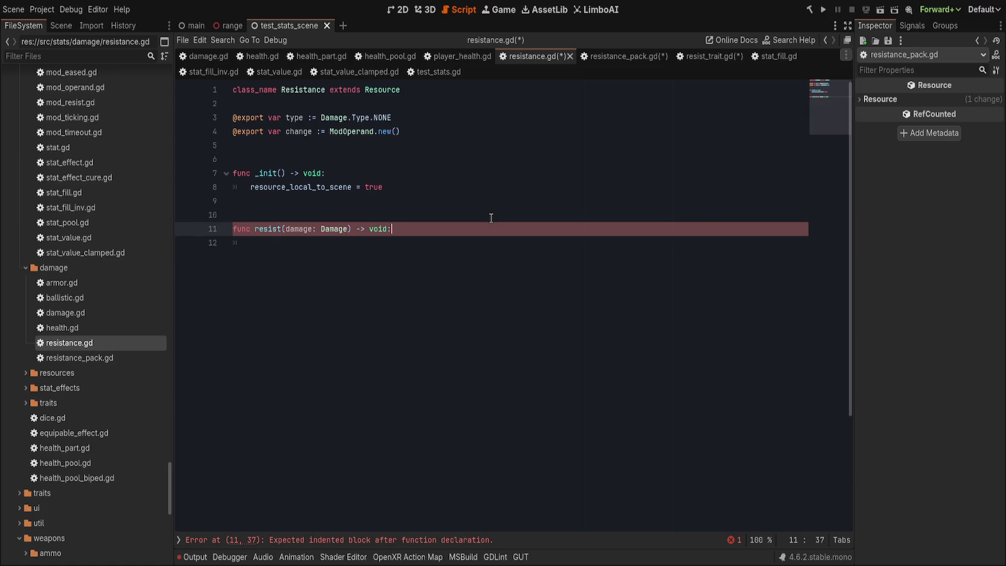
{"action": "key", "text": "Down"}
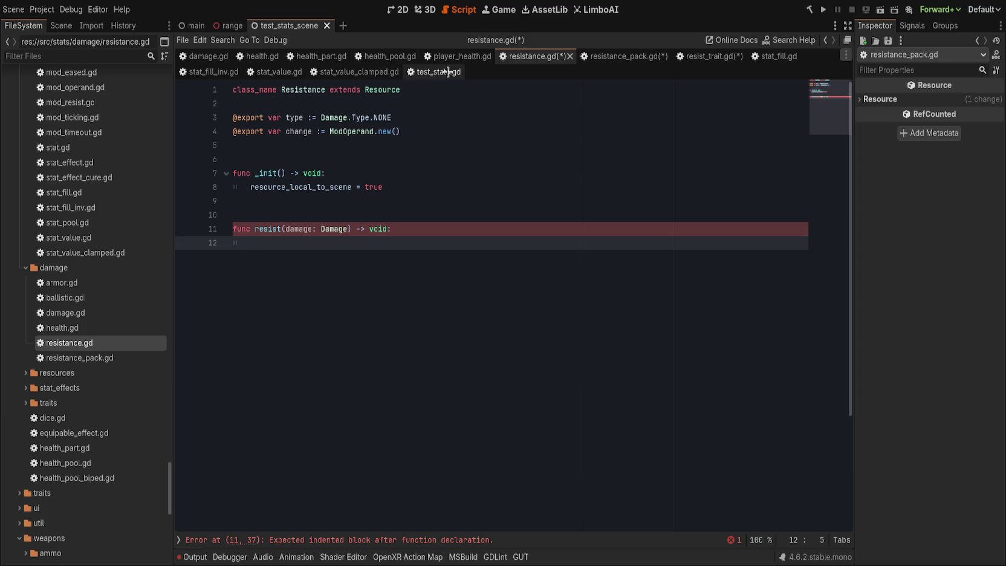
{"action": "left_click", "coordinate": [608, 56]}
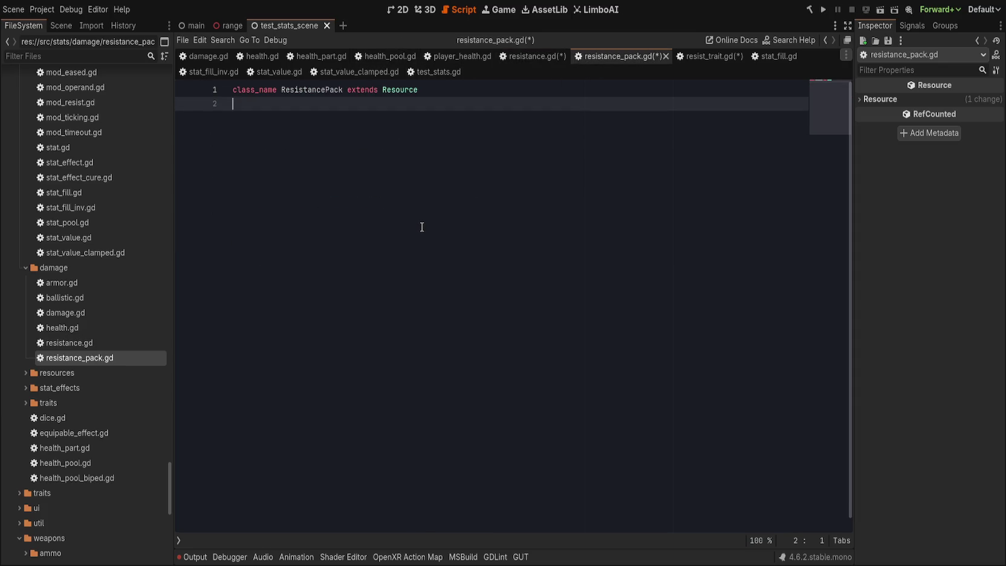
- Change the resistances export type to ResistancePack and save the scripts
{"action": "left_click", "coordinate": [701, 55]}
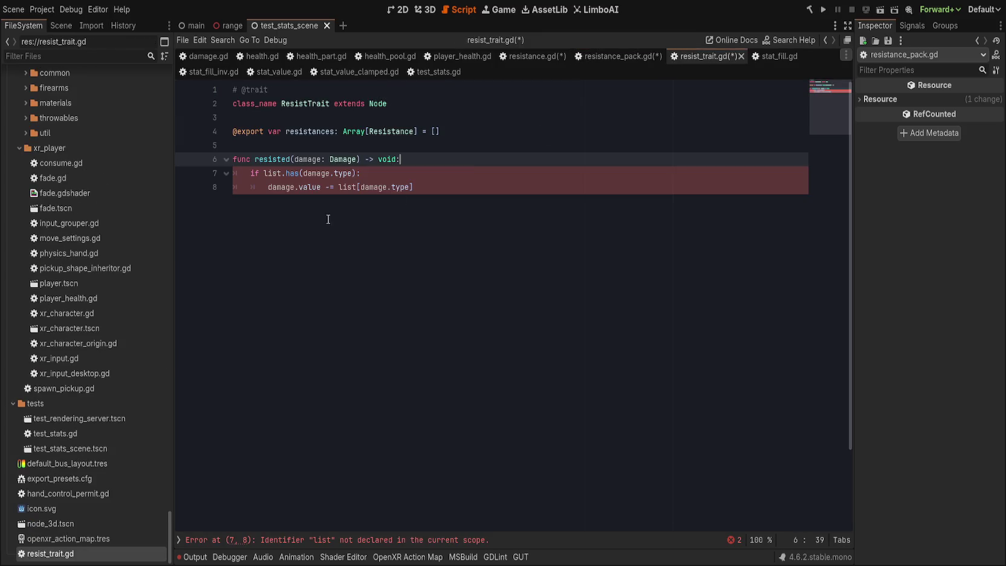
{"action": "left_click", "coordinate": [416, 188]}
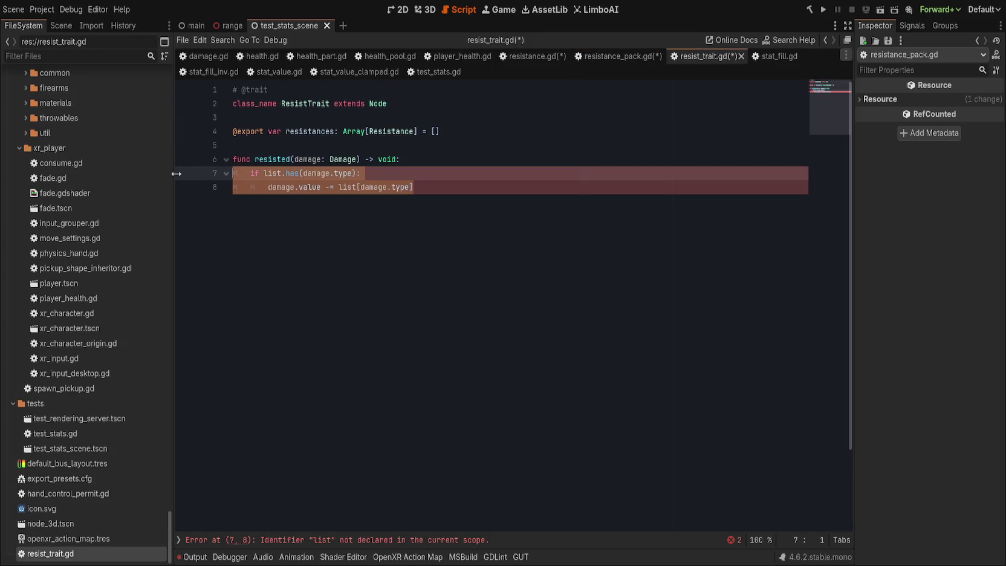
{"action": "left_click", "coordinate": [426, 164]}
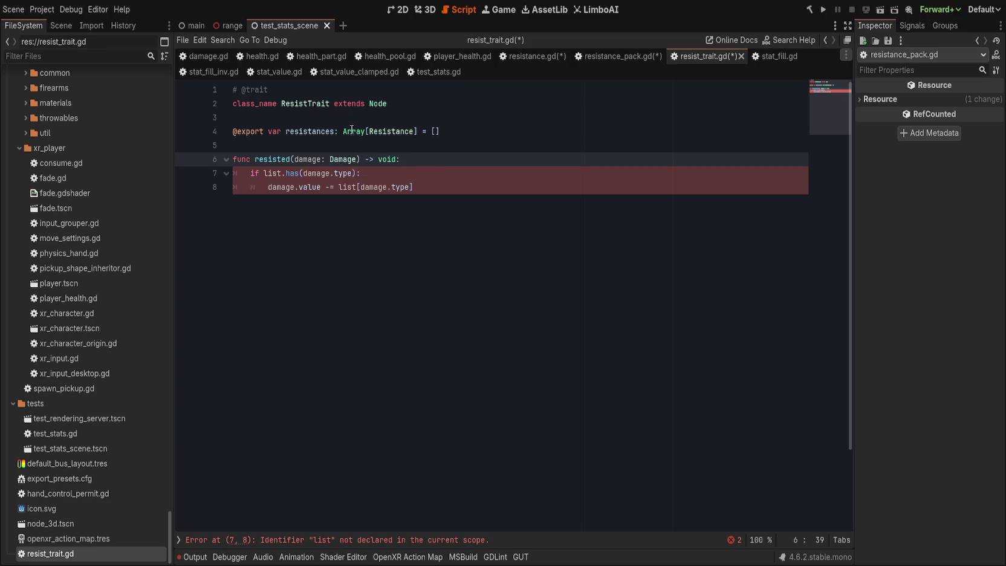
{"action": "left_click_drag", "start_coordinate": [343, 131], "coordinate": [507, 130]}
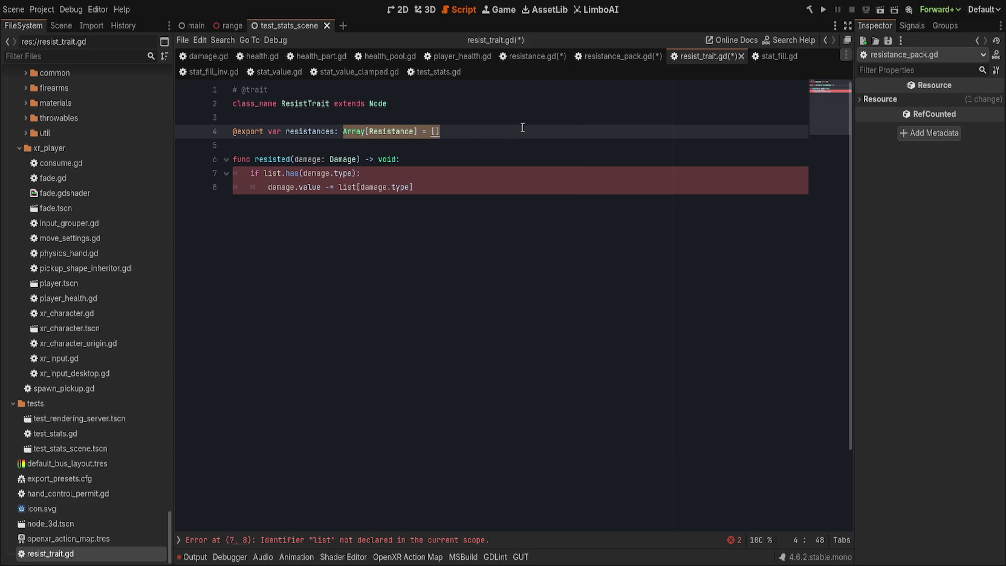
{"action": "type", "text": "ResistancePack"}
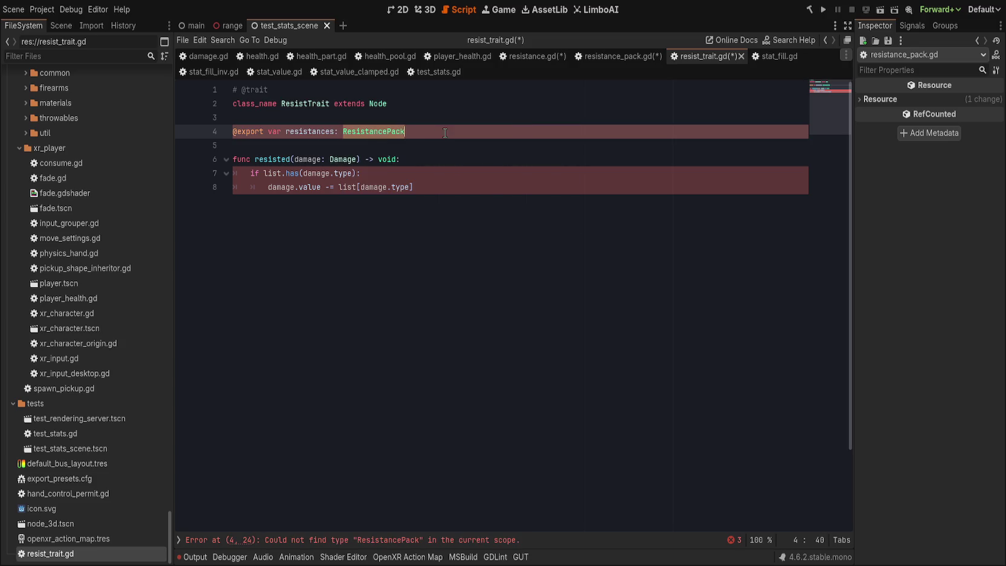
{"action": "left_click", "coordinate": [618, 57]}
{"action": "left_click", "coordinate": [320, 89]}
{"action": "left_click", "coordinate": [353, 126]}
{"action": "key", "text": "ctrl+s"}
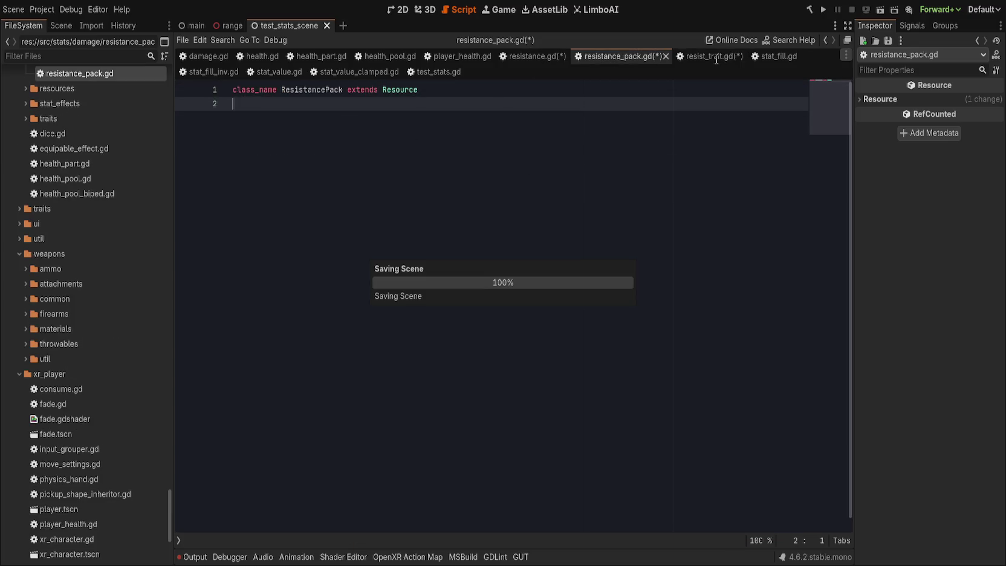
- Make resistances default to ResistancePack.new() and add a blank line before the function
{"action": "left_click", "coordinate": [678, 57]}
{"action": "left_click", "coordinate": [408, 131]}
{"action": "type", "text": "new()"}
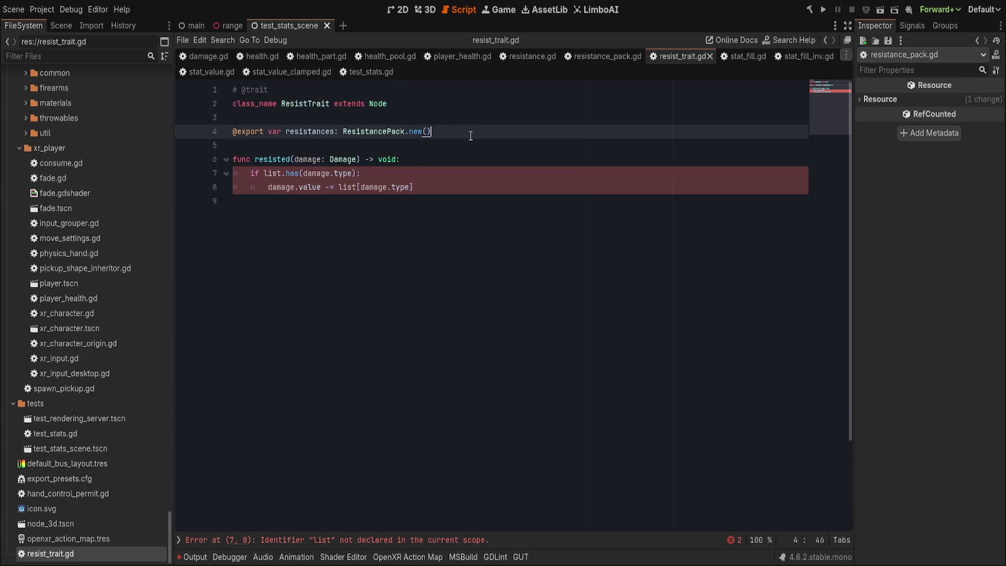
{"action": "key", "text": "ctrl+Left"}
{"action": "key", "text": "ctrl+Left"}
{"action": "key", "text": "ctrl+Left"}
{"action": "type", "text": "="}
{"action": "left_click", "coordinate": [470, 135]}
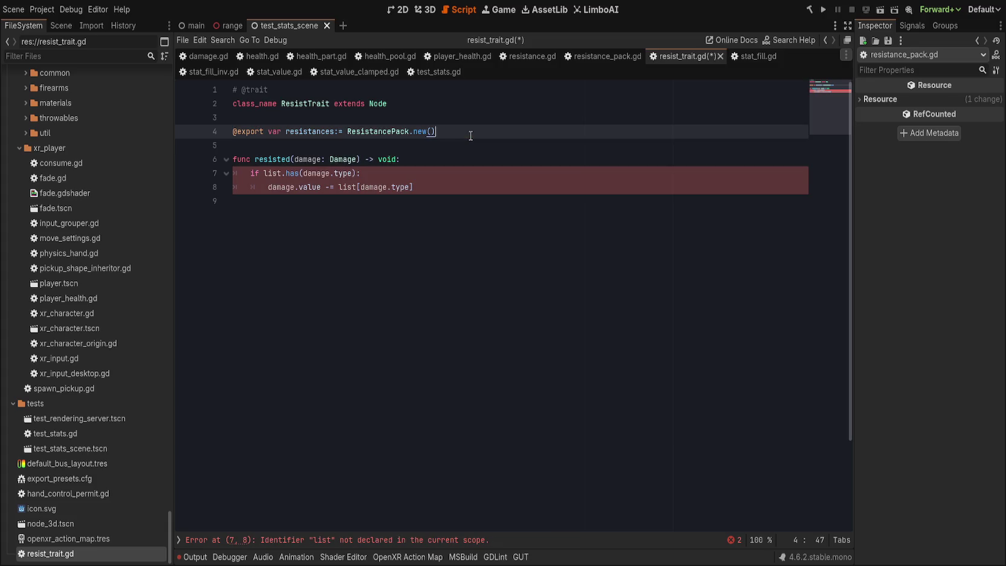
{"action": "left_click", "coordinate": [494, 144]}
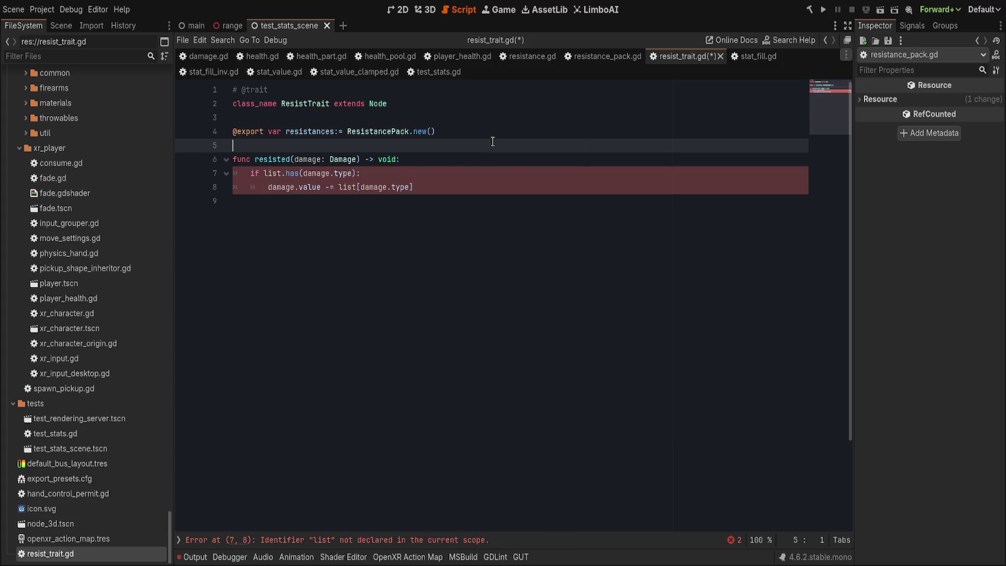
{"action": "key", "text": "Return"}
{"action": "left_click", "coordinate": [481, 170]}
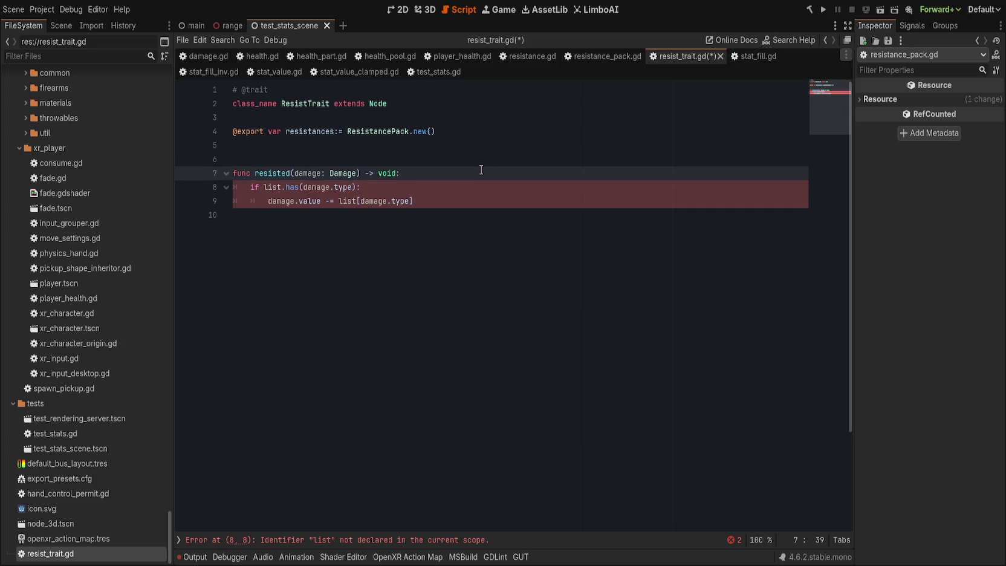
{"action": "key", "text": "ctrl+z"}
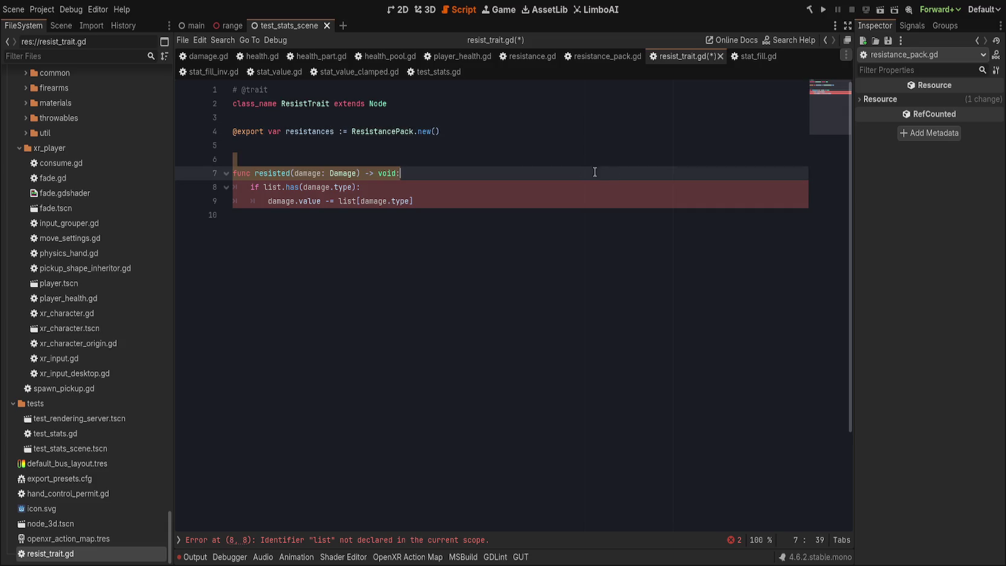
- Replace the old list lookup with a single resistances.resist(damage) call and save
{"action": "key", "text": "shift+Down"}
{"action": "key", "text": "shift+Down"}
{"action": "key", "text": "shift+End"}
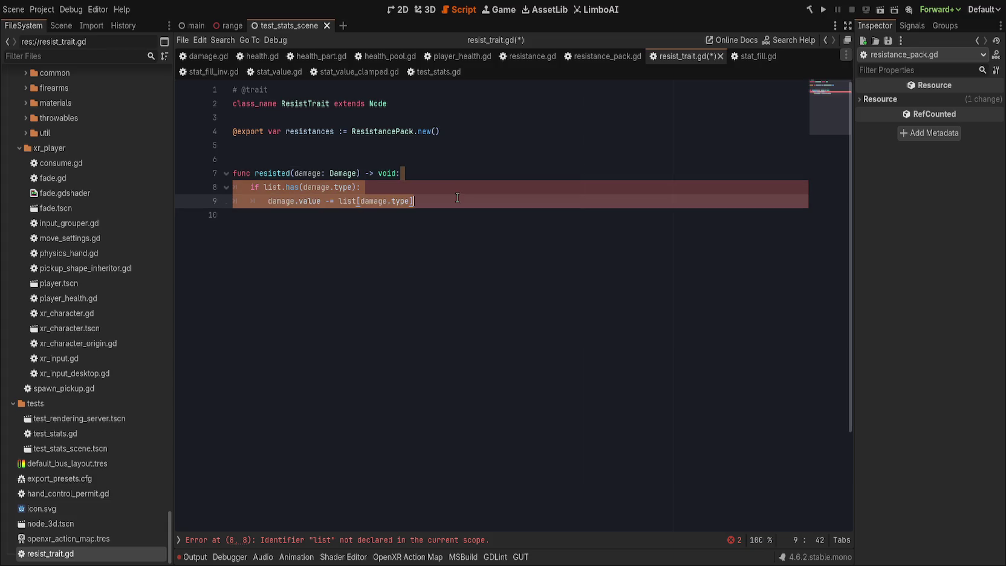
{"action": "left_click", "coordinate": [515, 175]}
{"action": "key", "text": "Return"}
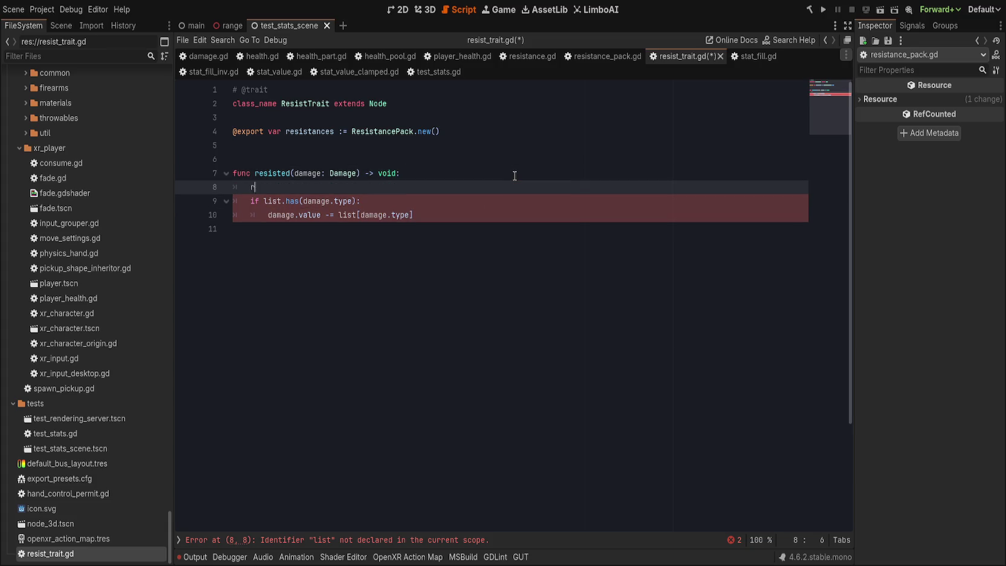
{"action": "type", "text": "resista"}
{"action": "key", "text": "Return"}
{"action": "type", "text": ".resist"}
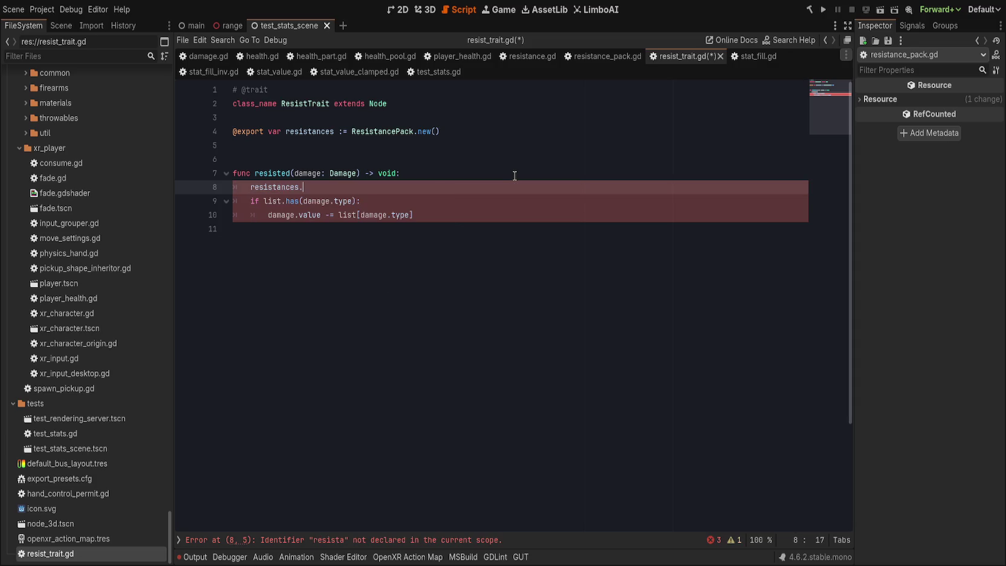
{"action": "type", "text": "(damage)"}
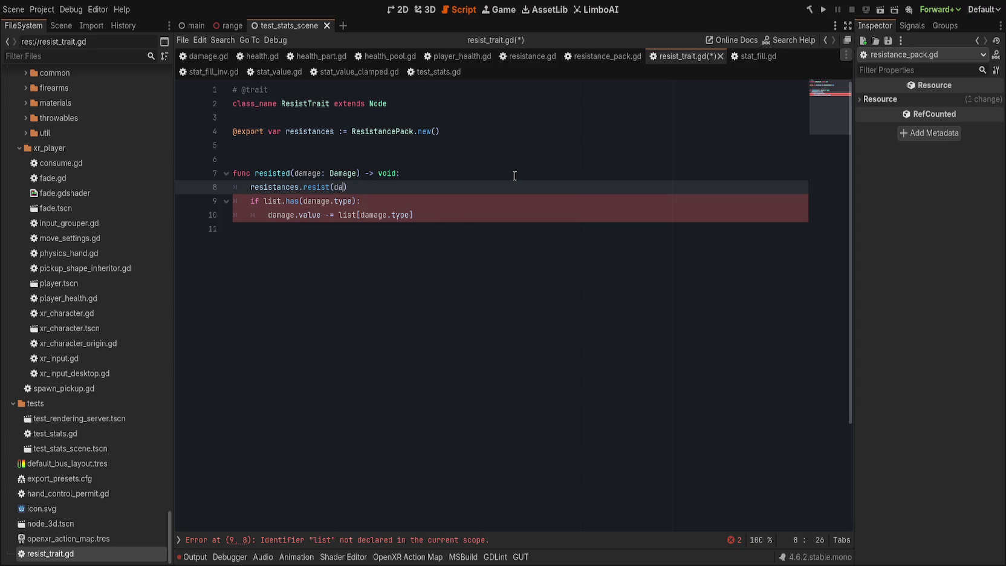
{"action": "key", "text": "shift+Down"}
{"action": "key", "text": "shift+Down"}
{"action": "key", "text": "shift+Down"}
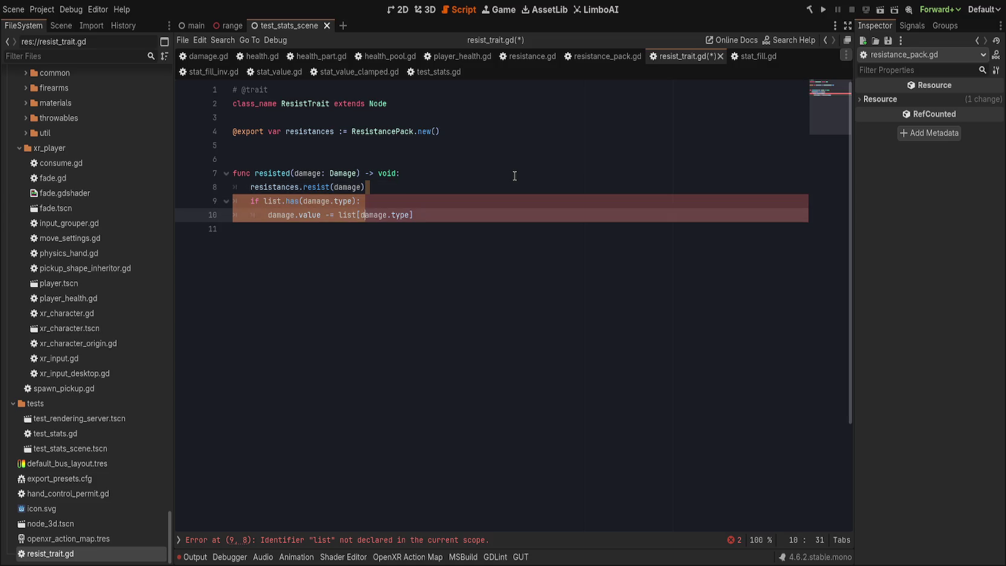
{"action": "key", "text": "Delete"}
{"action": "key", "text": "ctrl+s"}
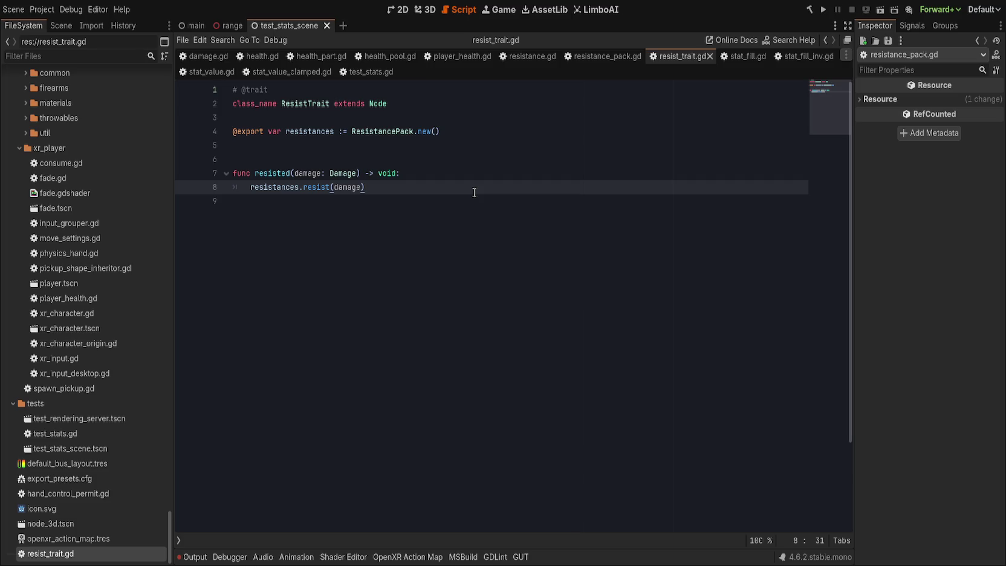
- Rename the function from resisted to resist
{"action": "double_click", "coordinate": [263, 173]}
{"action": "type", "text": "resist"}
{"action": "key", "text": "End"}
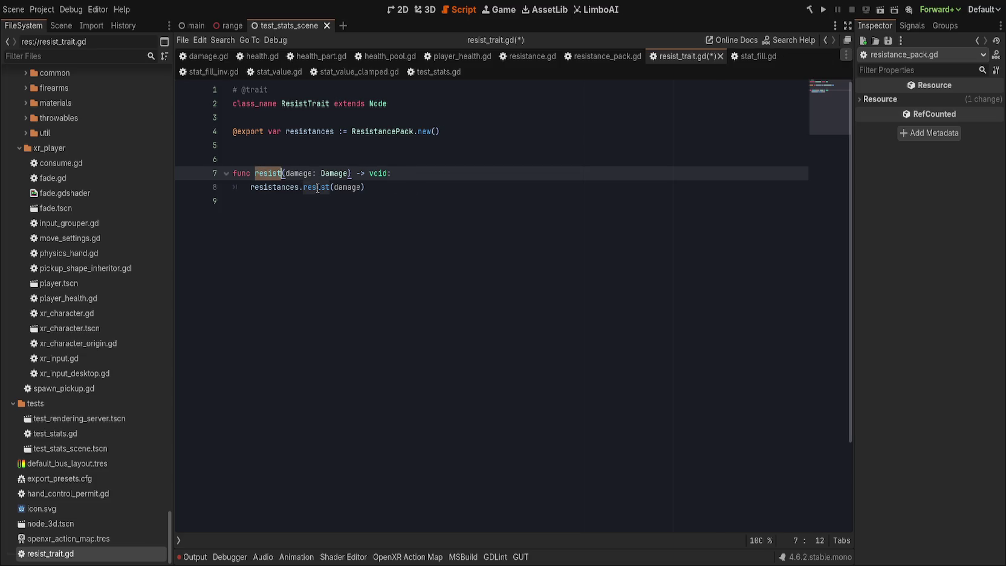
{"action": "left_click", "coordinate": [452, 187]}
{"action": "left_click", "coordinate": [603, 56]}
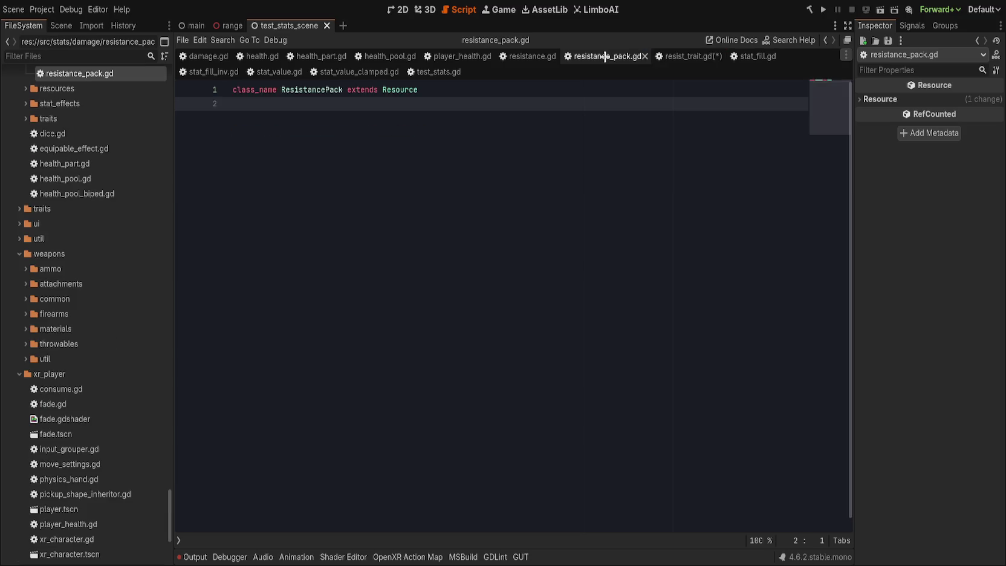
- Paste the resist(damage) function from resist_trait.gd into resistance_pack.gd, replacing the void placeholder
{"action": "key", "text": "Return"}
{"action": "type", "text": "void"}
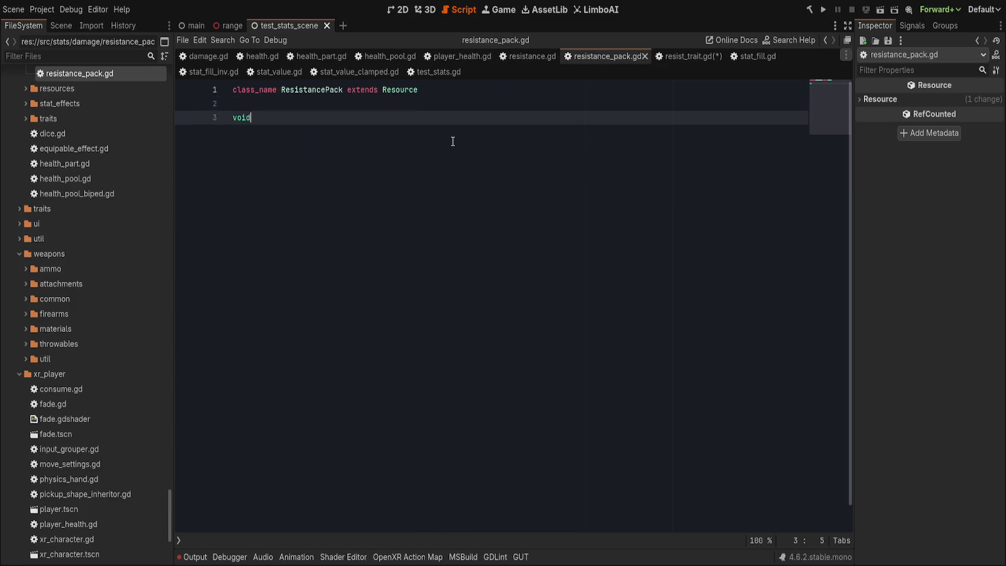
{"action": "left_click", "coordinate": [659, 58]}
{"action": "mouse_move", "coordinate": [300, 156]}
{"action": "left_mouse_down"}
{"action": "mouse_move", "coordinate": [339, 187]}
{"action": "mouse_move", "coordinate": [527, 213]}
{"action": "left_mouse_up"}
{"action": "key", "text": "ctrl+x"}
{"action": "left_click", "coordinate": [603, 55]}
{"action": "key", "text": "shift+Up"}
{"action": "key", "text": "ctrl+v"}
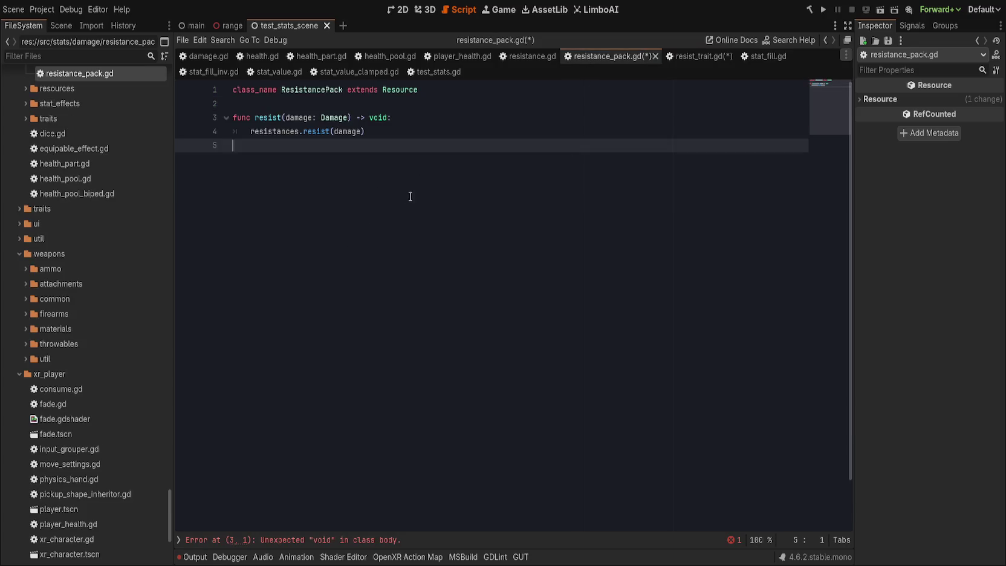
- Paste the same resist function at the end of resistance.gd
{"action": "left_click", "coordinate": [429, 119]}
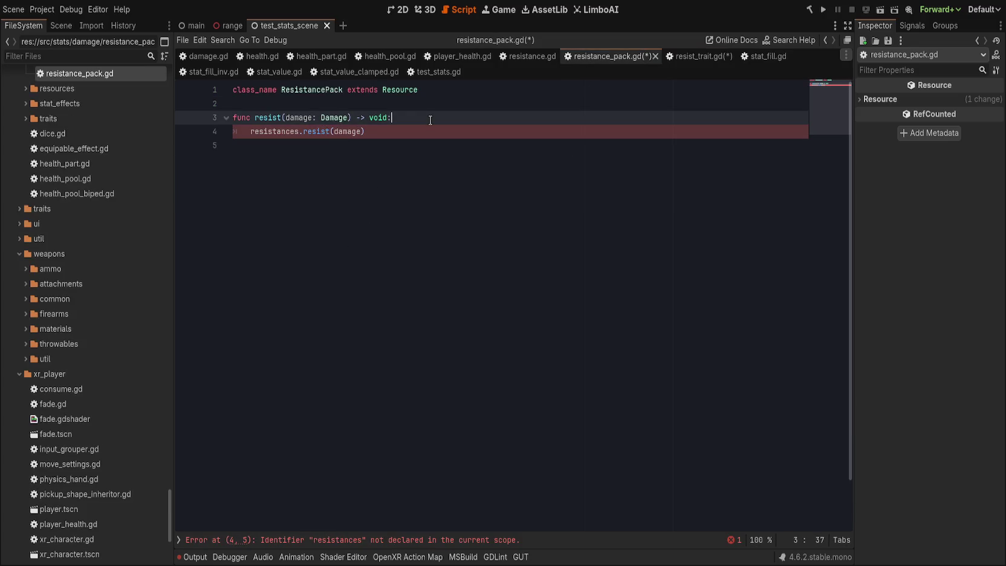
{"action": "left_click", "coordinate": [527, 56]}
{"action": "key", "text": "ctrl+v"}
{"action": "key", "text": "Down"}
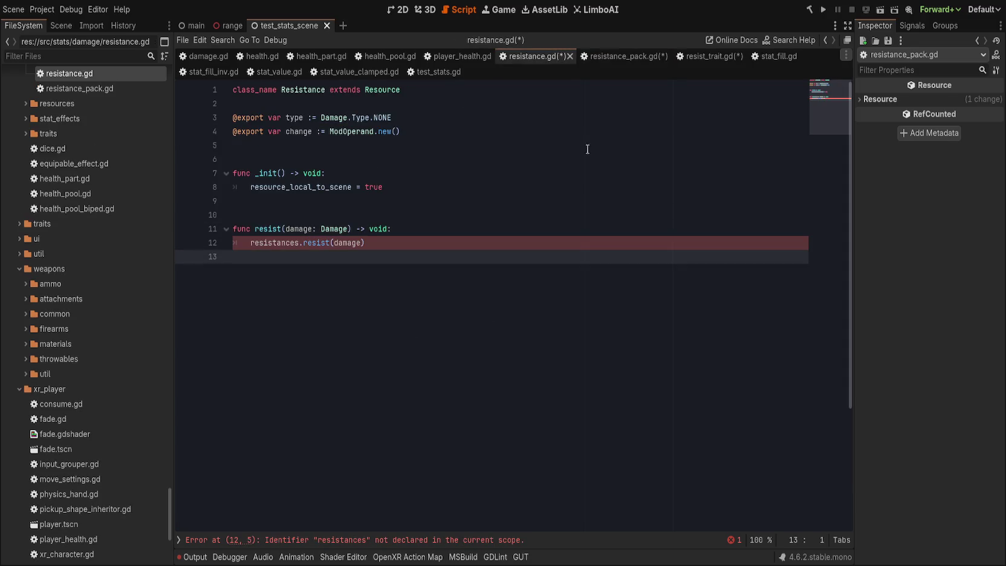
{"action": "double_click", "coordinate": [272, 243]}
- Replace the resist call with 'if damage.type ==' and delete the exported type line
{"action": "left_click", "coordinate": [449, 230]}
{"action": "left_click", "coordinate": [460, 242]}
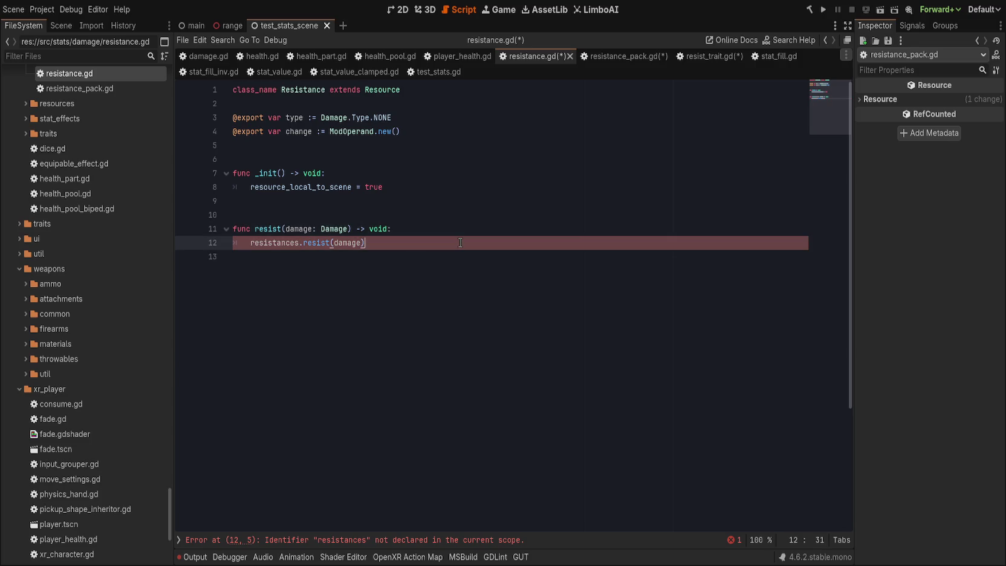
{"action": "key", "text": "shift+Home"}
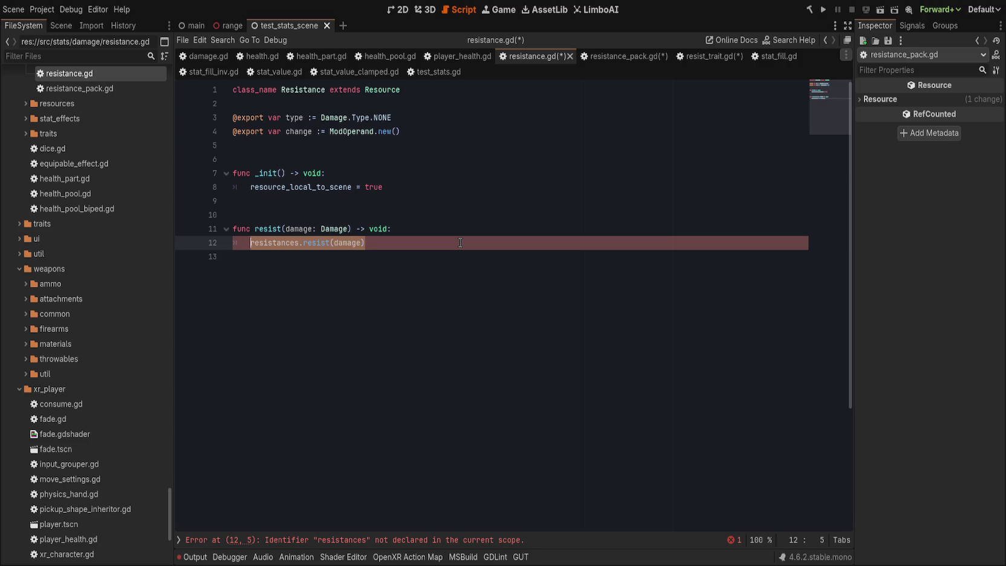
{"action": "type", "text": "if damage.type"}
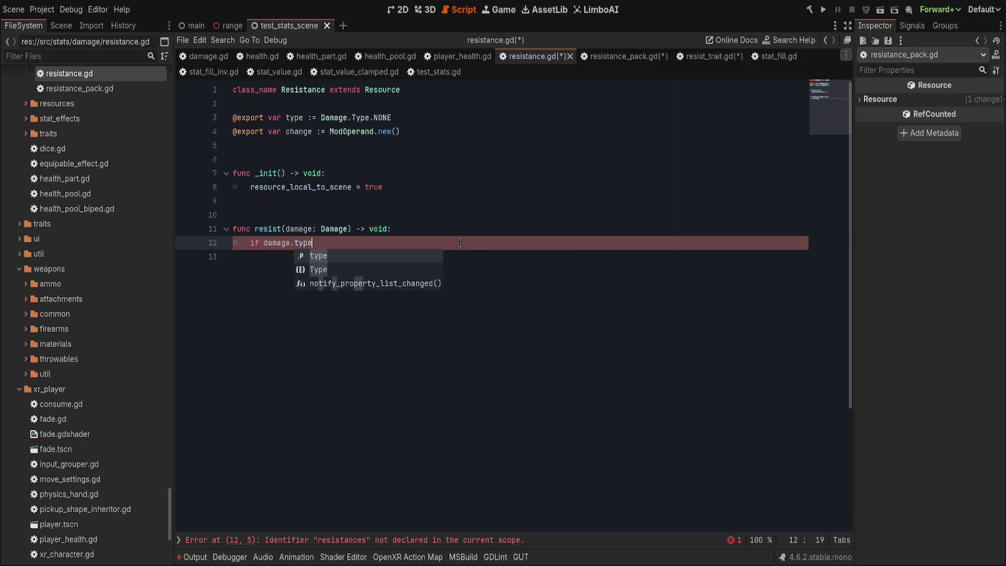
{"action": "type", "text": " =="}
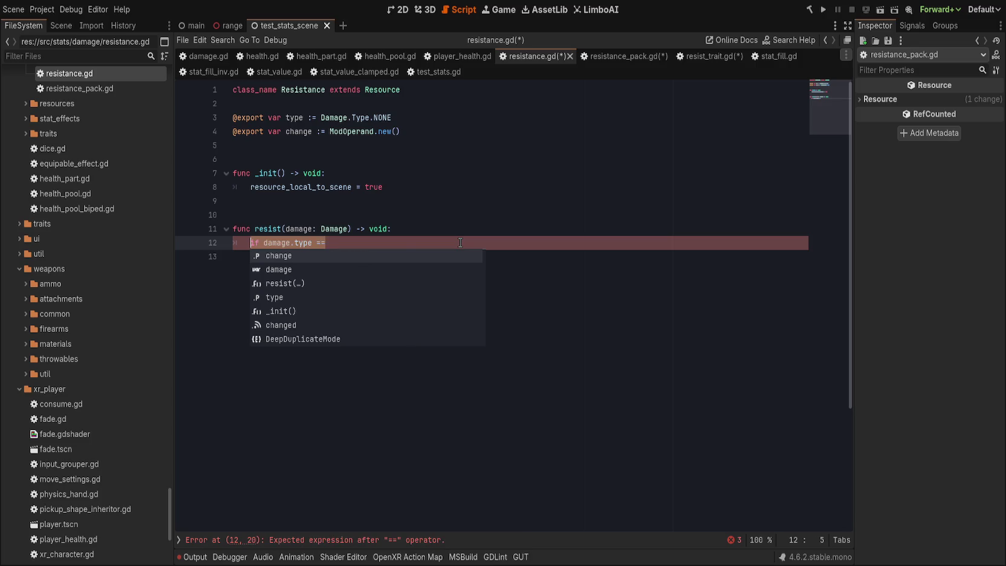
{"action": "left_click", "coordinate": [542, 102]}
{"action": "left_click", "coordinate": [546, 115]}
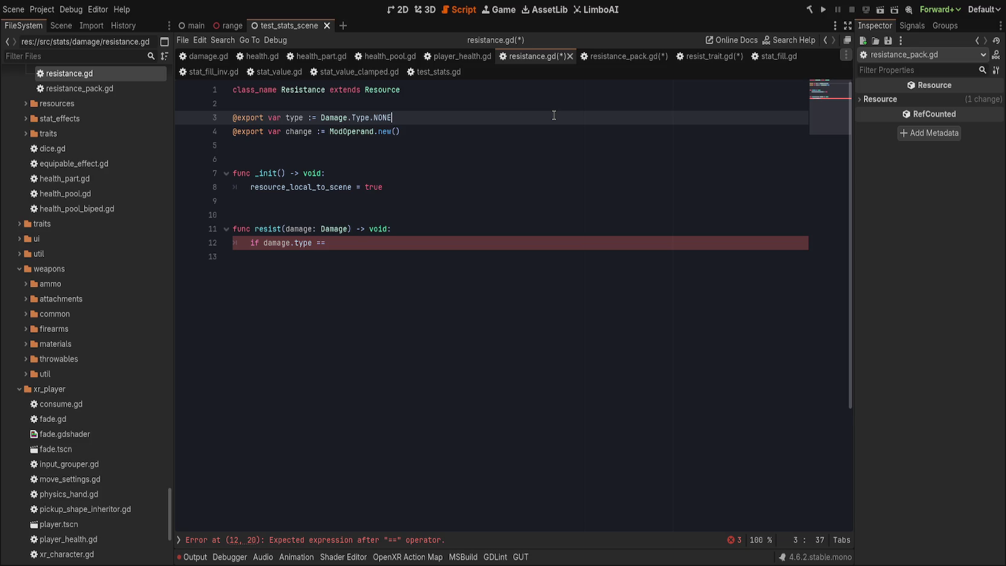
{"action": "key", "text": "ctrl+x"}
- Start a 'ModOperand.' line at the top of resist, then jump to the ModOperand definition
{"action": "left_click", "coordinate": [470, 211]}
{"action": "key", "text": "Return"}
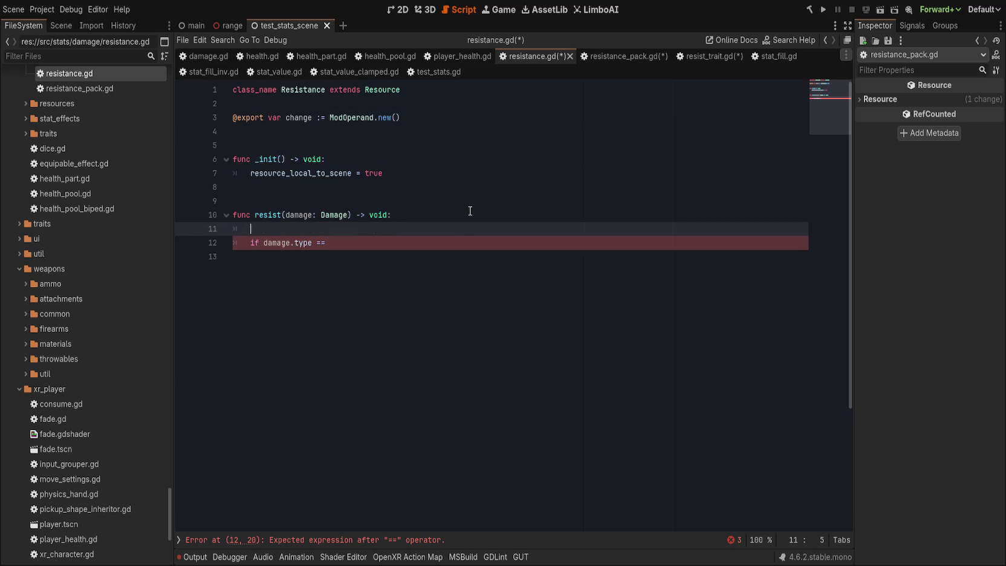
{"action": "type", "text": "ModOperand."}
{"action": "scroll", "coordinate": [363, 271], "scroll_direction": "down", "scroll_amount": 5}
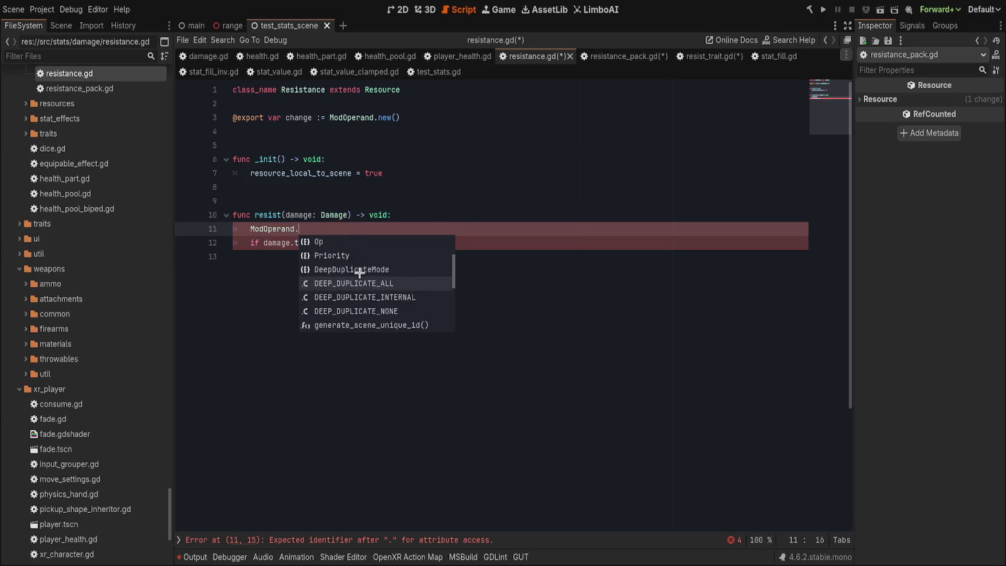
{"action": "scroll", "coordinate": [366, 269], "scroll_direction": "up", "scroll_amount": 5}
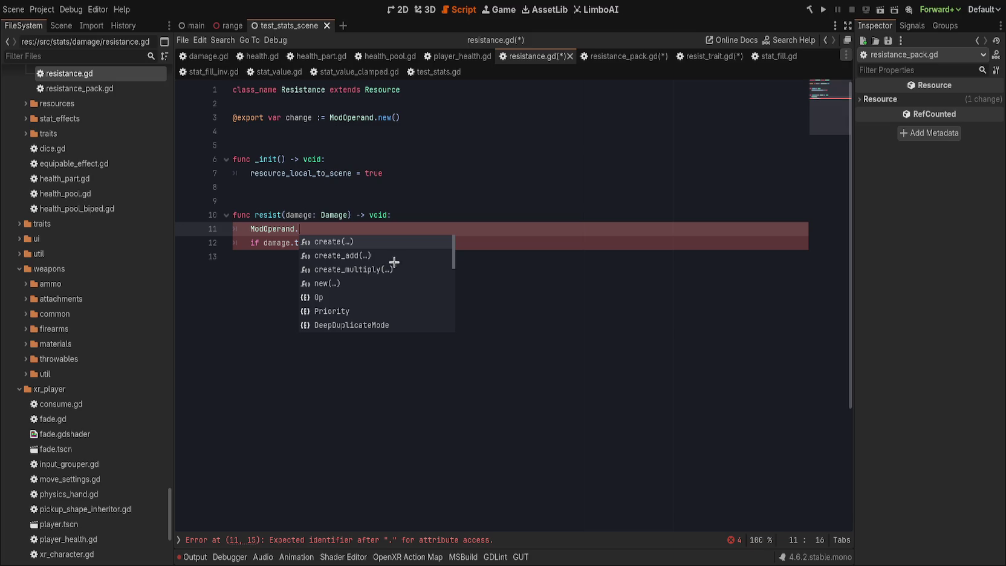
{"action": "left_click", "coordinate": [465, 206]}
{"action": "left_click", "coordinate": [360, 118]}
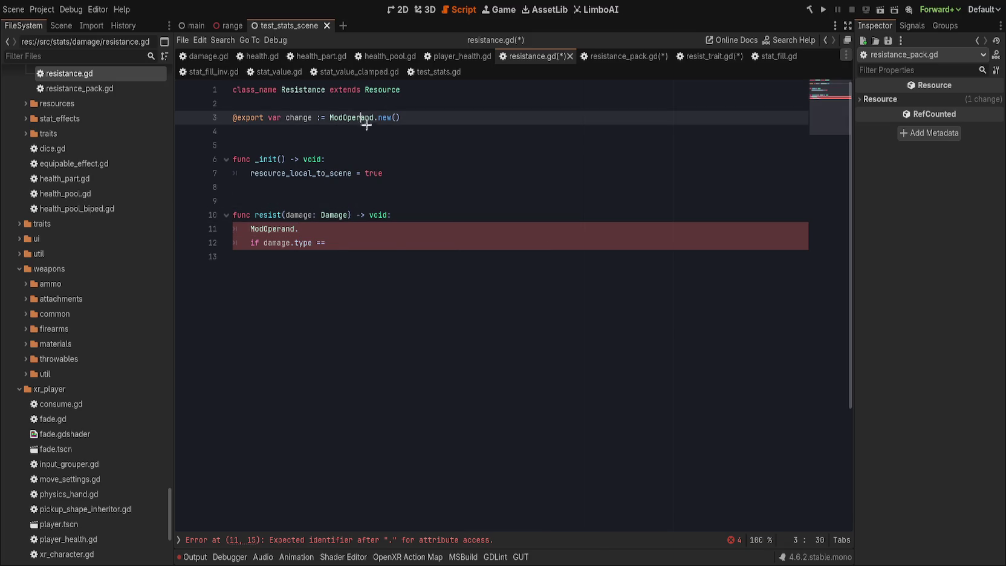
{"action": "key", "text": "alt+F1"}
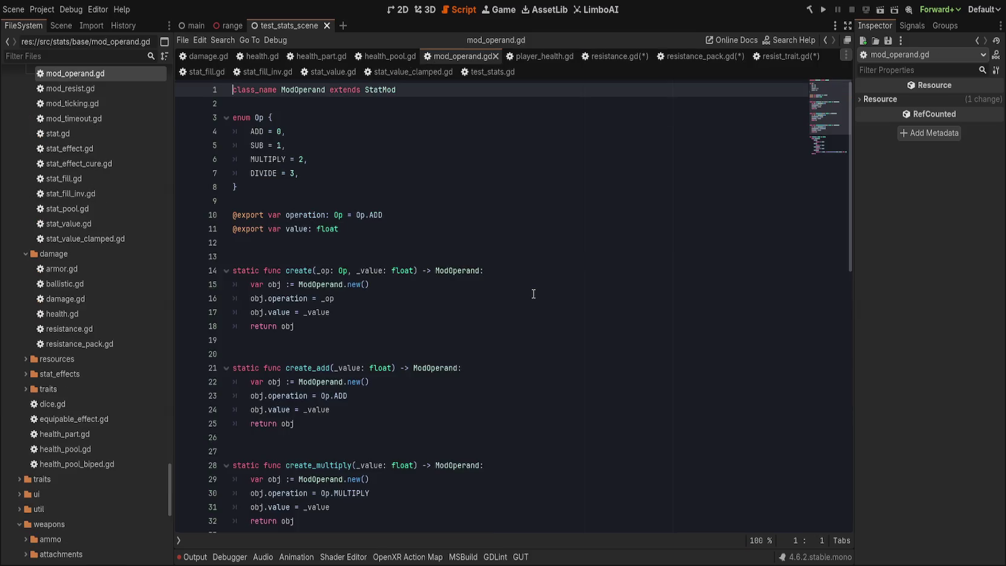
- Review ModOperand's modify() function, then return to resistance.gd
{"action": "scroll", "coordinate": [490, 350], "scroll_direction": "down", "scroll_amount": 3}
{"action": "scroll", "coordinate": [491, 356], "scroll_direction": "down", "scroll_amount": 3}
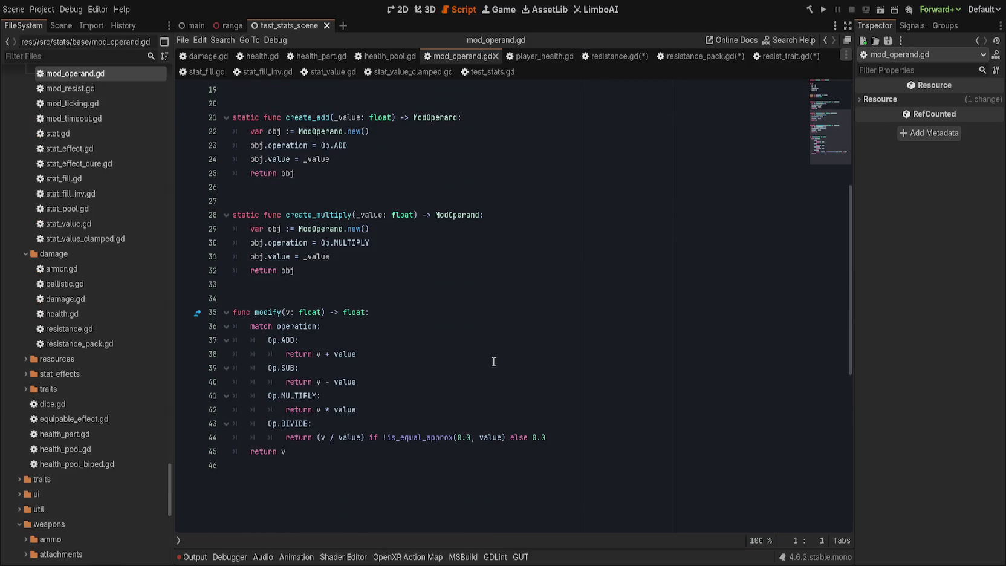
{"action": "scroll", "coordinate": [493, 362], "scroll_direction": "up", "scroll_amount": 3}
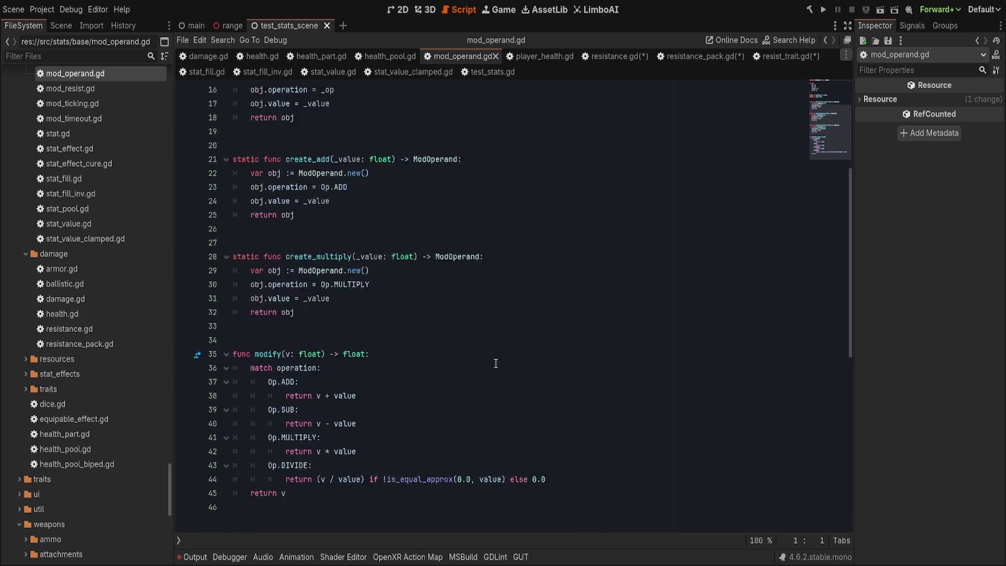
{"action": "key", "text": "alt+Left"}
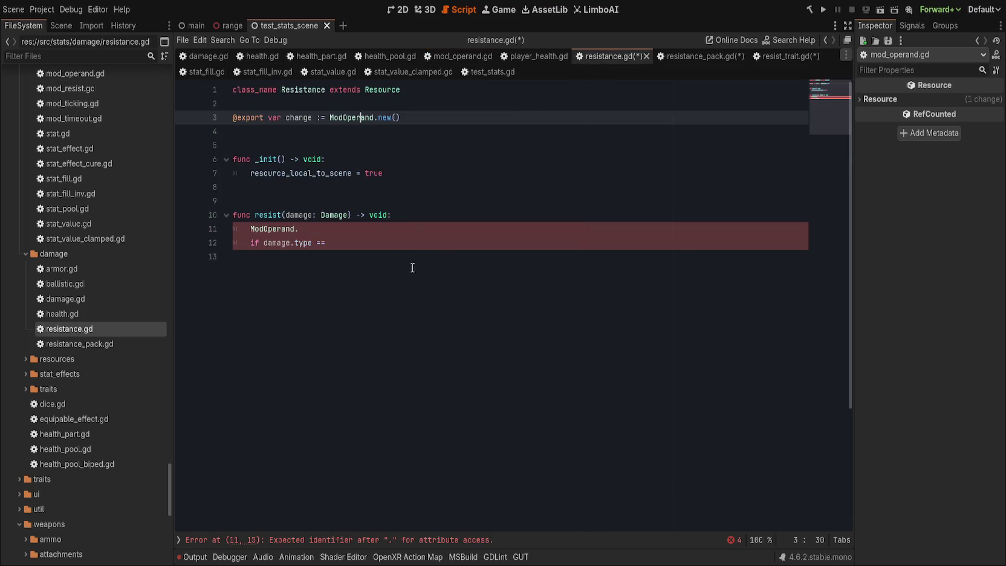
- Change resist's parameter from damage: Damage to v: float
{"action": "left_click", "coordinate": [433, 213]}
{"action": "left_click", "coordinate": [376, 215]}
{"action": "double_click", "coordinate": [376, 215]}
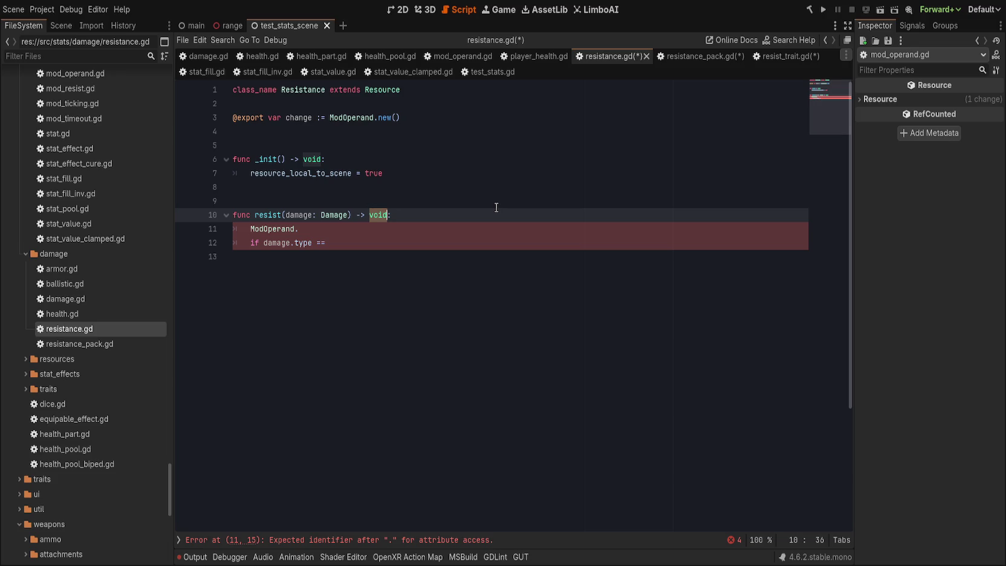
{"action": "double_click", "coordinate": [334, 215]}
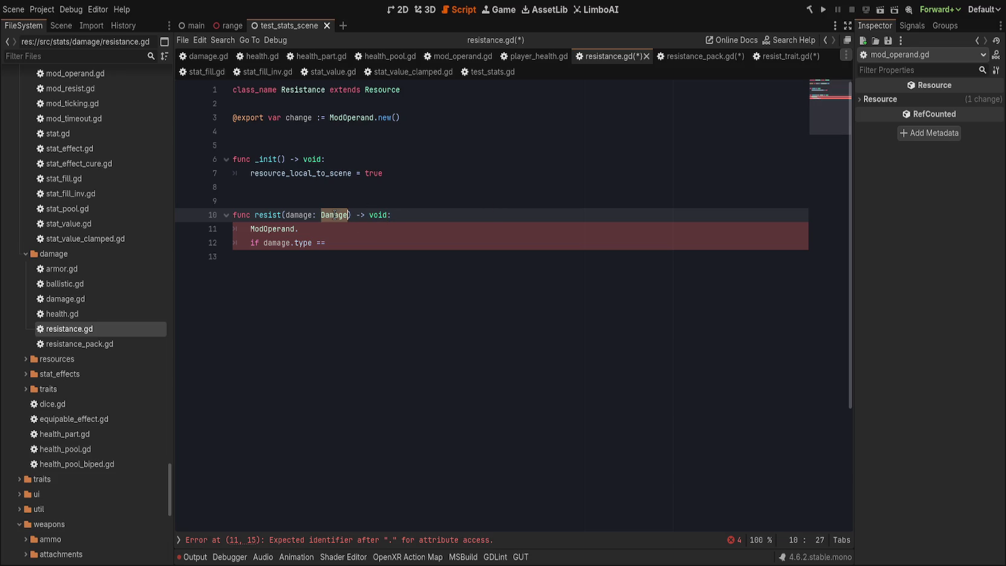
{"action": "key", "text": "BackSpace"}
{"action": "key", "text": "ctrl+BackSpace"}
{"action": "type", "text": "v: fl"}
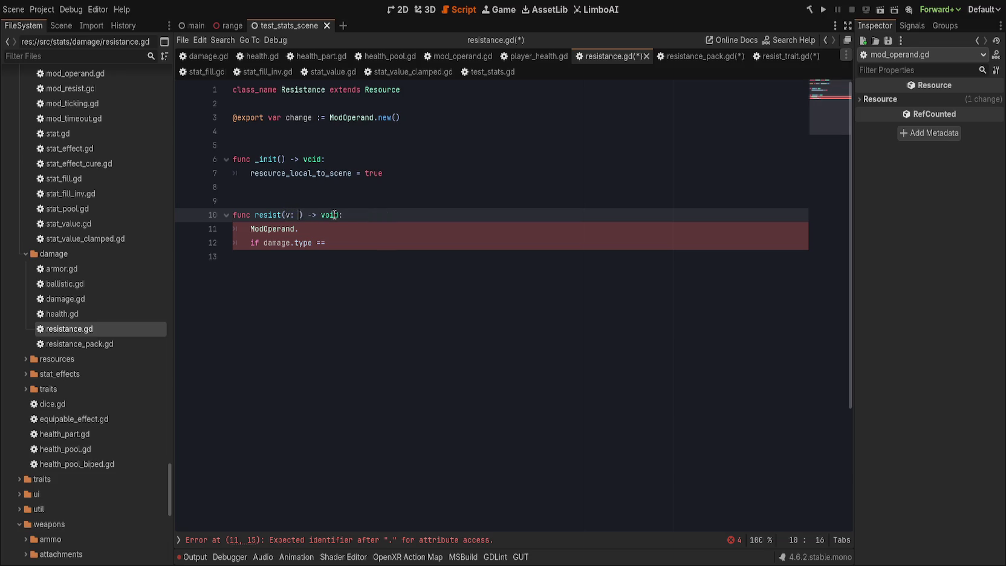
{"action": "key", "text": "Return"}
{"action": "key", "text": "Down"}
{"action": "key", "text": "Down"}
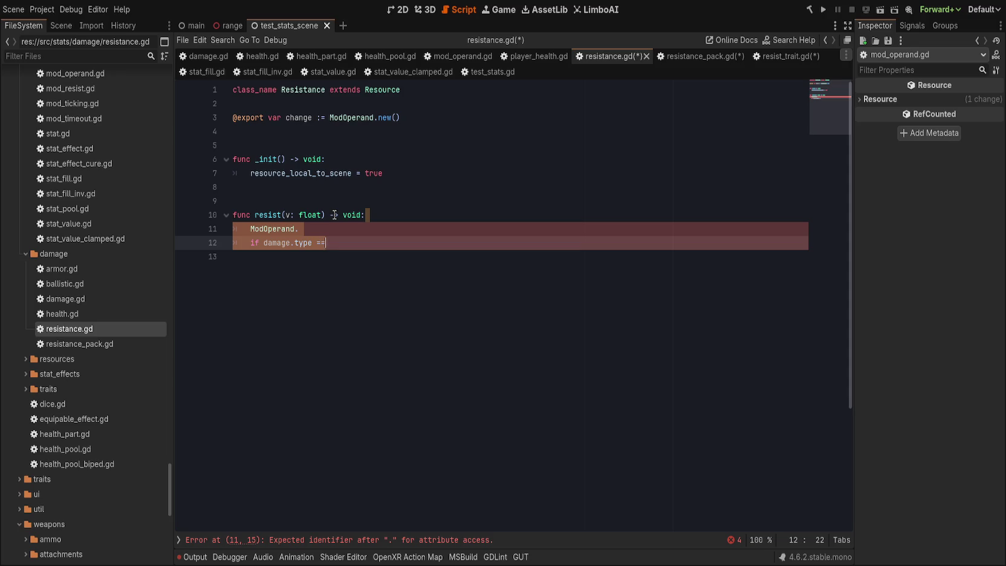
{"action": "left_click", "coordinate": [695, 55]}
{"action": "left_click", "coordinate": [388, 105]}
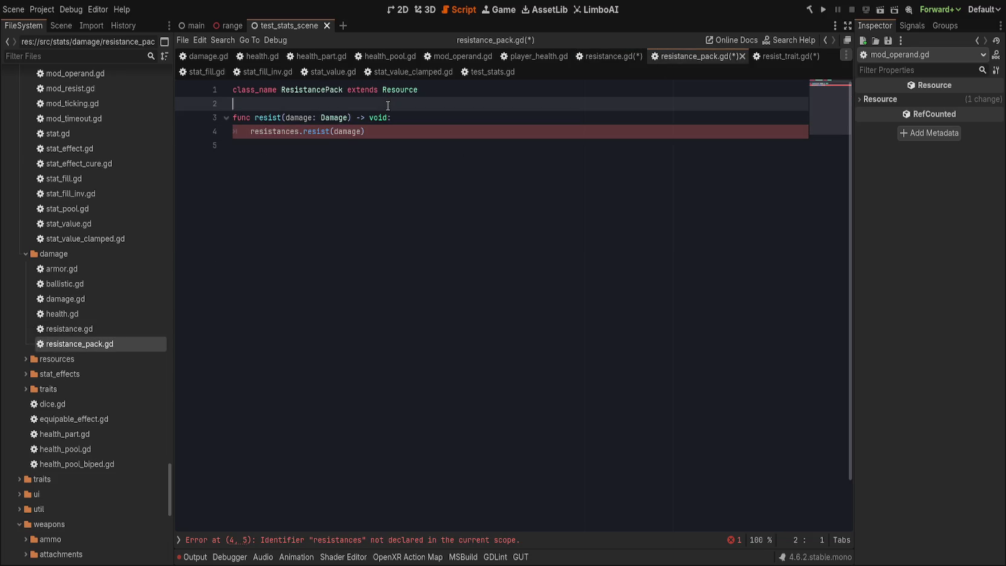
- Add blank lines below the class line and check the ResistancePack.new() initialiser in resist_trait.gd
{"action": "key", "text": "Return"}
{"action": "key", "text": "Return"}
{"action": "key", "text": "Up"}
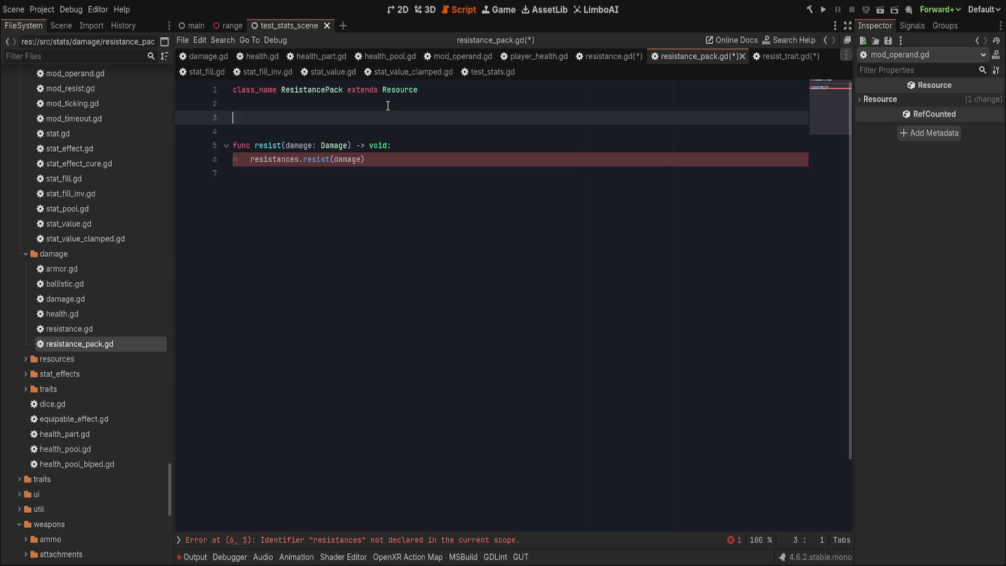
{"action": "left_click", "coordinate": [785, 55]}
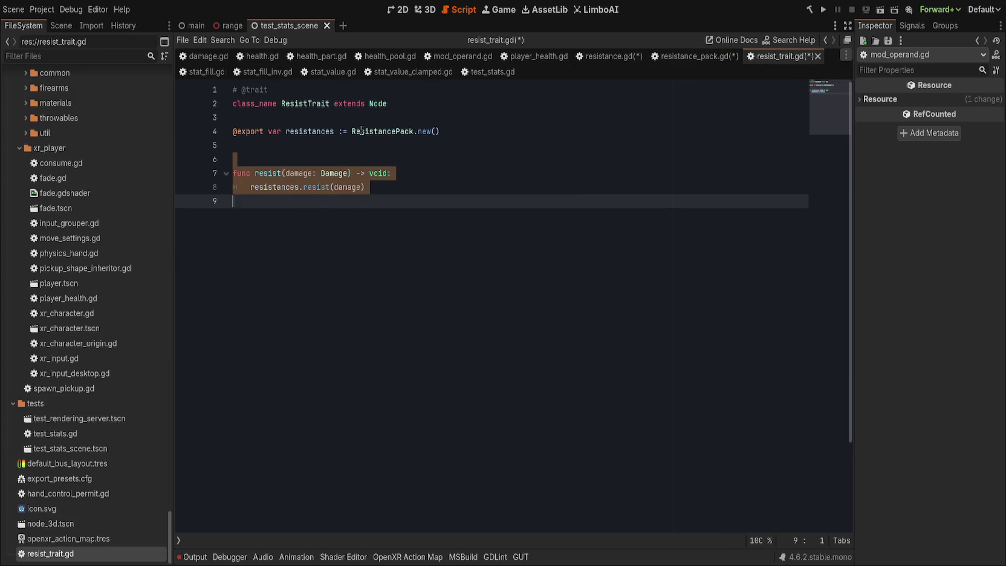
{"action": "left_click_drag", "start_coordinate": [351, 131], "coordinate": [547, 131]}
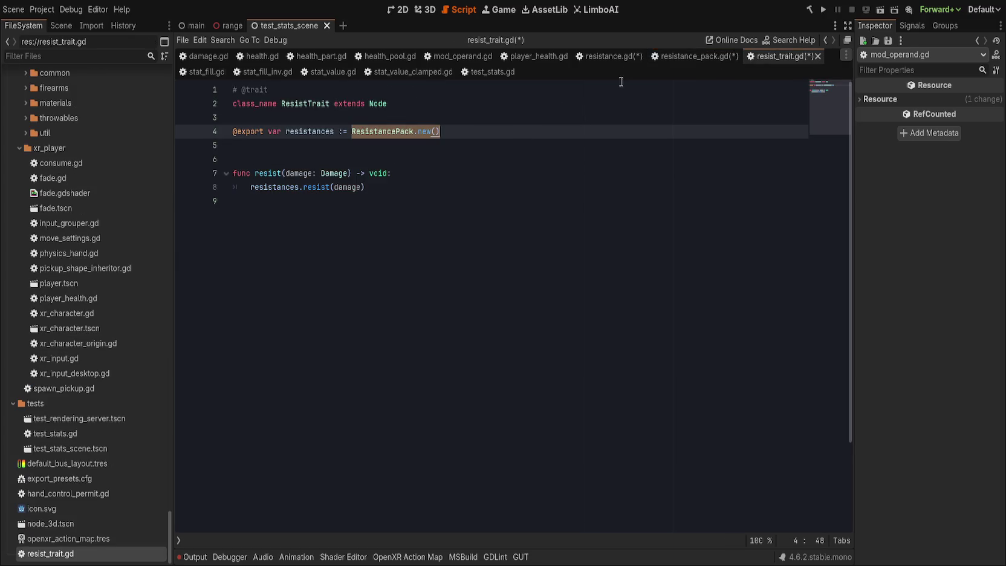
{"action": "left_click", "coordinate": [668, 57]}
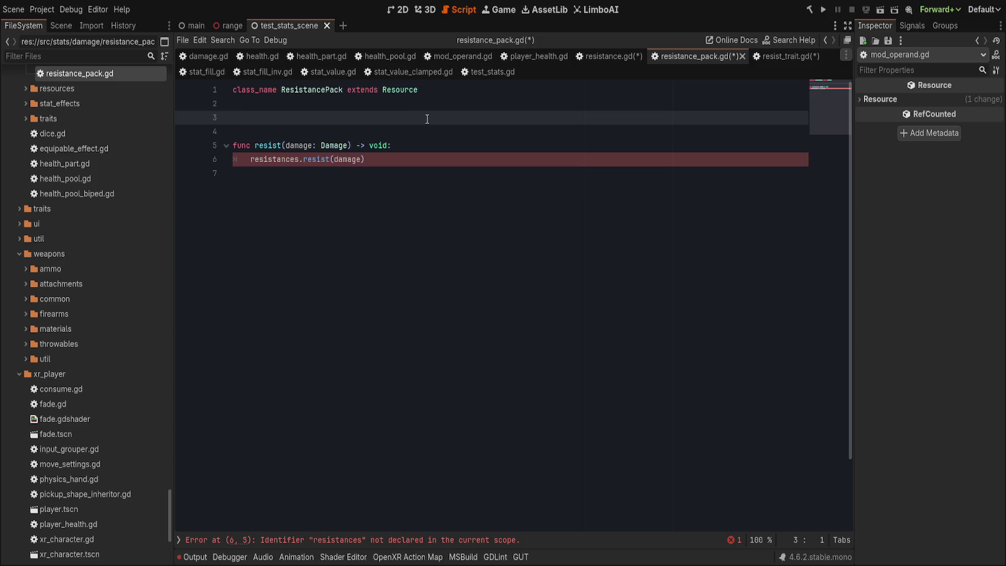
{"action": "type", "text": "@export var "}
{"action": "type", "text": "value_select"}
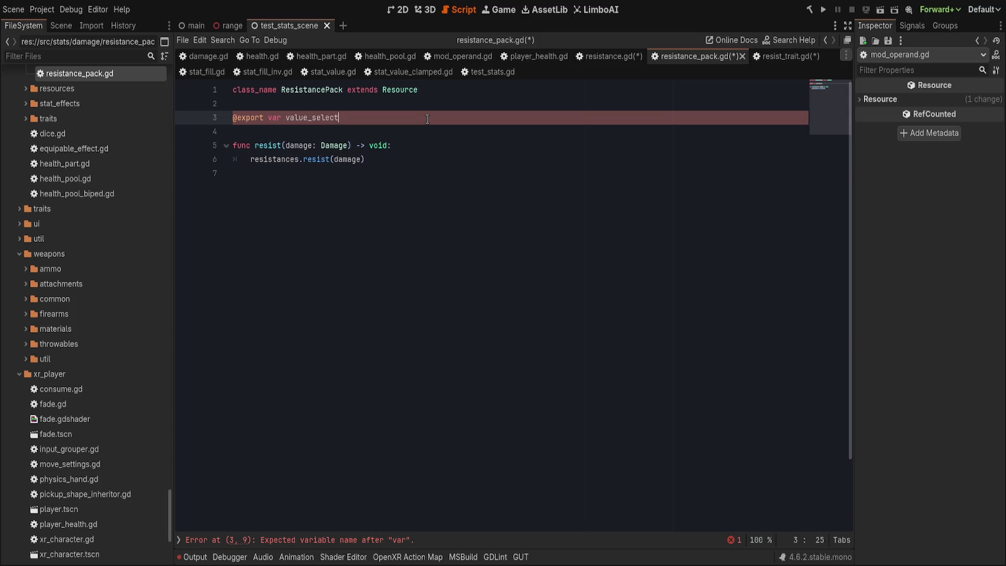
{"action": "type", "text": ": Dictioanry"}
{"action": "key", "text": "ctrl+BackSpace"}
{"action": "type", "text": "Dictionary[Damage."}
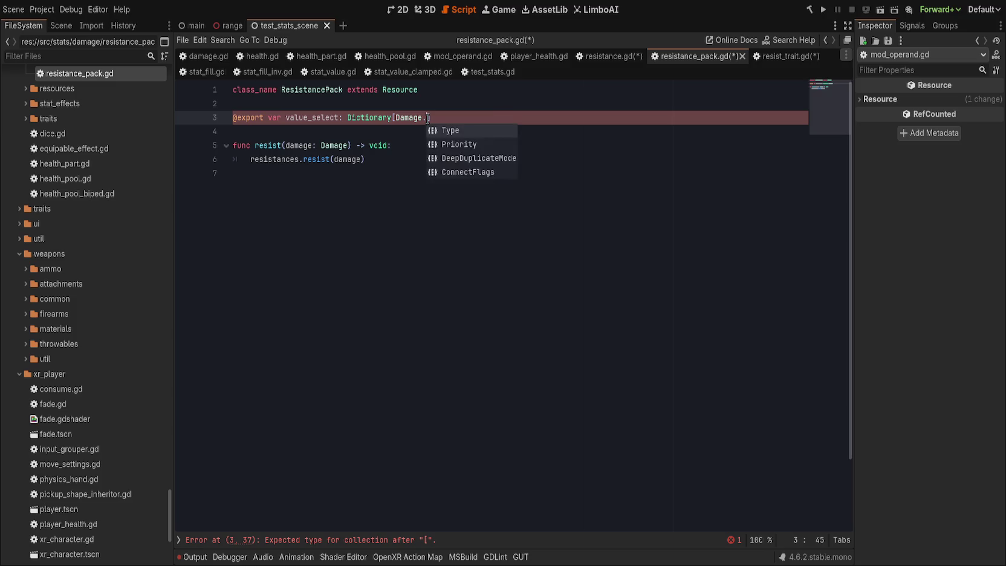
{"action": "type", "text": "Type, "}
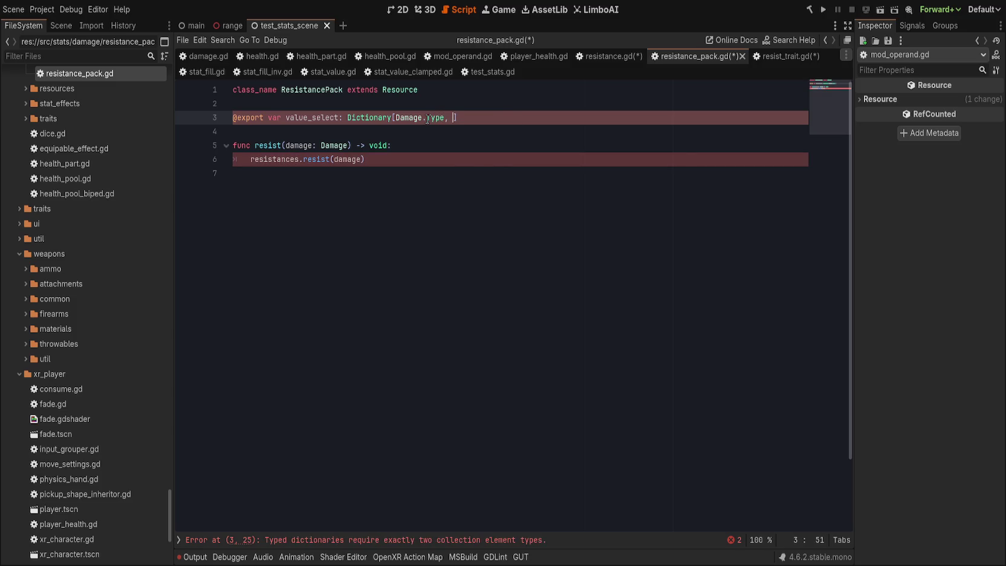
{"action": "type", "text": "ModOperand"}
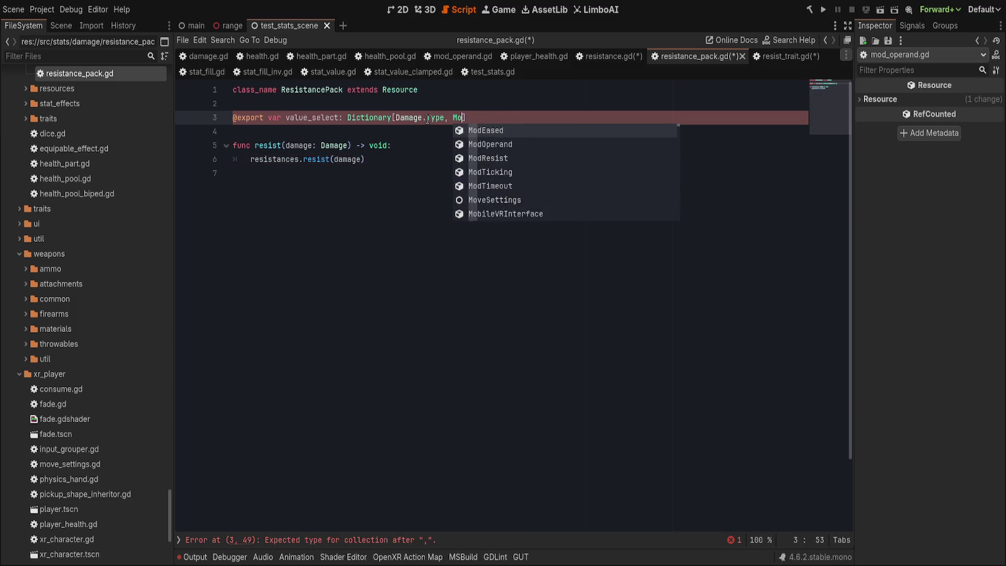
{"action": "type", "text": "]"}
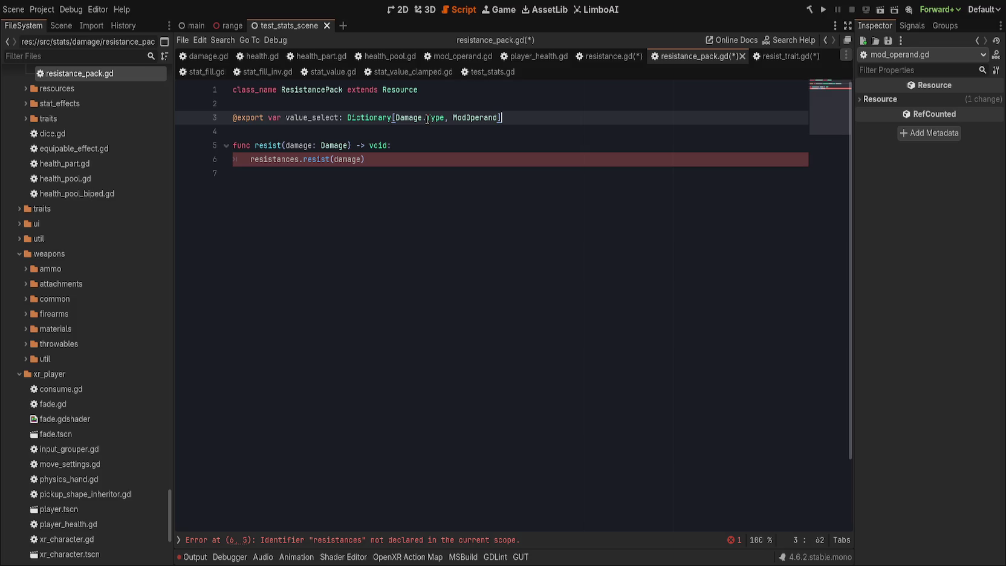
{"action": "left_click_drag", "start_coordinate": [348, 117], "coordinate": [449, 118]}
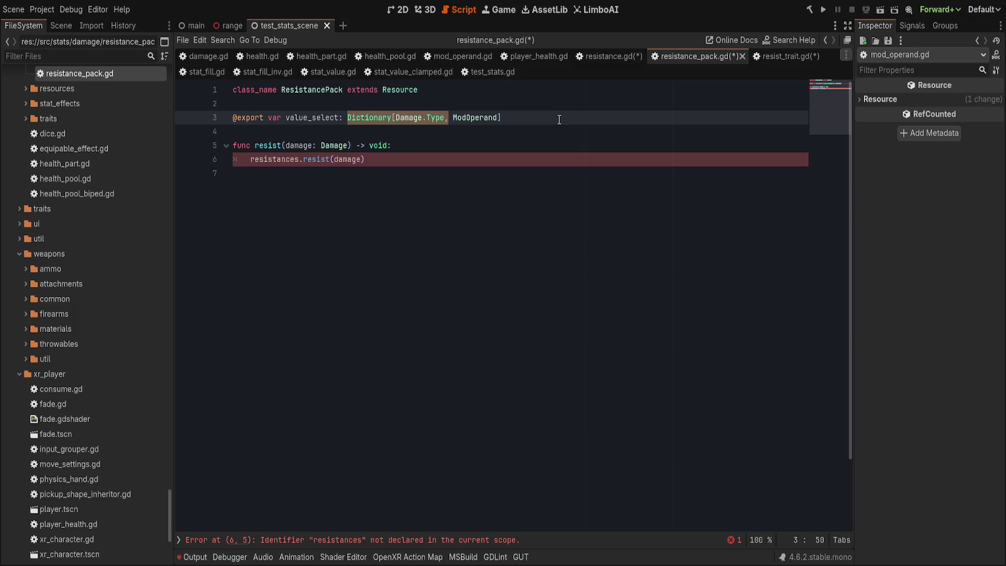
{"action": "key", "text": "Up"}
{"action": "key", "text": "Return"}
{"action": "key", "text": "Return"}
{"action": "key", "text": "Return"}
{"action": "key", "text": "Up"}
{"action": "key", "text": "Up"}
{"action": "type", "text": "# "}
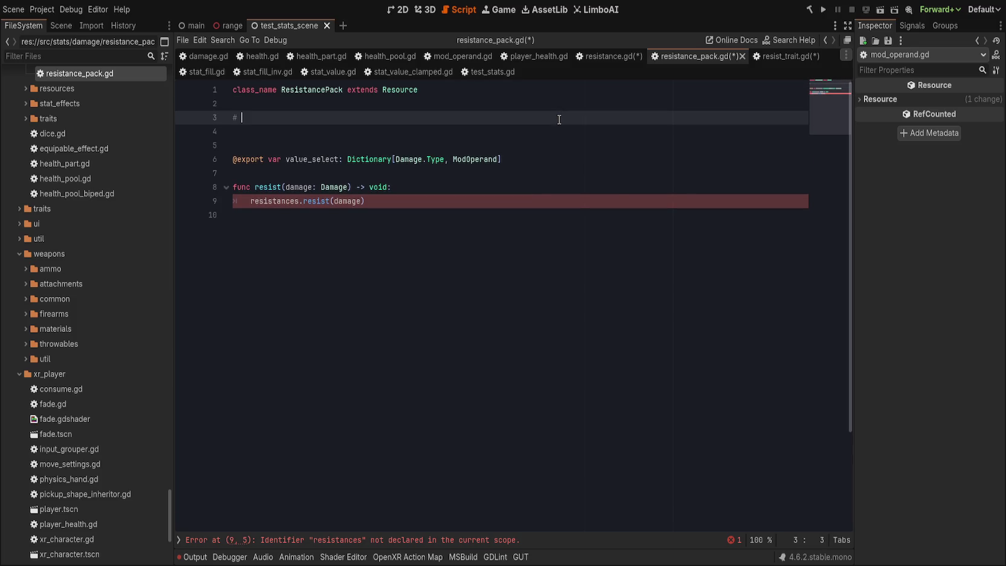
{"action": "type", "text": "node -> expo"}
{"action": "type", "text": "rt "}
{"action": "type", "text": "resource -."}
- Finish the comment as '# node -> export resource of type -> export Dictionary[Damage.Type, Array[ModOperand]]'
{"action": "key", "text": "BackSpace"}
{"action": "type", "text": "of type ->"}
{"action": "type", "text": " export "}
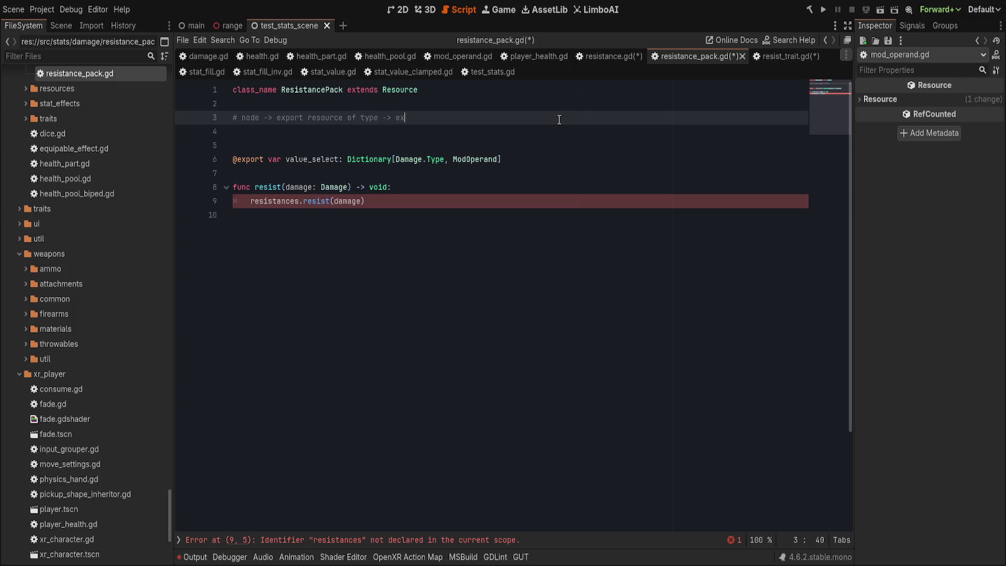
{"action": "type", "text": "Dic"}
{"action": "type", "text": "tionary"}
{"action": "type", "text": "[Ty"}
{"action": "key", "text": "BackSpace"}
{"action": "key", "text": "BackSpace"}
{"action": "type", "text": "Damage.Type, Array[ModOperand]"}
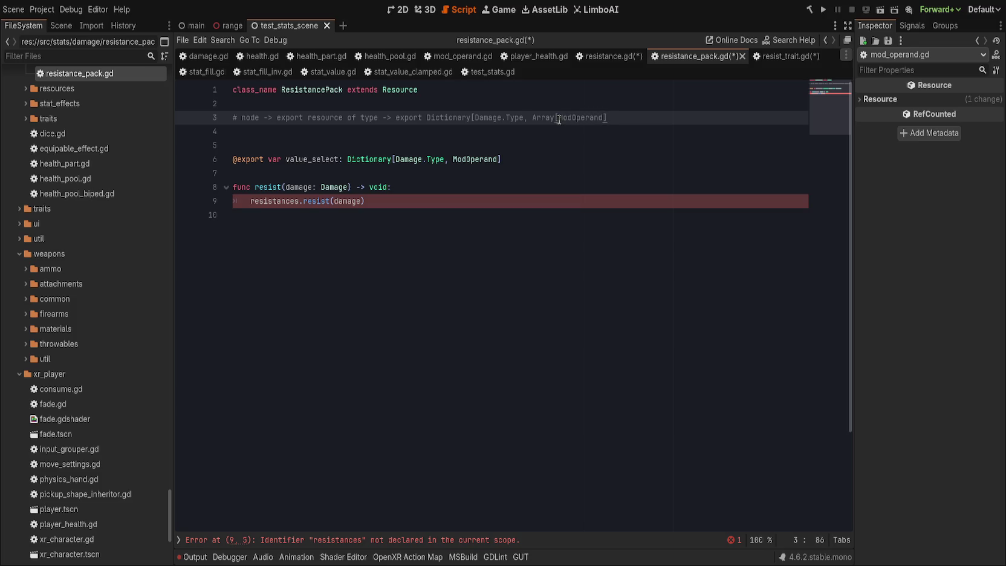
{"action": "type", "text": "]"}
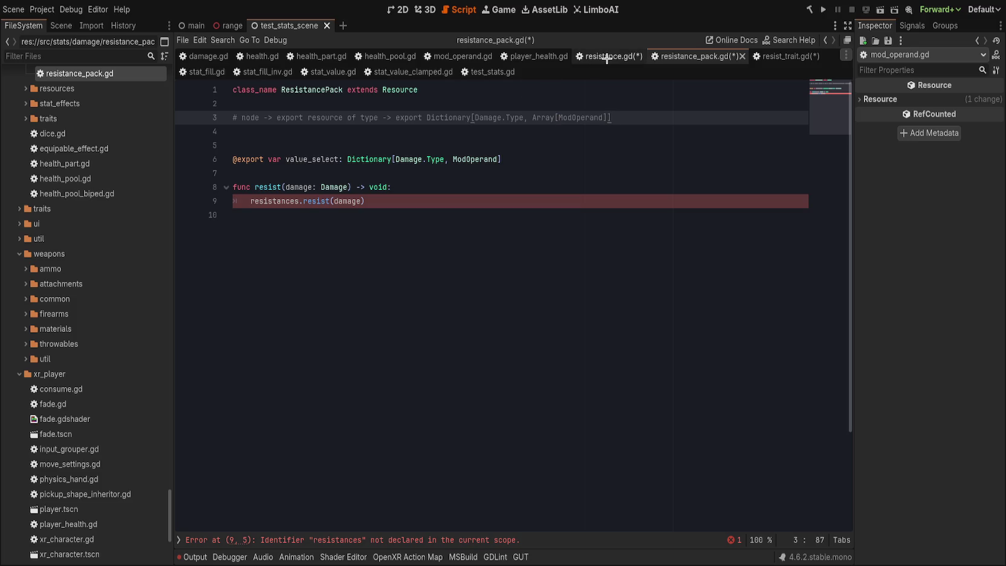
{"action": "left_click", "coordinate": [608, 56]}
{"action": "left_click", "coordinate": [311, 116]}
{"action": "type", "text": "s"}
{"action": "left_click", "coordinate": [334, 118]}
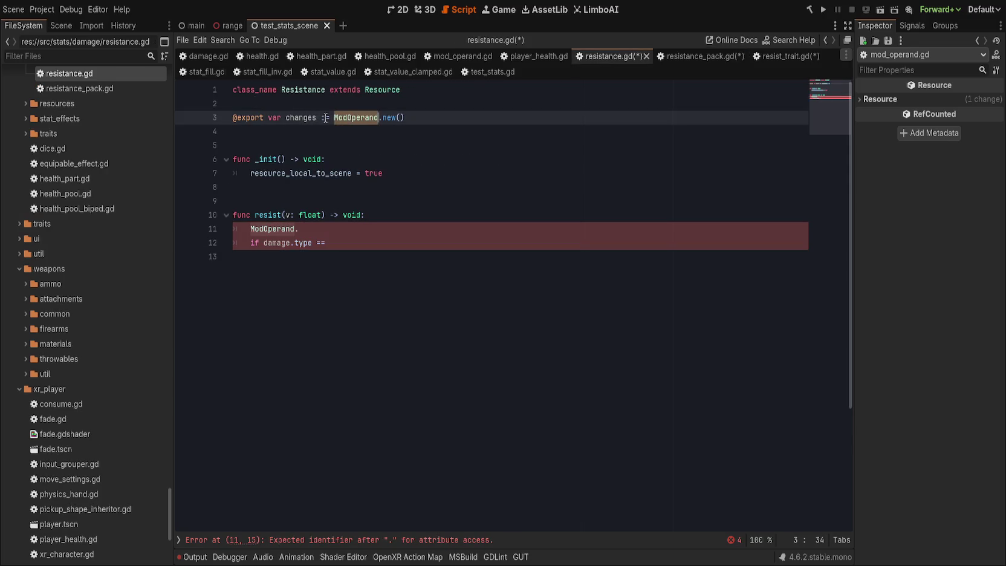
{"action": "type", "text": "Array["}
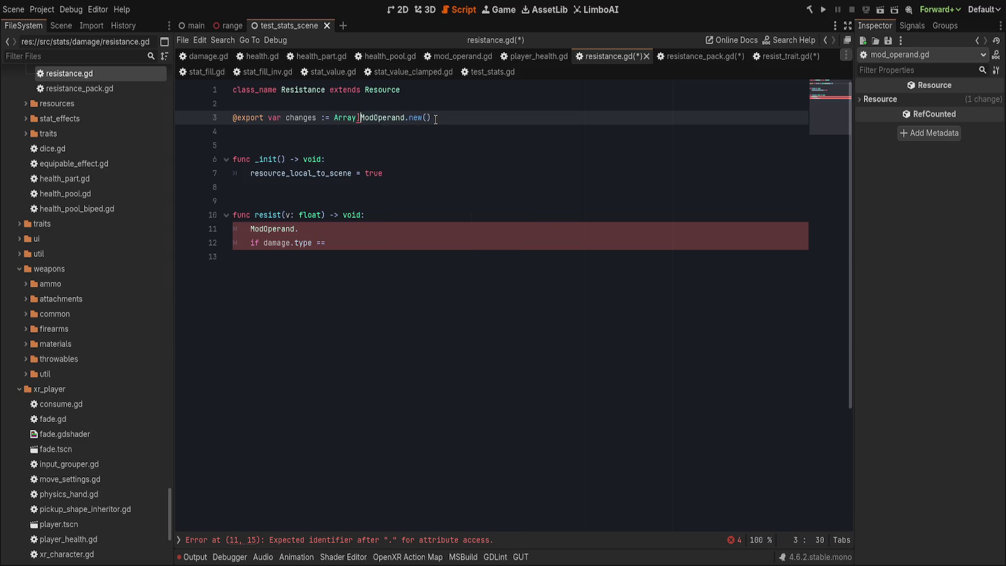
{"action": "key", "text": "End"}
{"action": "key", "text": "BackSpace"}
{"action": "key", "text": "BackSpace"}
{"action": "key", "text": "BackSpace"}
{"action": "type", "text": "] = []"}
{"action": "left_click", "coordinate": [406, 189]}
{"action": "left_click", "coordinate": [447, 214]}
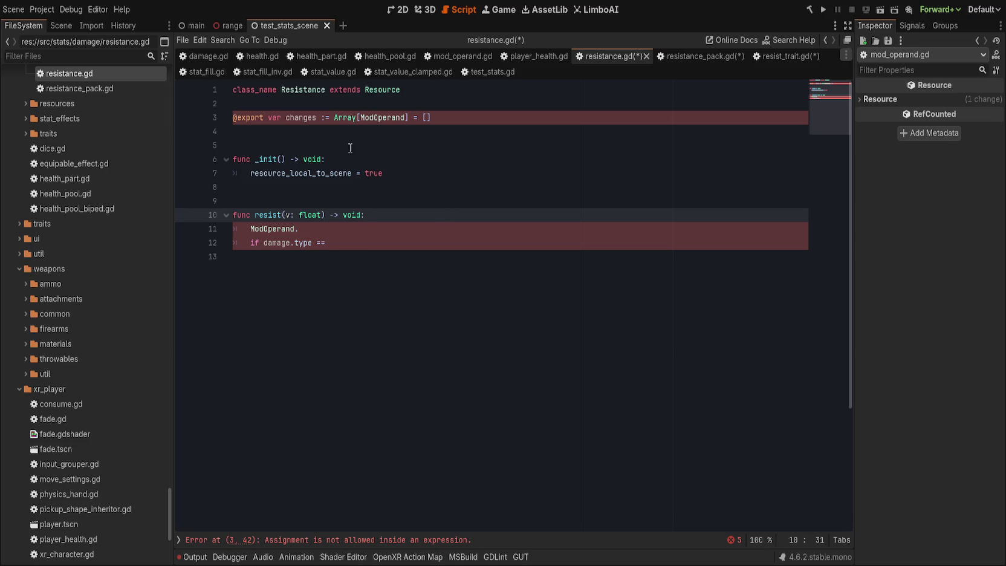
{"action": "left_click", "coordinate": [329, 117]}
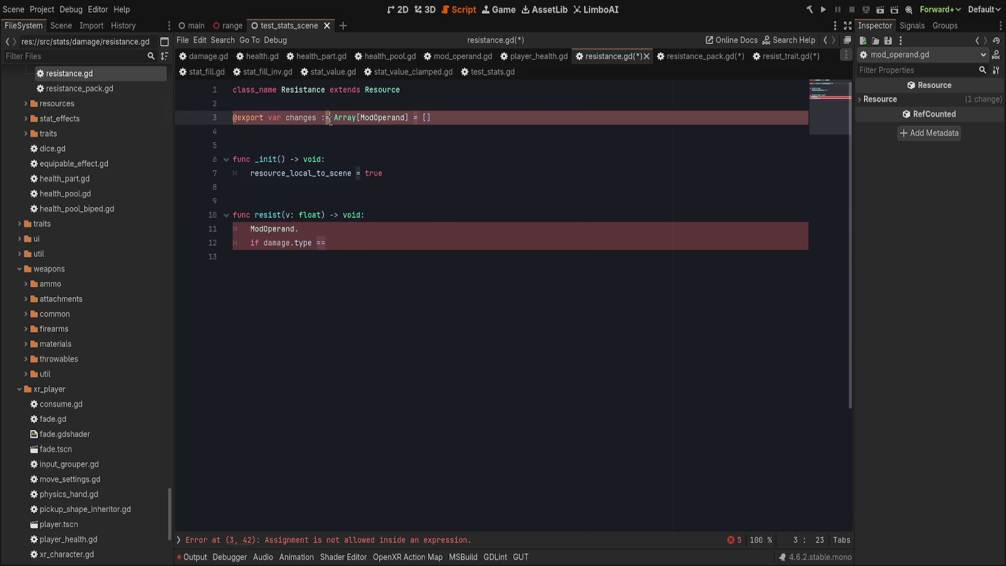
{"action": "key", "text": "BackSpace"}
{"action": "key", "text": "Down"}
- Rewrite resist's body as 'for m in changes: v = m.apply(v)'
{"action": "left_click", "coordinate": [538, 223]}
{"action": "left_click", "coordinate": [496, 215]}
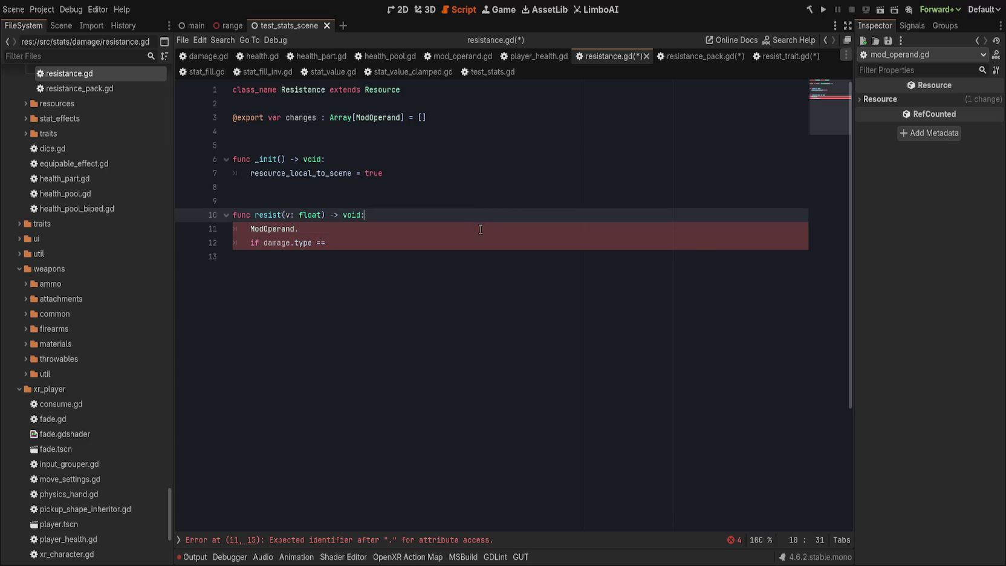
{"action": "left_click_drag", "start_coordinate": [437, 216], "coordinate": [462, 238]}
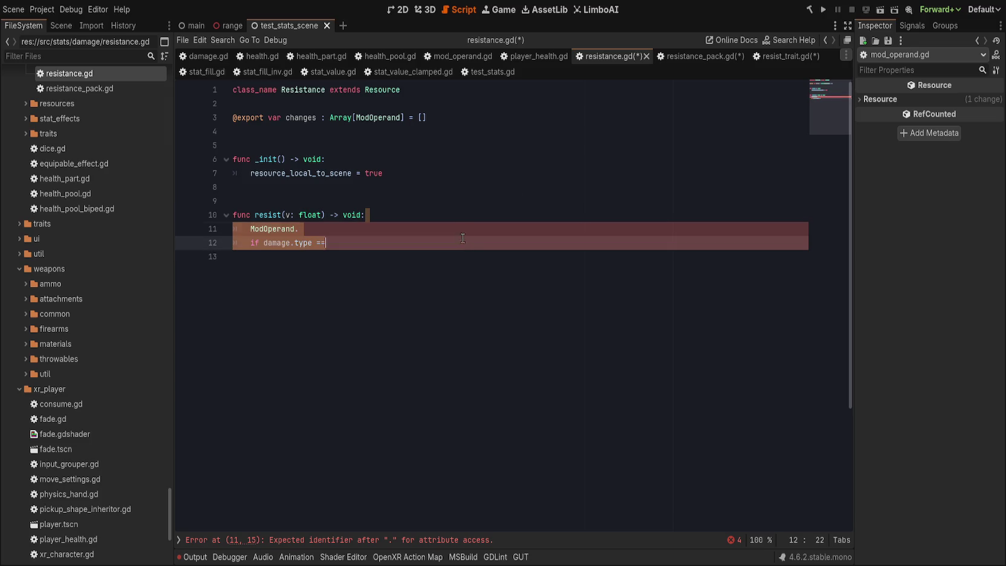
{"action": "key", "text": "Return"}
{"action": "type", "text": "for v"}
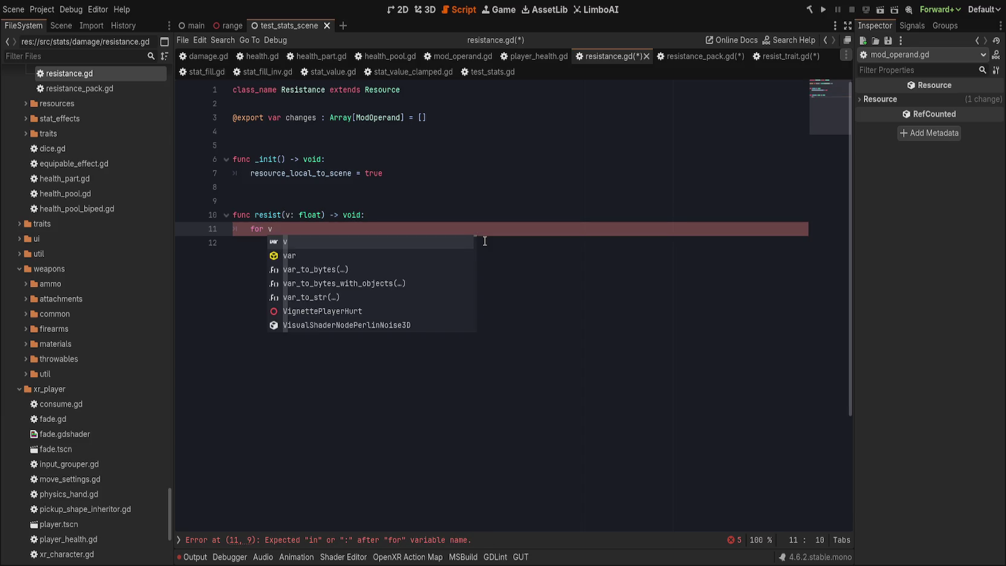
{"action": "key", "text": "BackSpace"}
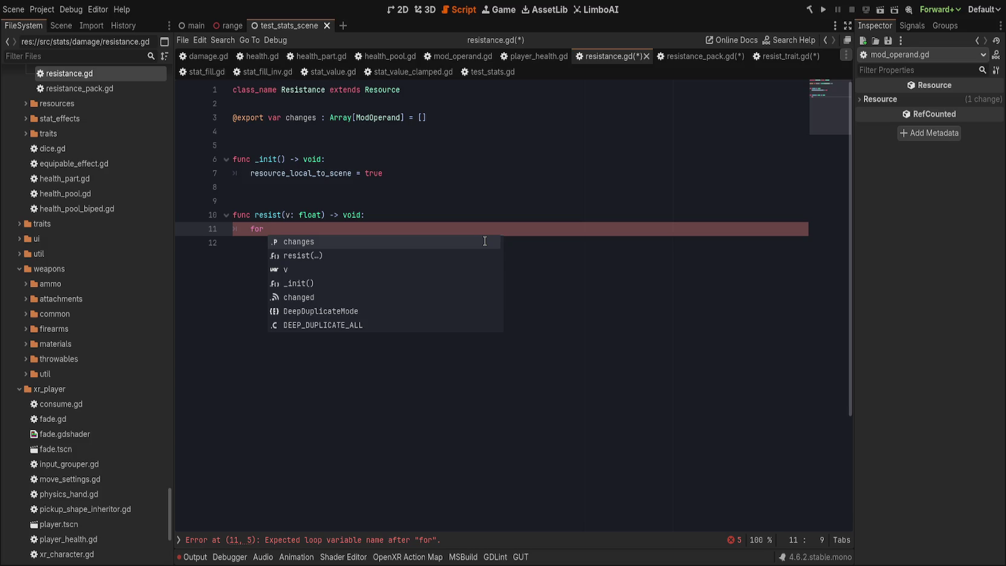
{"action": "type", "text": "m"}
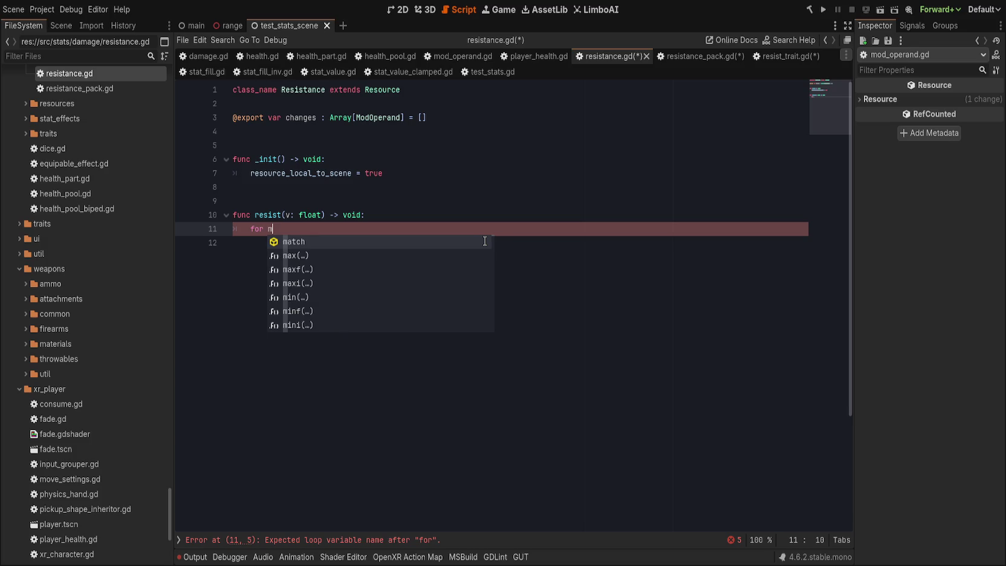
{"action": "type", "text": " in c"}
{"action": "key", "text": "Return"}
{"action": "type", "text": ":"}
{"action": "key", "text": "Return"}
{"action": "type", "text": "v.app"}
{"action": "key", "text": "BackSpace"}
{"action": "key", "text": "BackSpace"}
{"action": "key", "text": "BackSpace"}
{"action": "type", "text": "m.apply"}
{"action": "key", "text": "BackSpace"}
{"action": "key", "text": "BackSpace"}
{"action": "key", "text": "BackSpace"}
{"action": "type", "text": "v = m.apply(v)"}
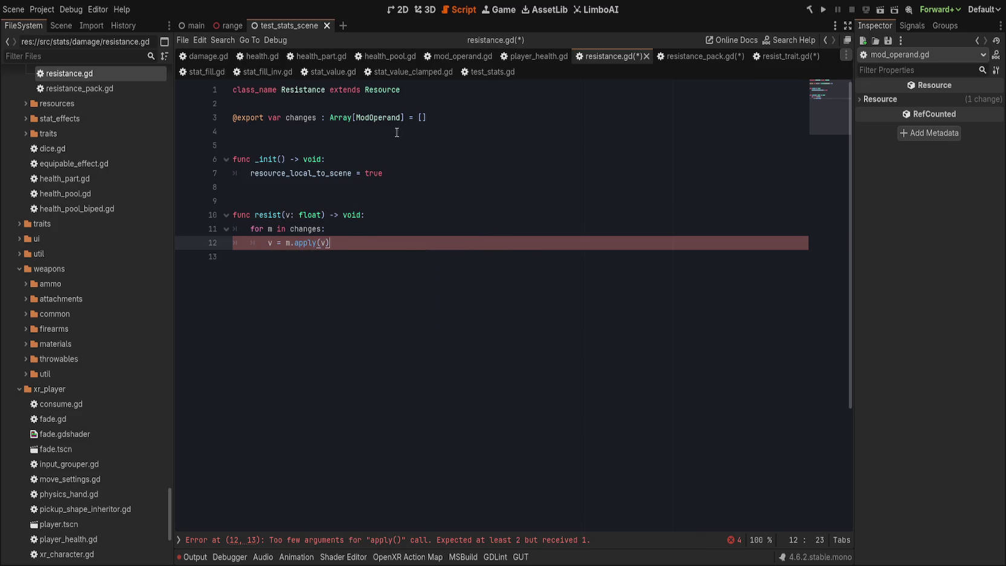
- Inspect the error flagged on line 12's apply call, then view the ModOperand script
{"action": "left_click", "coordinate": [377, 118]}
{"action": "left_click", "coordinate": [435, 278]}
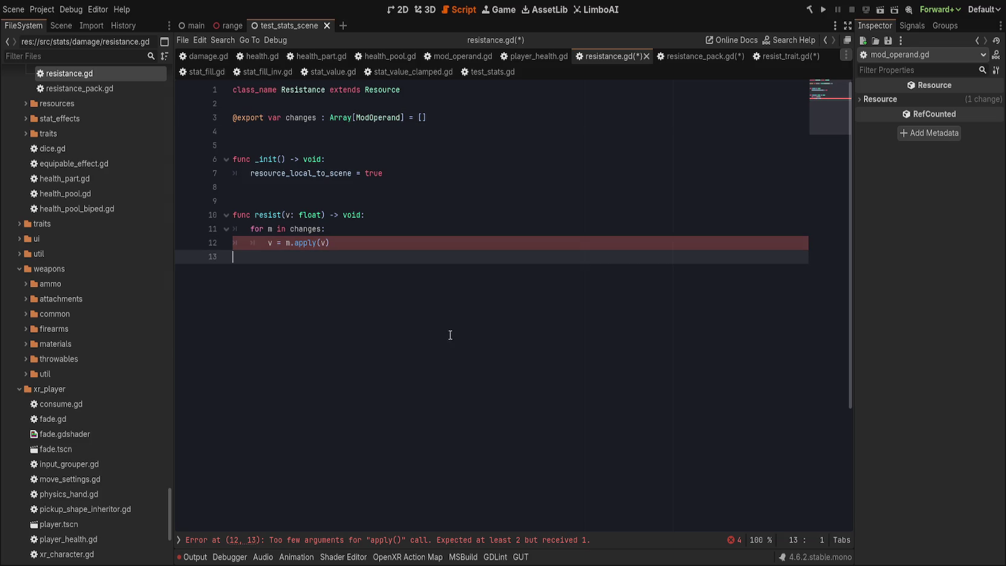
{"action": "left_click", "coordinate": [447, 539]}
{"action": "type", "text": ","}
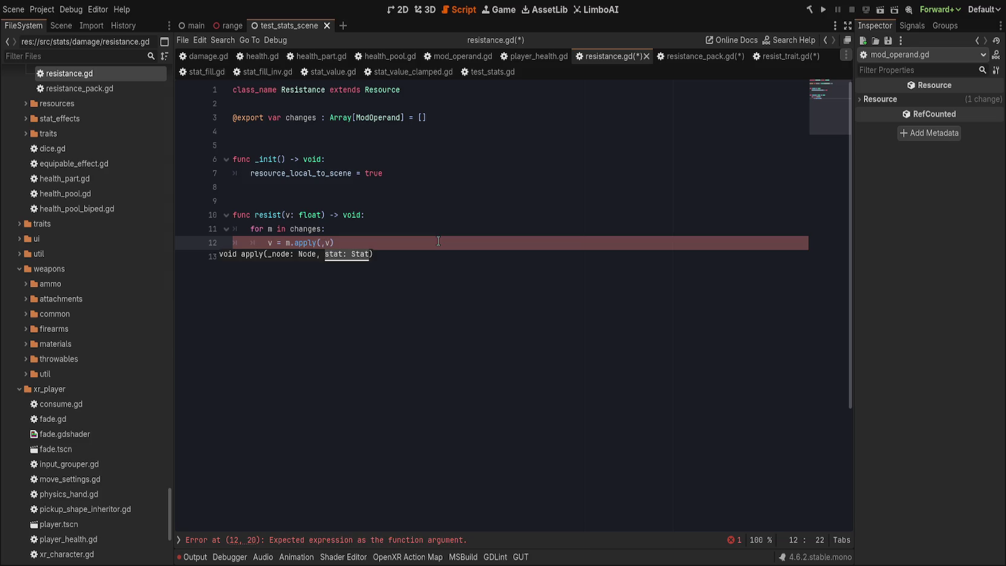
{"action": "key", "text": "ctrl+z"}
{"action": "key", "text": "ctrl+z"}
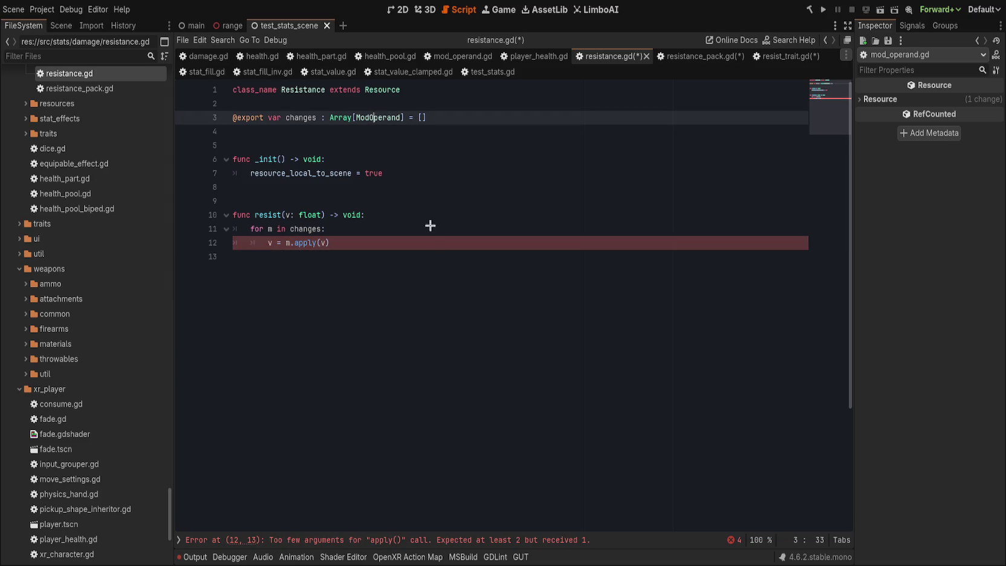
{"action": "key", "text": "alt+Left"}
{"action": "scroll", "coordinate": [396, 375], "scroll_direction": "down", "scroll_amount": 4}
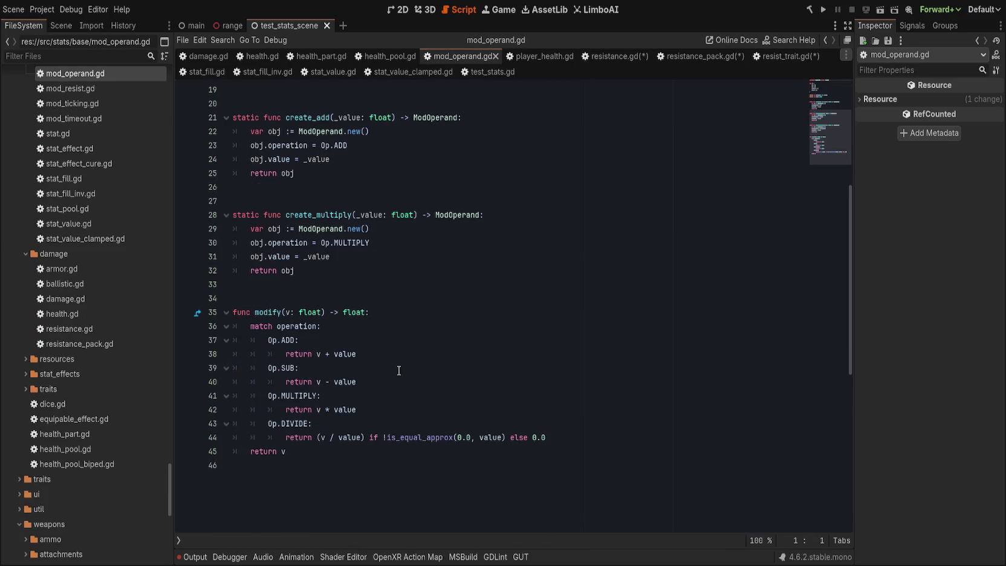
- In resistance.gd, replace the loop's m.apply(v) call with m.modify(v)
{"action": "scroll", "coordinate": [404, 354], "scroll_direction": "up", "scroll_amount": 7}
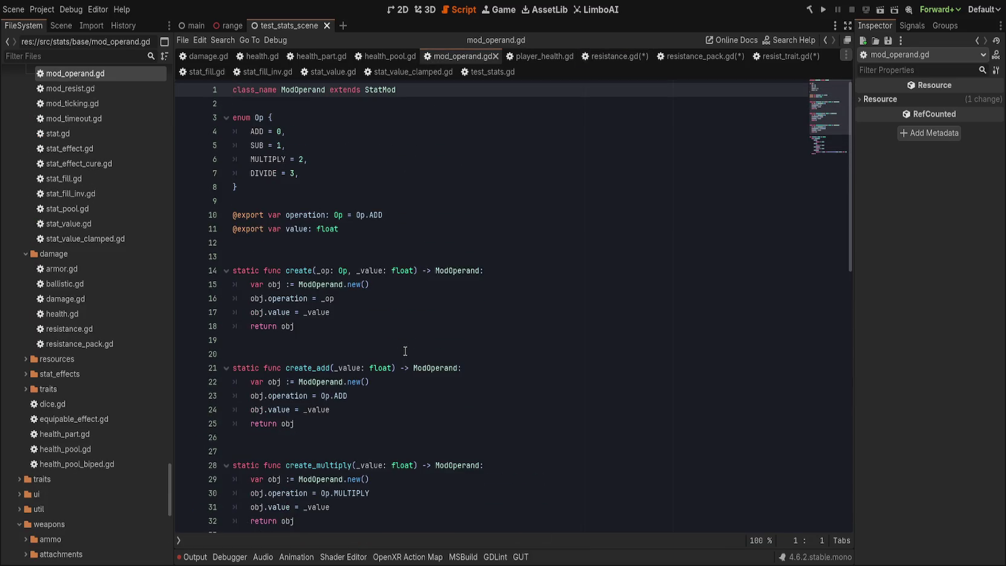
{"action": "scroll", "coordinate": [400, 349], "scroll_direction": "down", "scroll_amount": 3}
{"action": "key", "text": "alt+Right"}
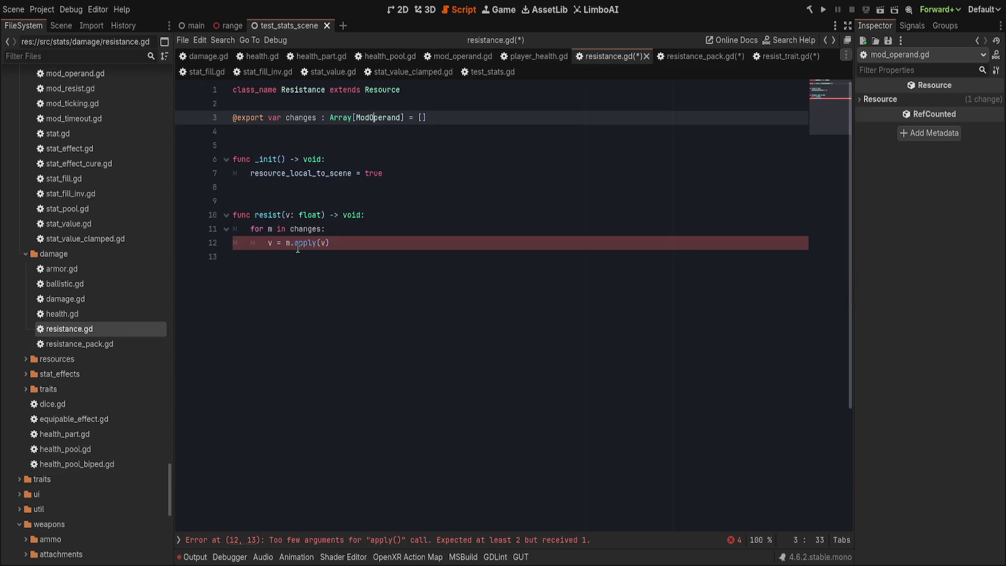
{"action": "left_click", "coordinate": [298, 245]}
{"action": "double_click", "coordinate": [305, 242]}
{"action": "type", "text": "modif"}
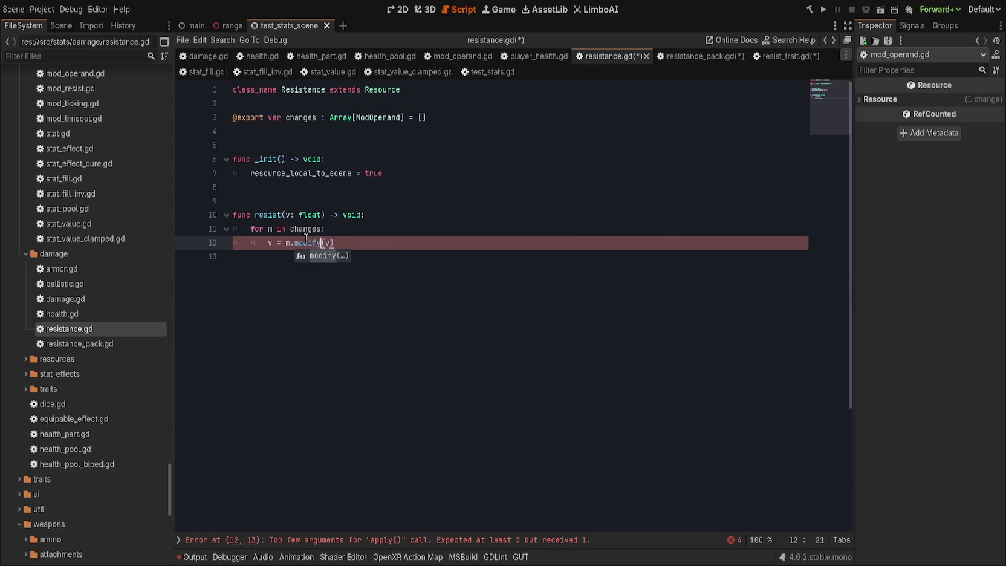
{"action": "key", "text": "Return"}
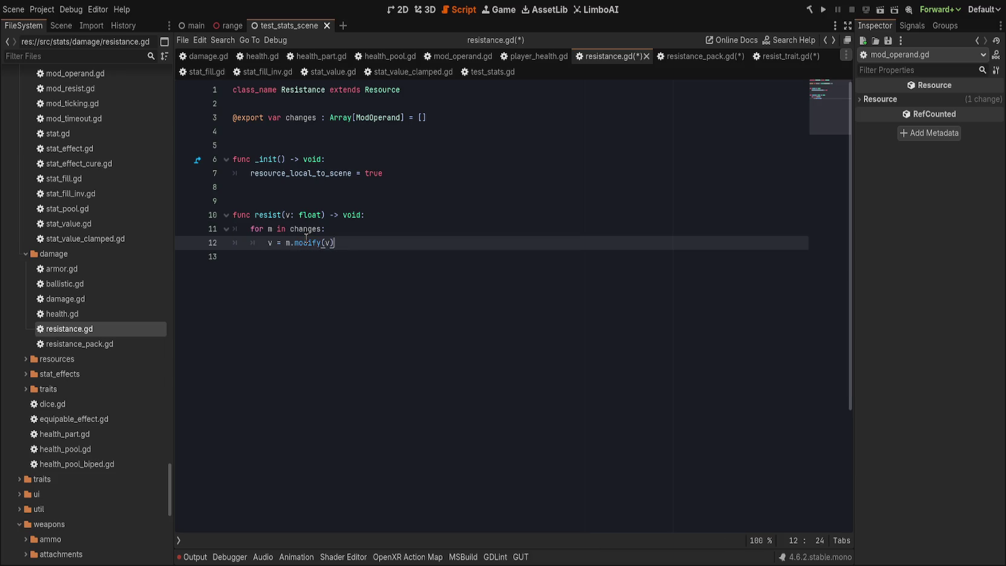
- Add 'return v' after the loop, give resist a float return type, and save
{"action": "key", "text": "Return"}
{"action": "type", "text": "return v"}
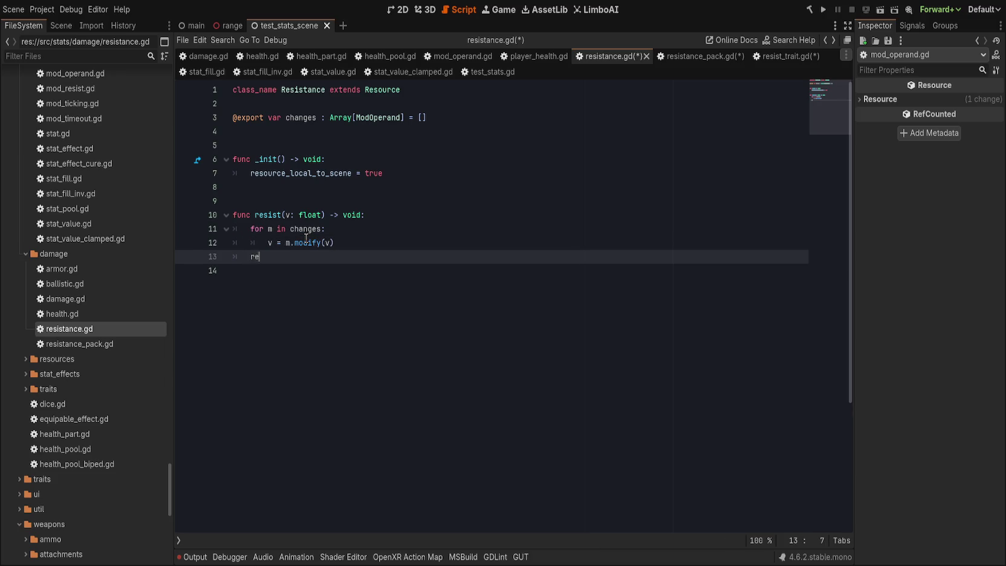
{"action": "left_click", "coordinate": [359, 215]}
{"action": "type", "text": "float"}
{"action": "key", "text": "Down"}
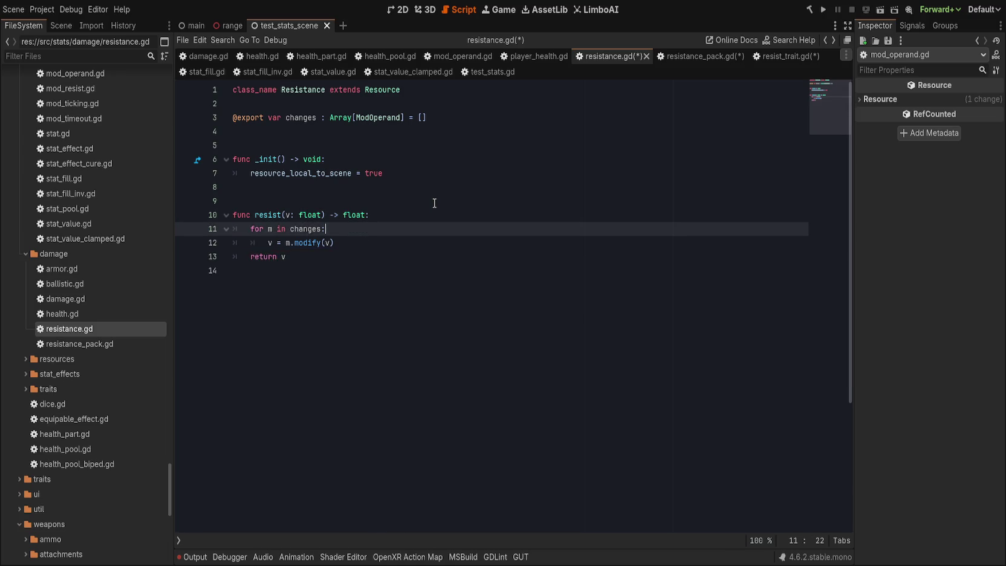
{"action": "key", "text": "Down"}
{"action": "key", "text": "Down"}
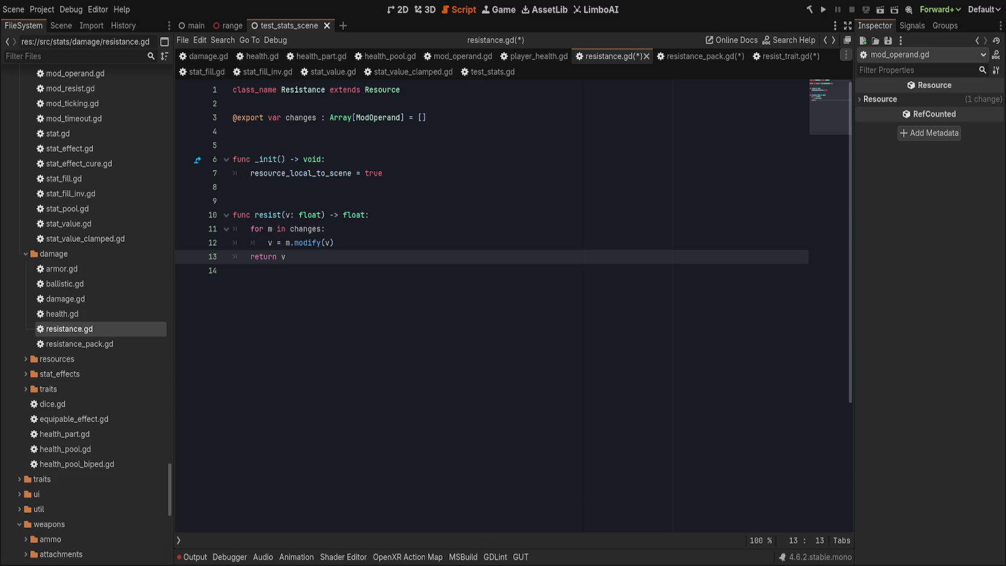
{"action": "left_click", "coordinate": [460, 264]}
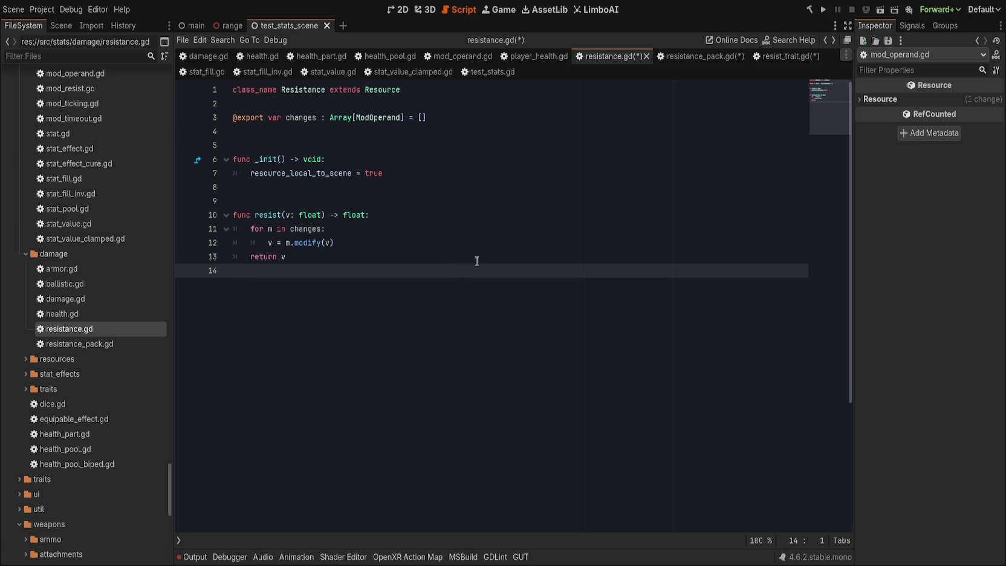
{"action": "key", "text": "ctrl+s"}
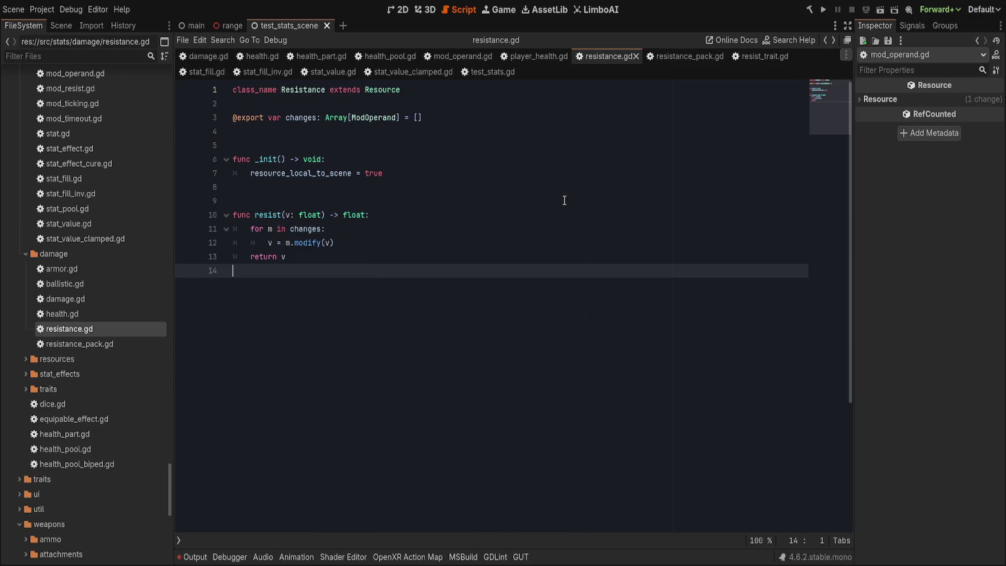
- In resistance_pack.gd, change the dictionary's value type from ModOperand to Resistance
{"action": "left_click", "coordinate": [679, 56]}
{"action": "left_click", "coordinate": [529, 163]}
{"action": "key", "text": "Left"}
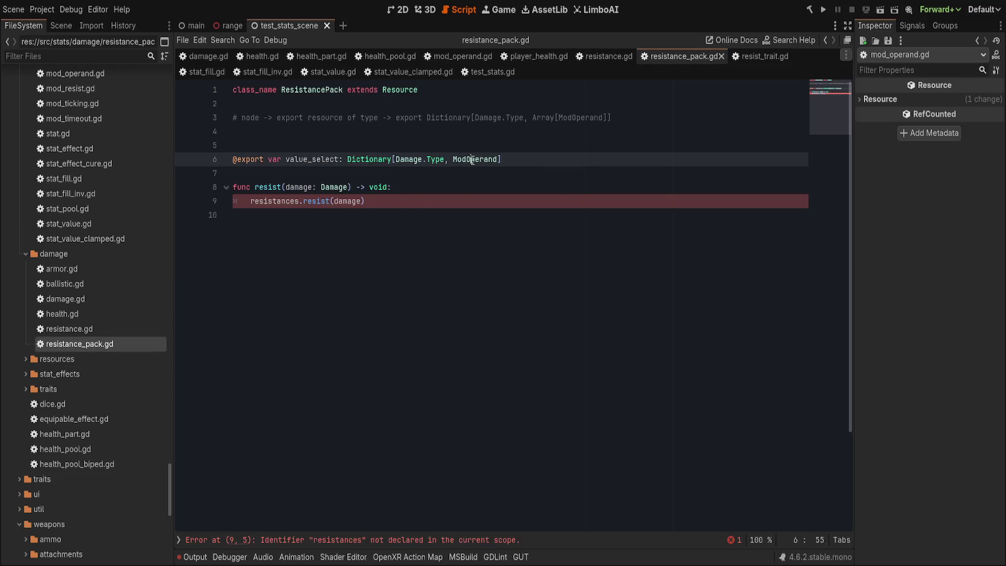
{"action": "key", "text": "ctrl+BackSpace"}
{"action": "type", "text": "Res"}
{"action": "key", "text": "Return"}
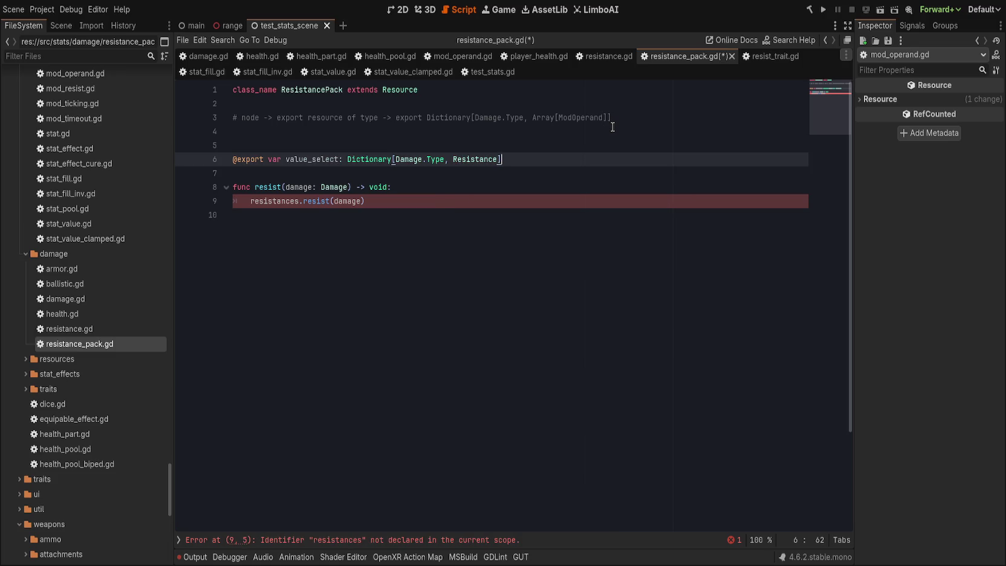
- Start an if over the old resist line and rename value_select to resistances
{"action": "key", "text": "Down"}
{"action": "key", "text": "Down"}
{"action": "key", "text": "Down"}
{"action": "key", "text": "shift+Home"}
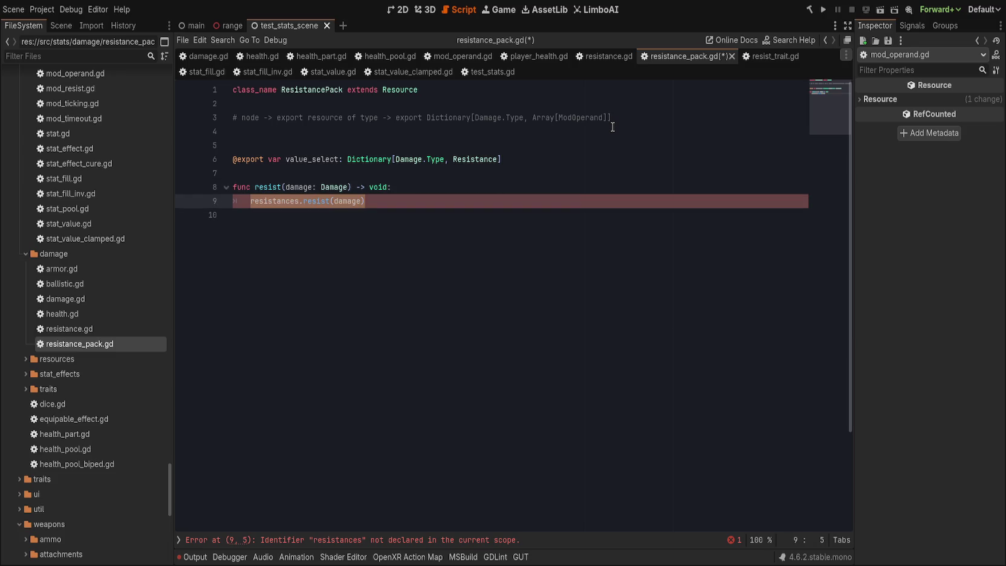
{"action": "type", "text": "if "}
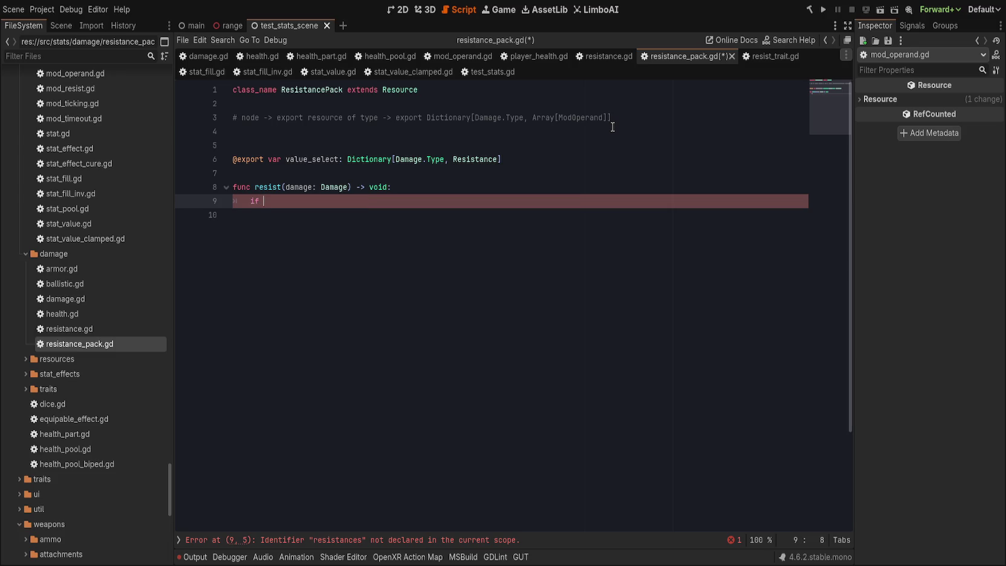
{"action": "type", "text": "resi"}
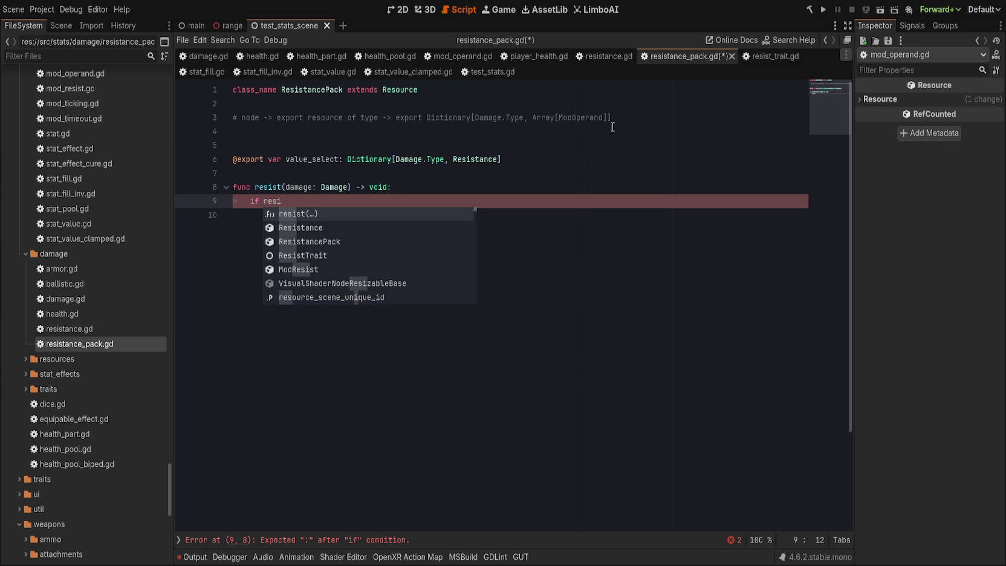
{"action": "key", "text": "Escape"}
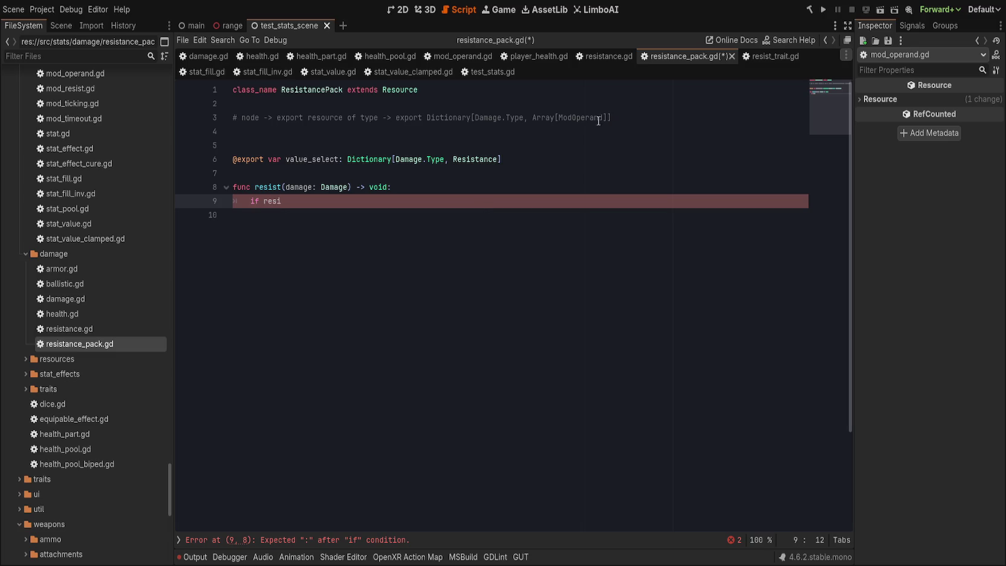
{"action": "left_click", "coordinate": [373, 161]}
{"action": "double_click", "coordinate": [318, 161]}
{"action": "type", "text": "resistances"}
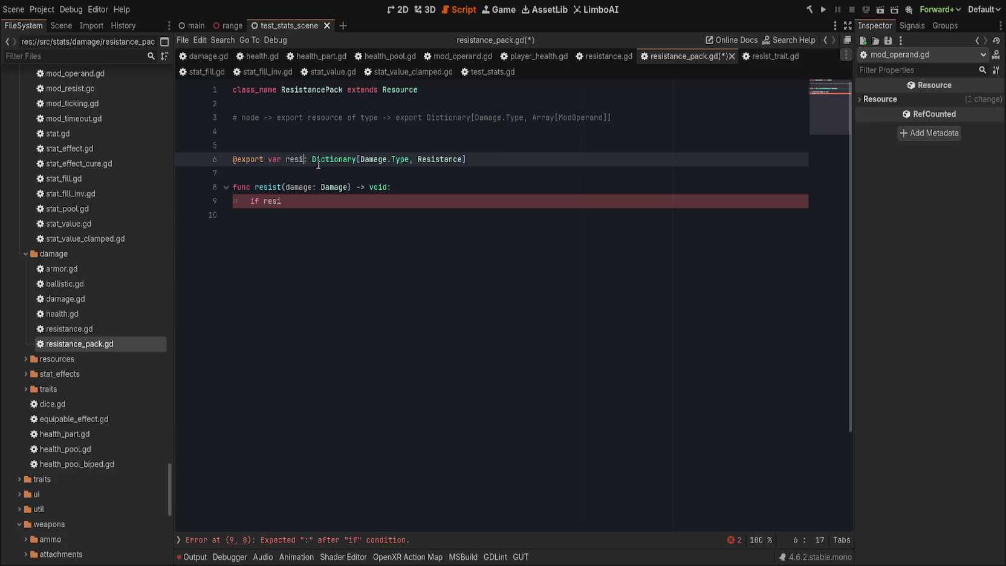
- Write the guard 'if resistances.has(damage.type):' in resist
{"action": "key", "text": "Down"}
{"action": "key", "text": "Down"}
{"action": "key", "text": "Down"}
{"action": "key", "text": "BackSpace"}
{"action": "key", "text": "BackSpace"}
{"action": "key", "text": "BackSpace"}
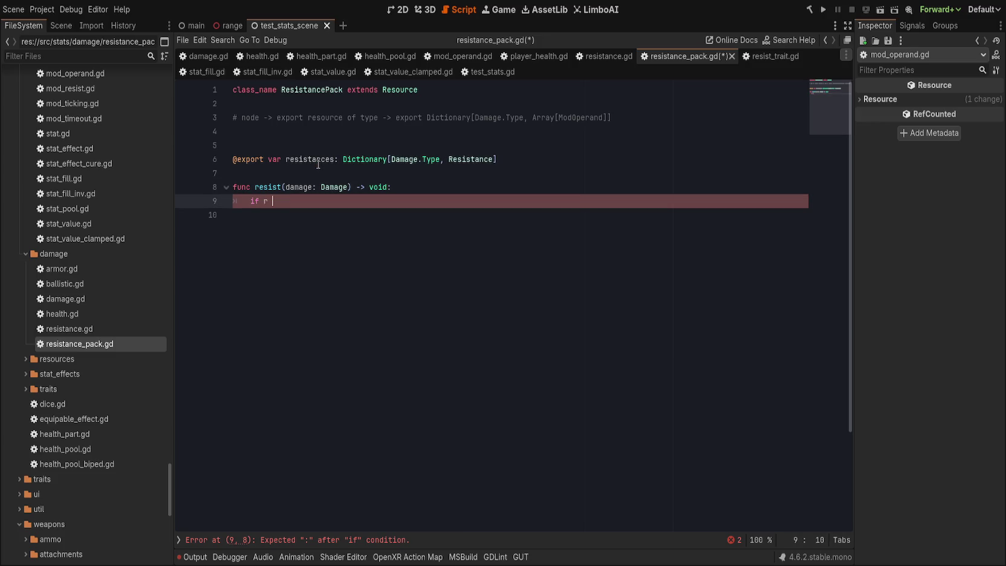
{"action": "key", "text": "BackSpace"}
{"action": "type", "text": "esis"}
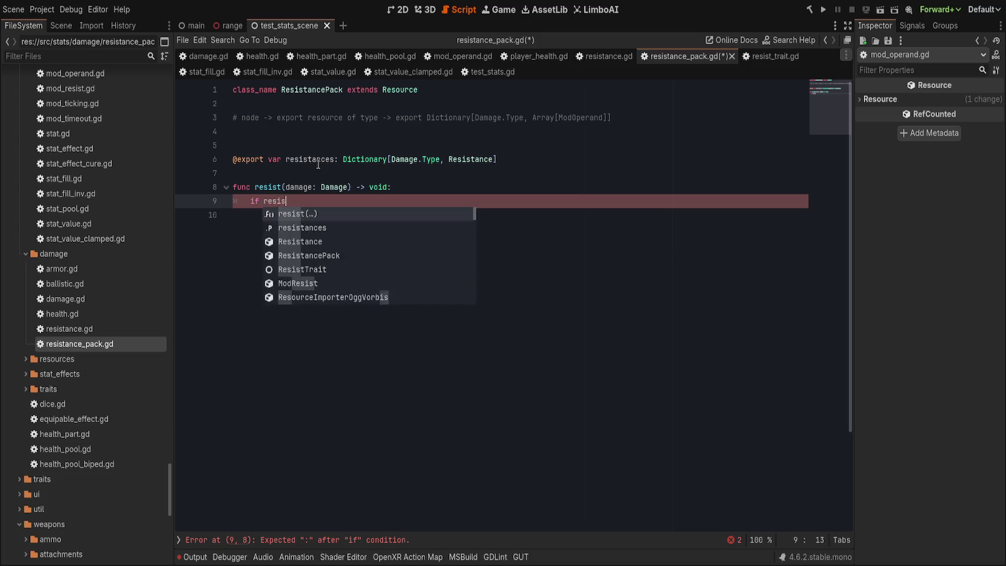
{"action": "type", "text": "tances.has(damage.TY"}
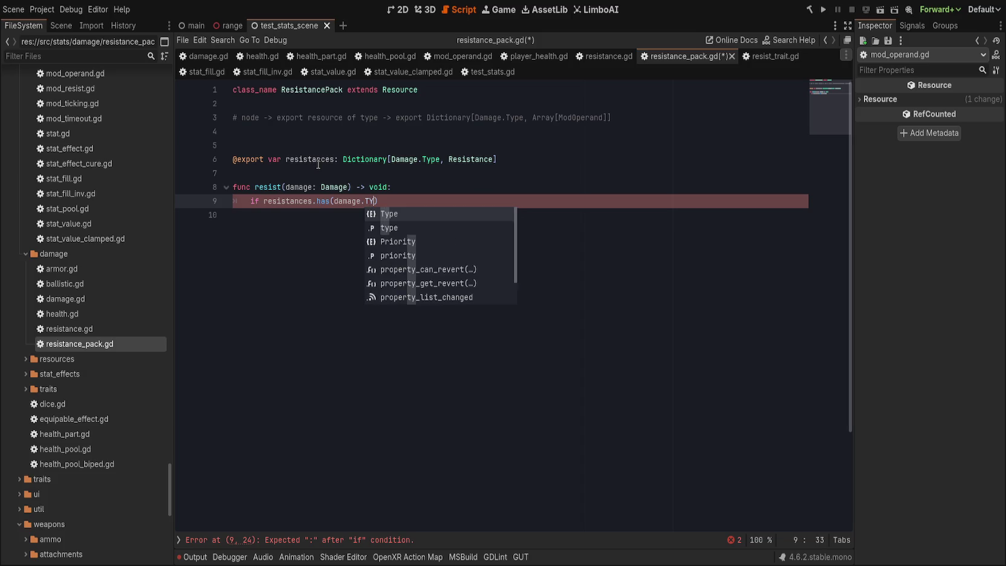
{"action": "key", "text": "Down"}
{"action": "key", "text": "Return"}
{"action": "key", "text": "End"}
{"action": "type", "text": ":"}
{"action": "key", "text": "Return"}
- Inside the if, call resistances[damage.type].resist(damage.damage)
{"action": "type", "text": "resi"}
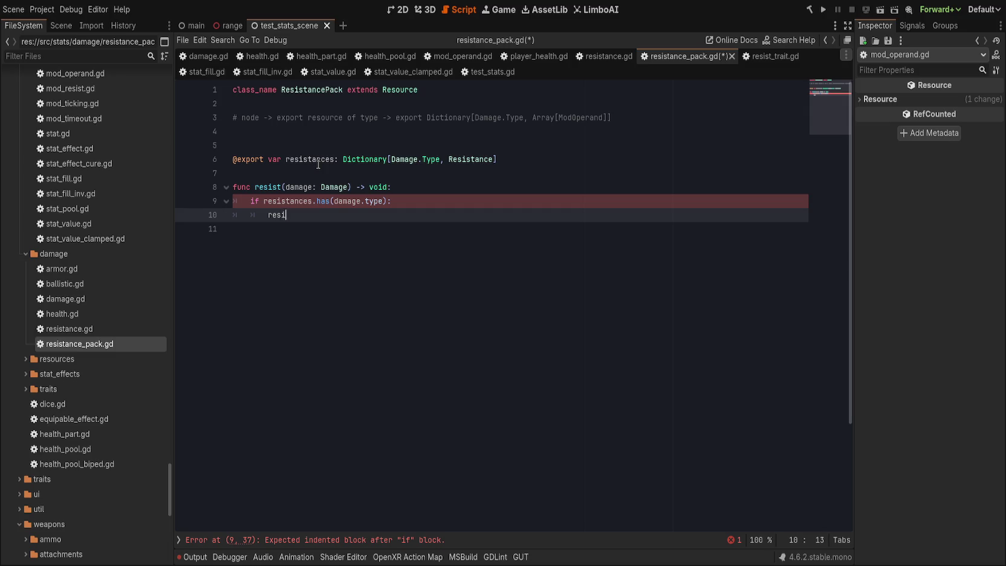
{"action": "type", "text": "stance"}
{"action": "key", "text": "Return"}
{"action": "type", "text": "["}
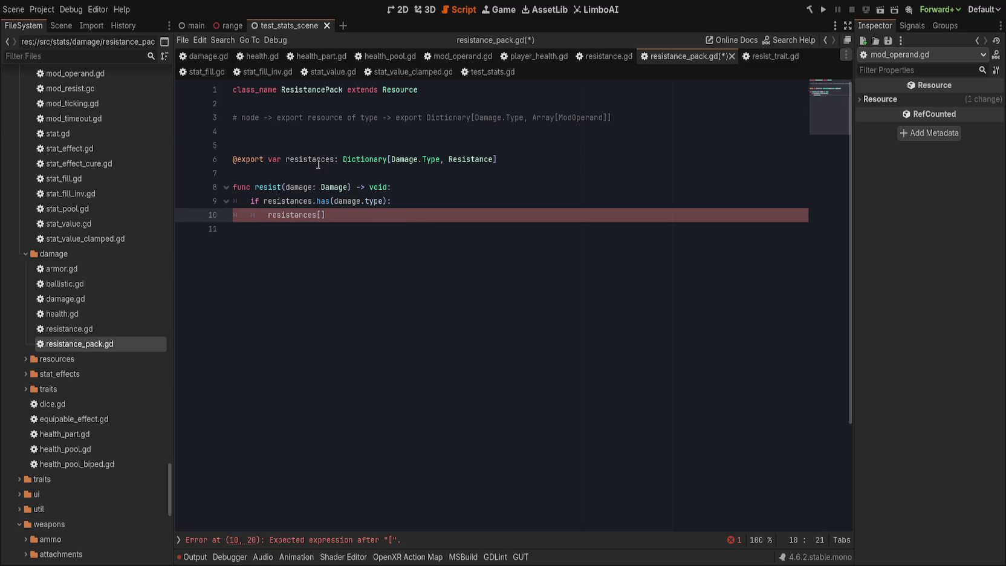
{"action": "type", "text": "damage.type]"}
{"action": "type", "text": "."}
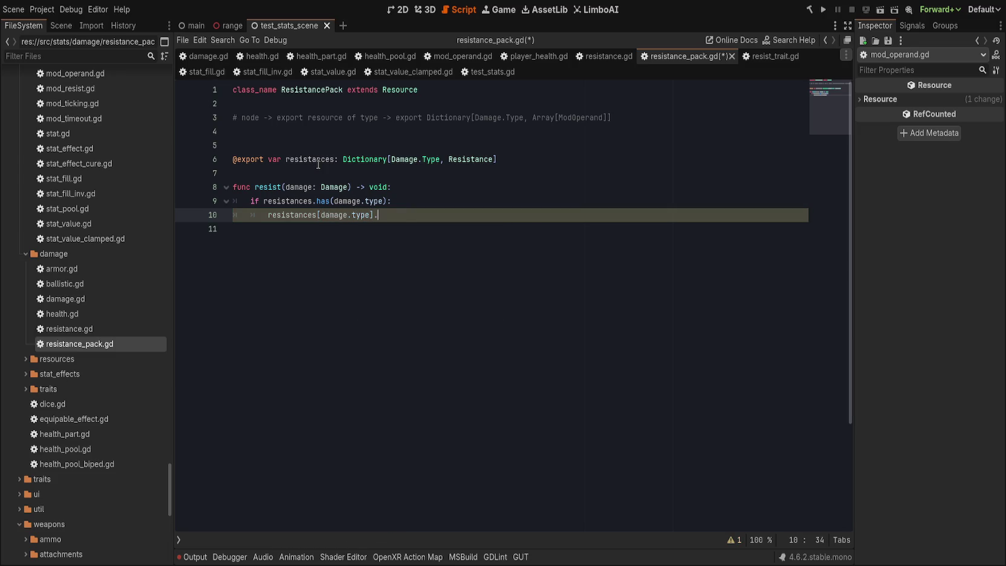
{"action": "type", "text": "res"}
{"action": "key", "text": "Return"}
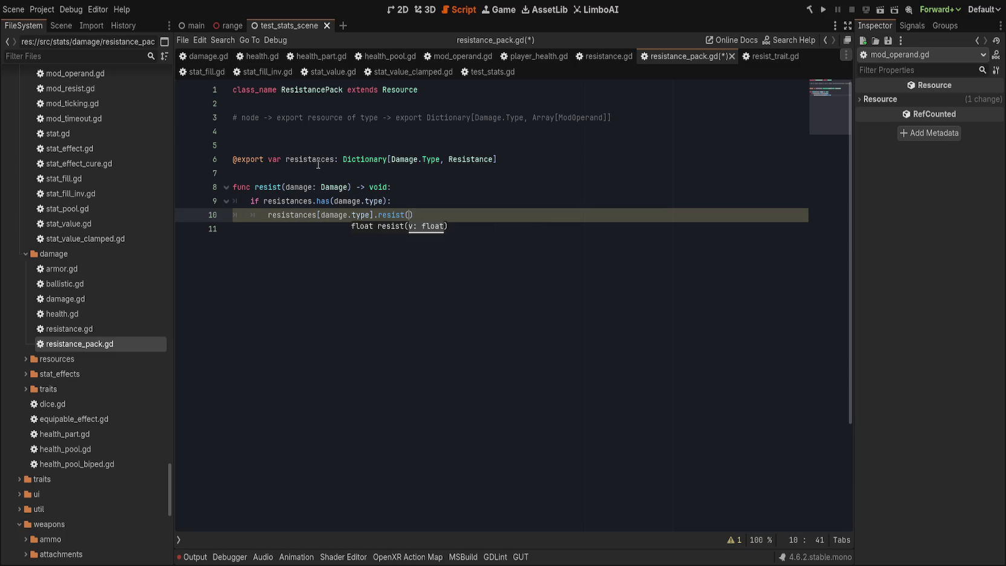
{"action": "type", "text": "damage."}
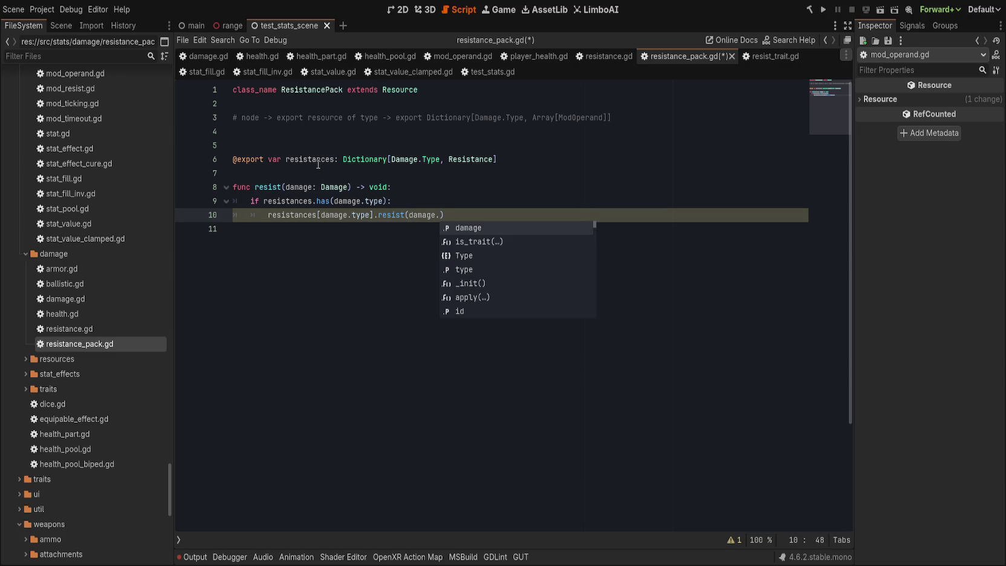
{"action": "key", "text": "Return"}
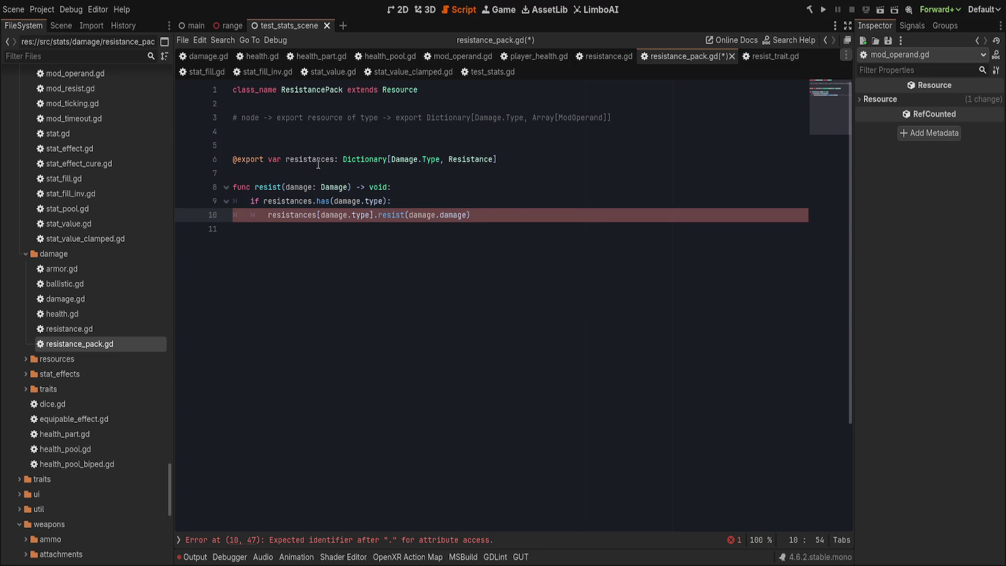
{"action": "left_click", "coordinate": [209, 58]}
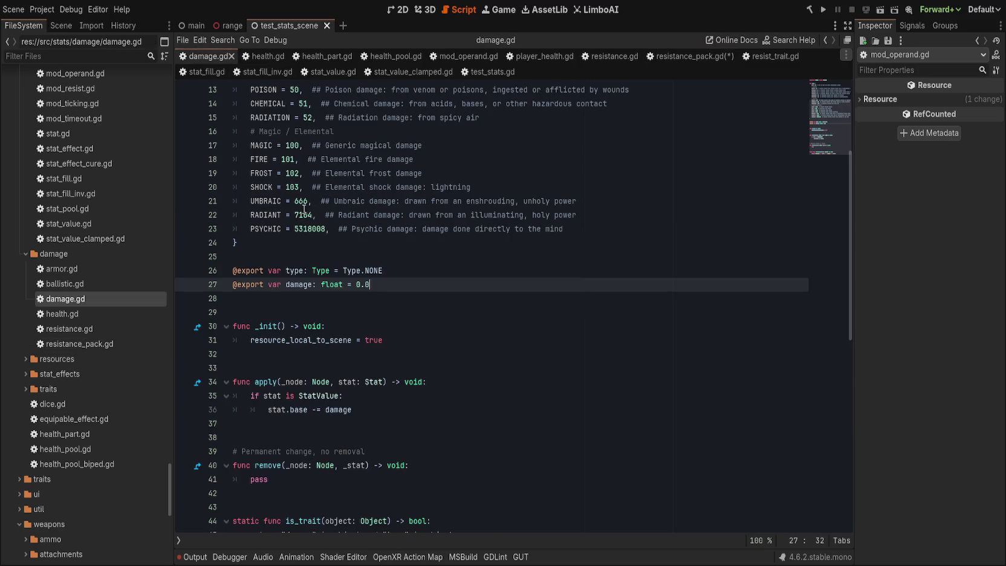
- Look over damage.gd's type and damage fields, then return to resistance_pack.gd line 10
{"action": "scroll", "coordinate": [462, 292], "scroll_direction": "down", "scroll_amount": 5}
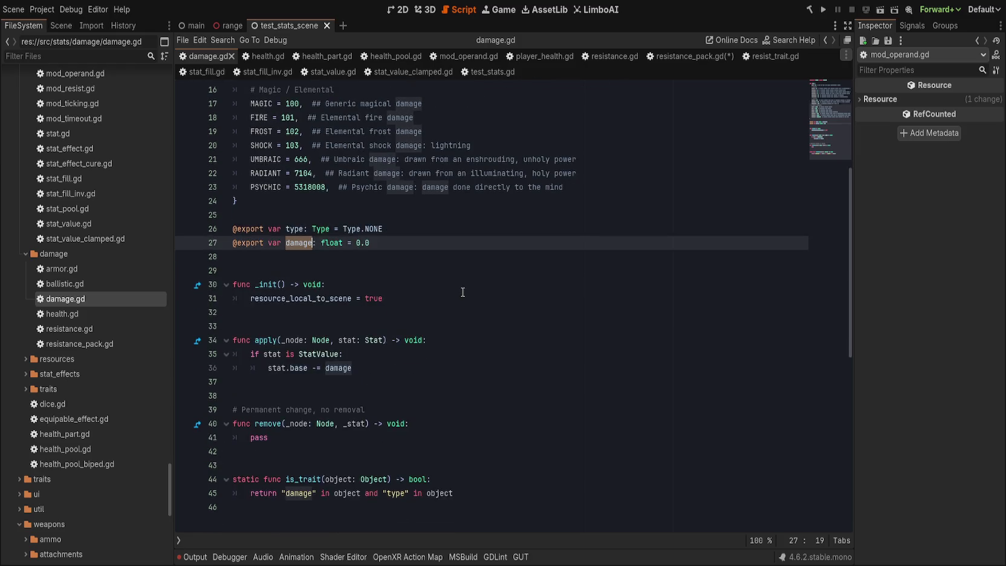
{"action": "scroll", "coordinate": [463, 291], "scroll_direction": "up", "scroll_amount": 3}
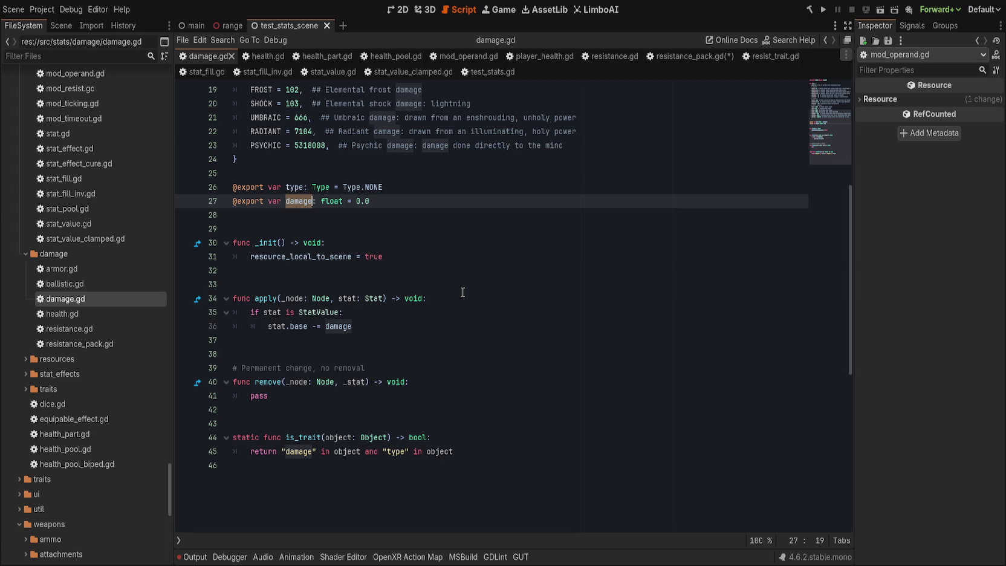
{"action": "left_click", "coordinate": [689, 56]}
{"action": "left_click", "coordinate": [547, 219]}
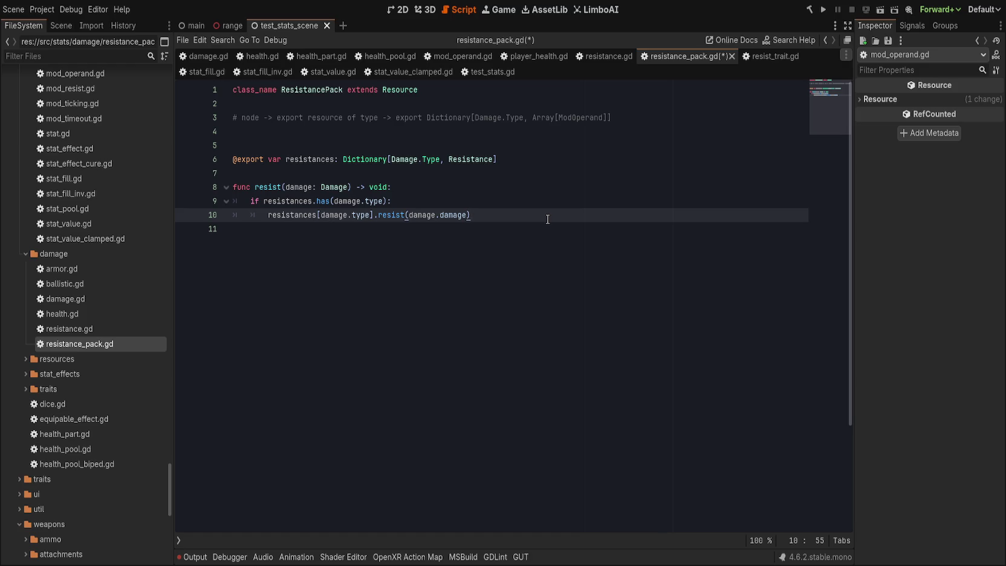
- Begin a damage.damage assignment and change resist's return type from void to float
{"action": "type", "text": "damage.damage ="}
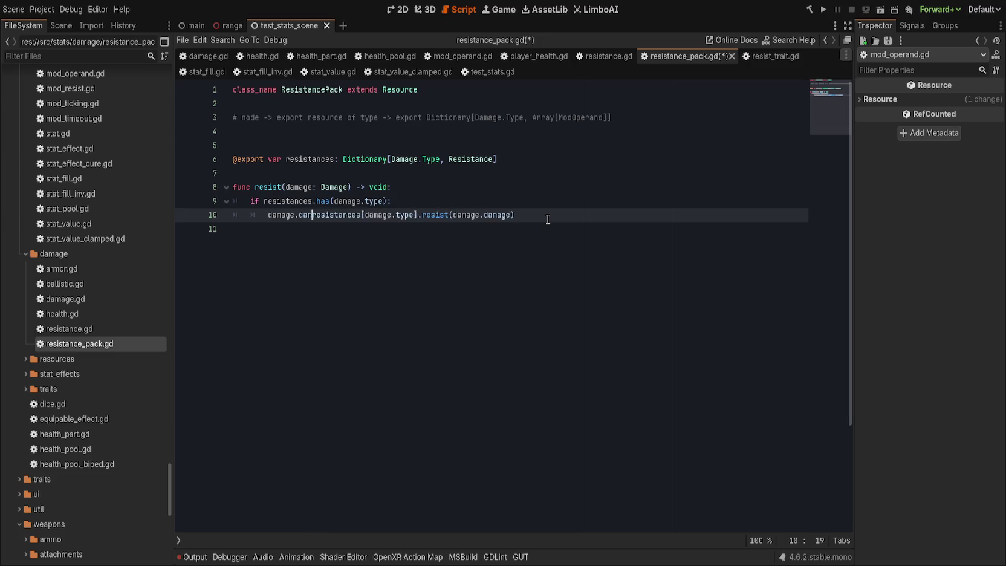
{"action": "left_click", "coordinate": [546, 219]}
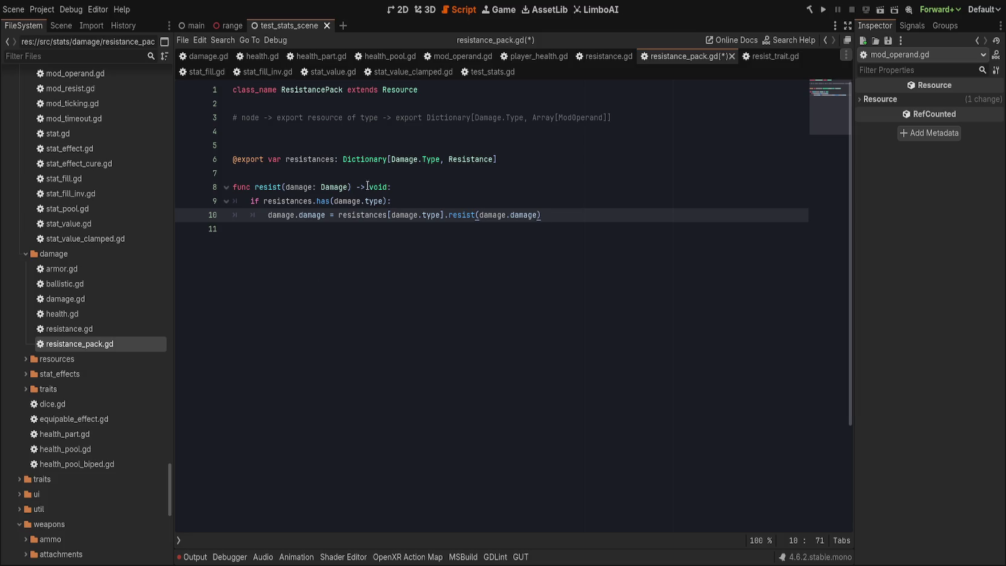
{"action": "left_click", "coordinate": [386, 187]}
{"action": "key", "text": "BackSpace"}
{"action": "key", "text": "BackSpace"}
{"action": "key", "text": "BackSpace"}
{"action": "type", "text": "float"}
{"action": "key", "text": "Return"}
- Add a '## Return damage after resistance' doc comment above resist, extended with 'value'
{"action": "left_click", "coordinate": [353, 175]}
{"action": "key", "text": "Return"}
{"action": "key", "text": "Return"}
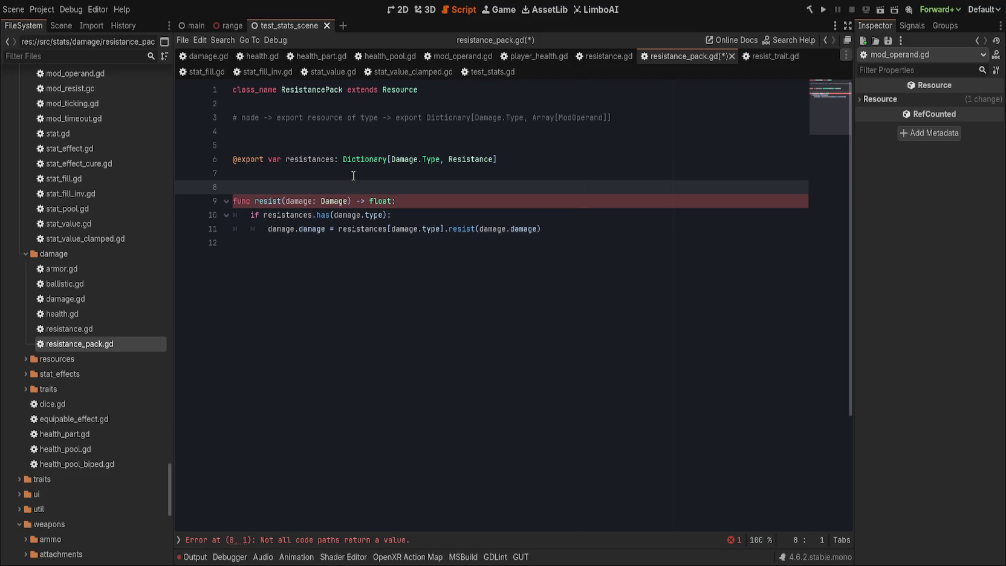
{"action": "type", "text": "## Return damage af"}
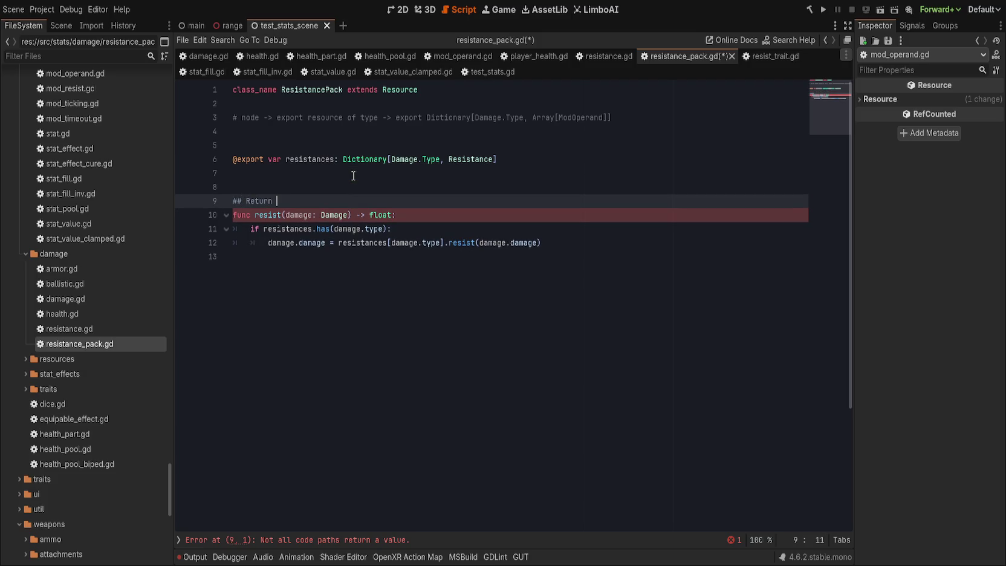
{"action": "type", "text": "ter resistance"}
{"action": "left_click", "coordinate": [307, 201]}
{"action": "type", "text": "value"}
{"action": "left_click", "coordinate": [430, 218]}
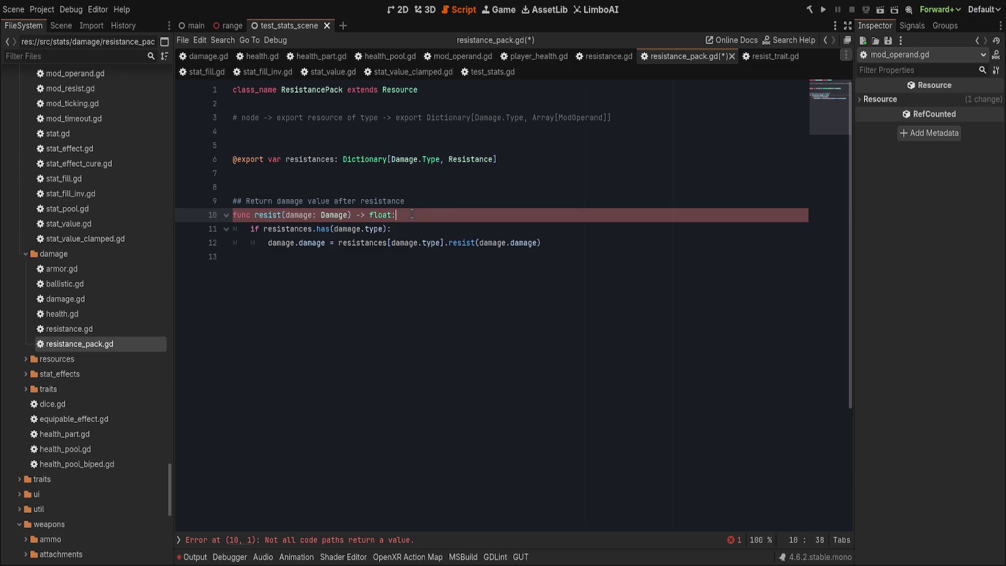
- Make line 12 return the resisted value and add a 'return damage.damage' fallback
{"action": "left_click", "coordinate": [337, 244]}
{"action": "key", "text": "shift+Home"}
{"action": "key", "text": "BackSpace"}
{"action": "type", "text": "return"}
{"action": "key", "text": "End"}
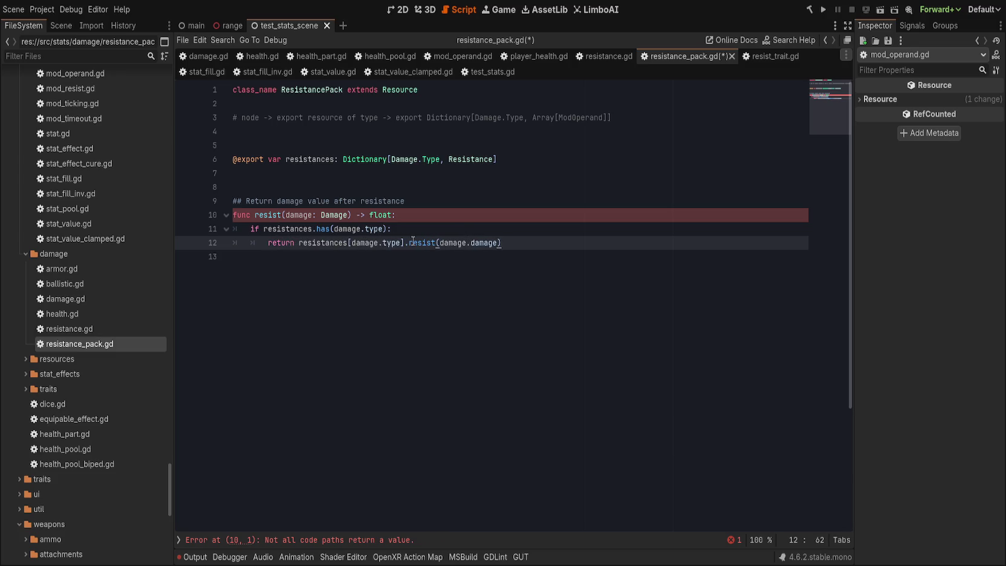
{"action": "double_click", "coordinate": [465, 242]}
{"action": "key", "text": "End"}
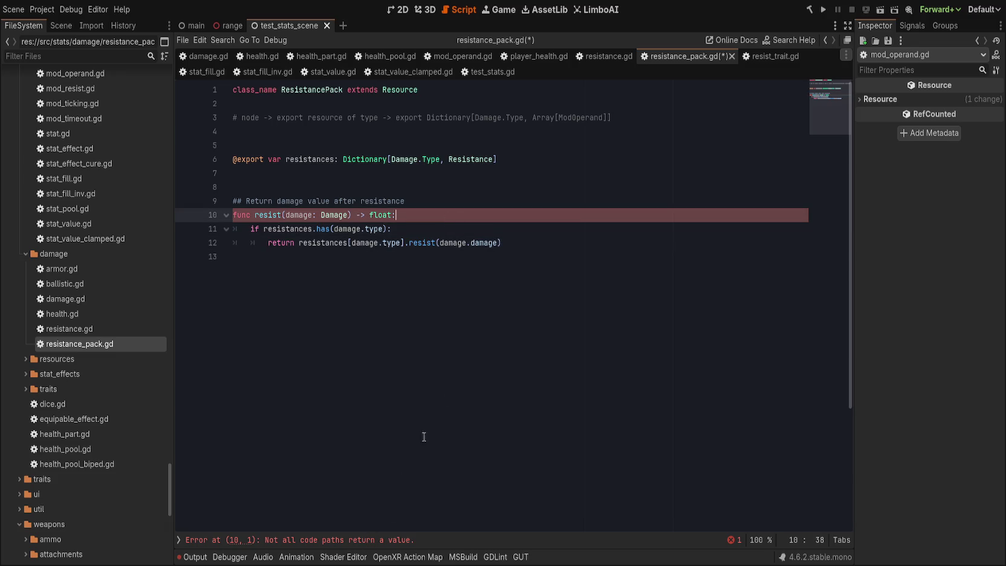
{"action": "key", "text": "Return"}
{"action": "type", "text": "return "}
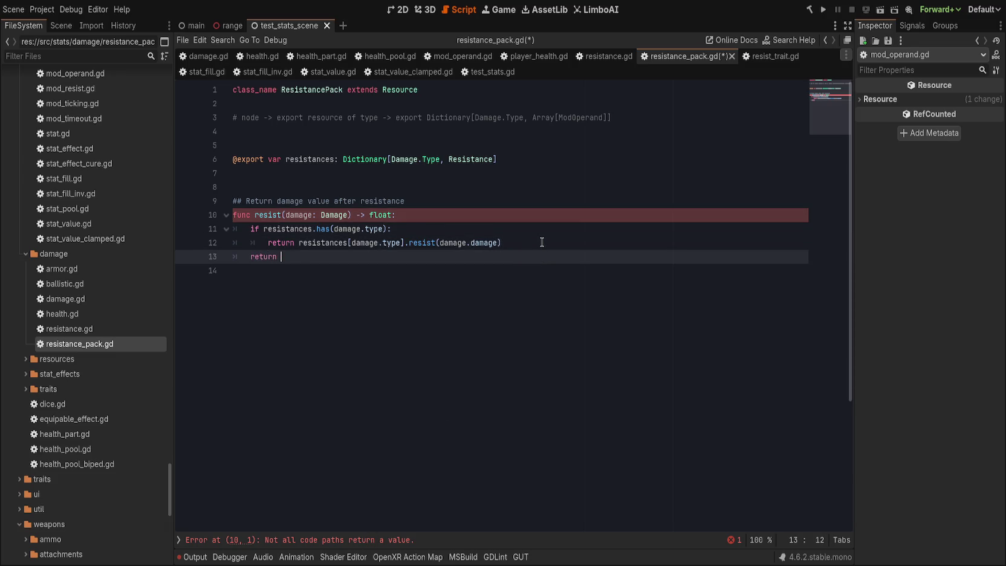
{"action": "type", "text": "damage.damage"}
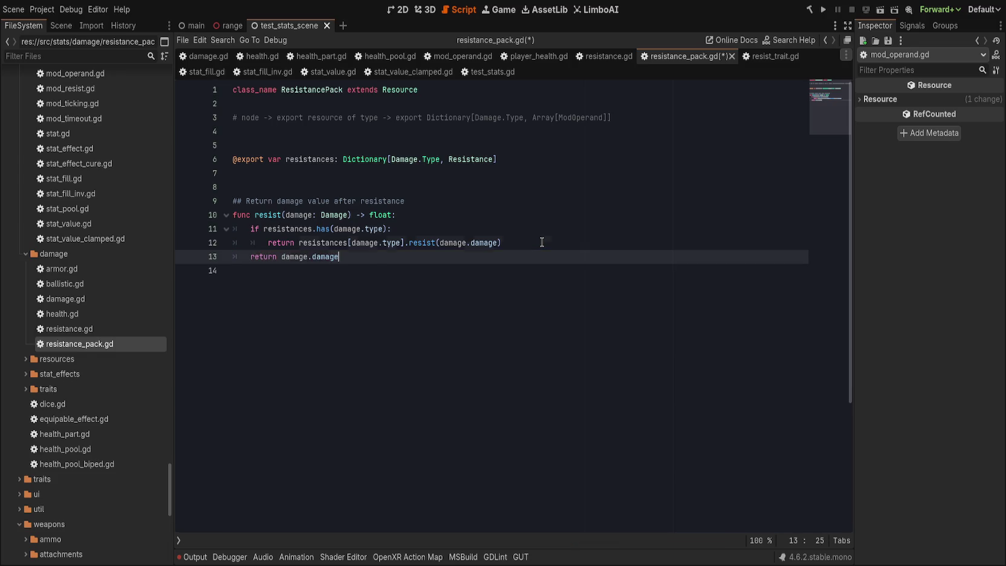
- Save resistance_pack.gd and delete the old planning comment
{"action": "key", "text": "Up"}
{"action": "key", "text": "ctrl+s"}
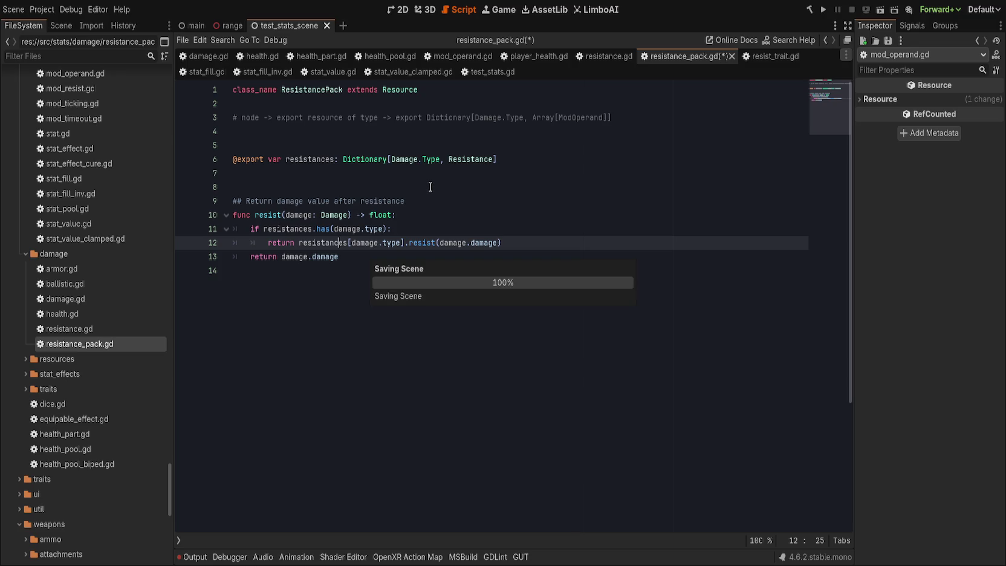
{"action": "left_click", "coordinate": [431, 117]}
{"action": "key", "text": "ctrl+shift+k"}
{"action": "key", "text": "ctrl+shift+k"}
{"action": "key", "text": "ctrl+shift+k"}
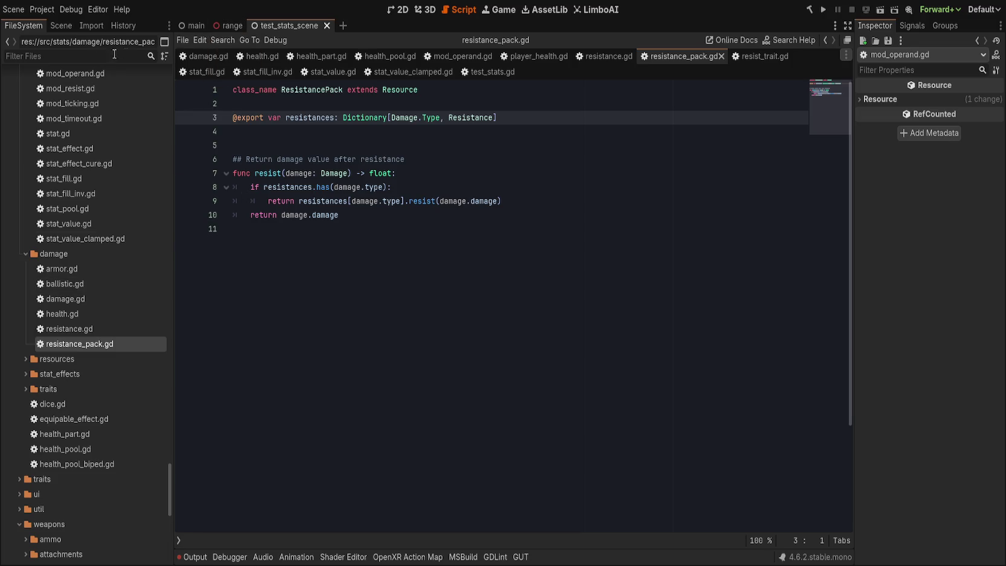
{"action": "left_click", "coordinate": [61, 25]}
- On ResistTrait, add an Impact entry holding a new Resistance to Resistances
{"action": "left_click", "coordinate": [51, 119]}
{"action": "mouse_move", "coordinate": [826, 138]}
{"action": "left_mouse_down"}
{"action": "mouse_move", "coordinate": [915, 101]}
{"action": "mouse_move", "coordinate": [960, 120]}
{"action": "mouse_move", "coordinate": [962, 101]}
{"action": "left_mouse_up"}
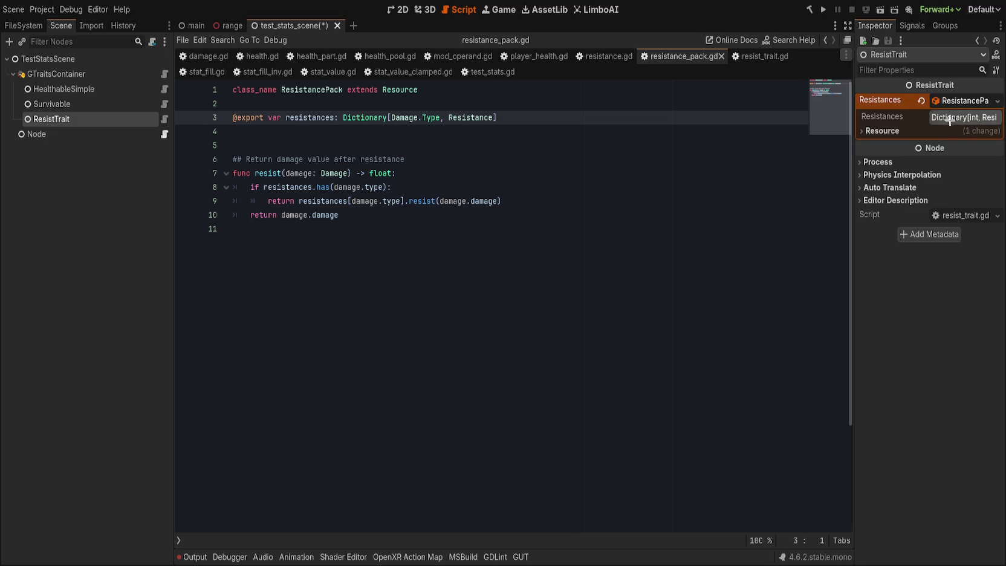
{"action": "left_click", "coordinate": [949, 119]}
{"action": "left_click", "coordinate": [909, 167]}
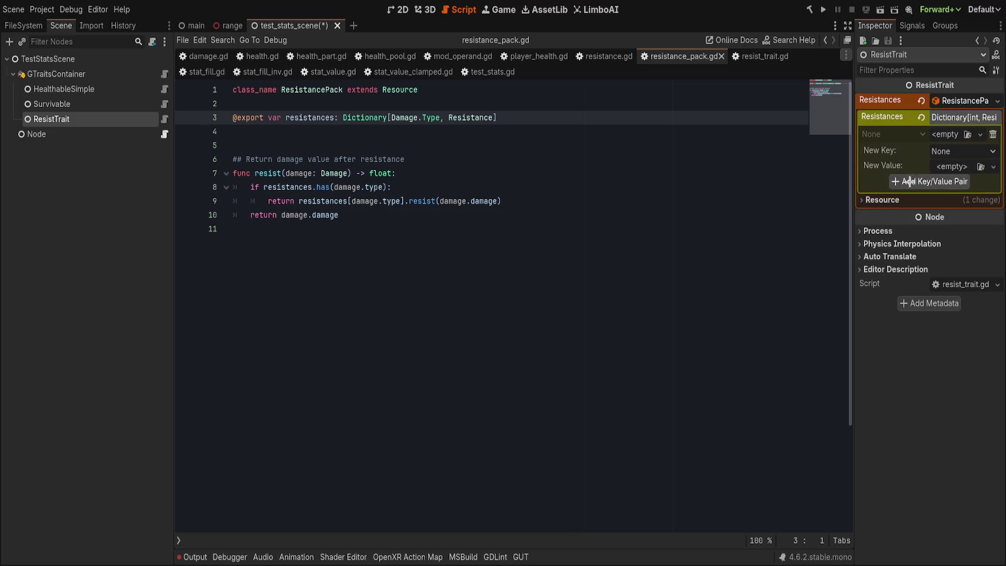
{"action": "left_click", "coordinate": [992, 134]}
{"action": "left_click", "coordinate": [930, 167]}
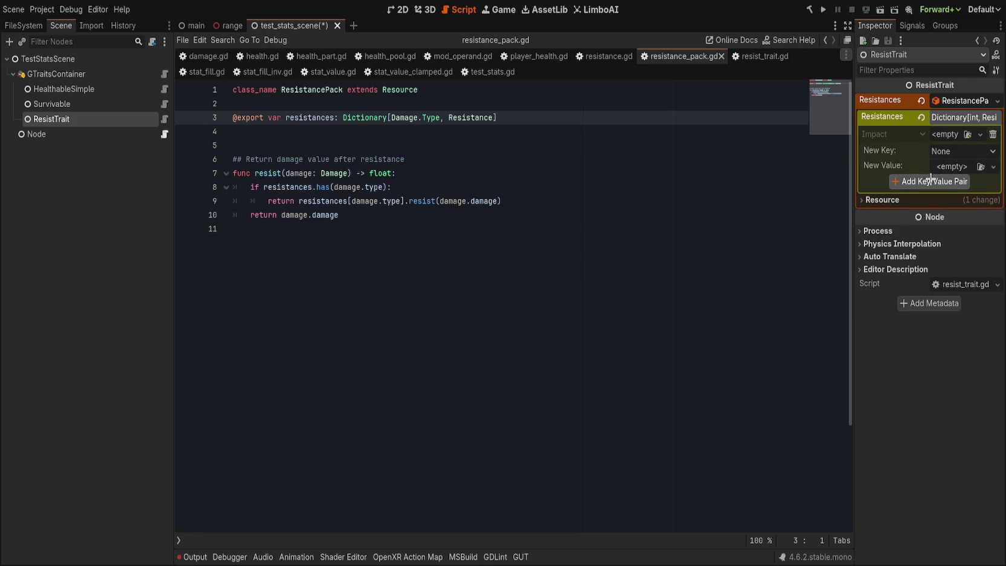
{"action": "left_click", "coordinate": [945, 133]}
- Add fourteen elements to the Impact Resistance's Changes array
{"action": "left_click", "coordinate": [934, 182]}
{"action": "left_click", "coordinate": [934, 197]}
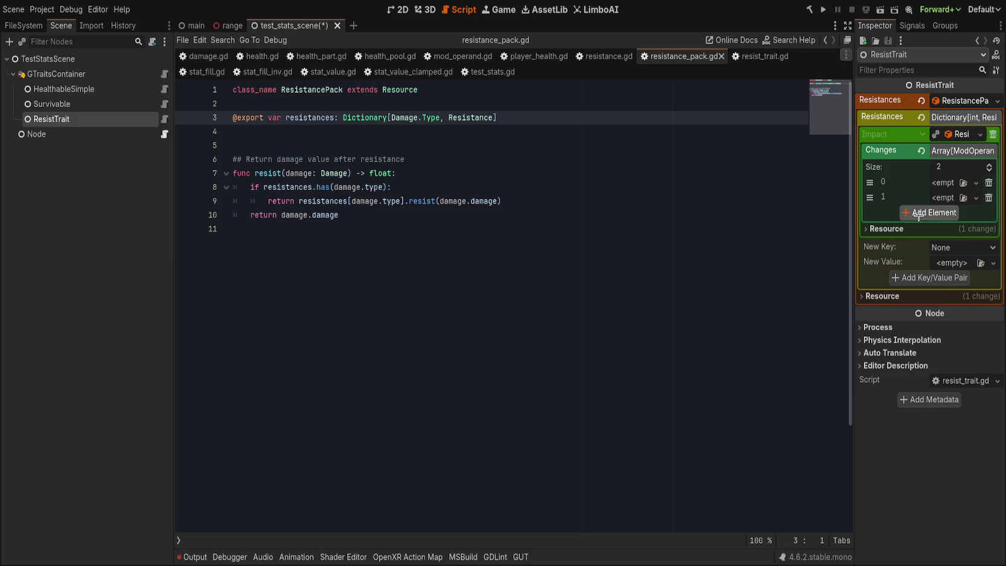
{"action": "left_click", "coordinate": [918, 213]}
{"action": "left_click", "coordinate": [920, 228]}
{"action": "left_click", "coordinate": [922, 243]}
{"action": "left_click", "coordinate": [924, 258]}
{"action": "left_click", "coordinate": [926, 273]}
{"action": "left_click", "coordinate": [927, 288]}
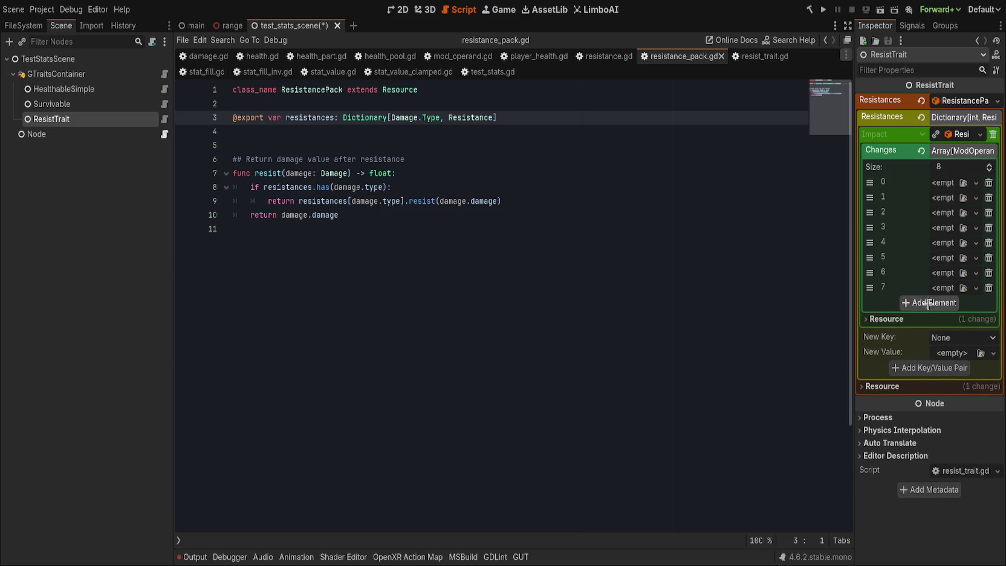
{"action": "left_click", "coordinate": [928, 303]}
{"action": "left_click", "coordinate": [931, 318]}
{"action": "left_click", "coordinate": [934, 333]}
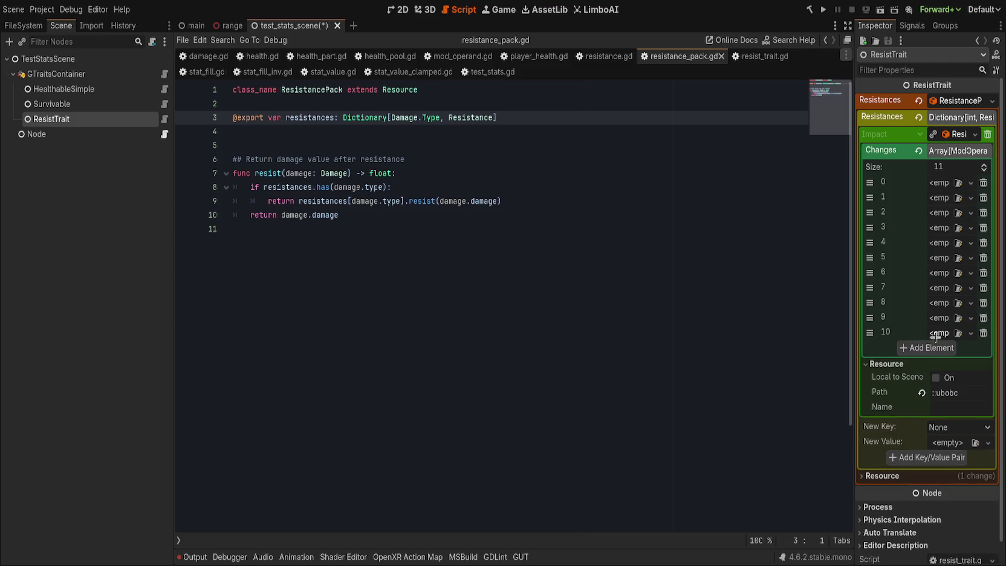
{"action": "left_click", "coordinate": [929, 348]}
{"action": "left_click", "coordinate": [927, 363]}
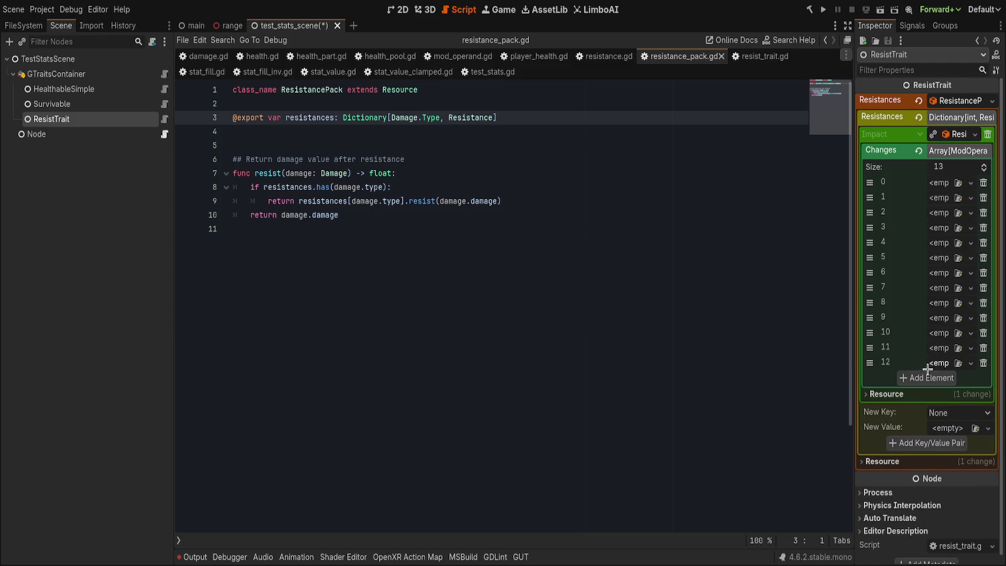
{"action": "left_click", "coordinate": [927, 376]}
- Give element 9 a new ModOperand with operation Sub and value 3.125
{"action": "left_click", "coordinate": [938, 318]}
{"action": "left_click", "coordinate": [940, 336]}
{"action": "left_click", "coordinate": [953, 361]}
{"action": "left_click", "coordinate": [945, 349]}
{"action": "type", "text": "3.125"}
{"action": "key", "text": "Return"}
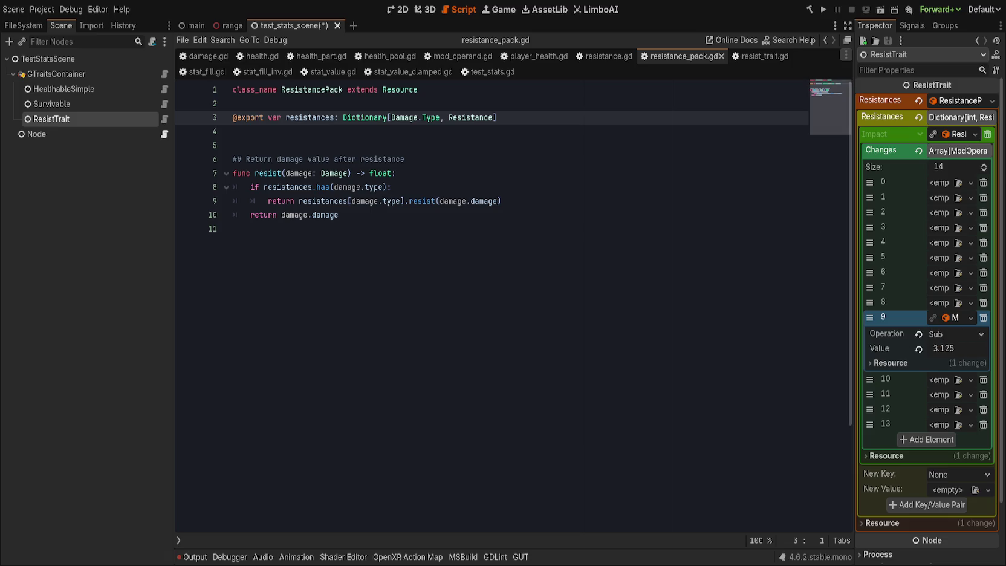
- Empty the Changes array, remove the Impact entry, and clear Resistances to <empty>
{"action": "left_click", "coordinate": [983, 182]}
{"action": "left_click", "coordinate": [923, 151]}
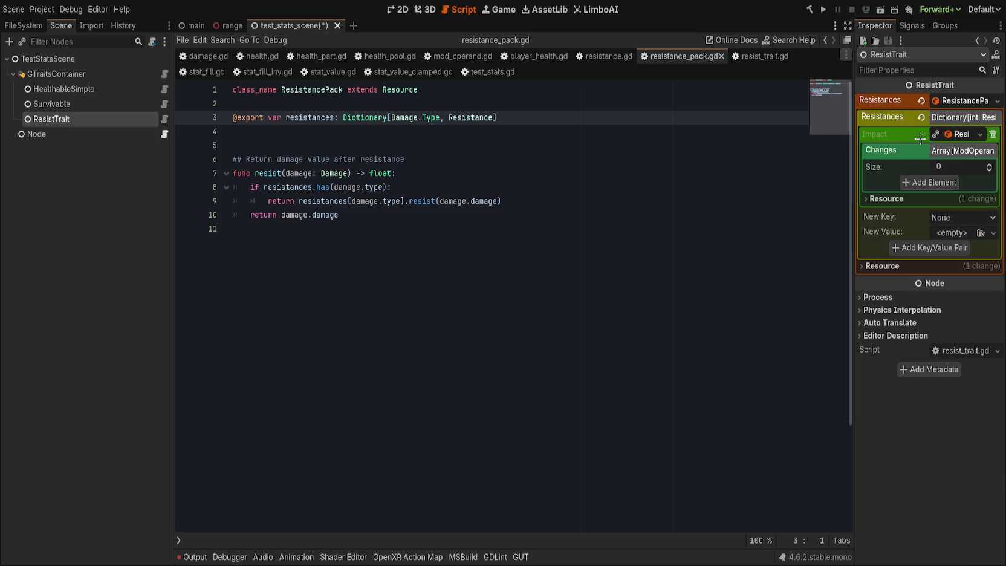
{"action": "left_click", "coordinate": [990, 133]}
{"action": "left_click", "coordinate": [946, 118]}
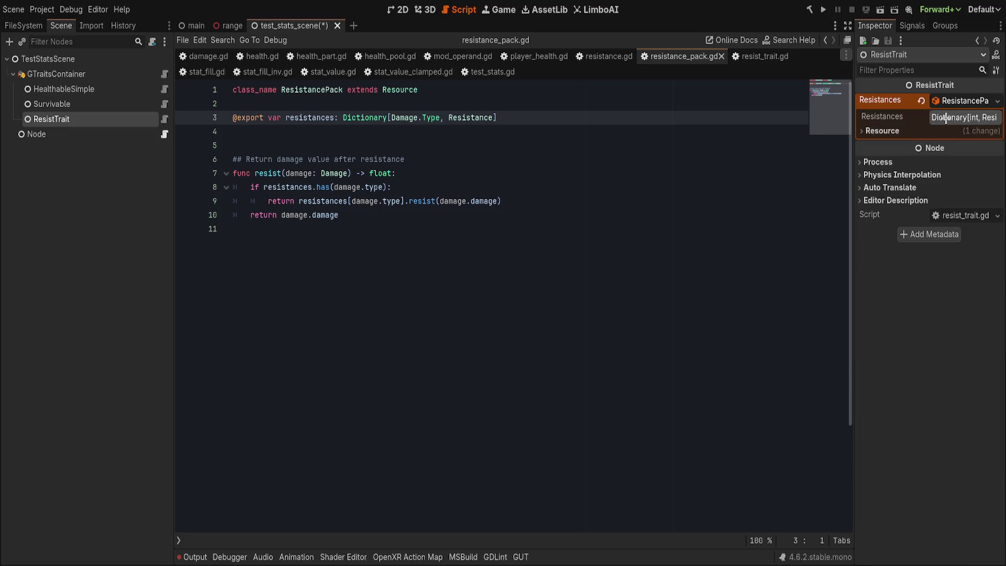
{"action": "left_click", "coordinate": [949, 118]}
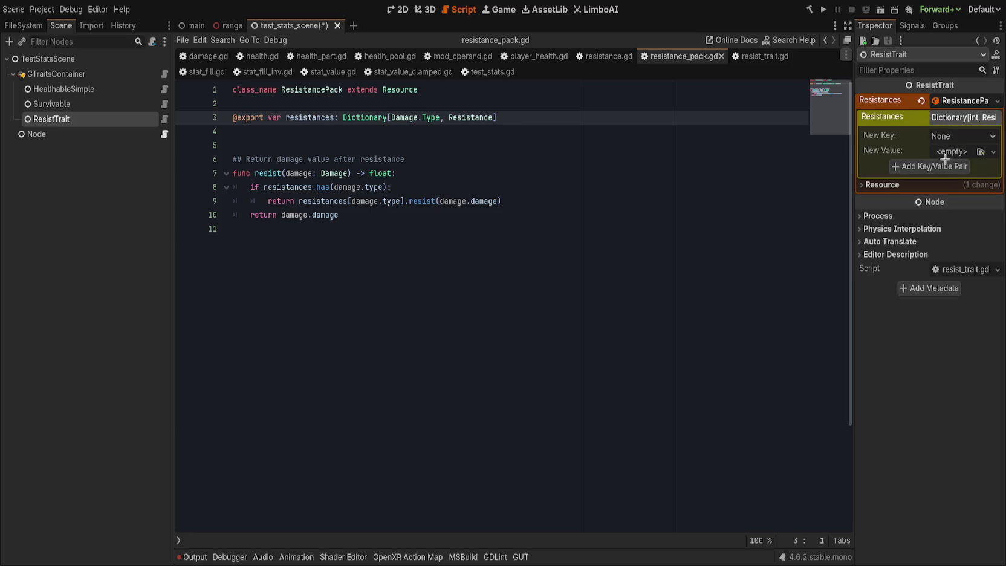
{"action": "left_click", "coordinate": [956, 118]}
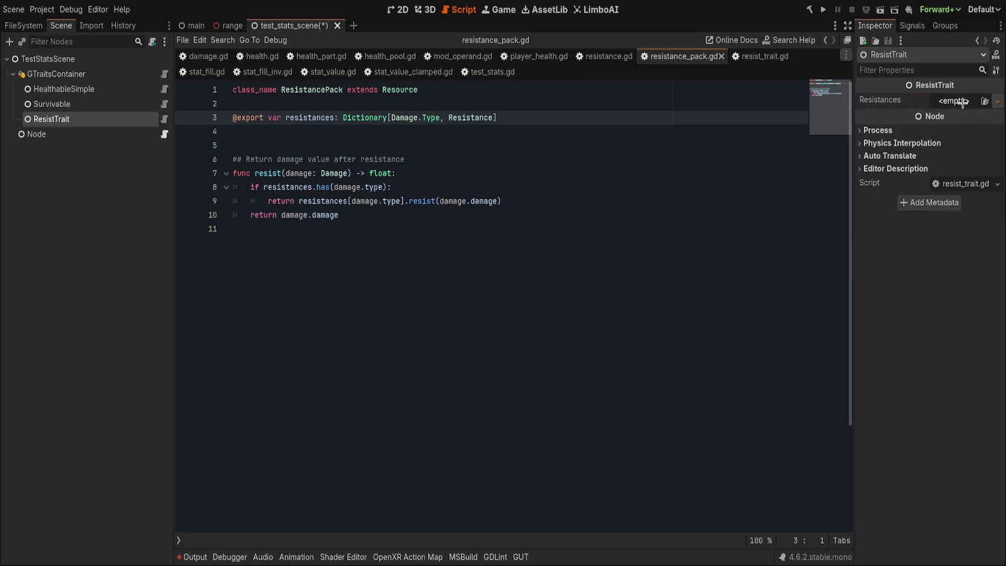
{"action": "left_click", "coordinate": [951, 118]}
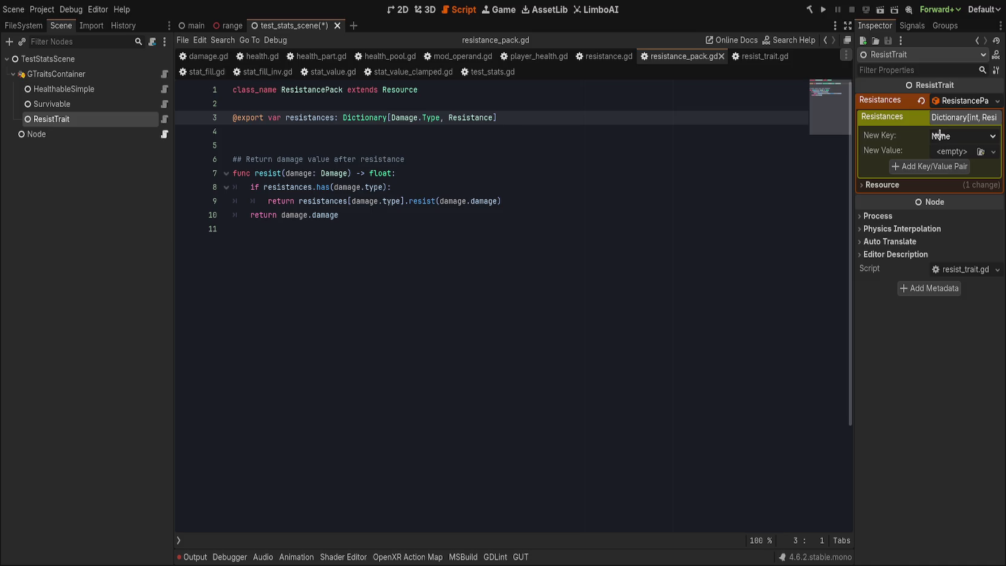
{"action": "left_click", "coordinate": [921, 101]}
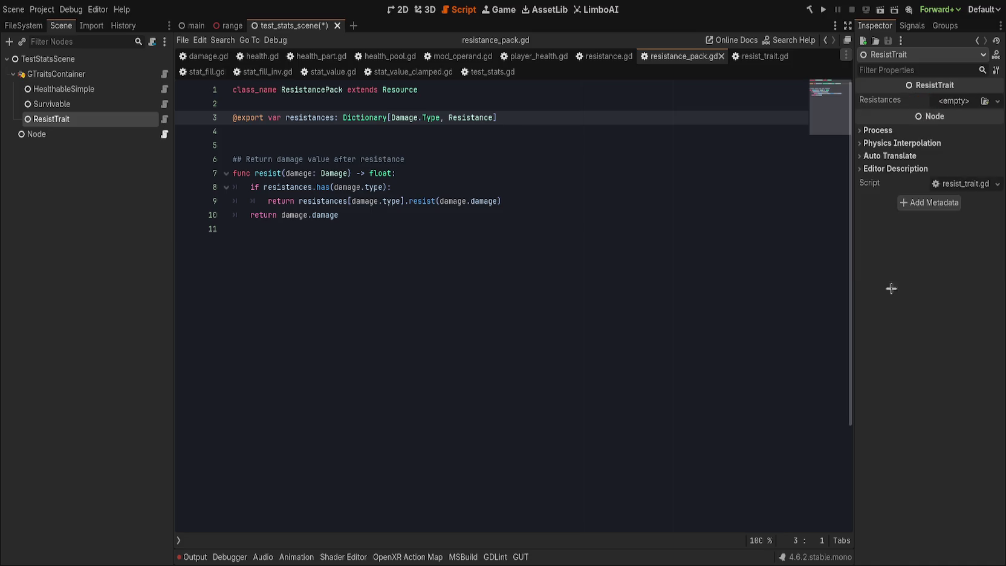
- Save the test scene and close the resistance_pack.gd and resistance.gd tabs
{"action": "left_click", "coordinate": [481, 228]}
{"action": "key", "text": "ctrl+s"}
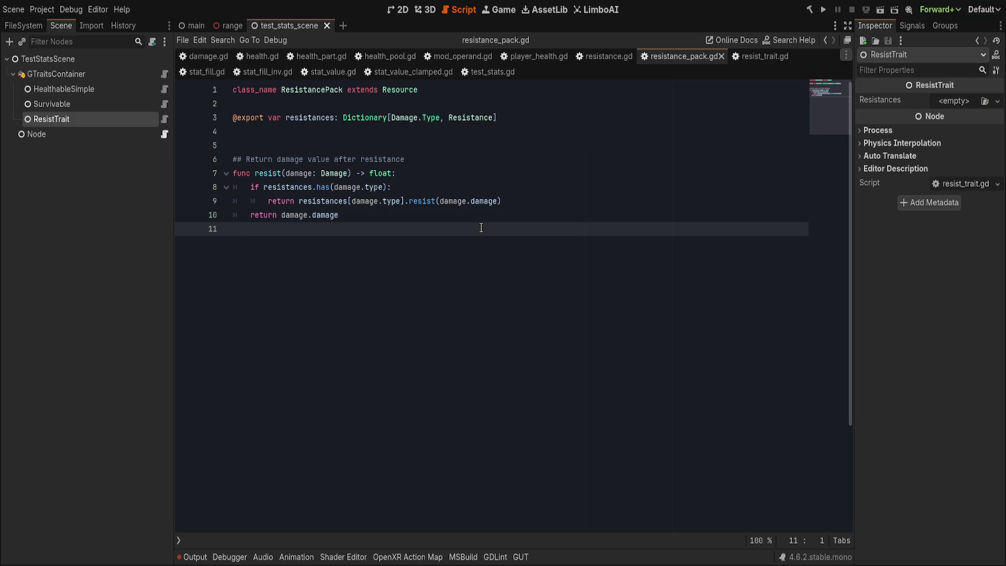
{"action": "key", "text": "ctrl+w"}
{"action": "key", "text": "ctrl+w"}
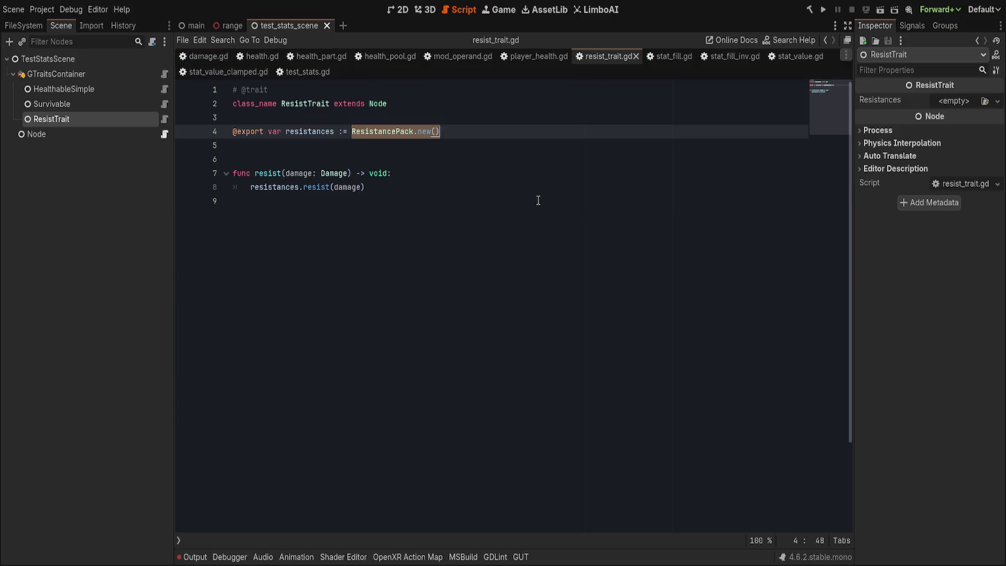
{"action": "left_click", "coordinate": [538, 188]}
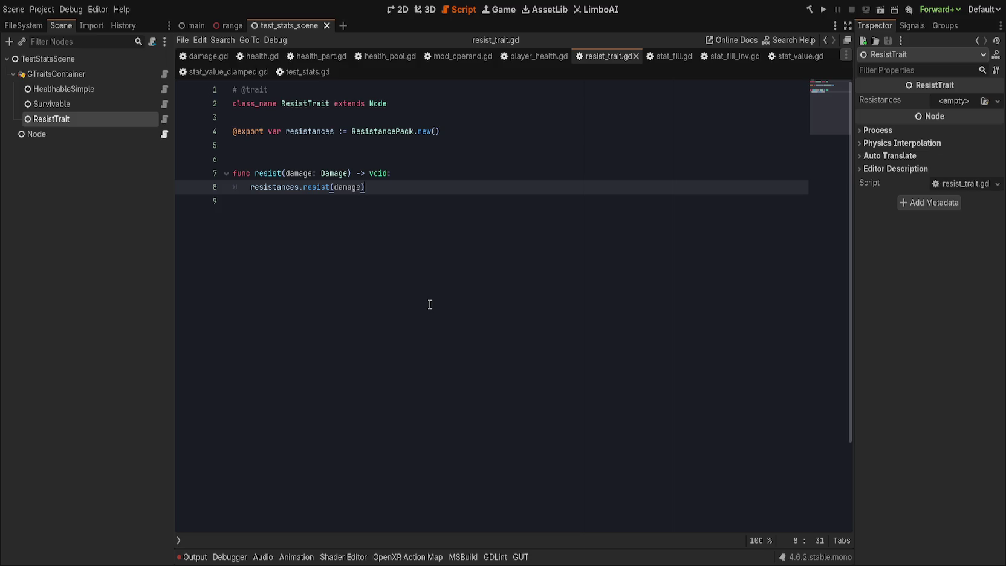
{"action": "left_click", "coordinate": [192, 556]}
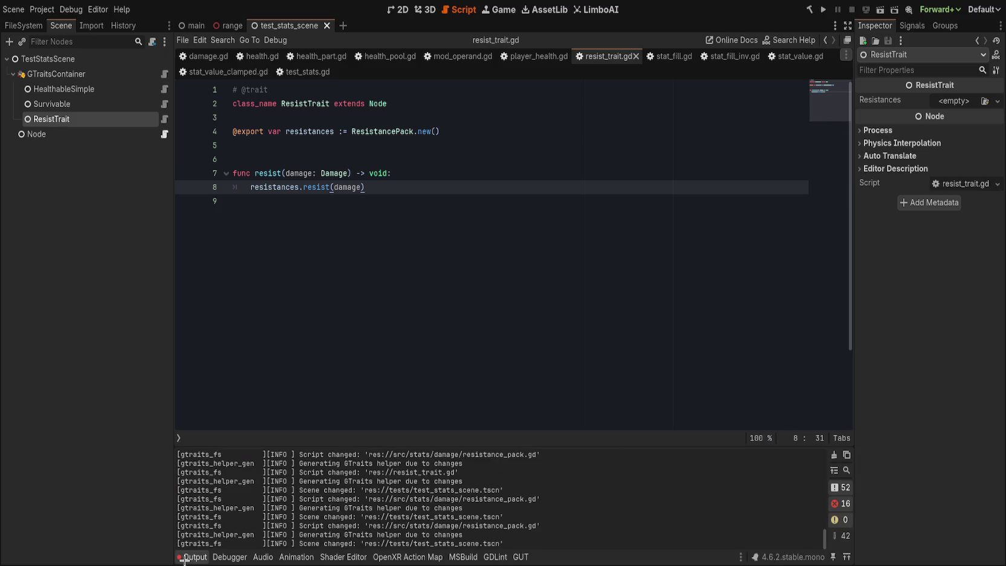
{"action": "left_click", "coordinate": [184, 556]}
{"action": "left_click", "coordinate": [363, 298]}
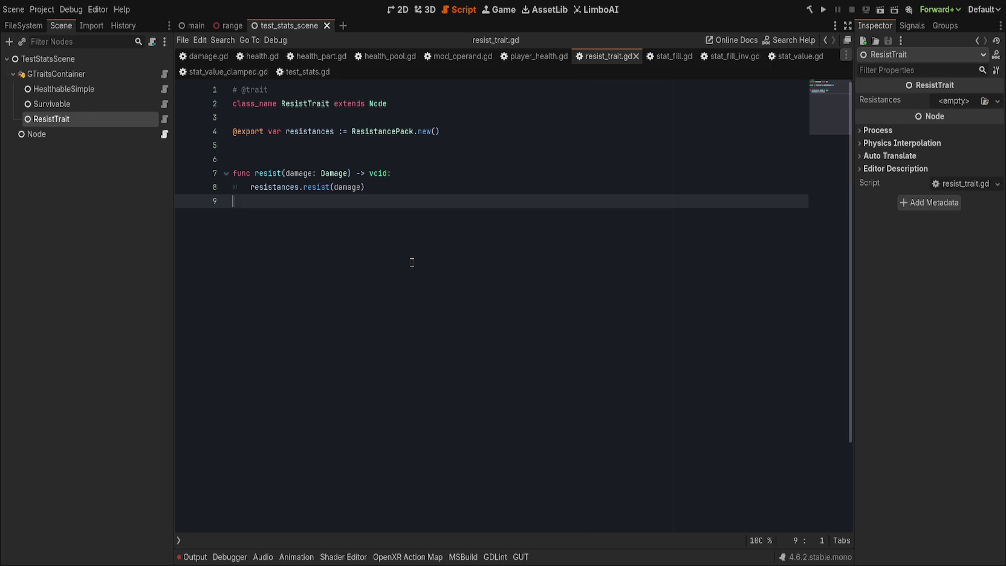
{"action": "left_click", "coordinate": [438, 174]}
{"action": "left_click", "coordinate": [450, 186]}
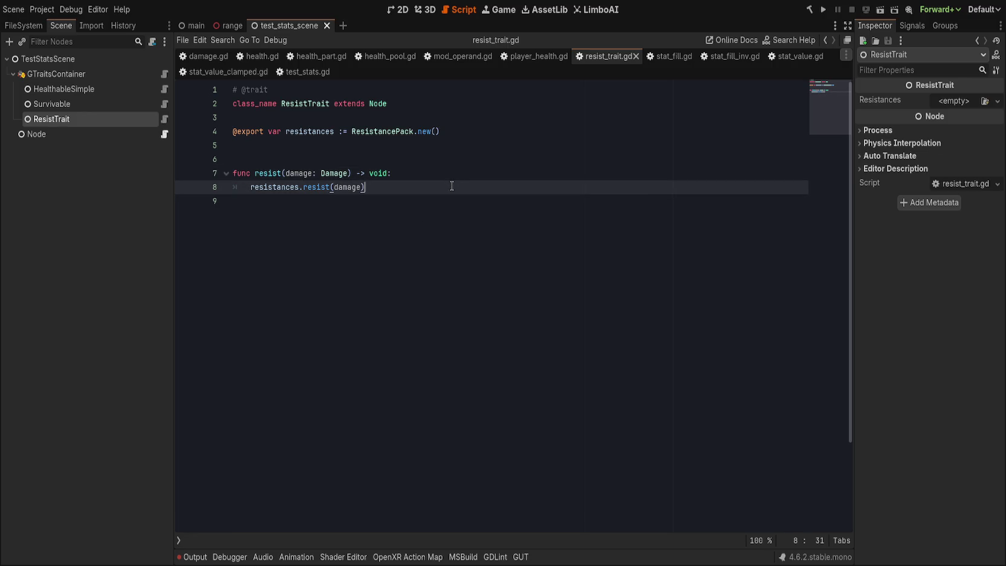
{"action": "left_click", "coordinate": [125, 152]}
{"action": "left_click", "coordinate": [457, 131]}
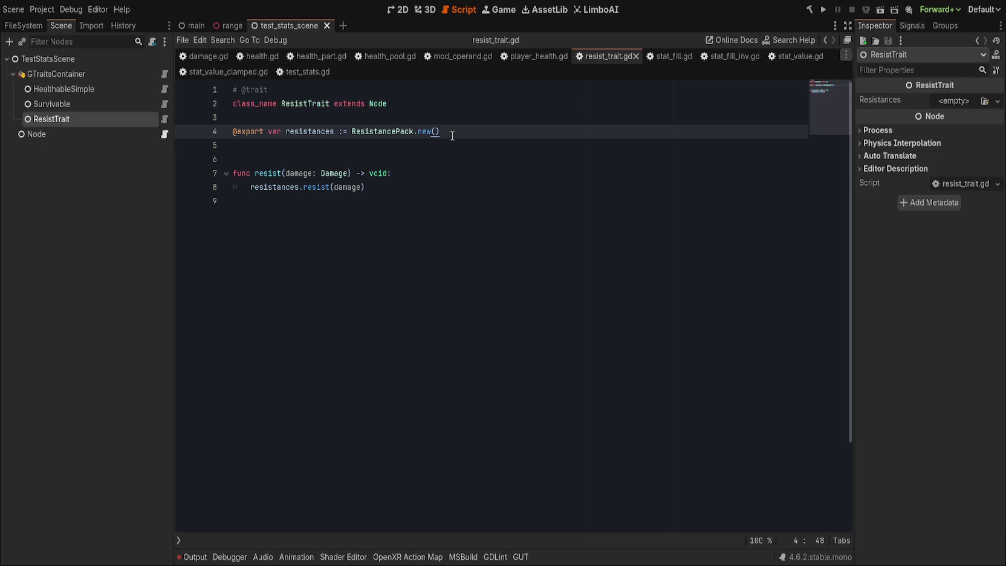
- Review the Survivable, ResistTrait and HealthableSimple nodes' properties in the test scene
{"action": "left_click", "coordinate": [421, 201]}
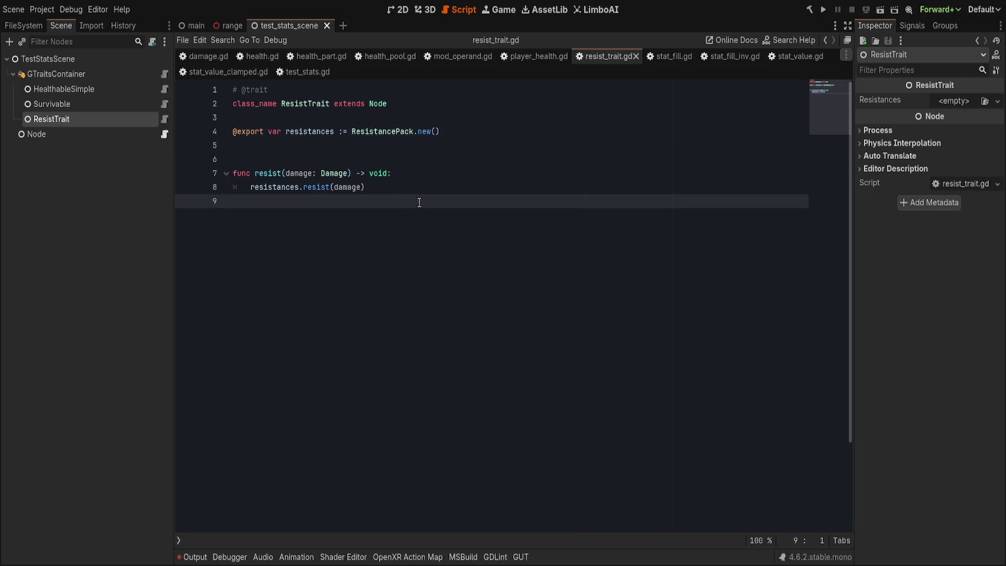
{"action": "left_click", "coordinate": [87, 104]}
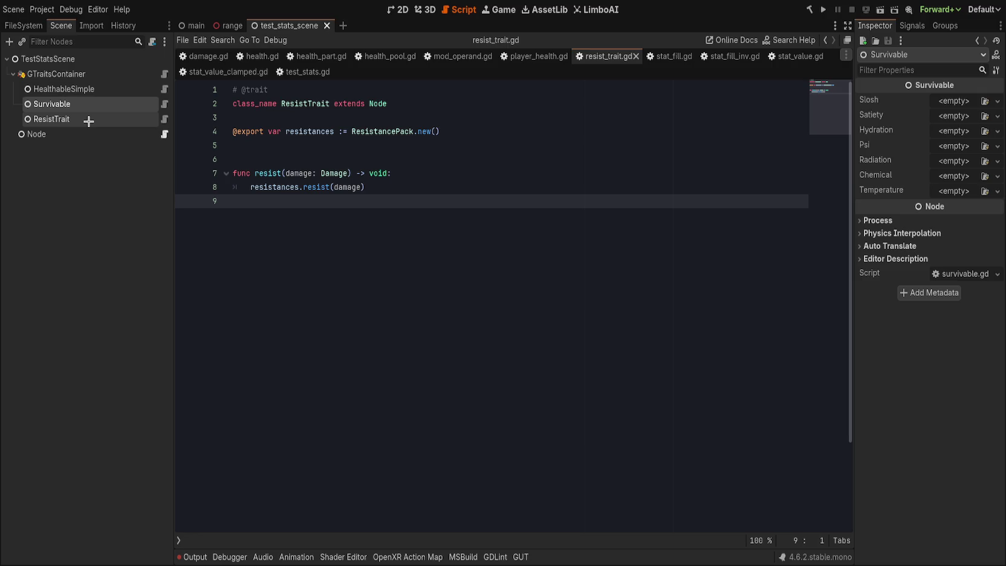
{"action": "left_click", "coordinate": [89, 120]}
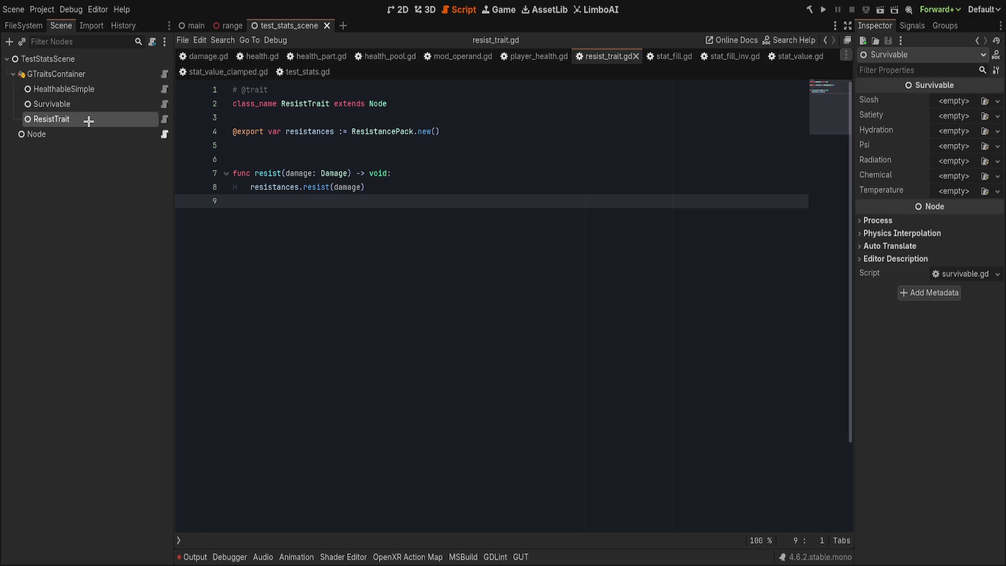
{"action": "left_click", "coordinate": [92, 90]}
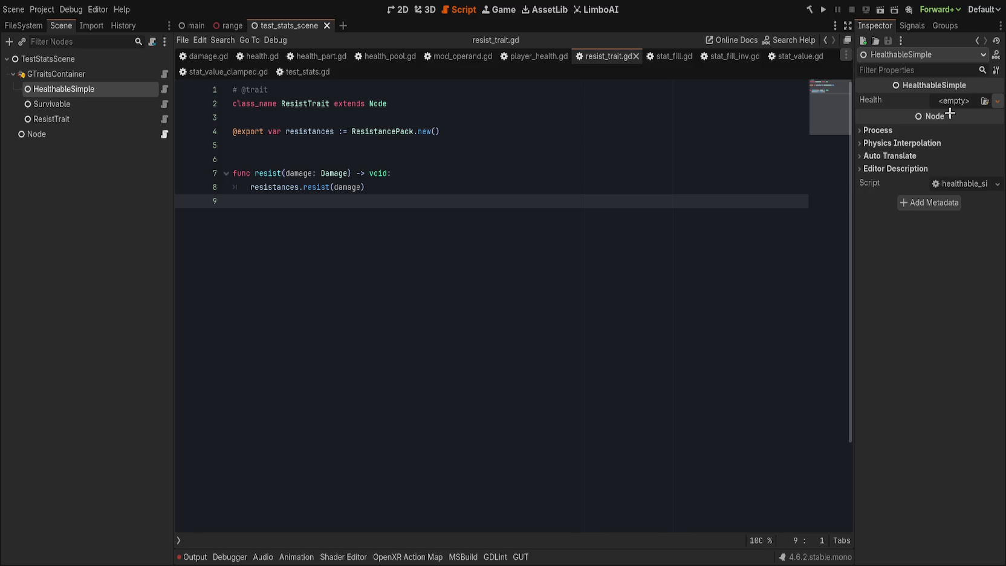
{"action": "left_click", "coordinate": [537, 132]}
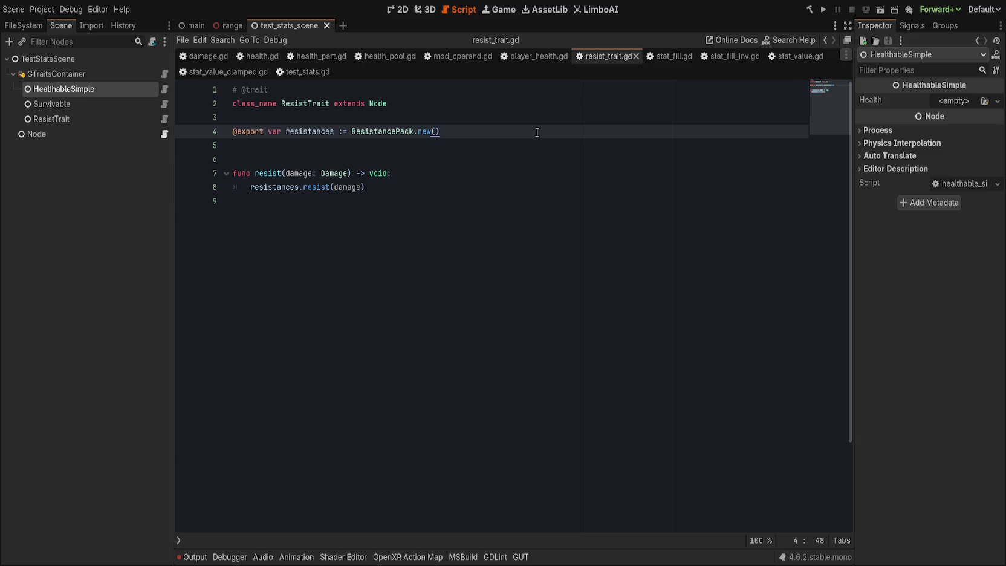
- Move resist_trait.gd from the project root into res://src/stats/traits/
{"action": "left_click", "coordinate": [14, 28]}
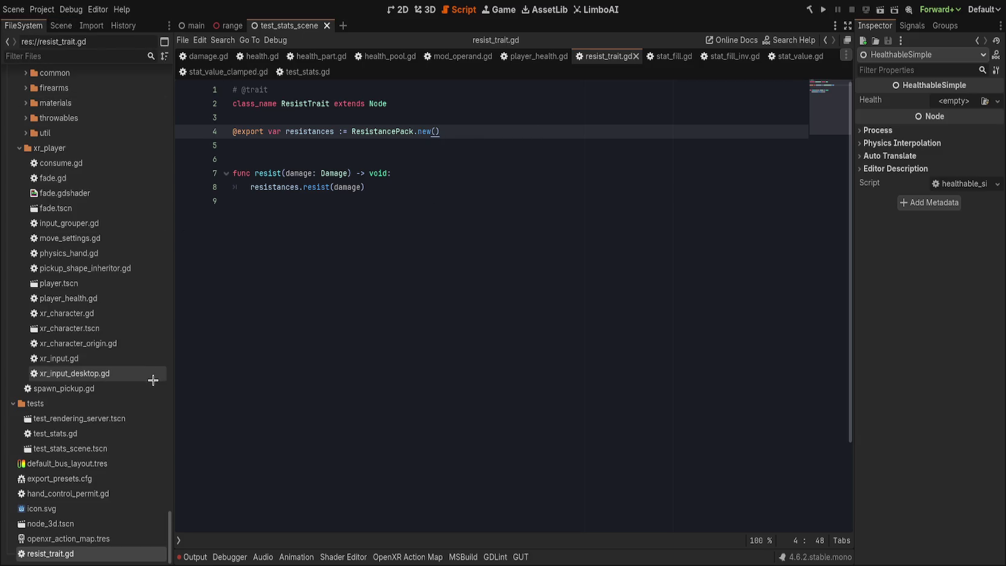
{"action": "mouse_move", "coordinate": [78, 551]}
{"action": "left_mouse_down"}
{"action": "mouse_move", "coordinate": [118, 347]}
{"action": "mouse_move", "coordinate": [108, 348]}
{"action": "mouse_move", "coordinate": [99, 386]}
{"action": "mouse_move", "coordinate": [70, 357]}
{"action": "mouse_move", "coordinate": [99, 336]}
{"action": "mouse_move", "coordinate": [151, 337]}
{"action": "mouse_move", "coordinate": [79, 384]}
{"action": "left_mouse_up"}
{"action": "scroll", "coordinate": [118, 347], "scroll_direction": "up", "scroll_amount": 5}
{"action": "scroll", "coordinate": [116, 348], "scroll_direction": "up", "scroll_amount": 5}
{"action": "scroll", "coordinate": [102, 363], "scroll_direction": "down", "scroll_amount": 5}
{"action": "scroll", "coordinate": [121, 337], "scroll_direction": "up", "scroll_amount": 5}
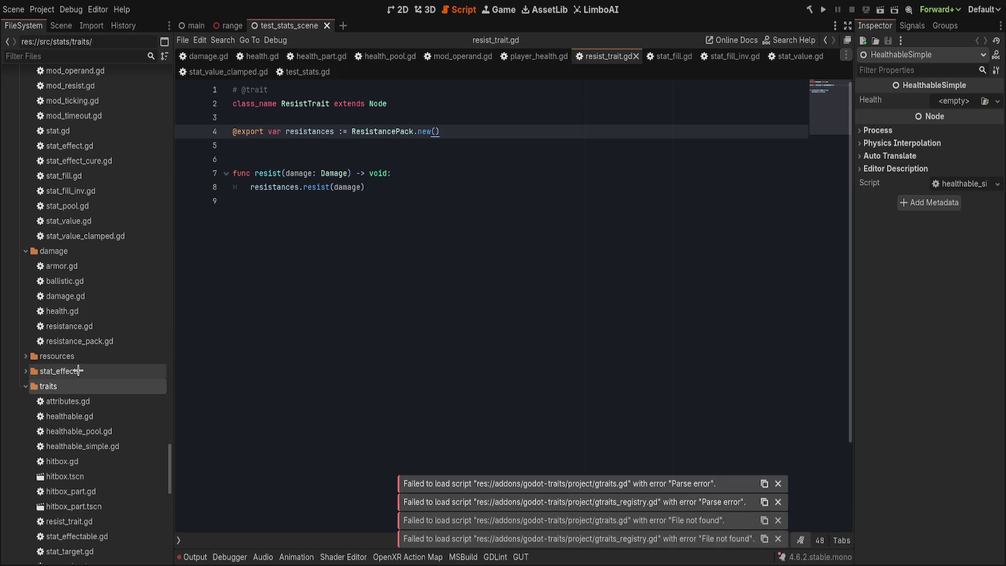
{"action": "left_click", "coordinate": [231, 201]}
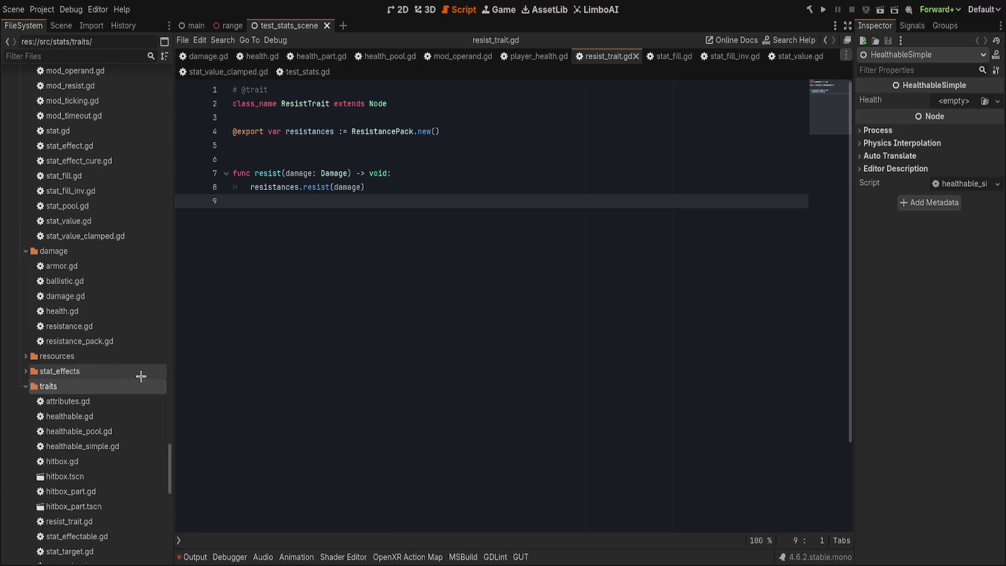
{"action": "scroll", "coordinate": [140, 376], "scroll_direction": "down", "scroll_amount": 5}
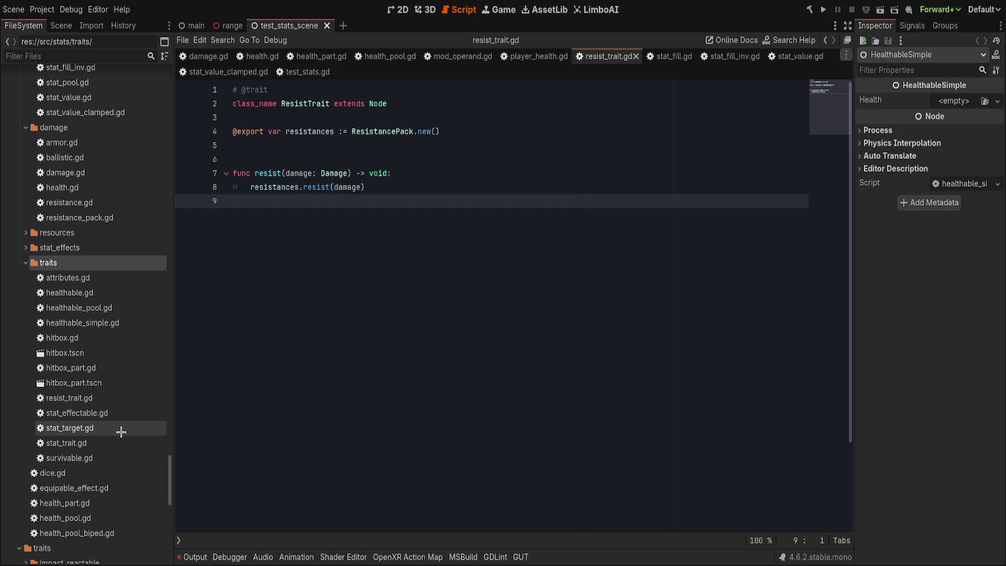
- Collapse the weapons folder and open the node_3d.tscn scene
{"action": "left_click", "coordinate": [114, 458]}
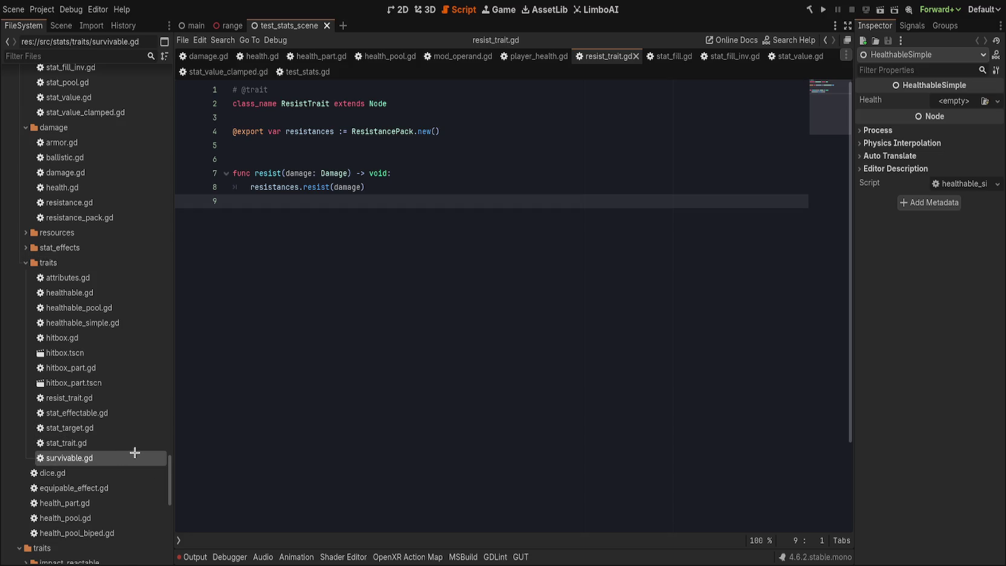
{"action": "scroll", "coordinate": [135, 452], "scroll_direction": "down", "scroll_amount": 10}
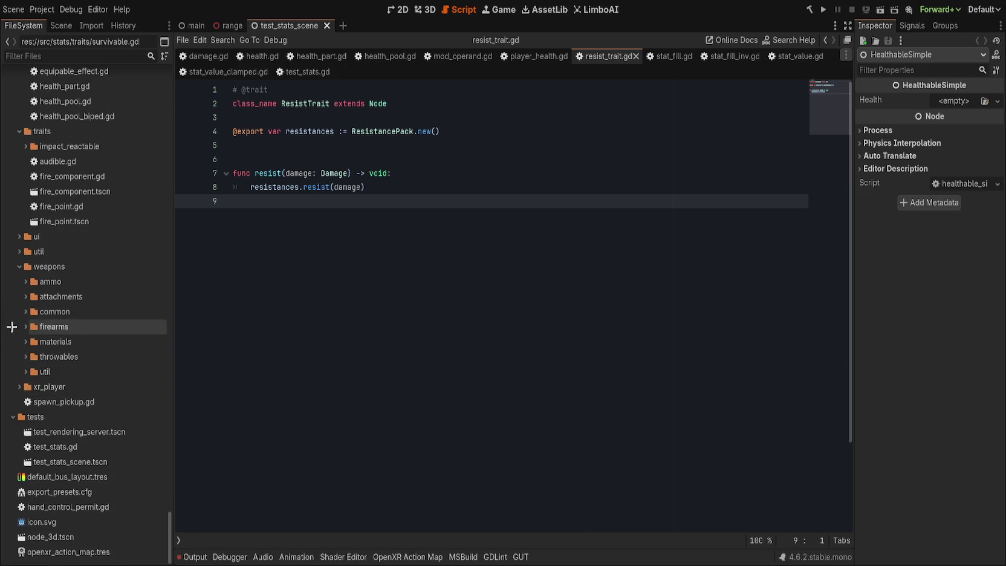
{"action": "left_click", "coordinate": [19, 267]}
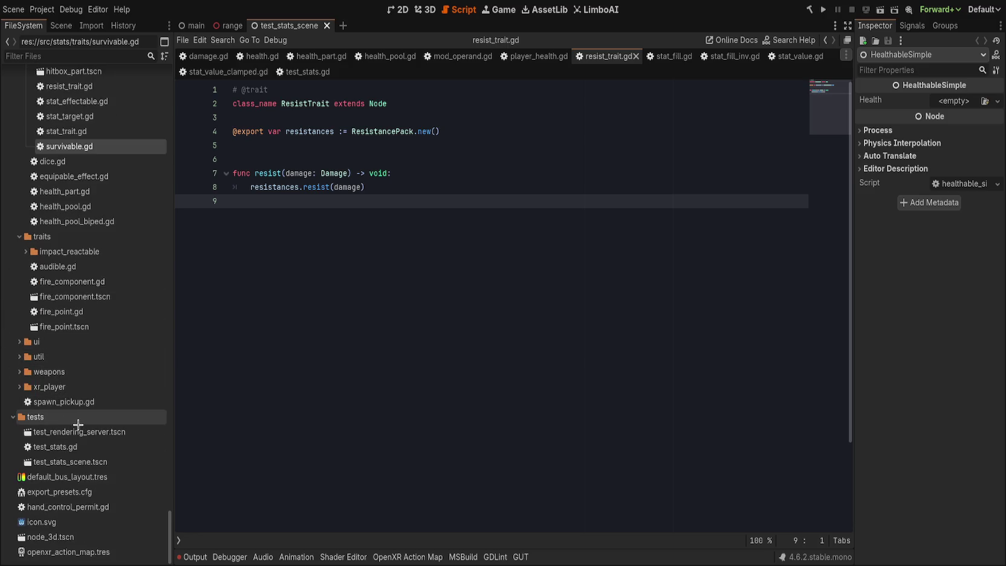
{"action": "double_click", "coordinate": [50, 536]}
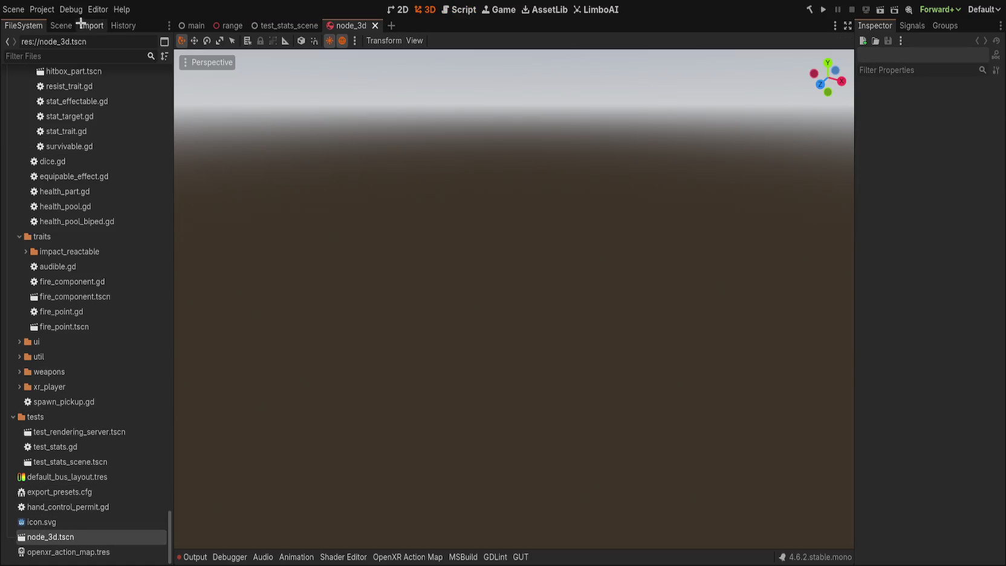
- Close the node_3d scene tab
{"action": "left_click", "coordinate": [60, 25]}
{"action": "left_click", "coordinate": [21, 24]}
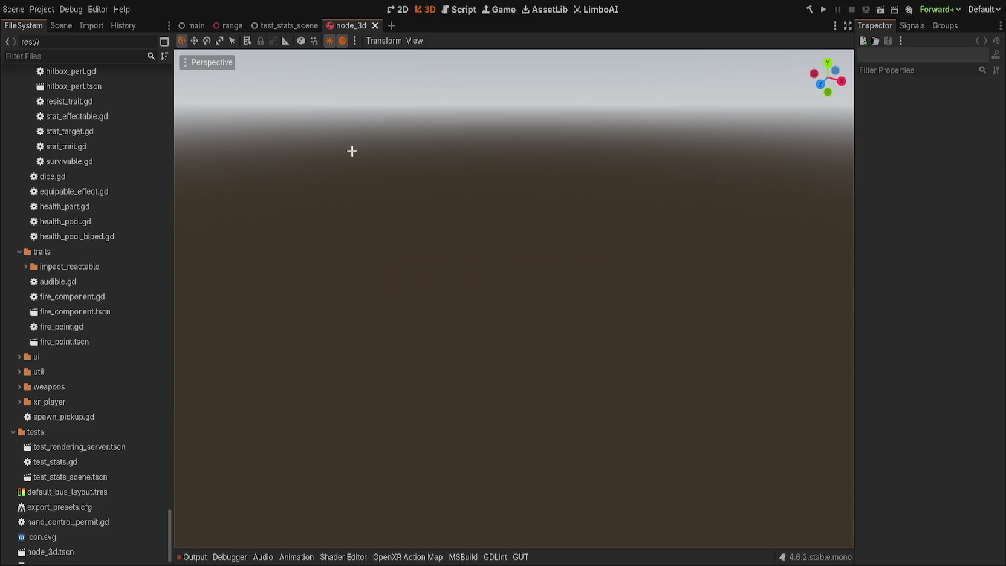
{"action": "middle_click", "coordinate": [359, 20]}
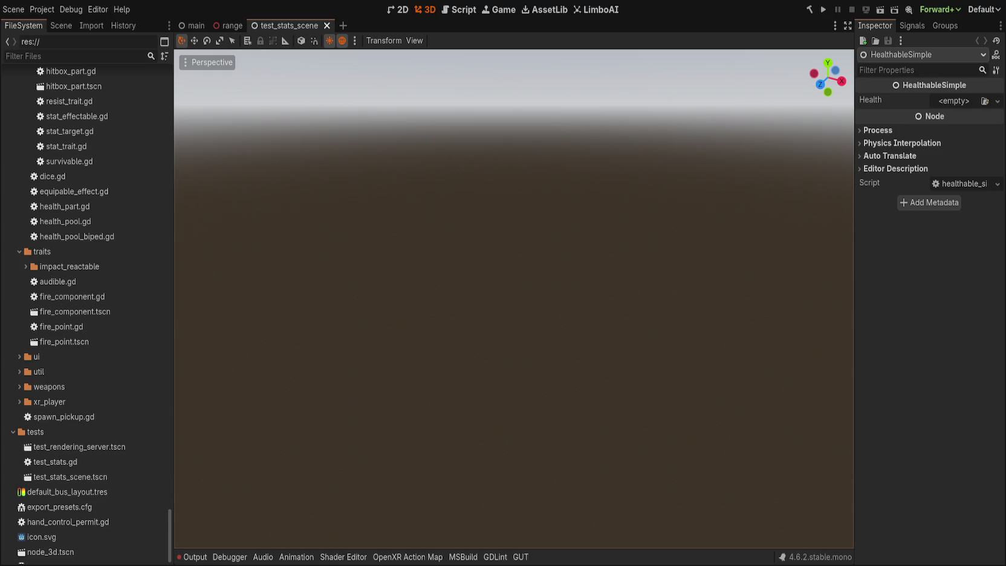
- Open the script attached to the test scene's HealthableSimple node
{"action": "left_click", "coordinate": [61, 26]}
{"action": "left_click", "coordinate": [90, 90]}
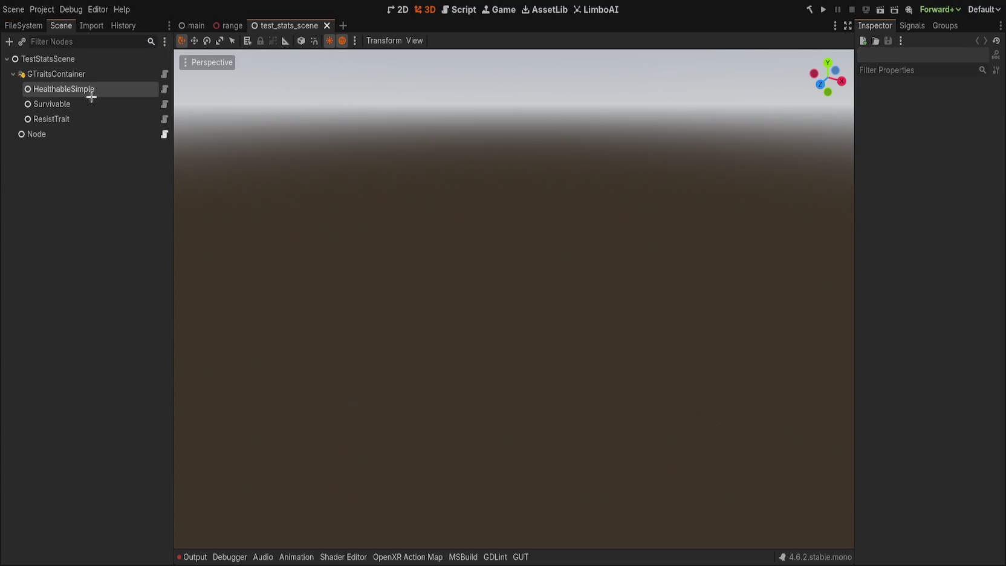
{"action": "left_click", "coordinate": [148, 89]}
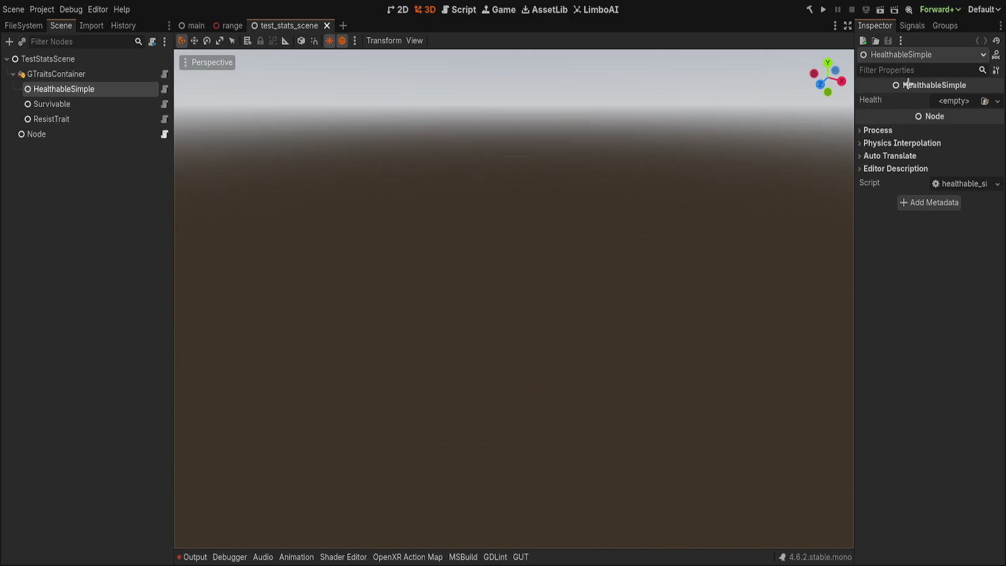
{"action": "left_click", "coordinate": [55, 74]}
{"action": "left_click", "coordinate": [61, 88]}
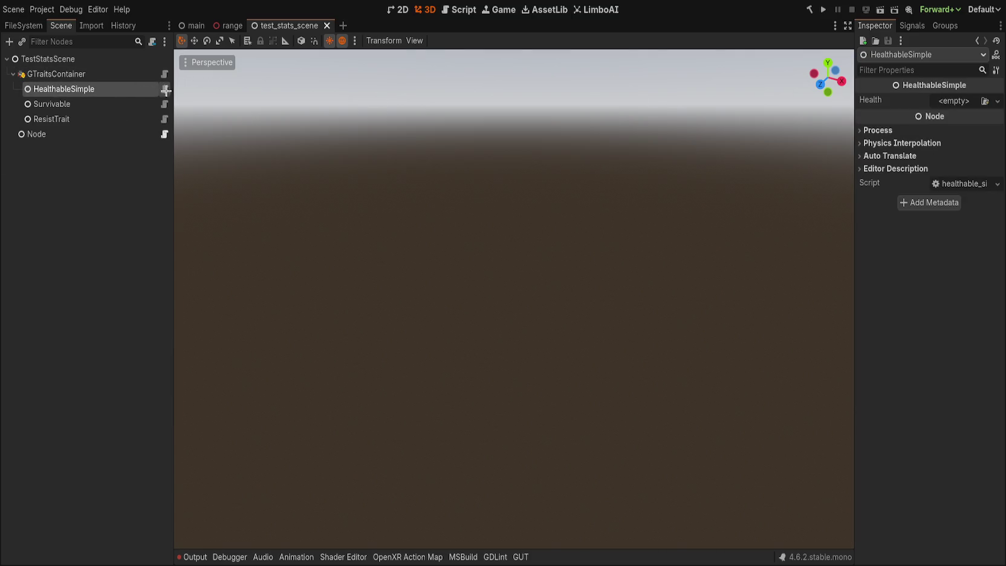
{"action": "left_click", "coordinate": [164, 88]}
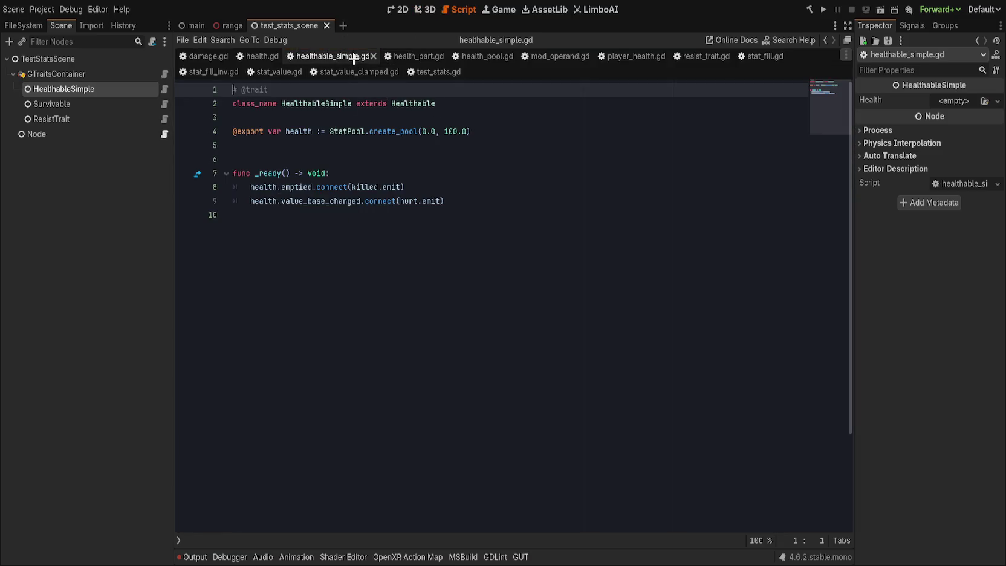
- Try renaming the class to HealthTrait, then revert it to HealthableSimple
{"action": "mouse_move", "coordinate": [332, 59]}
{"action": "left_mouse_down"}
{"action": "mouse_move", "coordinate": [206, 143]}
{"action": "mouse_move", "coordinate": [74, 201]}
{"action": "left_mouse_up"}
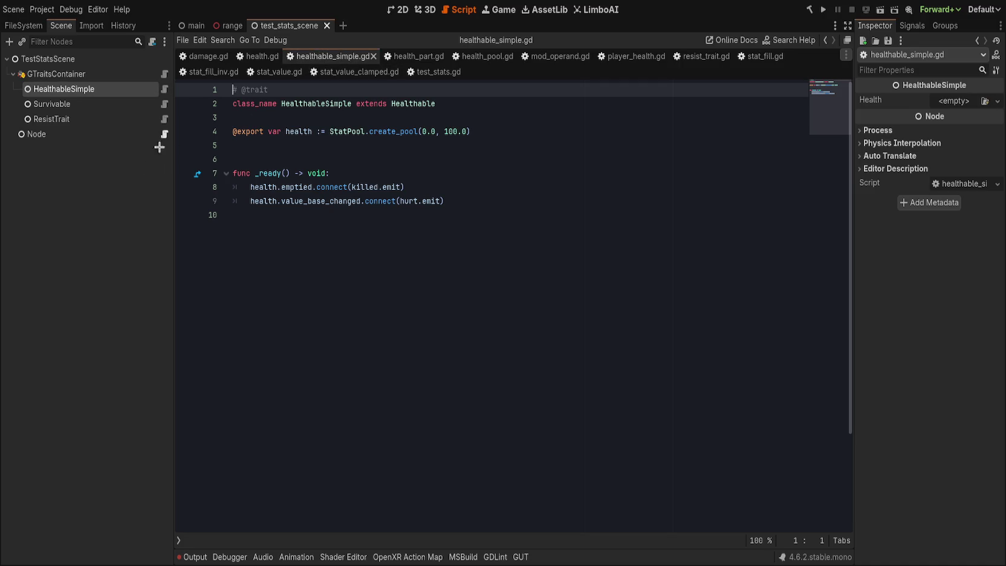
{"action": "double_click", "coordinate": [339, 103]}
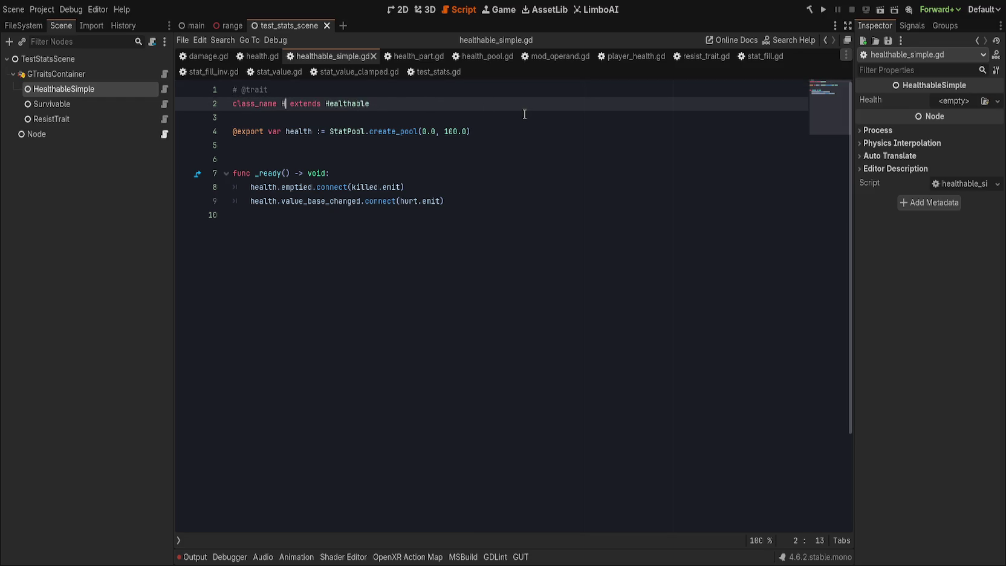
{"action": "type", "text": "HealthTrait"}
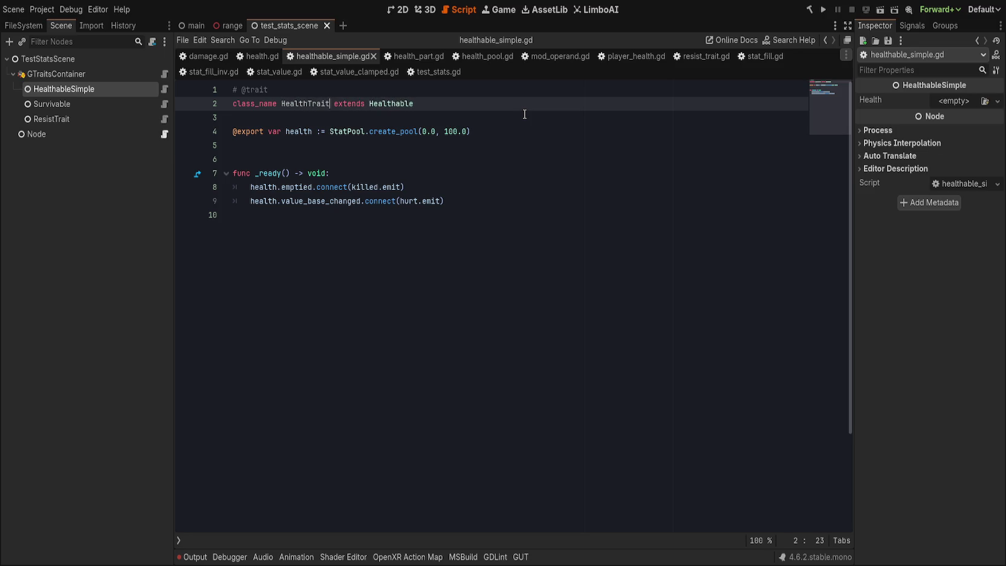
{"action": "key", "text": "ctrl+z"}
{"action": "key", "text": "ctrl+z"}
{"action": "key", "text": "Right"}
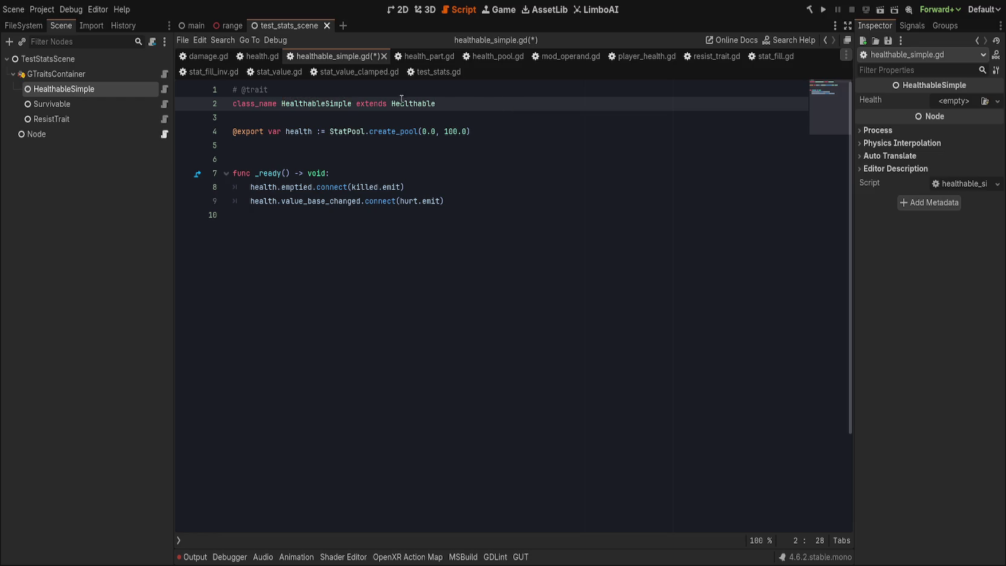
- Save healthable_simple.gd and jump to the Healthable base class script
{"action": "left_click", "coordinate": [401, 100]}
{"action": "key", "text": "ctrl+s"}
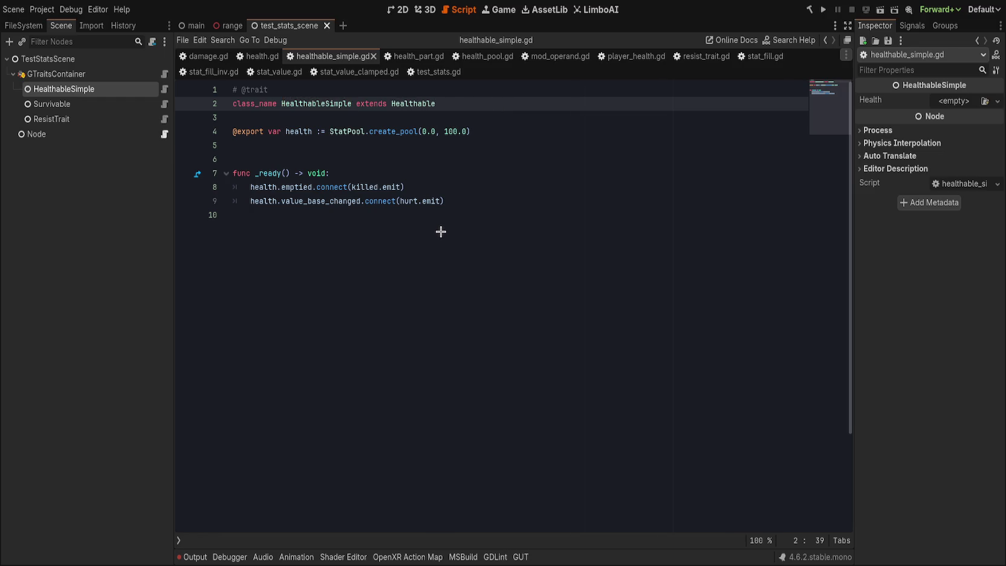
{"action": "key", "text": "F12"}
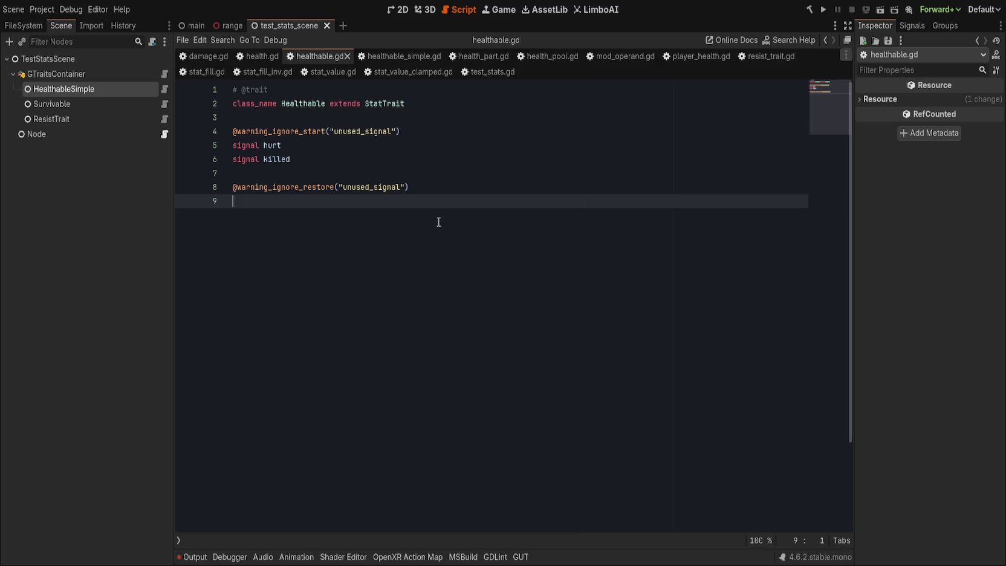
{"action": "left_click", "coordinate": [449, 91]}
{"action": "left_click", "coordinate": [465, 104]}
{"action": "key", "text": "Return"}
{"action": "key", "text": "Return"}
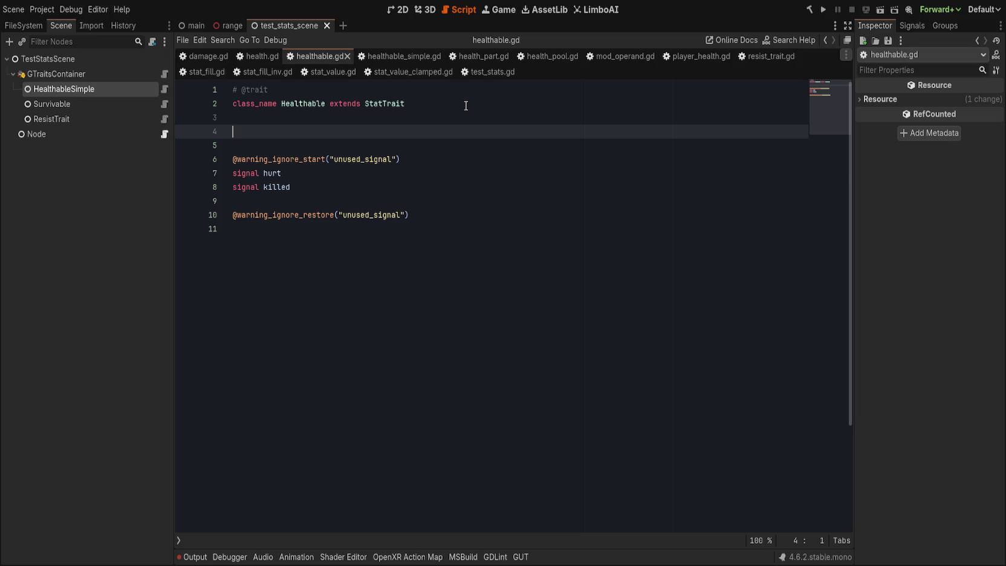
{"action": "type", "text": "@ex"}
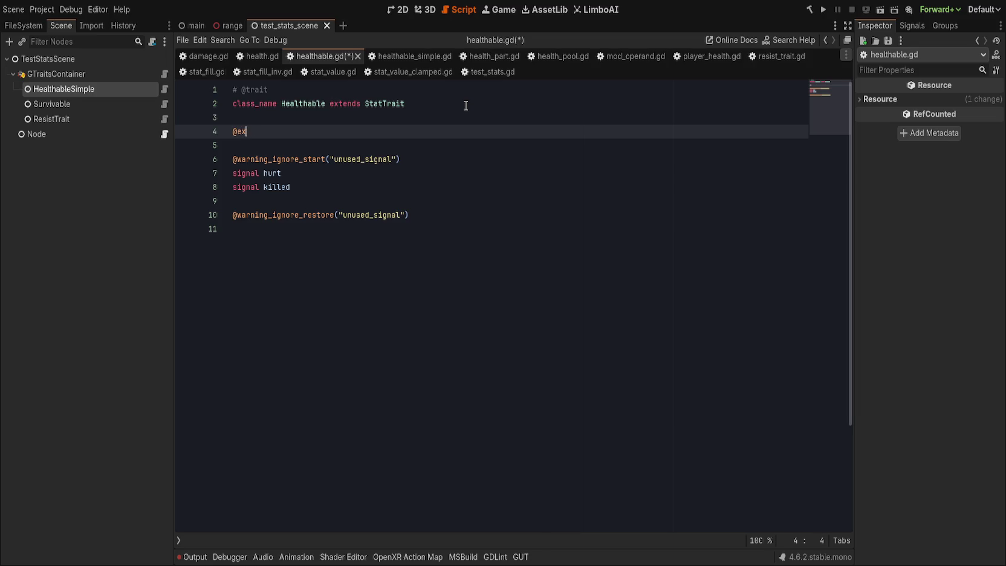
{"action": "type", "text": "port var health: h"}
{"action": "type", "text": "ealth"}
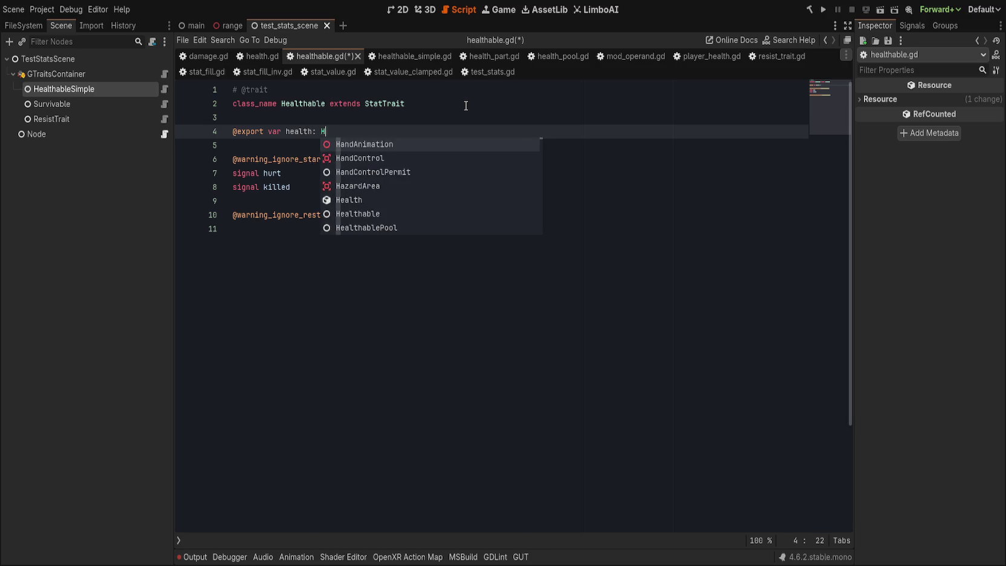
{"action": "key", "text": "Return"}
- Replace the old signal block with healed, harmed and killed signals
{"action": "key", "text": "Down"}
{"action": "key", "text": "Down"}
{"action": "key", "text": "Down"}
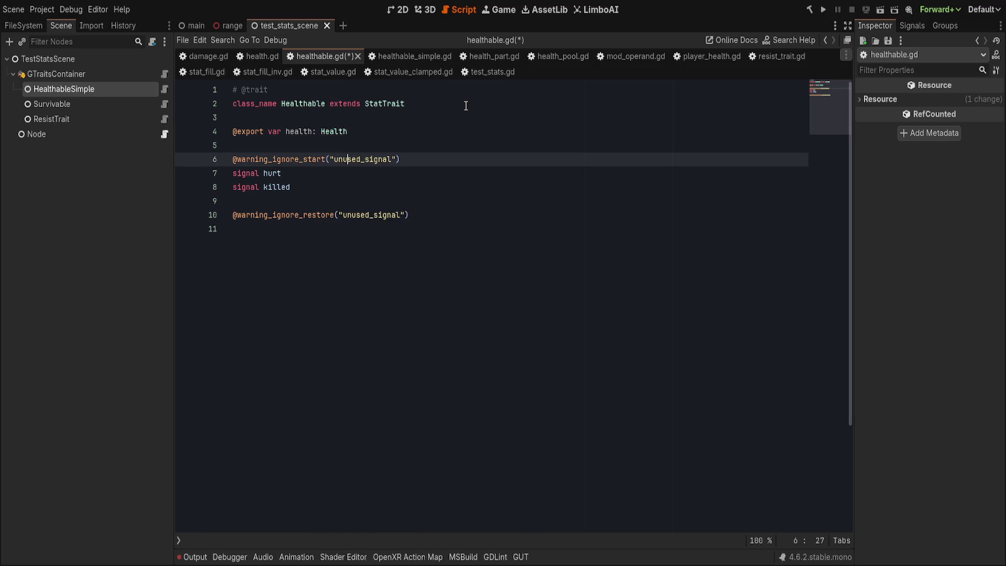
{"action": "key", "text": "Up"}
{"action": "key", "text": "Up"}
{"action": "key", "text": "shift+Down"}
{"action": "key", "text": "shift+Down"}
{"action": "key", "text": "shift+Down"}
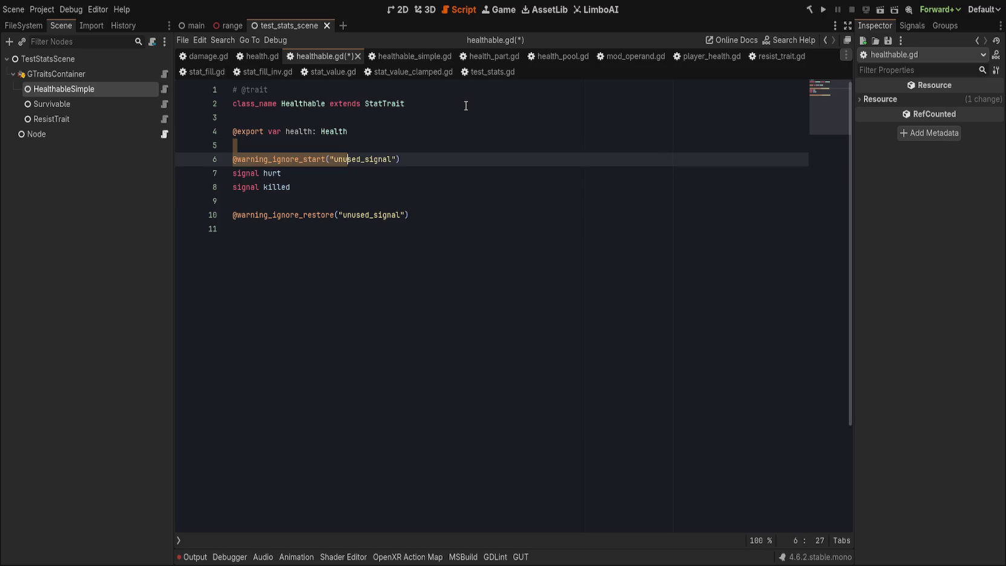
{"action": "key", "text": "BackSpace"}
{"action": "key", "text": "Return"}
{"action": "type", "text": "signal "}
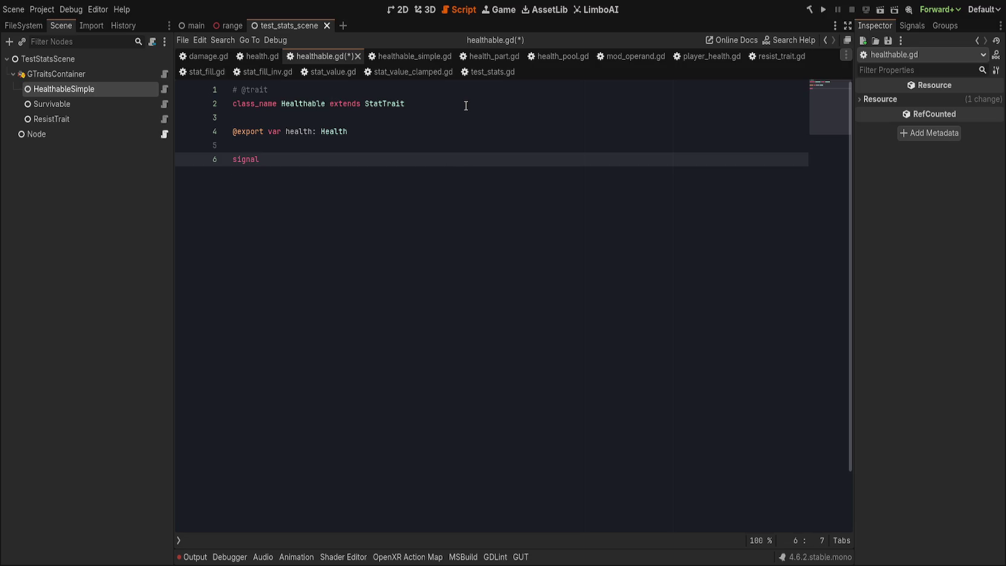
{"action": "type", "text": "healed"}
{"action": "key", "text": "Return"}
{"action": "type", "text": "signal harmed"}
{"action": "key", "text": "Return"}
{"action": "type", "text": "signal killed"}
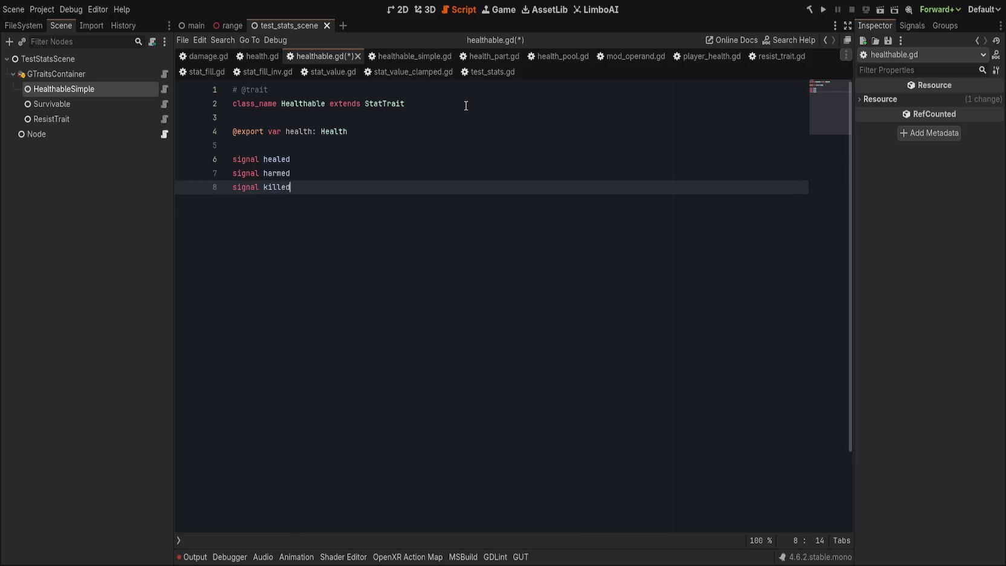
- Move the three signals above the exported health variable, separated by a blank line
{"action": "key", "text": "shift+Up"}
{"action": "key", "text": "shift+Up"}
{"action": "key", "text": "alt+Up"}
{"action": "key", "text": "alt+Up"}
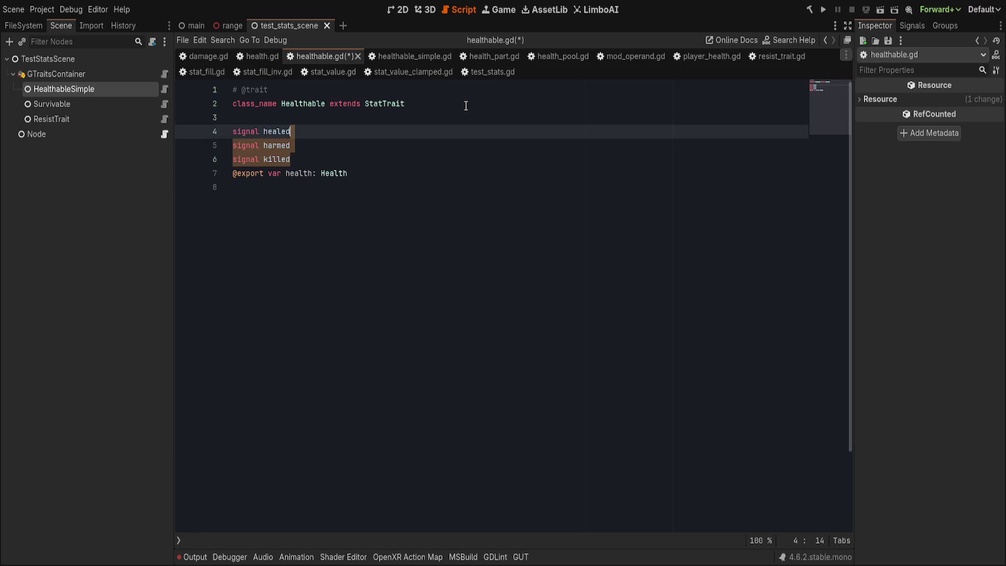
{"action": "key", "text": "Down"}
{"action": "key", "text": "shift+Up"}
{"action": "key", "text": "shift+Up"}
{"action": "key", "text": "ctrl+shift+Return"}
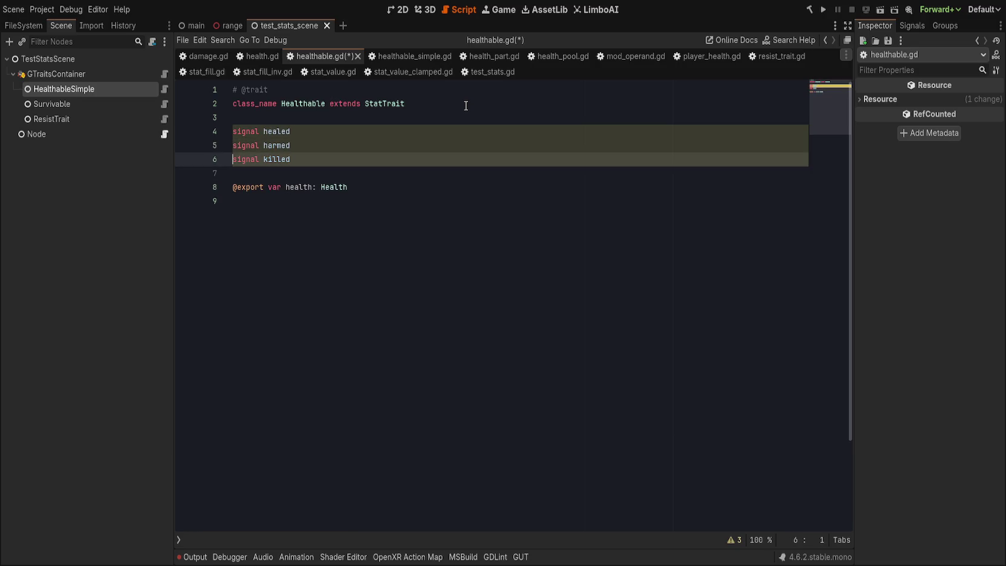
- Give healed and harmed (what, change) parameters and killed a (what) parameter
{"action": "key", "text": "shift+Up"}
{"action": "key", "text": "shift+Up"}
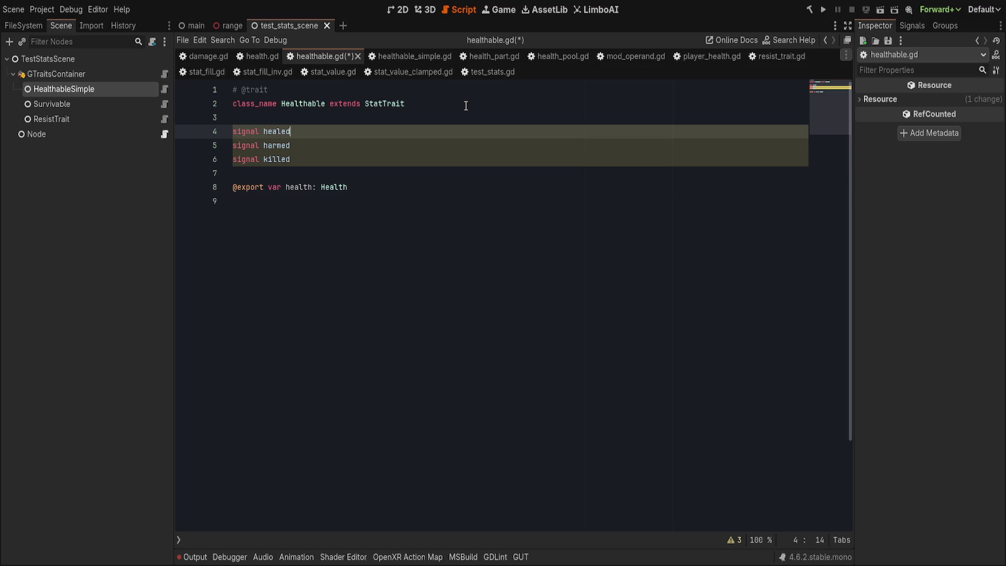
{"action": "type", "text": "(amount"}
{"action": "key", "text": "BackSpace"}
{"action": "key", "text": "BackSpace"}
{"action": "key", "text": "BackSpace"}
{"action": "type", "text": "which"}
{"action": "type", "text": ", change"}
{"action": "left_click", "coordinate": [258, 57]}
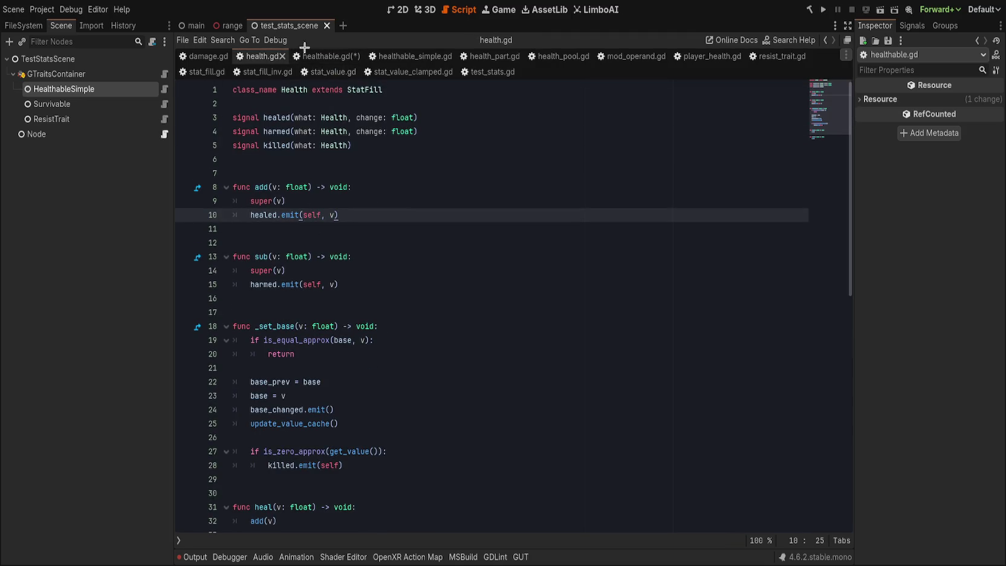
{"action": "left_click", "coordinate": [328, 56]}
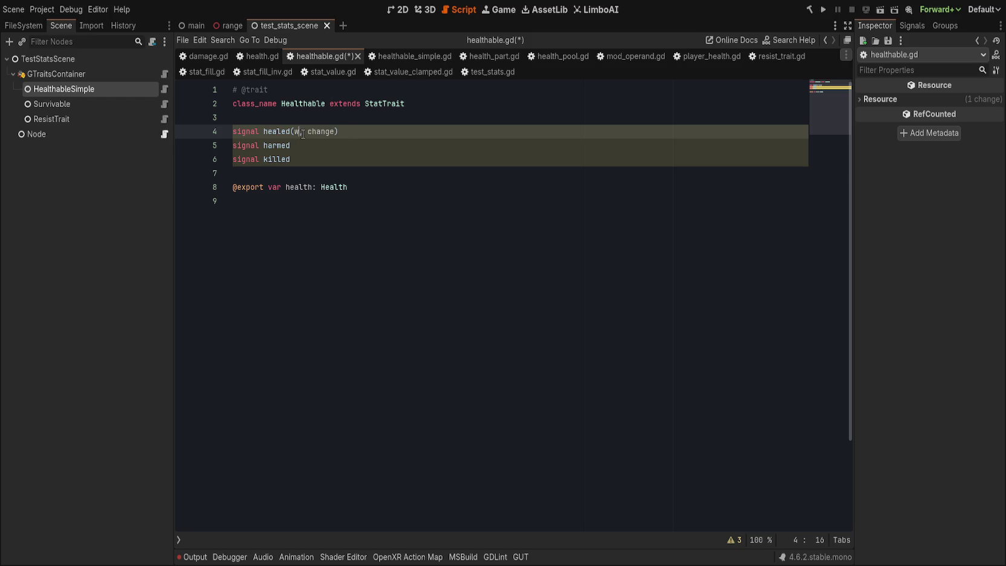
{"action": "left_click", "coordinate": [336, 142]}
{"action": "type", "text": "(what, c"}
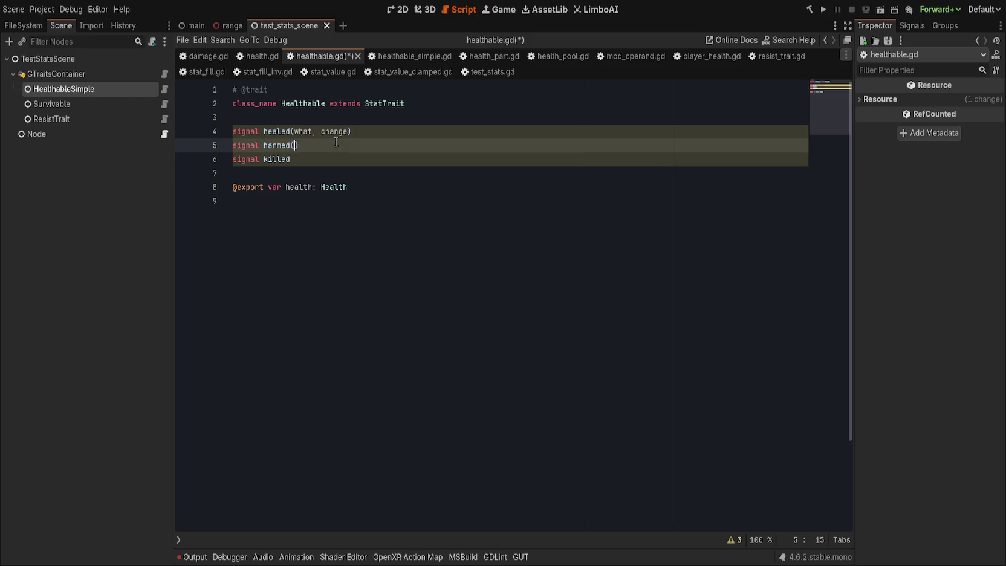
{"action": "type", "text": "hange"}
{"action": "key", "text": "Down"}
{"action": "key", "text": "BackSpace"}
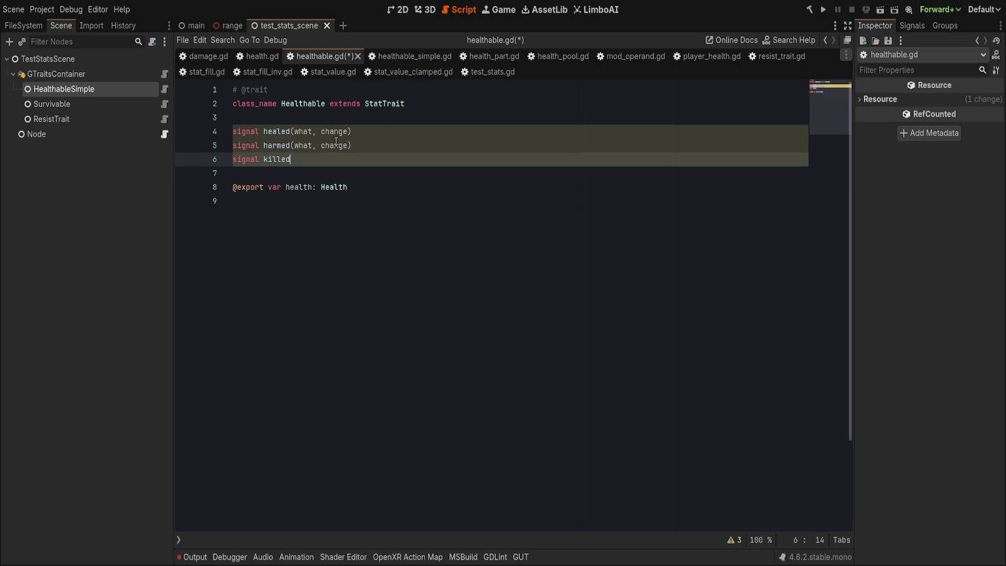
{"action": "type", "text": "(what"}
{"action": "type", "text": ")"}
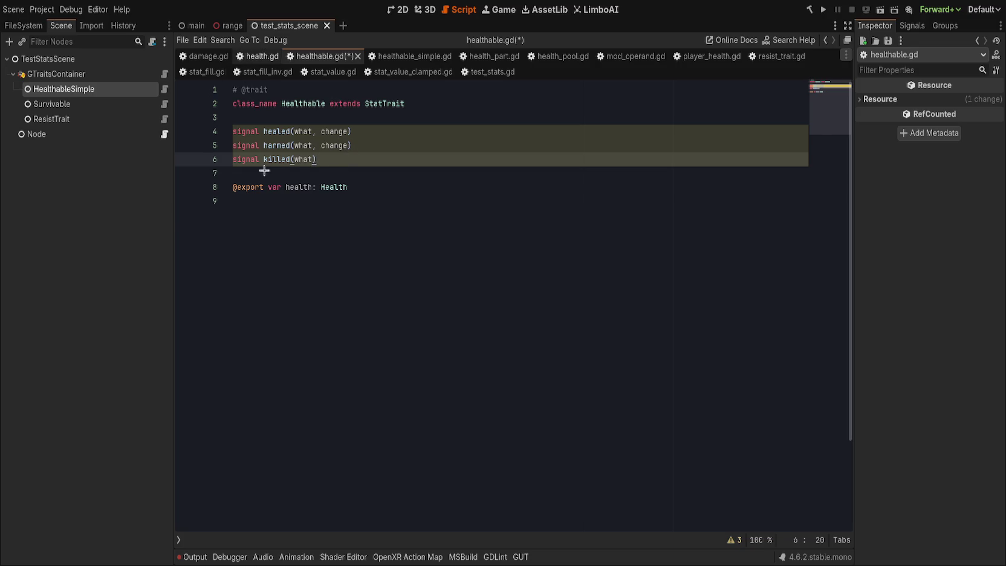
{"action": "key", "text": "ctrl+shift+comma"}
{"action": "double_click", "coordinate": [280, 146]}
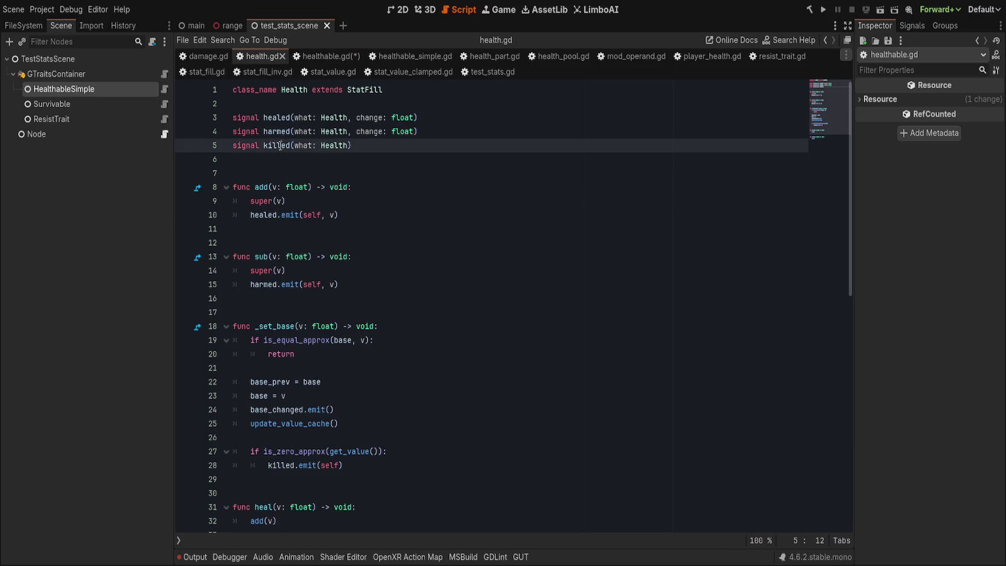
- Review the killed signal in health.gd and then the HealthPart script
{"action": "scroll", "coordinate": [466, 277], "scroll_direction": "down", "scroll_amount": 5}
{"action": "scroll", "coordinate": [465, 277], "scroll_direction": "up", "scroll_amount": 5}
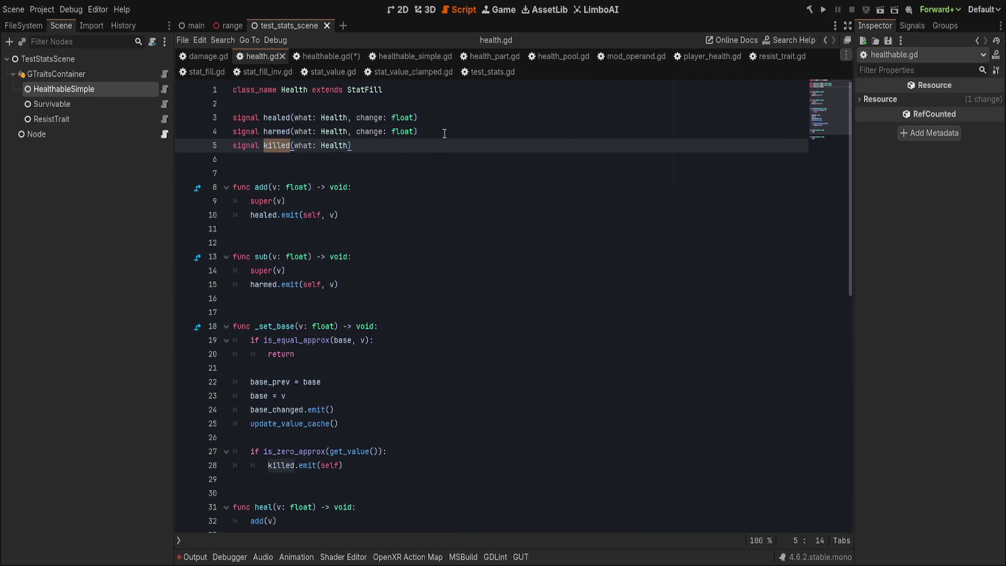
{"action": "left_click", "coordinate": [474, 56]}
{"action": "left_click", "coordinate": [504, 280]}
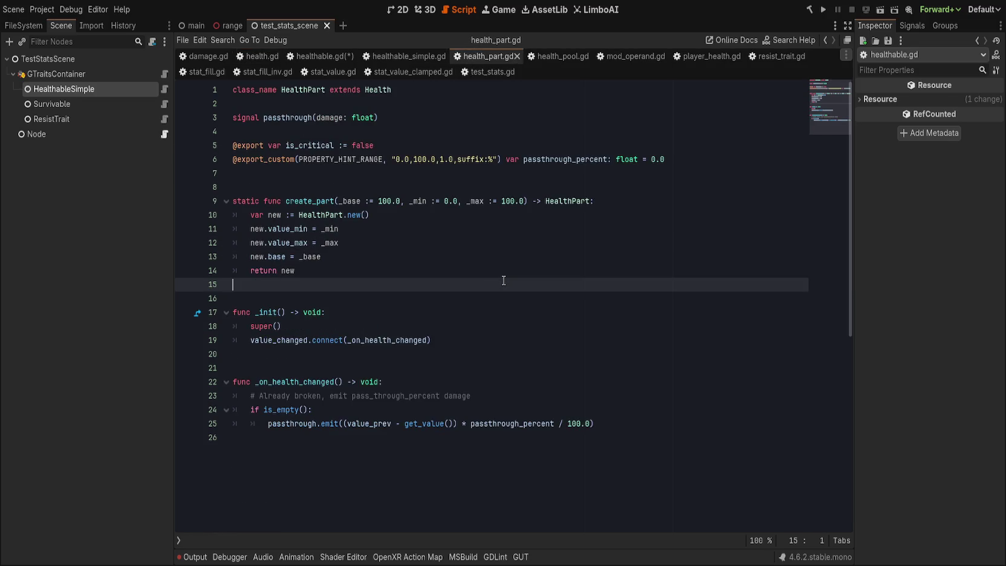
- Inspect health_pool.gd's _connect_part forwarding of healed, harmed and killed via _connect_if_not
{"action": "left_click", "coordinate": [538, 55]}
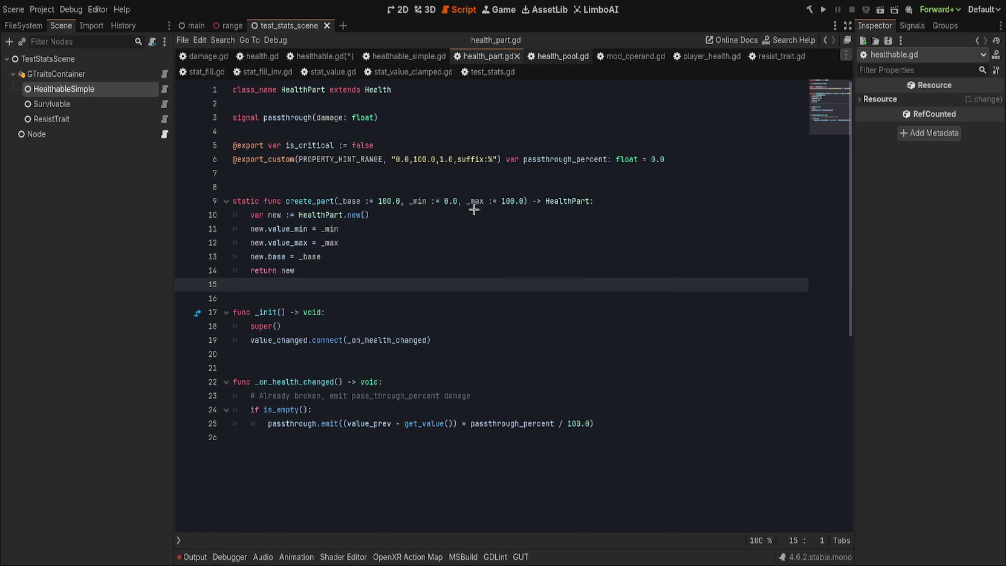
{"action": "scroll", "coordinate": [422, 299], "scroll_direction": "down", "scroll_amount": 3}
{"action": "scroll", "coordinate": [422, 298], "scroll_direction": "up", "scroll_amount": 3}
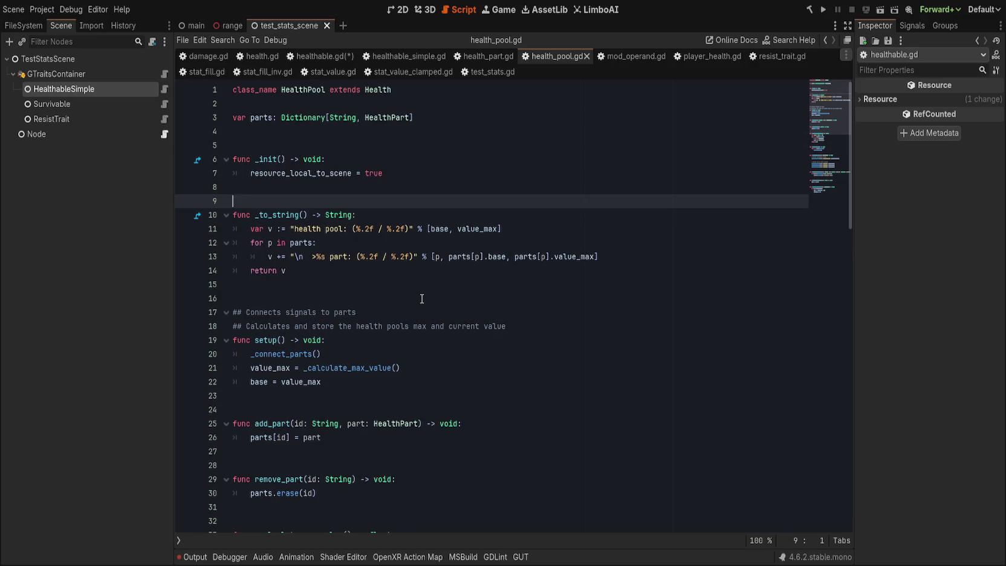
{"action": "scroll", "coordinate": [421, 299], "scroll_direction": "down", "scroll_amount": 10}
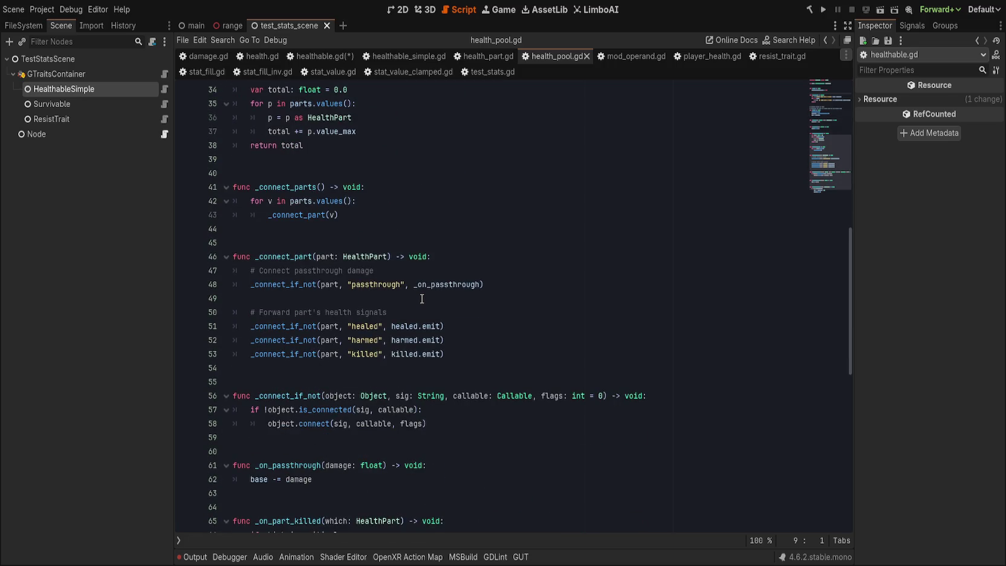
{"action": "left_click", "coordinate": [460, 309]}
{"action": "left_click", "coordinate": [466, 341]}
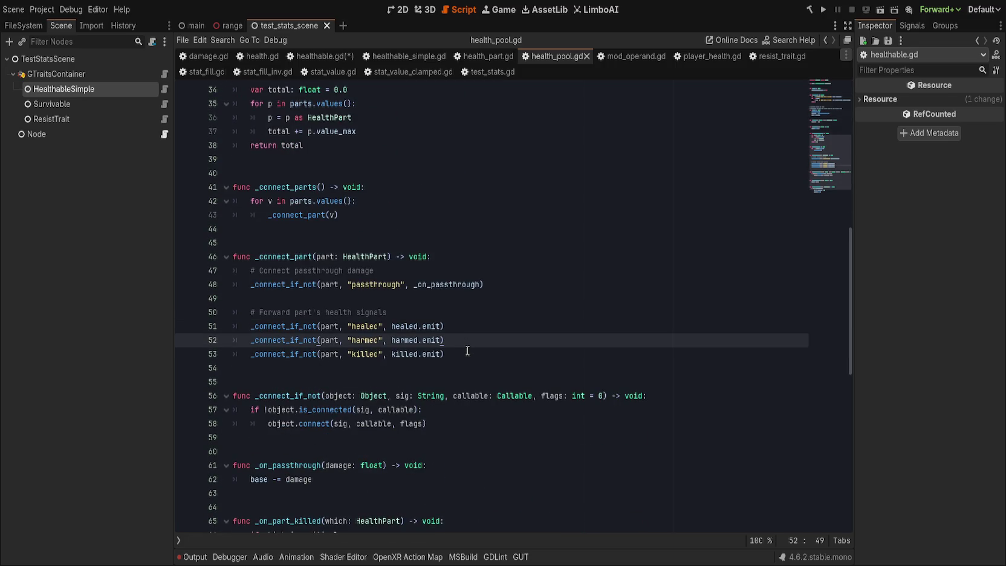
{"action": "left_click", "coordinate": [476, 352]}
{"action": "scroll", "coordinate": [476, 351], "scroll_direction": "down", "scroll_amount": 2}
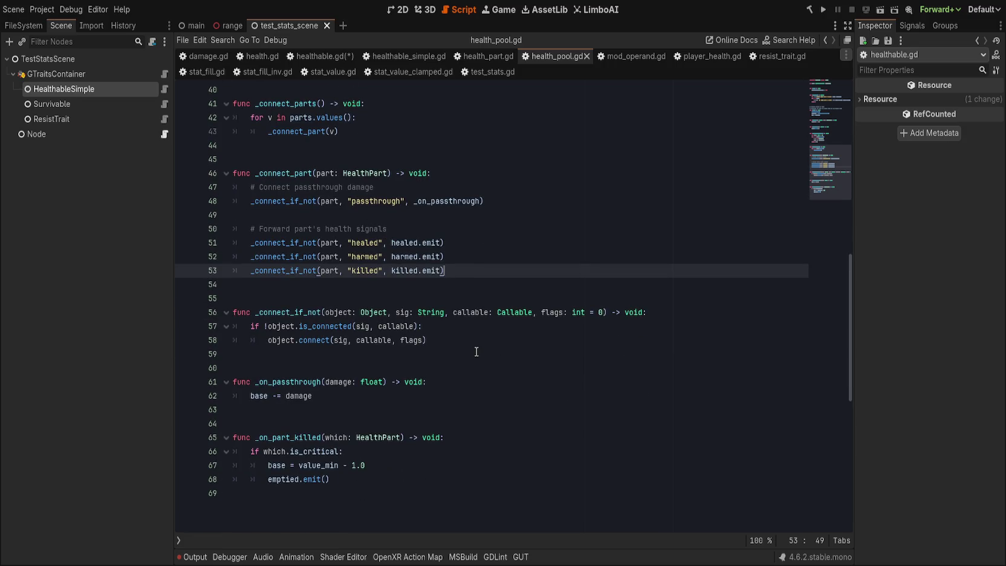
{"action": "double_click", "coordinate": [289, 270]}
{"action": "left_click", "coordinate": [517, 259]}
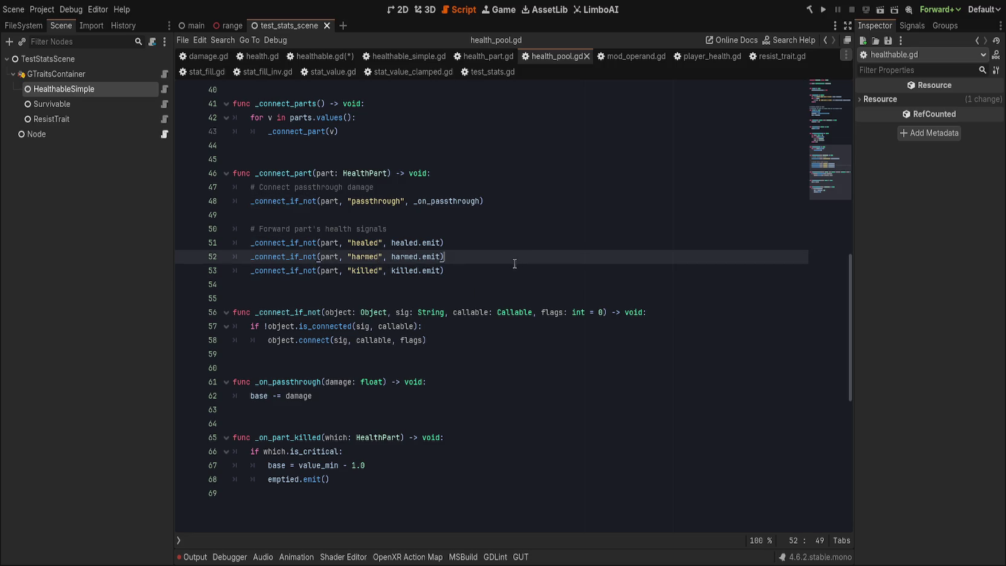
{"action": "left_click", "coordinate": [506, 279]}
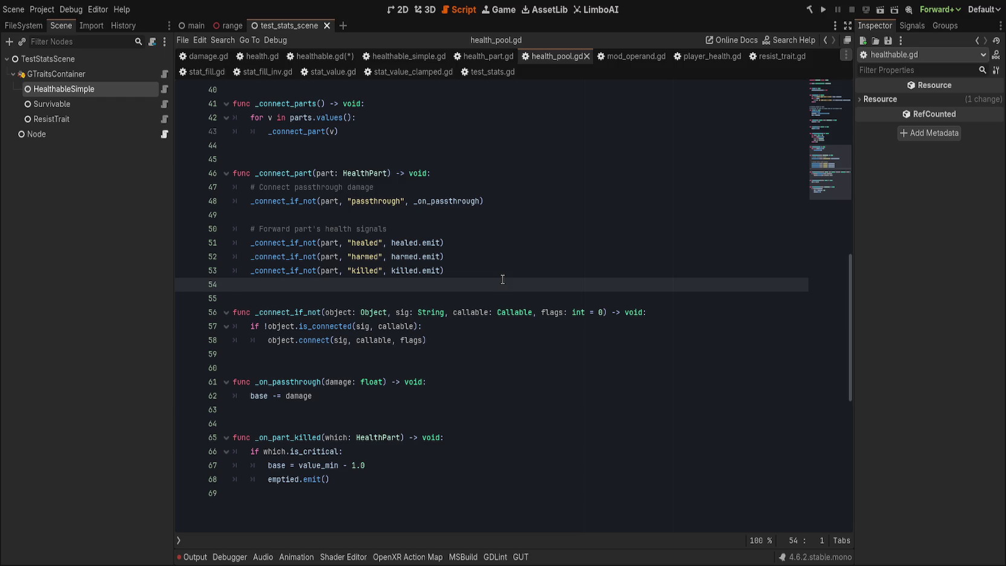
- Add _connect_if_not(part, "killed", _on_part_killed) below the passthrough connection
{"action": "left_click", "coordinate": [536, 202]}
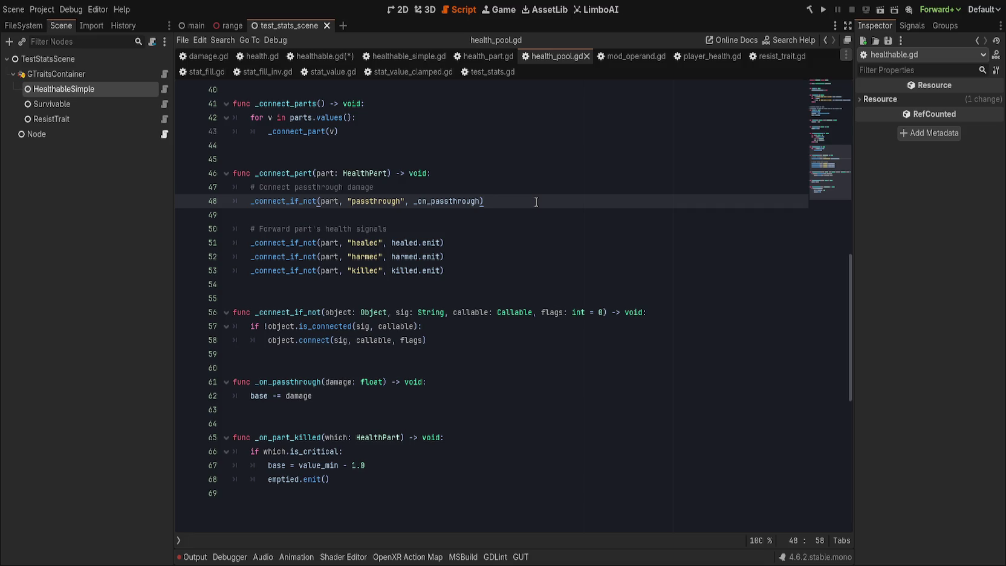
{"action": "key", "text": "Return"}
{"action": "type", "text": "_connect_if_"}
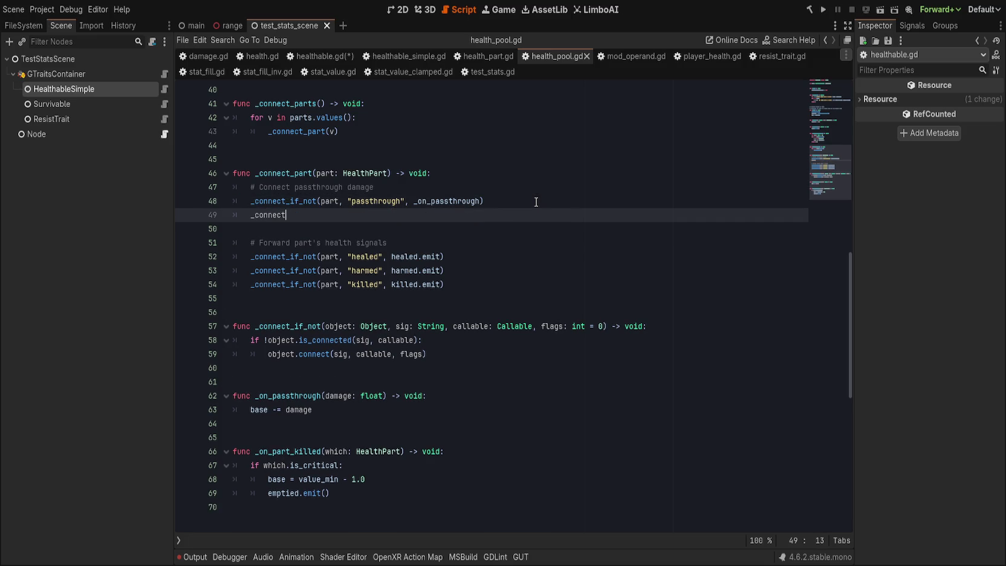
{"action": "key", "text": "Return"}
{"action": "type", "text": "par,"}
{"action": "key", "text": "BackSpace"}
{"action": "key", "text": "BackSpace"}
{"action": "type", "text": "t, "}
{"action": "type", "text": "\"killed\""}
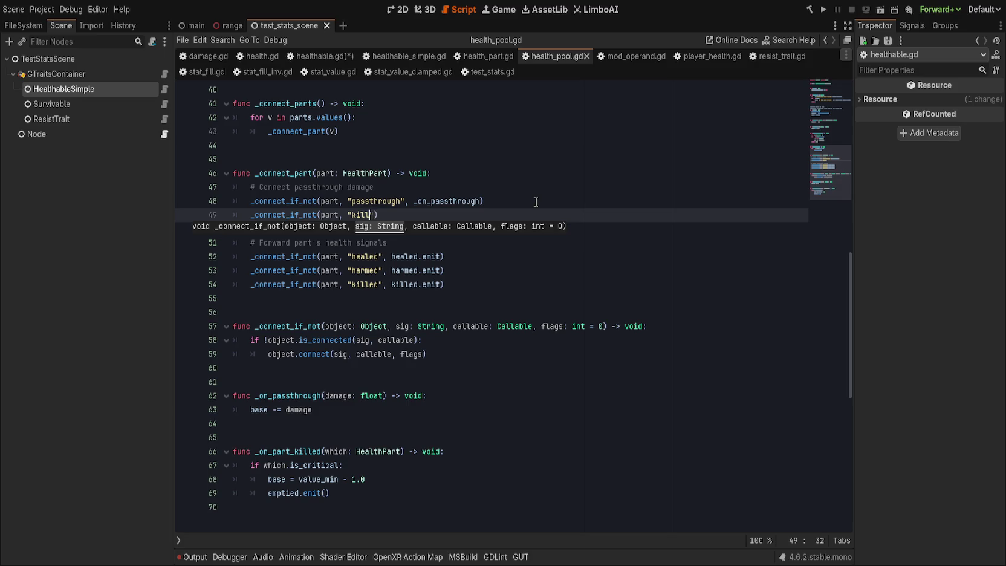
{"action": "type", "text": ", "}
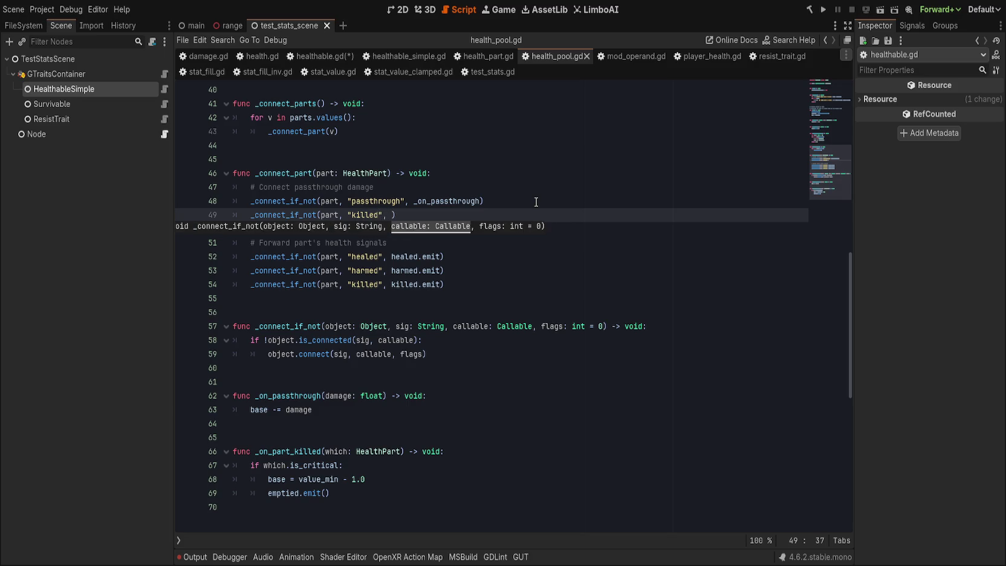
{"action": "type", "text": "_on_part_"}
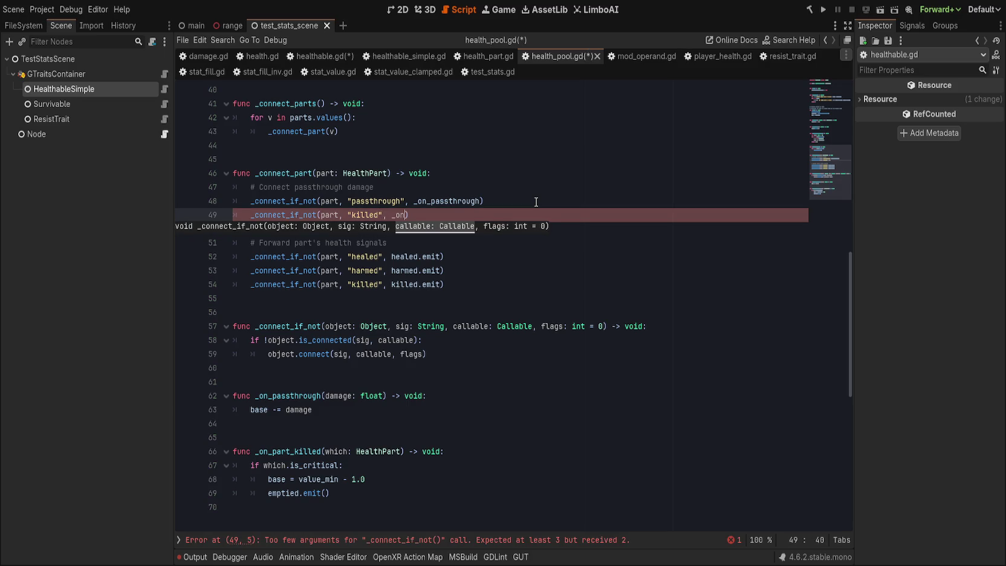
{"action": "type", "text": "killed"}
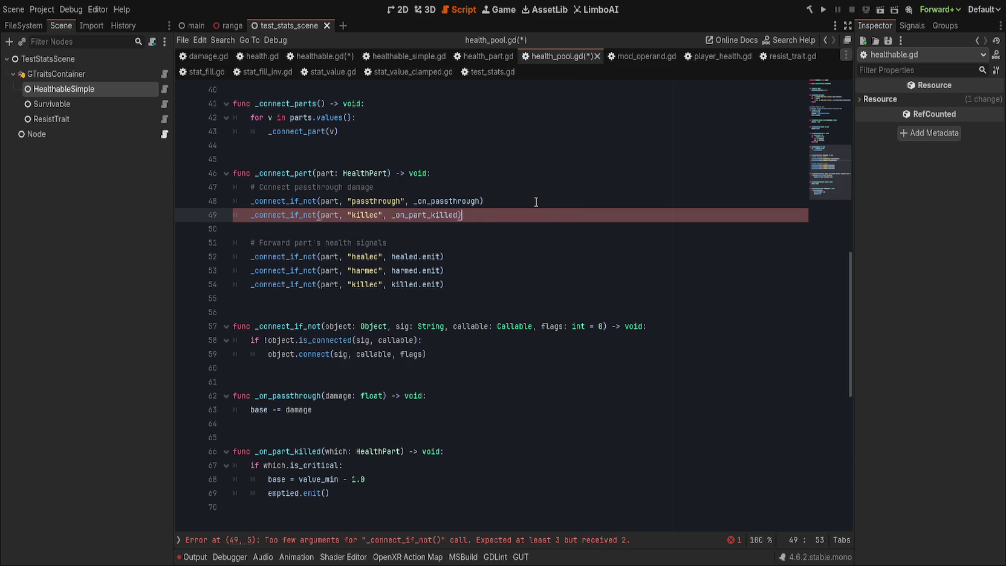
{"action": "key", "text": "Down"}
{"action": "key", "text": "Down"}
{"action": "key", "text": "Down"}
{"action": "key", "text": "Down"}
{"action": "key", "text": "Down"}
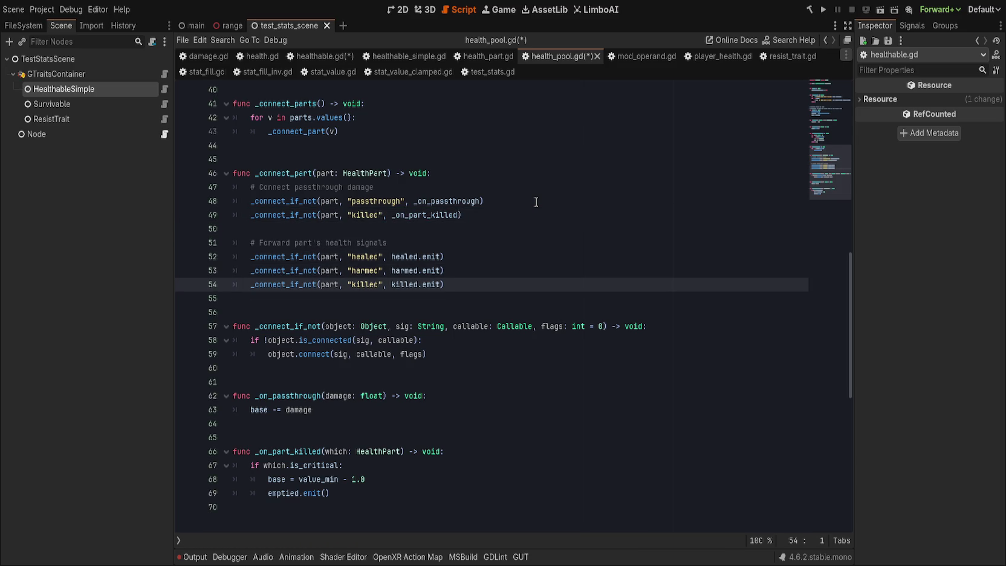
- Delete the direct killed forwarding line and leftover blank line, then save health_pool.gd
{"action": "key", "text": "ctrl+shift+k"}
{"action": "key", "text": "Up"}
{"action": "key", "text": "Up"}
{"action": "key", "text": "Up"}
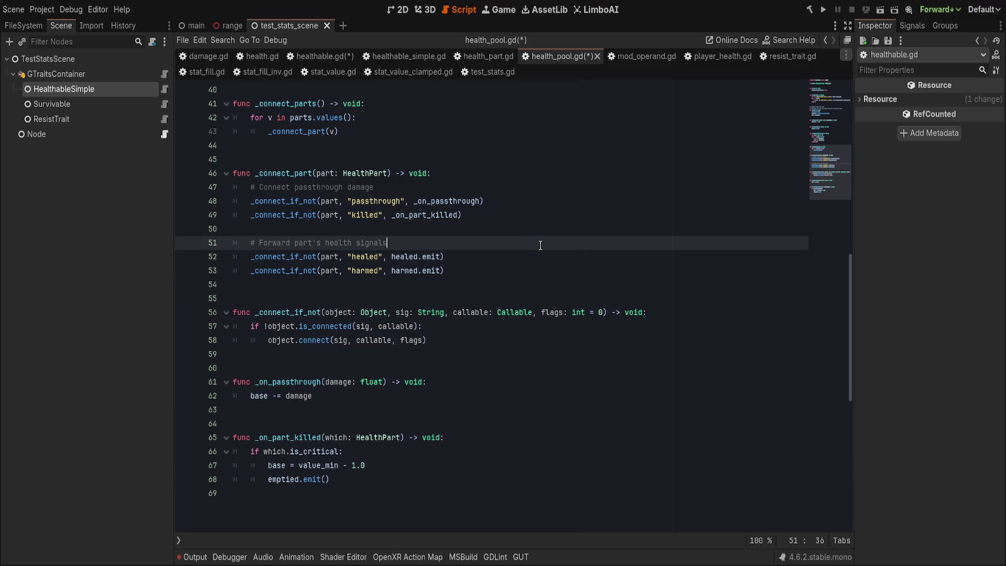
{"action": "double_click", "coordinate": [423, 214]}
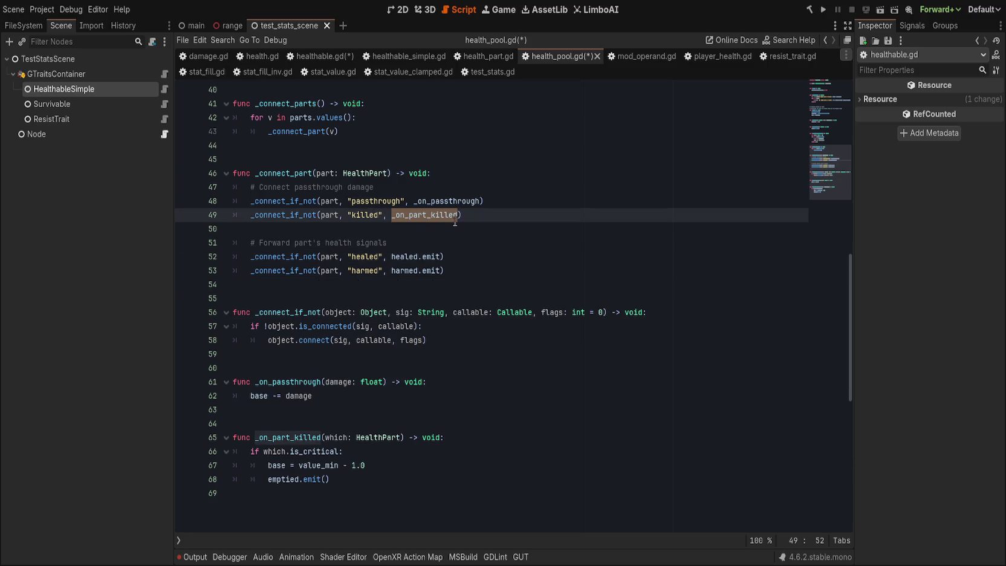
{"action": "left_click", "coordinate": [570, 246]}
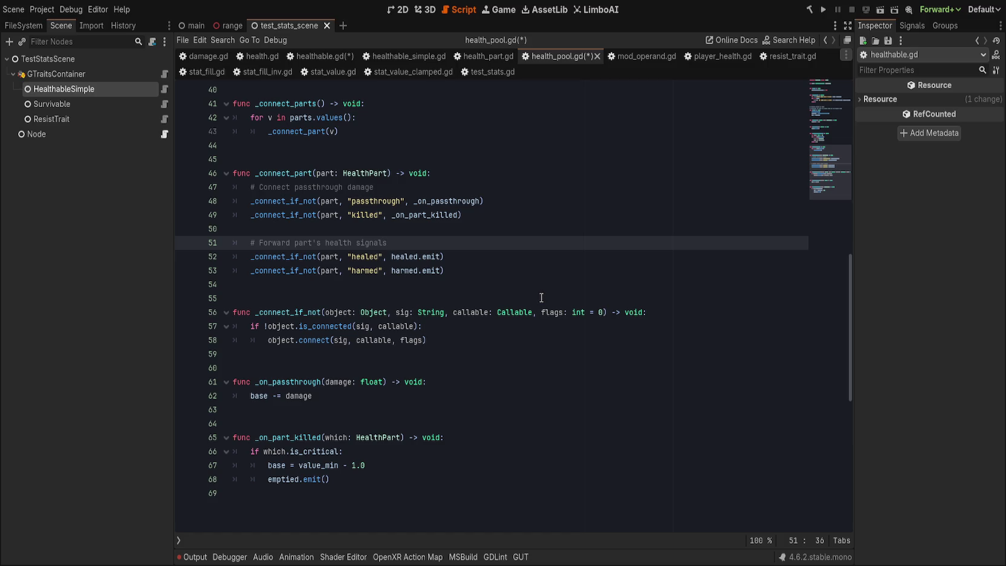
{"action": "left_click", "coordinate": [477, 256]}
{"action": "scroll", "coordinate": [421, 362], "scroll_direction": "up", "scroll_amount": 13}
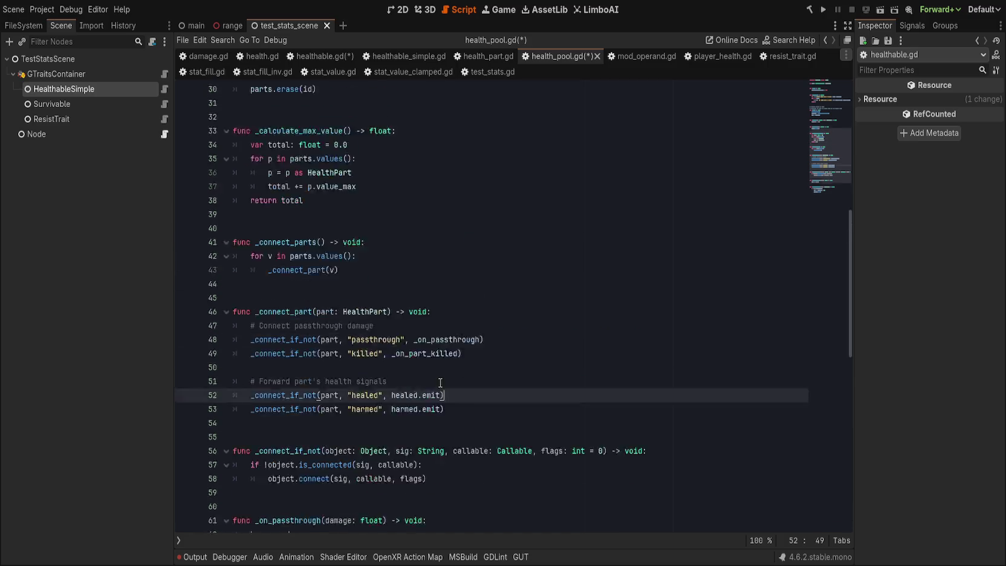
{"action": "key", "text": "ctrl+s"}
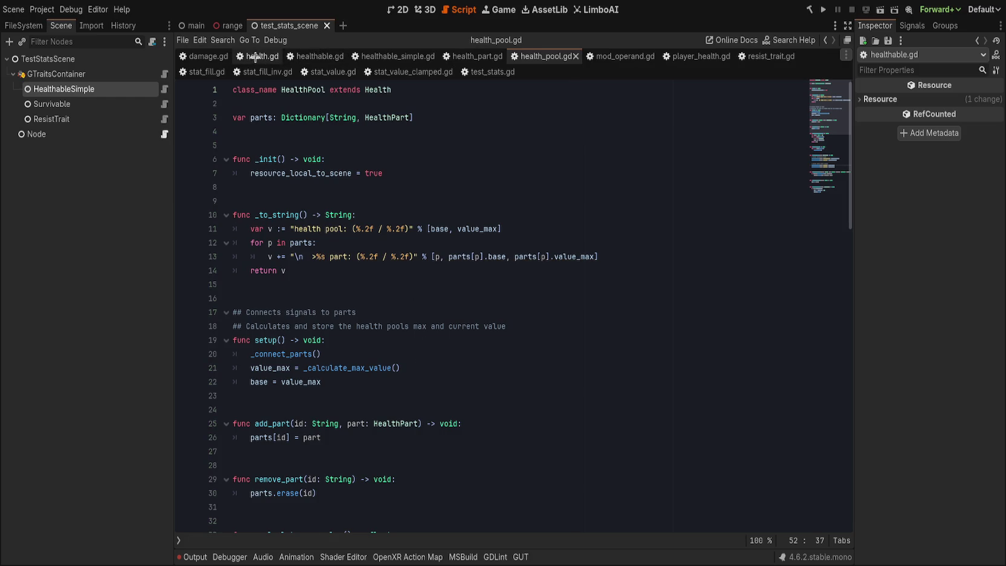
- Remove the what parameter from healthable.gd's killed signal, leaving killed()
{"action": "left_click", "coordinate": [312, 55]}
{"action": "left_click_drag", "start_coordinate": [409, 134], "coordinate": [409, 154]}
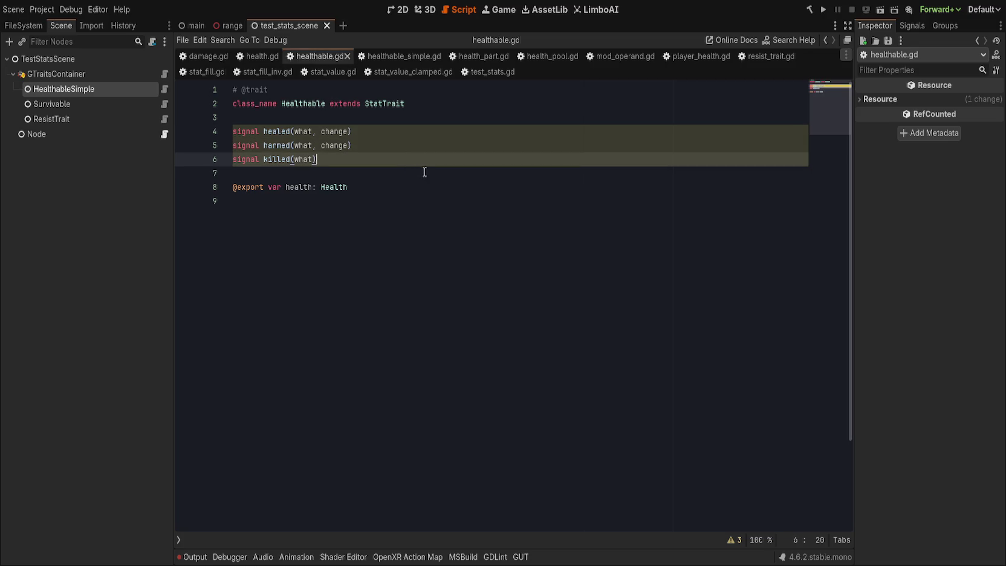
{"action": "double_click", "coordinate": [303, 159]}
{"action": "key", "text": "BackSpace"}
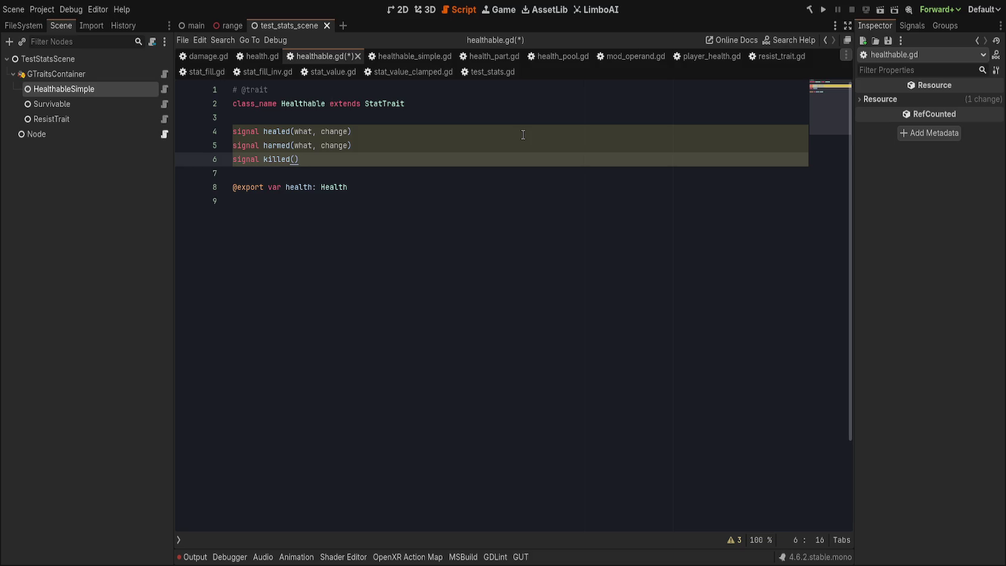
{"action": "key", "text": "Down"}
{"action": "key", "text": "Down"}
{"action": "key", "text": "Down"}
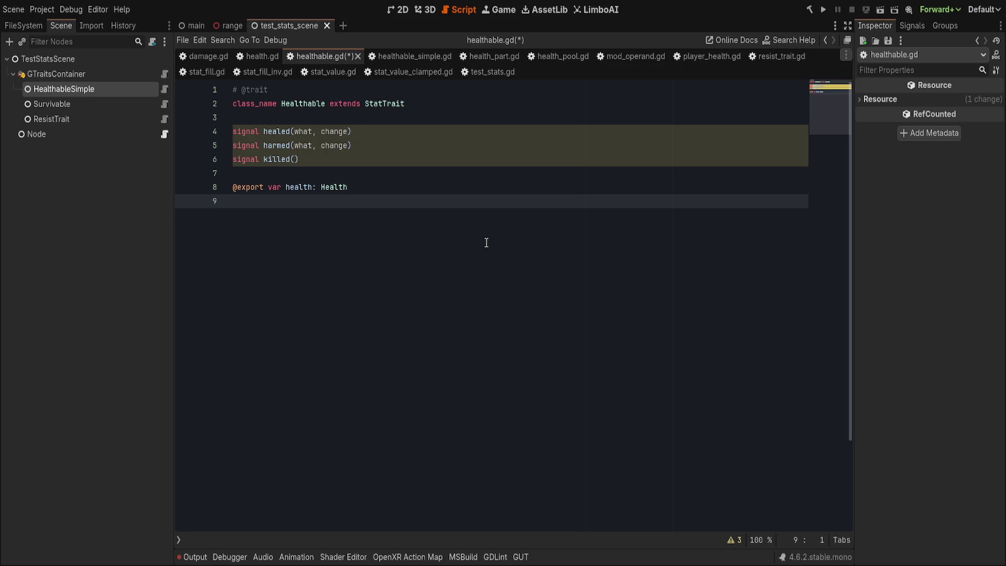
- Add a _ready() function at the end of healthable.gd
{"action": "key", "text": "Return"}
{"action": "key", "text": "Return"}
{"action": "type", "text": "func _r"}
{"action": "key", "text": "Return"}
{"action": "key", "text": "Return"}
{"action": "type", "text": "health"}
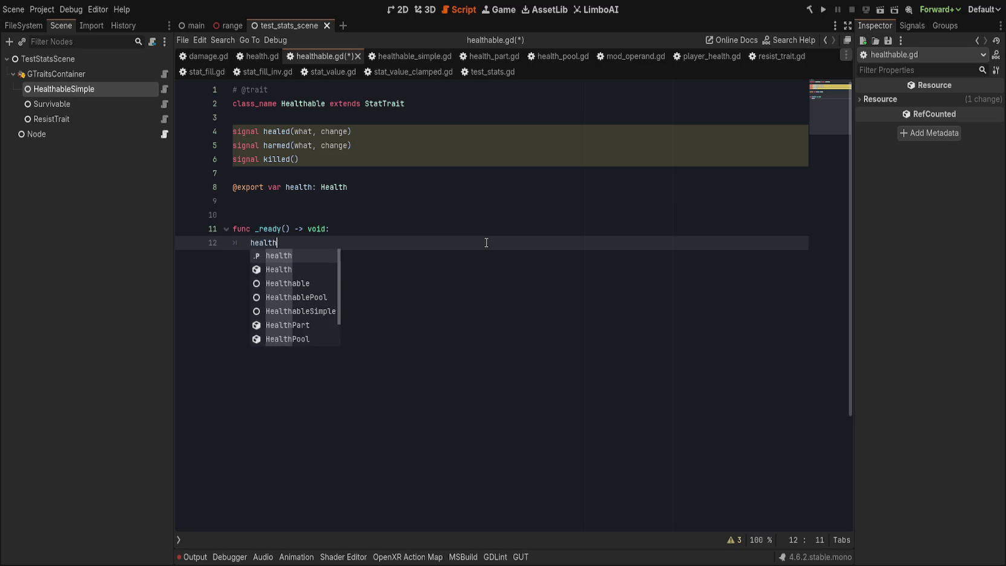
{"action": "type", "text": "."}
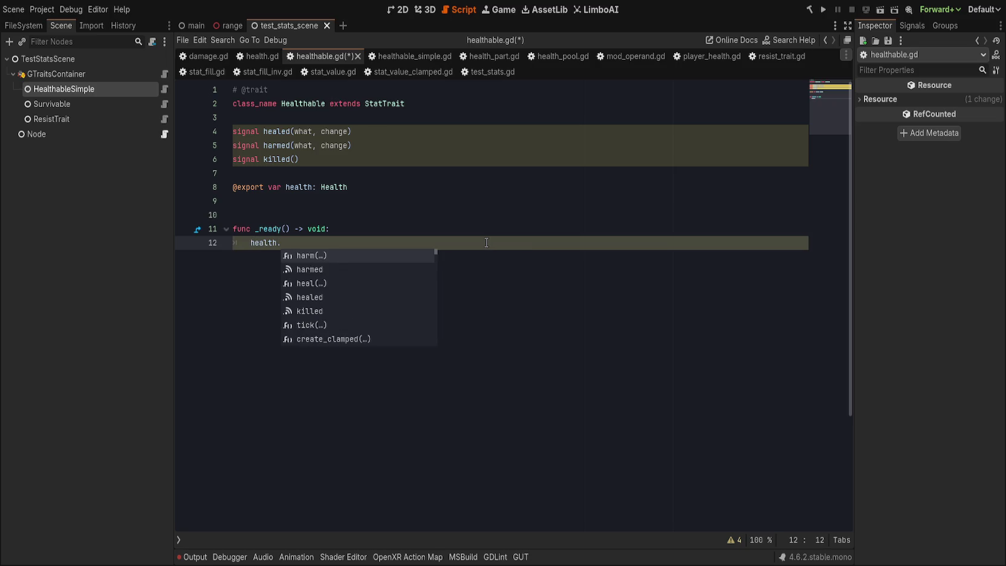
{"action": "type", "text": "h"}
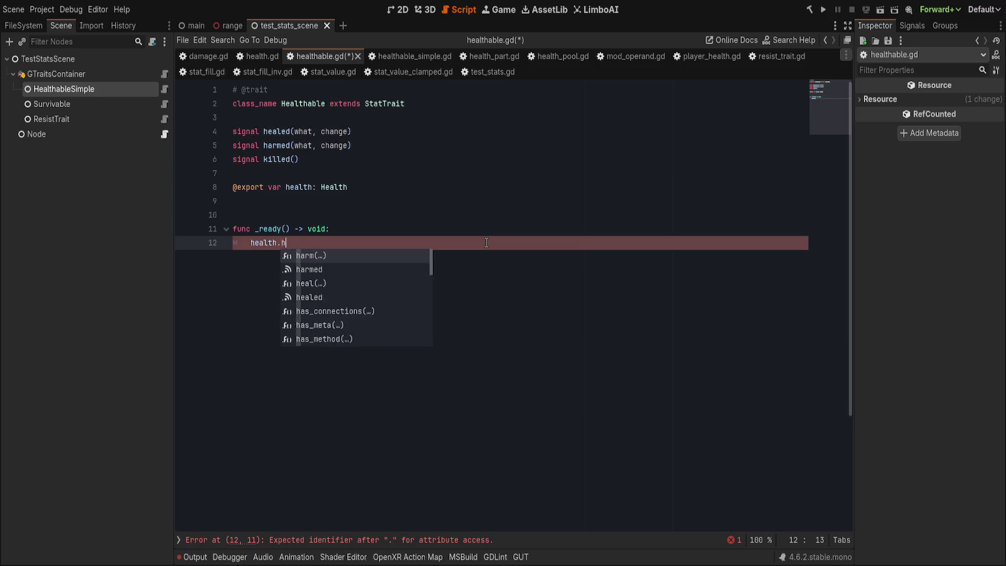
{"action": "type", "text": "ealed."}
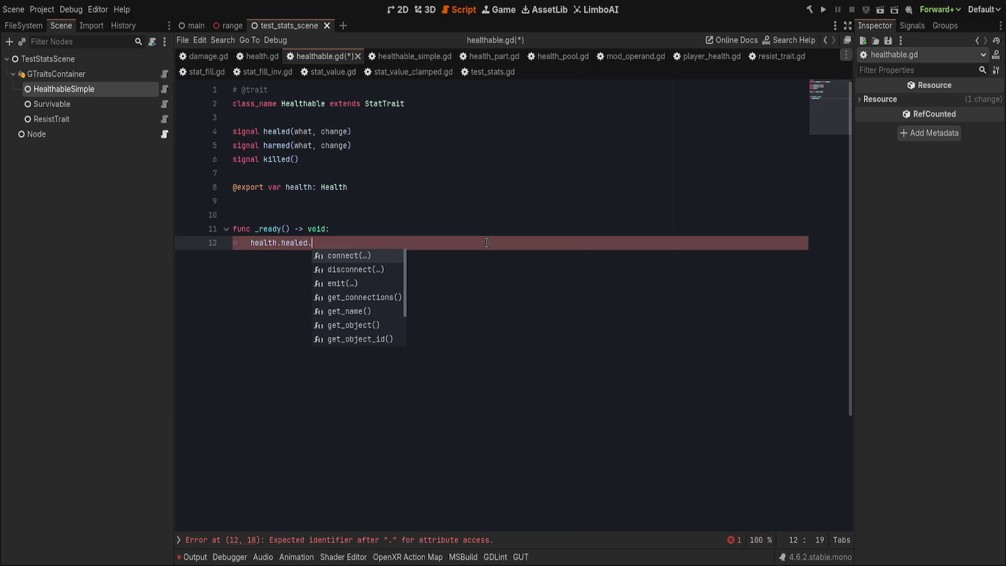
- Write health.healed.connect(healed.emit) as the first line of _ready()
{"action": "key", "text": "shift+Home"}
{"action": "type", "text": "healed.connect(health.hea"}
{"action": "key", "text": "Return"}
{"action": "type", "text": "."}
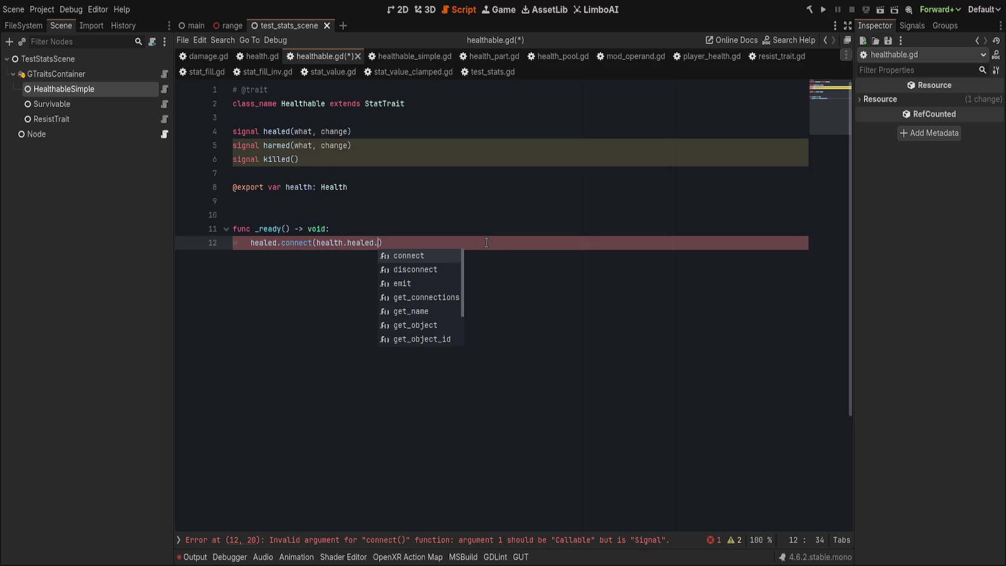
{"action": "key", "text": "BackSpace"}
{"action": "key", "text": "ctrl+Left"}
{"action": "key", "text": "ctrl+Left"}
{"action": "key", "text": "ctrl+Left"}
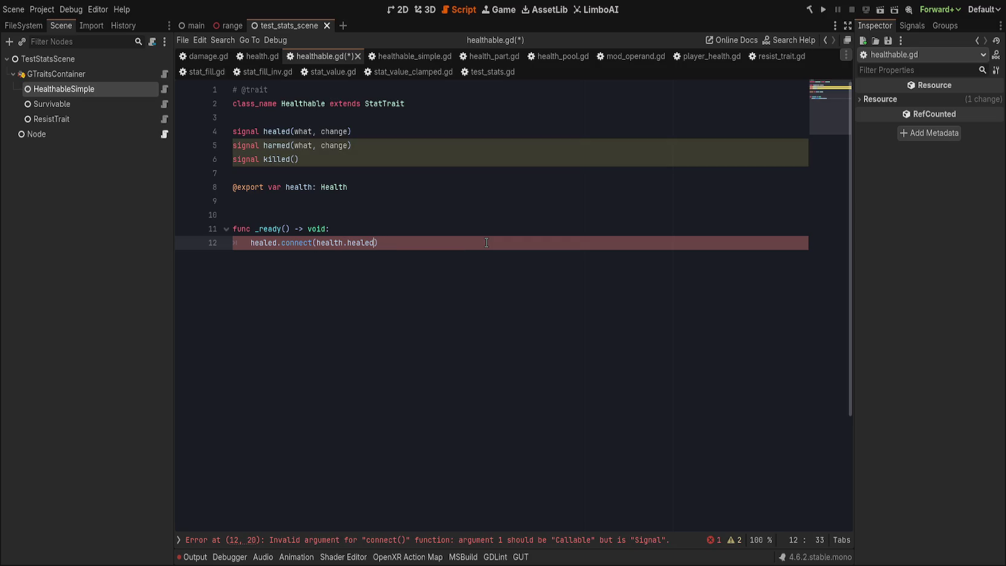
{"action": "type", "text": "."}
{"action": "key", "text": "End"}
{"action": "key", "text": "shift+Home"}
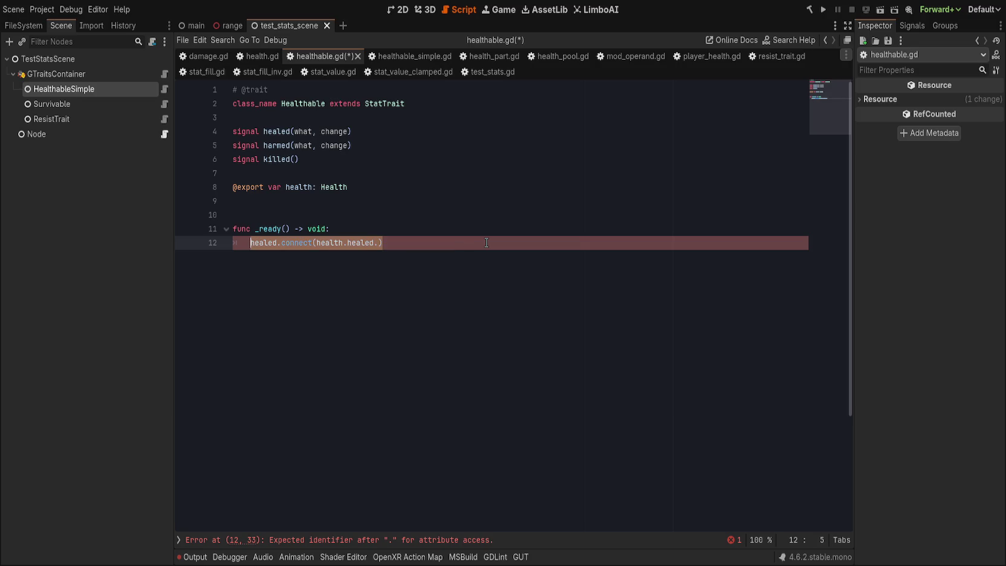
{"action": "type", "text": "heal"}
{"action": "key", "text": "BackSpace"}
{"action": "key", "text": "BackSpace"}
{"action": "type", "text": "th."}
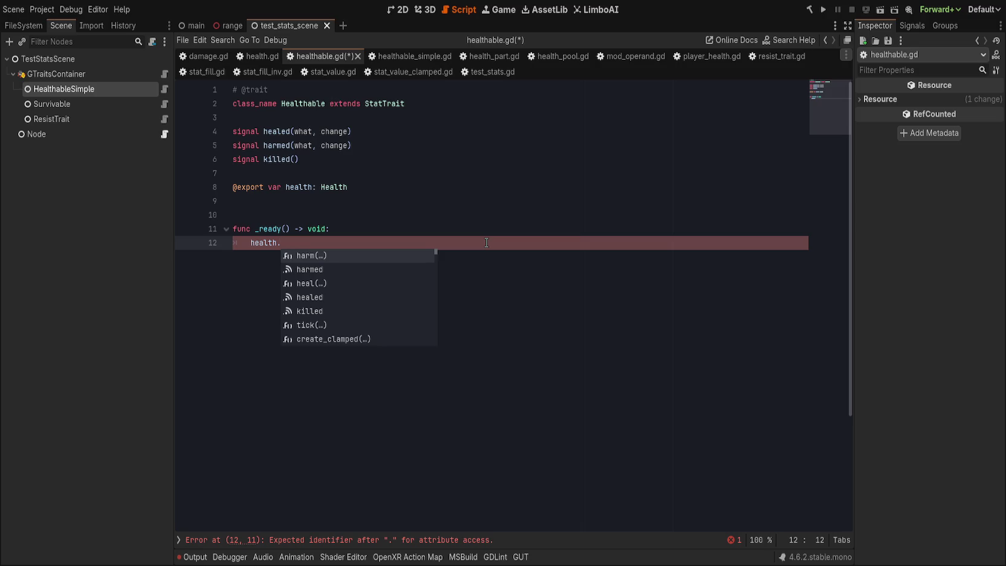
{"action": "type", "text": "healed.connec"}
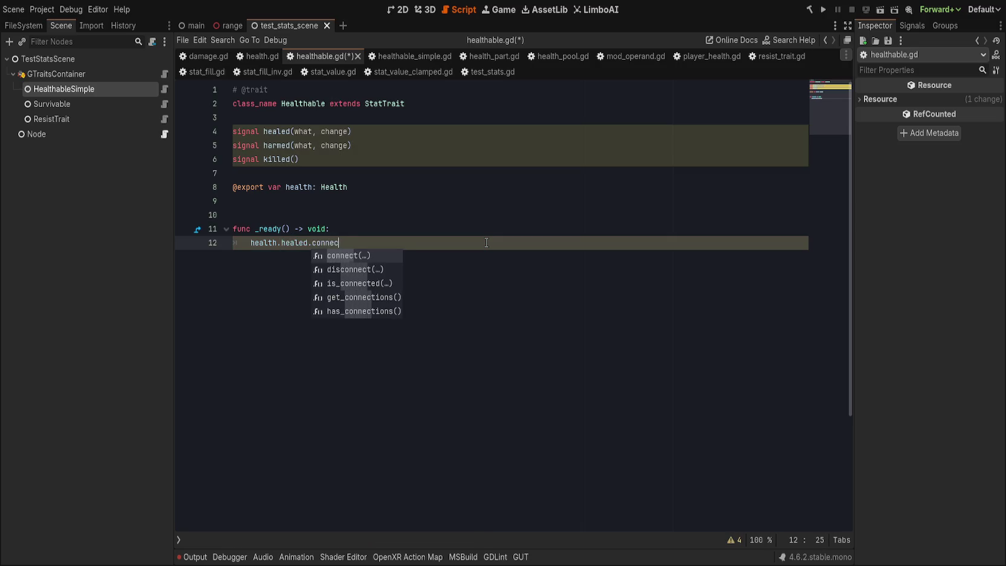
{"action": "type", "text": "t("}
{"action": "key", "text": "Return"}
{"action": "type", "text": "healed.emit"}
- Add health.harmed.connect(harmed.emit) and health.killed.connect(killed.emit.unbind(1)), then save
{"action": "key", "text": "Return"}
{"action": "type", "text": "health.h"}
{"action": "type", "text": "armed.connec"}
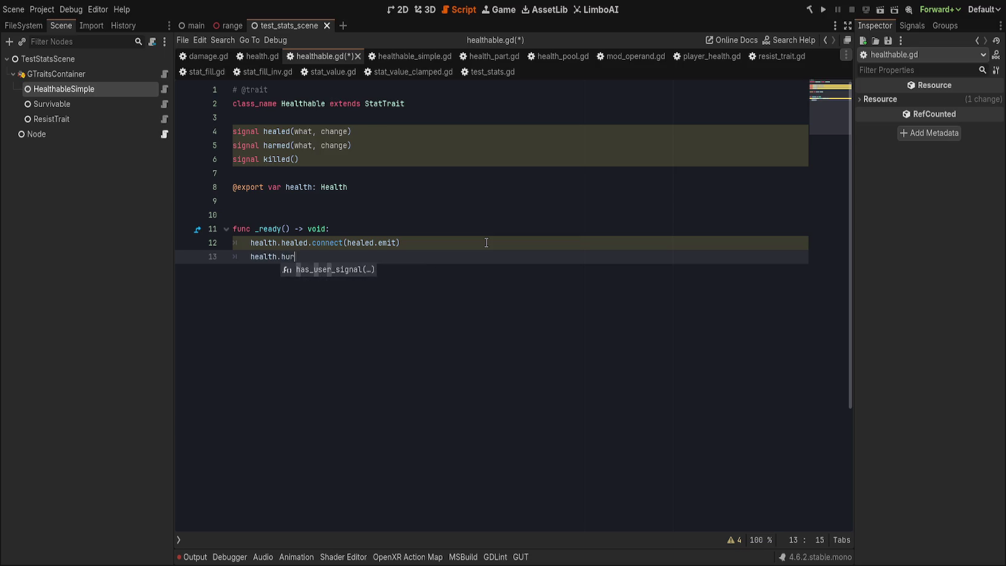
{"action": "type", "text": "t("}
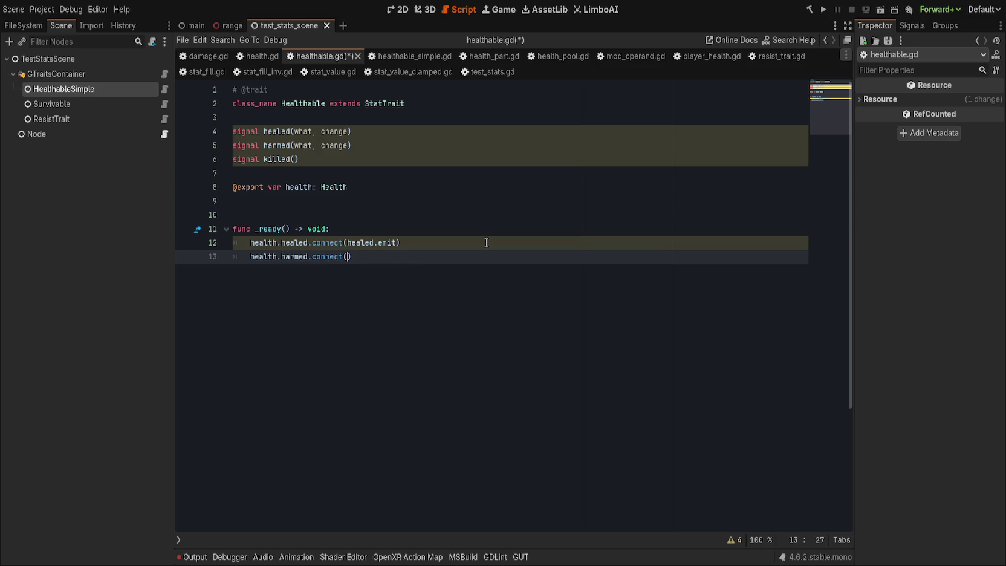
{"action": "type", "text": "harmed"}
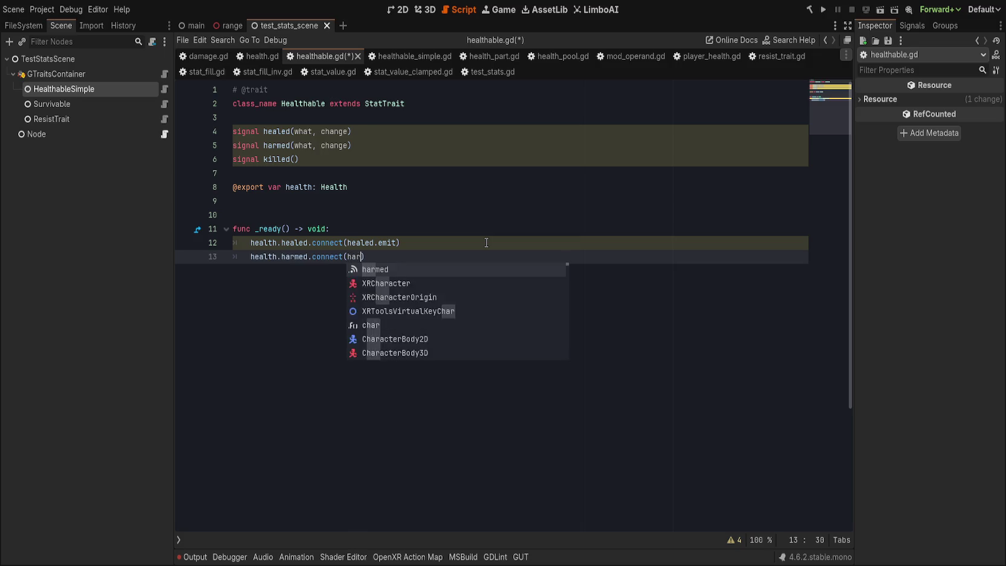
{"action": "type", "text": ".emit)"}
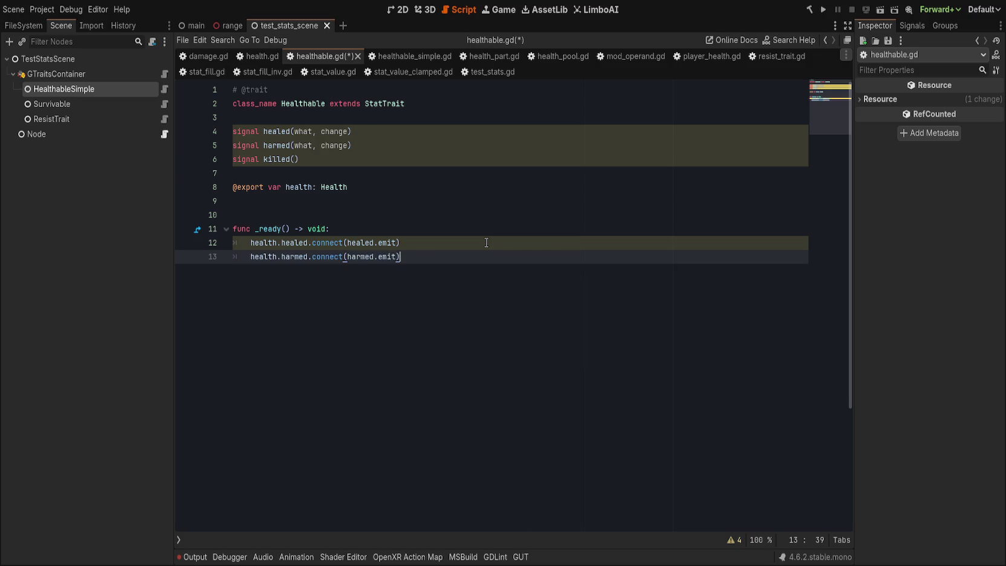
{"action": "key", "text": "Return"}
{"action": "type", "text": "ealth.killed."}
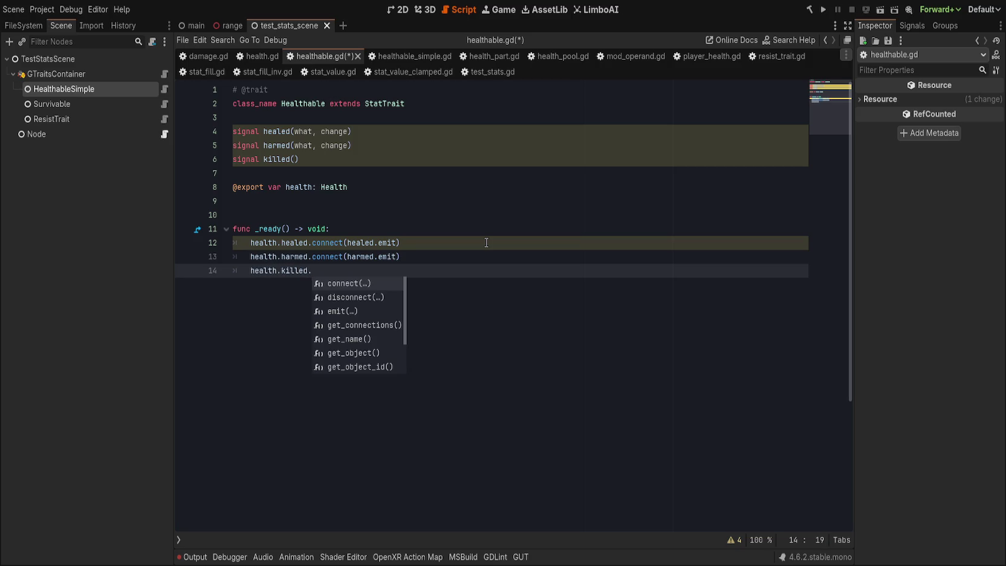
{"action": "type", "text": "connect("}
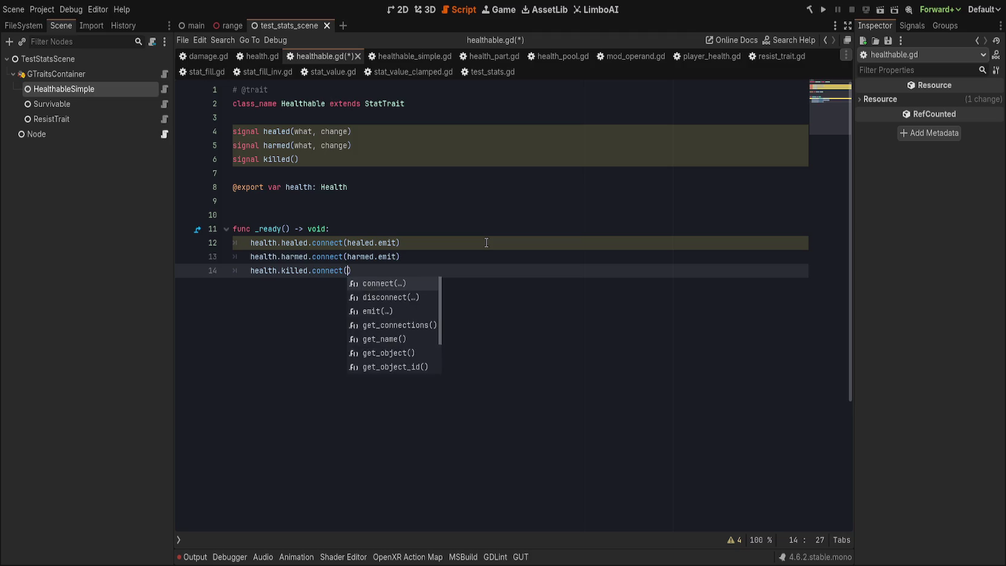
{"action": "key", "text": "Return"}
{"action": "type", "text": "killed.emit.u"}
{"action": "key", "text": "Return"}
{"action": "type", "text": "1"}
{"action": "key", "text": "End"}
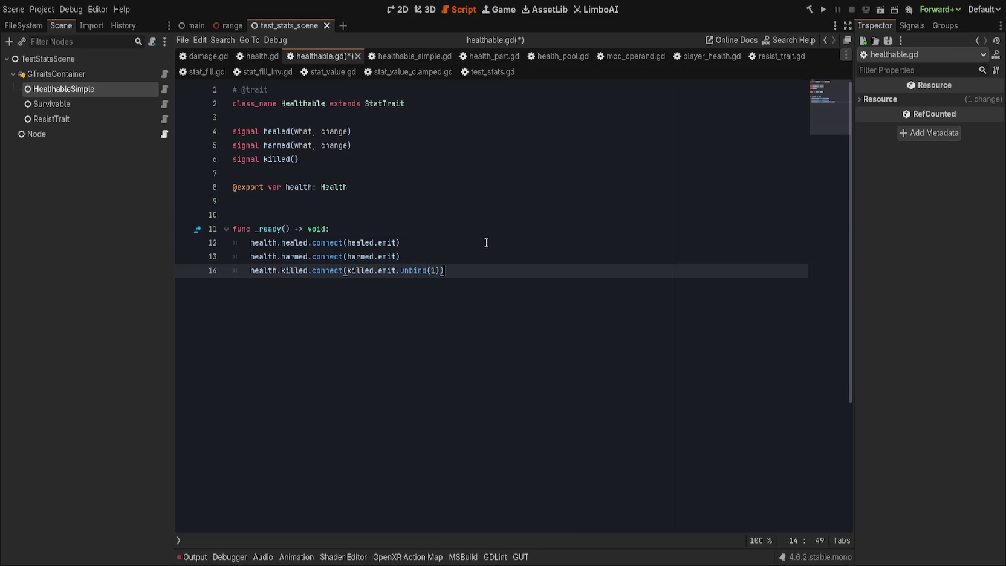
{"action": "key", "text": "Return"}
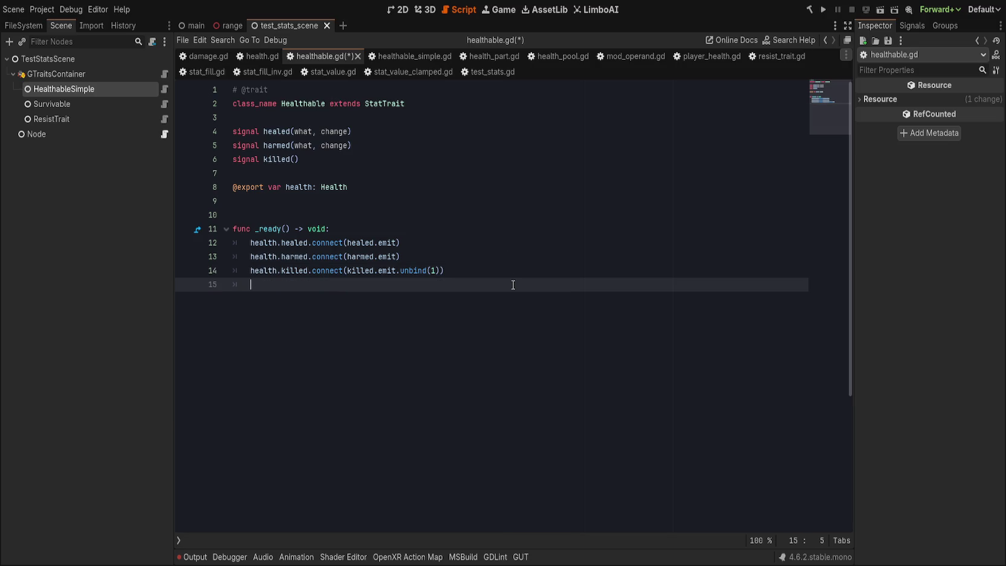
{"action": "key", "text": "BackSpace"}
{"action": "key", "text": "ctrl+s"}
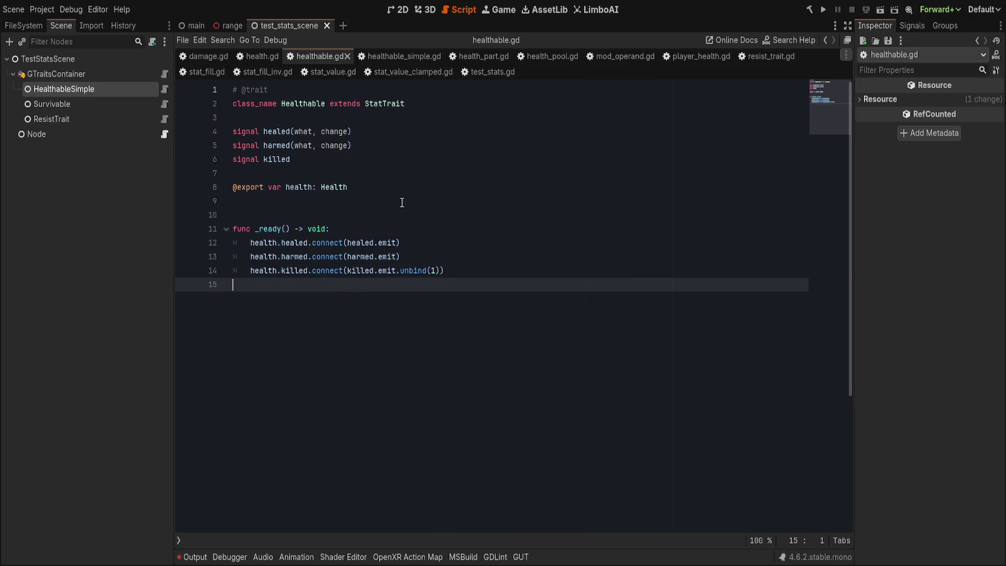
- Save healthable.gd and check HealthableSimple's killed signal in the Signals tab
{"action": "left_click", "coordinate": [402, 200]}
{"action": "left_click", "coordinate": [506, 211]}
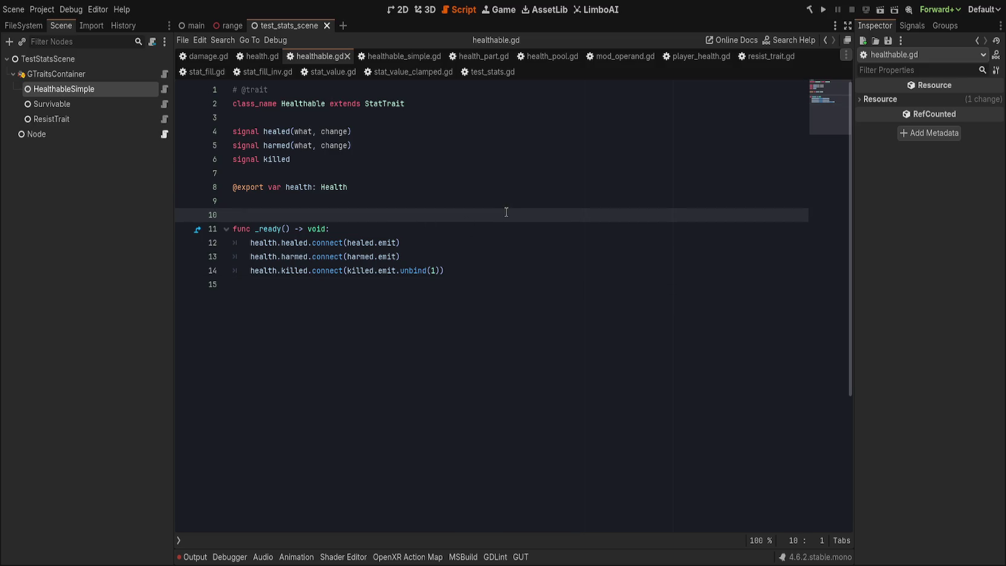
{"action": "left_click", "coordinate": [67, 89]}
{"action": "left_click", "coordinate": [911, 25]}
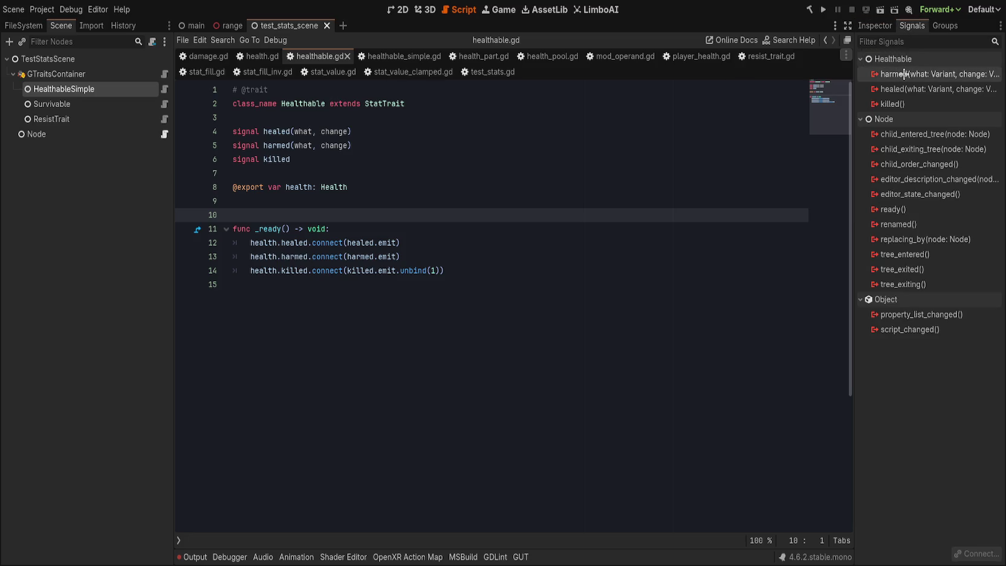
{"action": "left_click", "coordinate": [892, 103]}
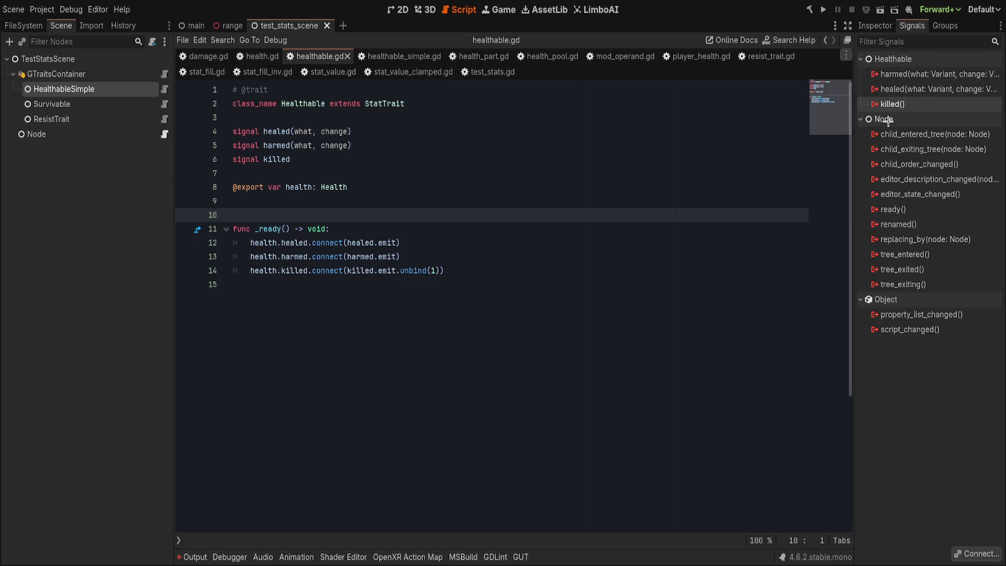
{"action": "left_click", "coordinate": [448, 173]}
- Move 'signal killed' up one line with Alt+Up, save, and recheck the signal list
{"action": "left_click", "coordinate": [457, 164]}
{"action": "key", "text": "alt+Up"}
{"action": "key", "text": "alt+Up"}
{"action": "key", "text": "ctrl+s"}
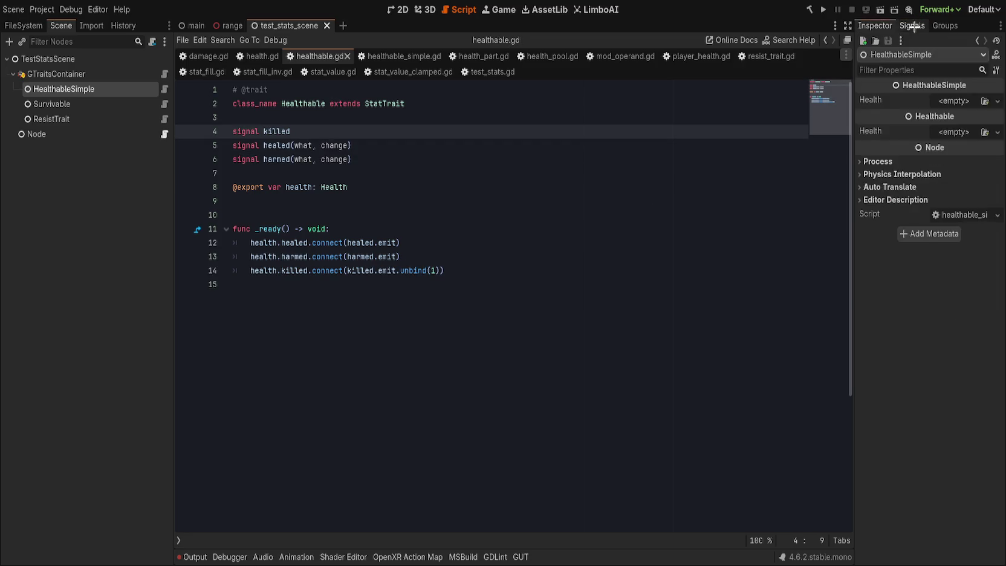
{"action": "left_click", "coordinate": [892, 103]}
{"action": "left_click", "coordinate": [362, 117]}
{"action": "left_click", "coordinate": [67, 88]}
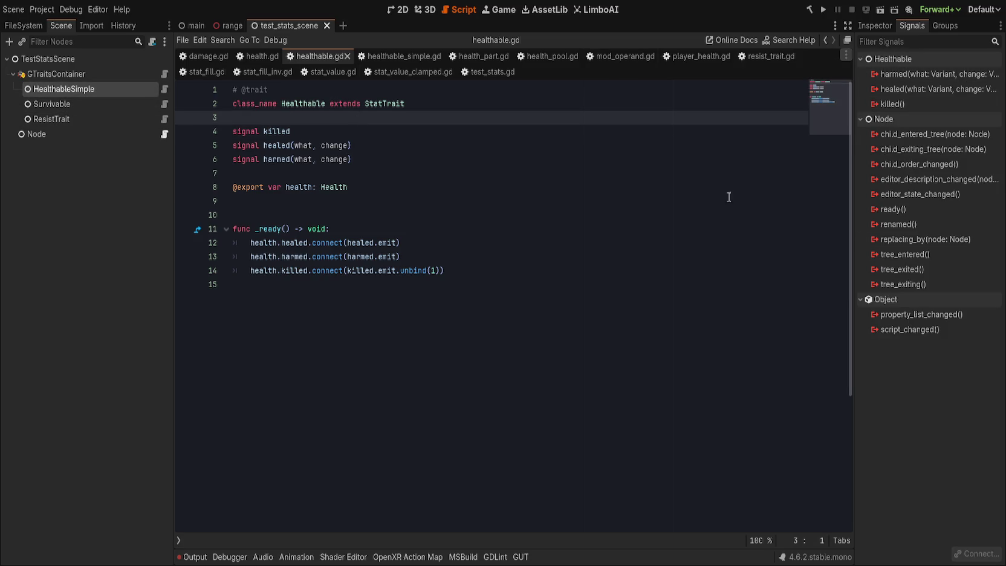
- Move 'signal killed' back below harmed, save, and return to the Inspector
{"action": "left_click", "coordinate": [440, 155]}
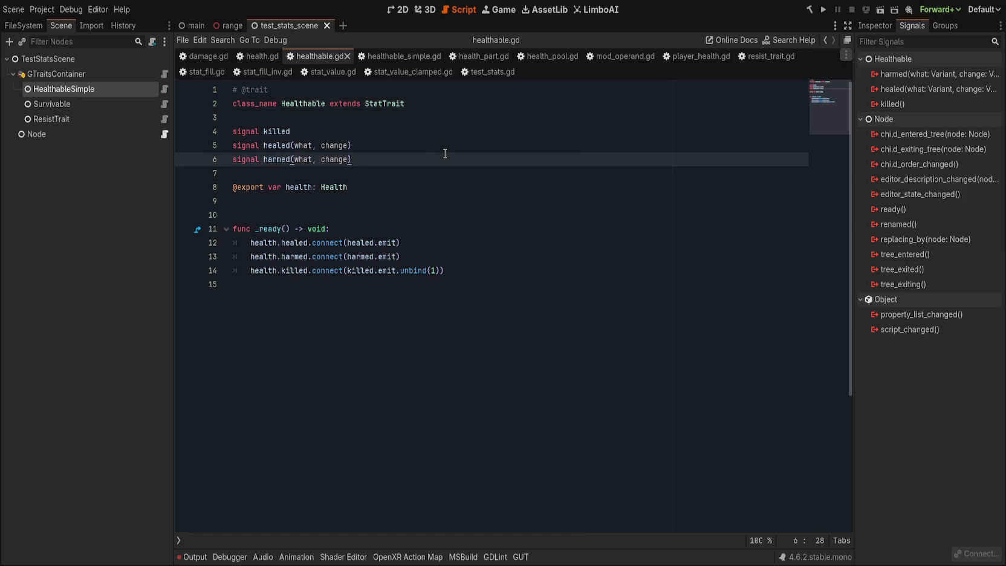
{"action": "key", "text": "Up"}
{"action": "key", "text": "Up"}
{"action": "key", "text": "alt+Down"}
{"action": "key", "text": "alt+Down"}
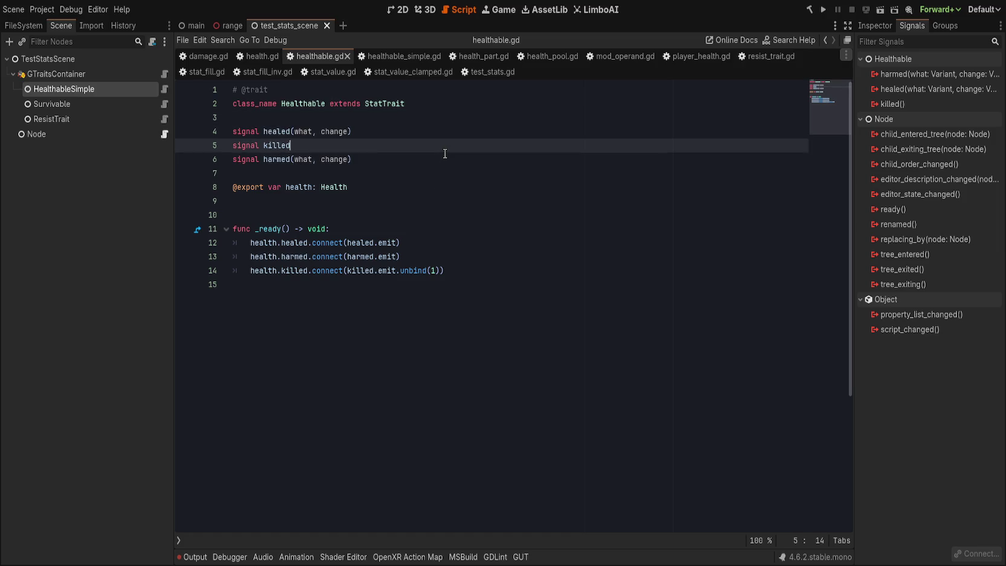
{"action": "key", "text": "ctrl+s"}
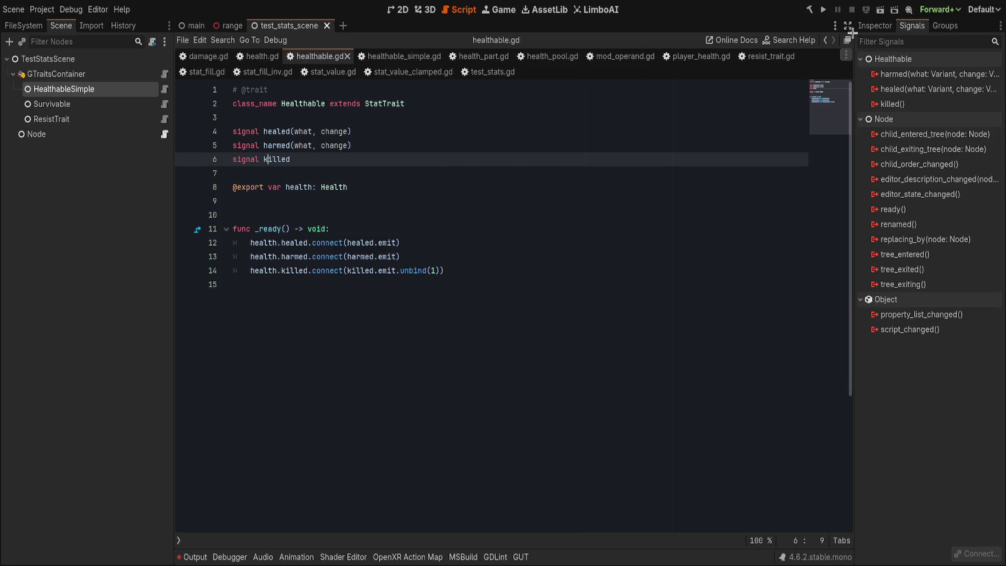
{"action": "left_click", "coordinate": [874, 26]}
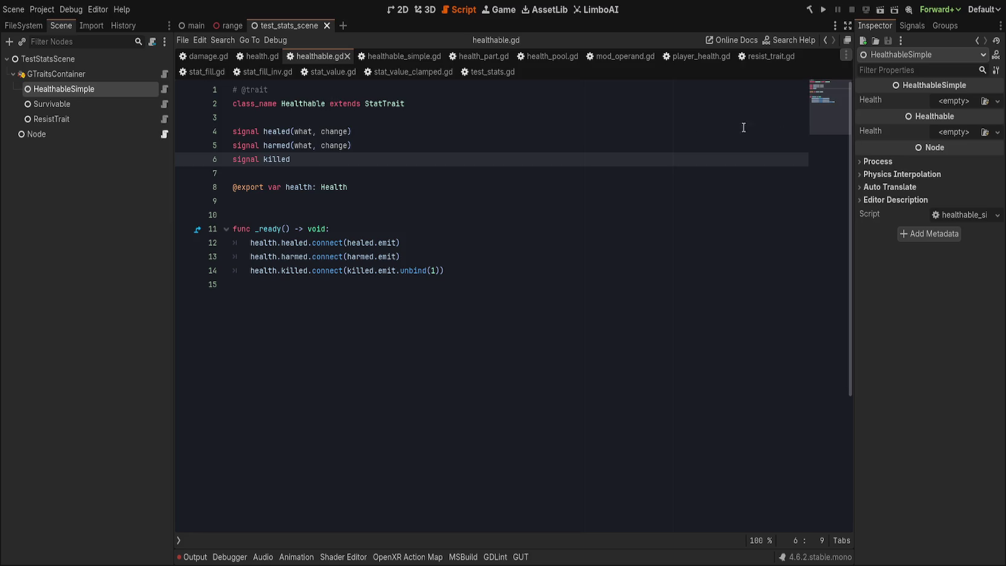
{"action": "left_click", "coordinate": [509, 100]}
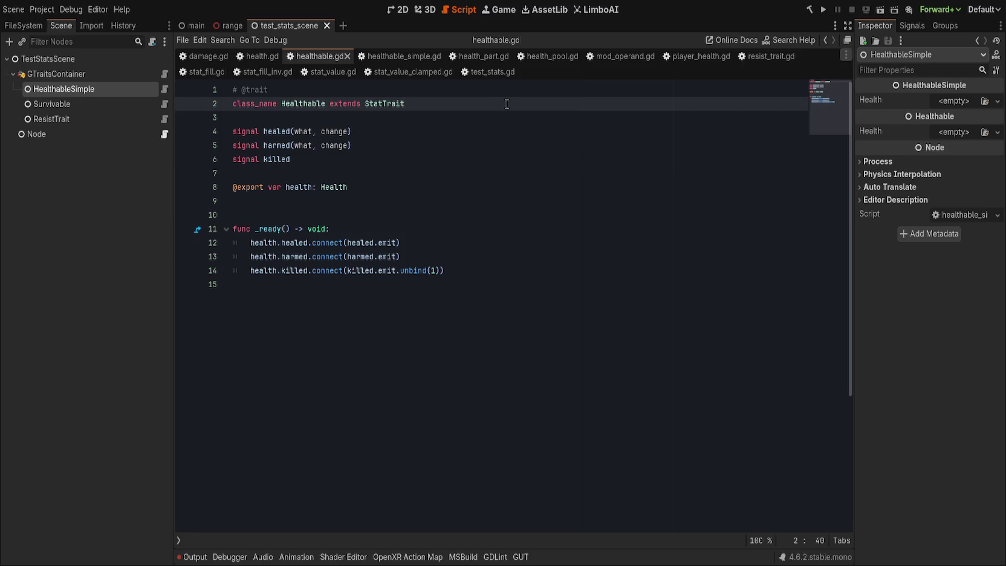
{"action": "left_click", "coordinate": [335, 186], "text": "ctrl"}
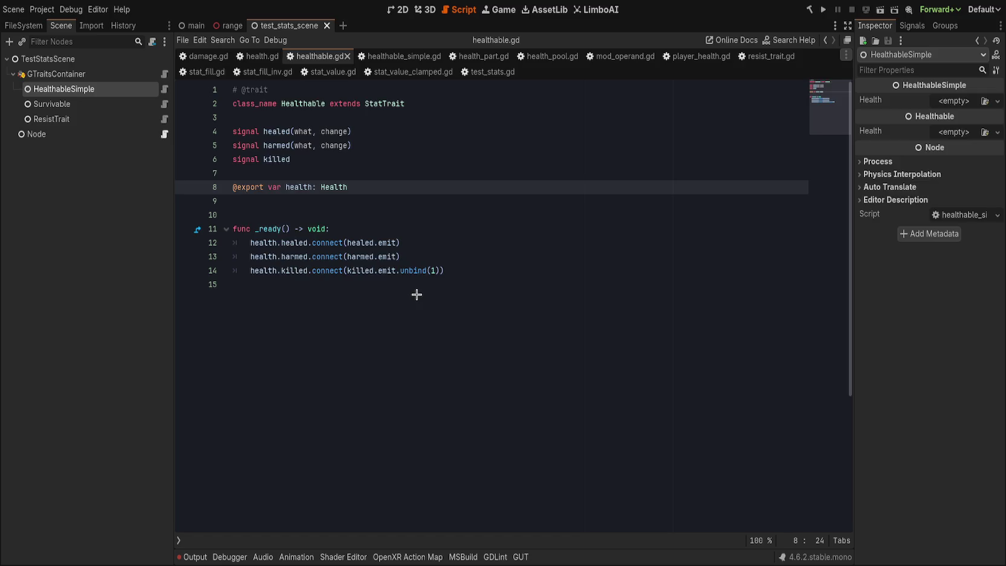
- Browse health.gd, health_pool.gd and health_part.gd, then open the healthable_simple.gd tab
{"action": "left_click", "coordinate": [396, 145]}
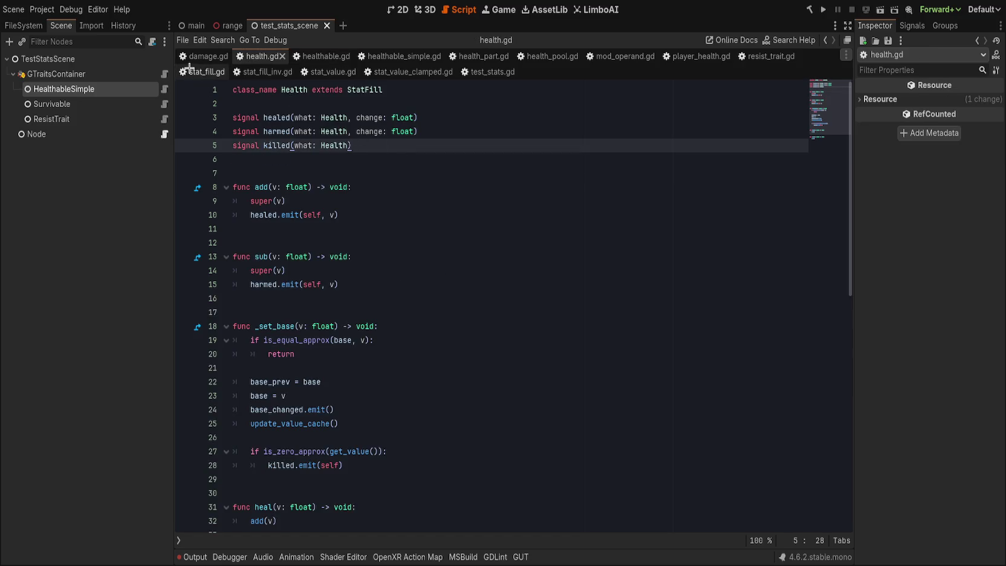
{"action": "left_click", "coordinate": [532, 56]}
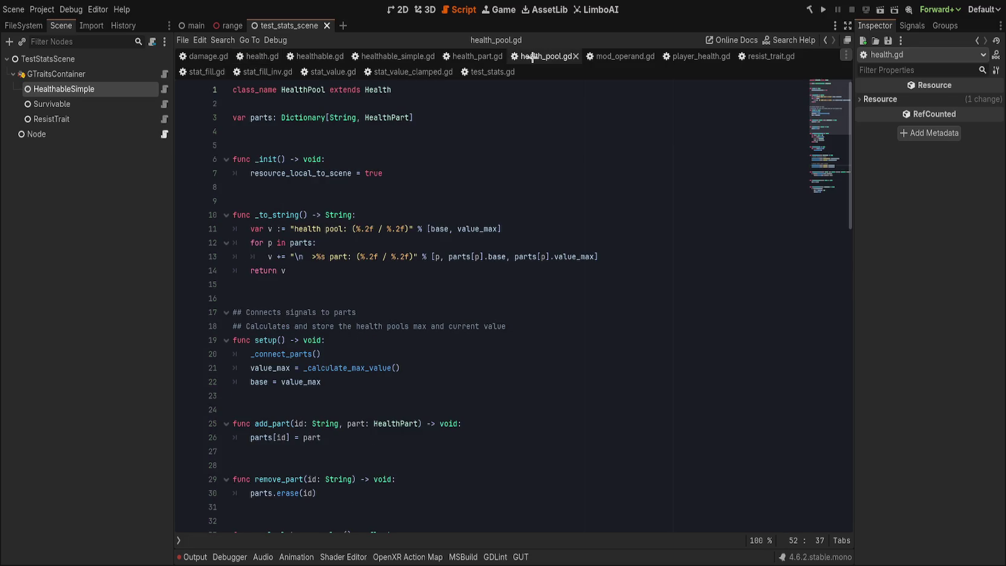
{"action": "left_click", "coordinate": [462, 56]}
{"action": "left_click", "coordinate": [409, 225]}
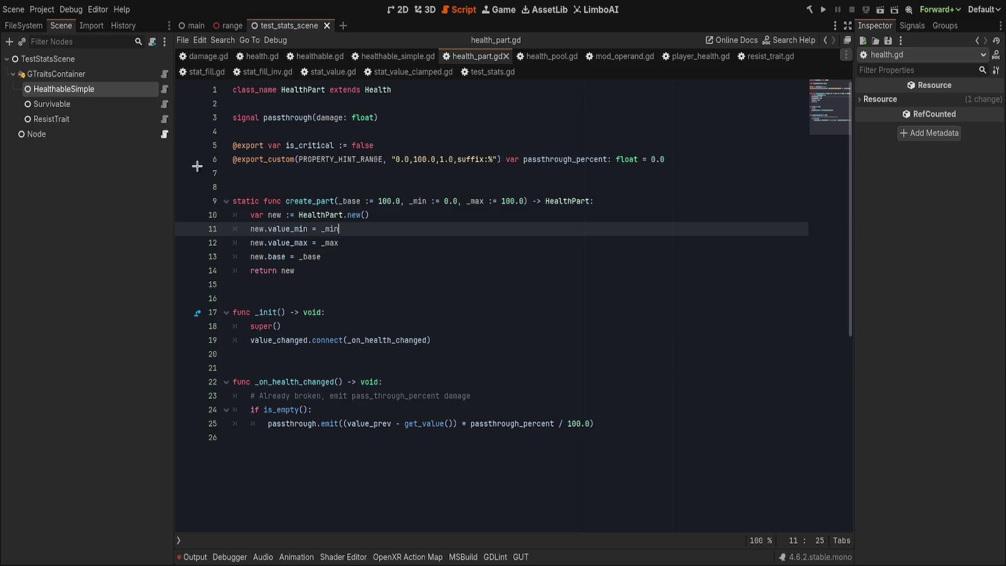
{"action": "left_click", "coordinate": [464, 95]}
{"action": "left_click", "coordinate": [67, 89]}
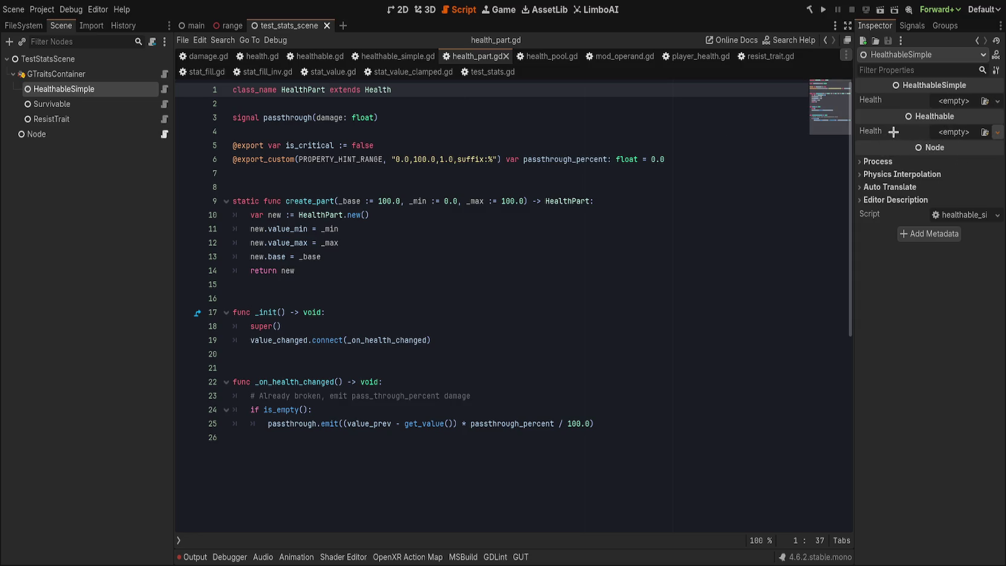
{"action": "left_click", "coordinate": [404, 58]}
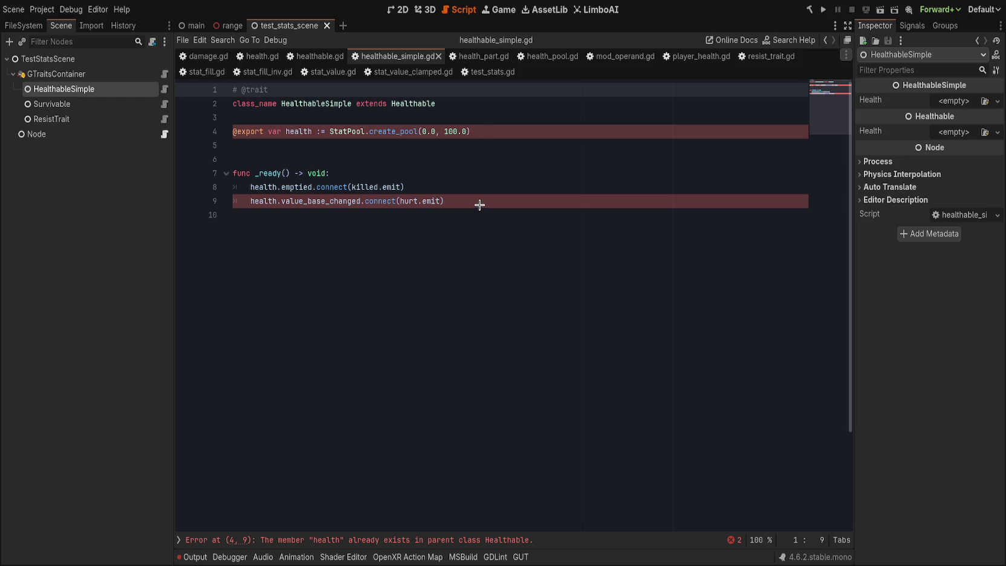
- Reveal healthable_simple.gd in the FileSystem dock and open hinged_door.tscn
{"action": "key", "text": "ctrl+alt+shift+f"}
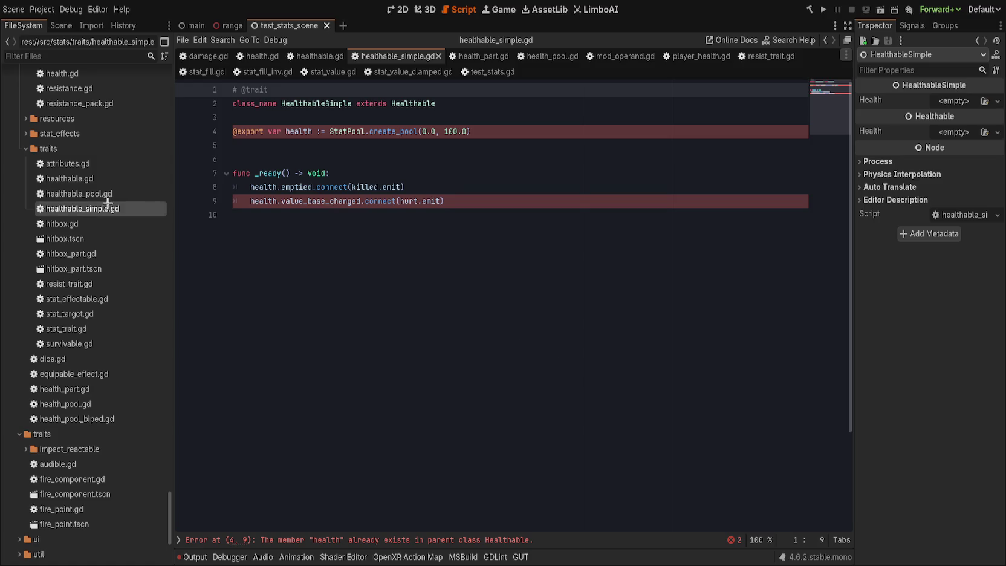
{"action": "left_click_drag", "start_coordinate": [103, 208], "coordinate": [189, 321]}
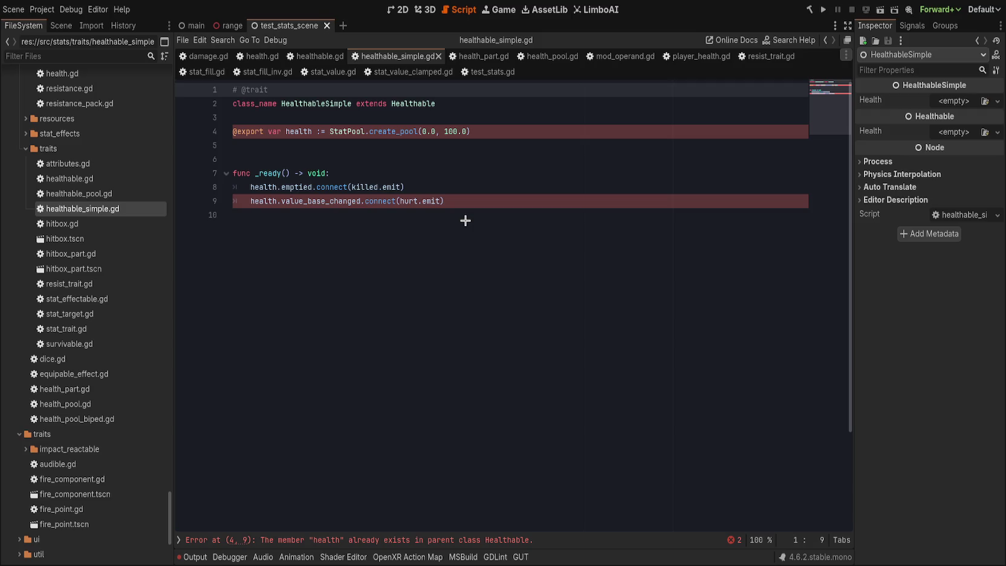
{"action": "left_click", "coordinate": [58, 26]}
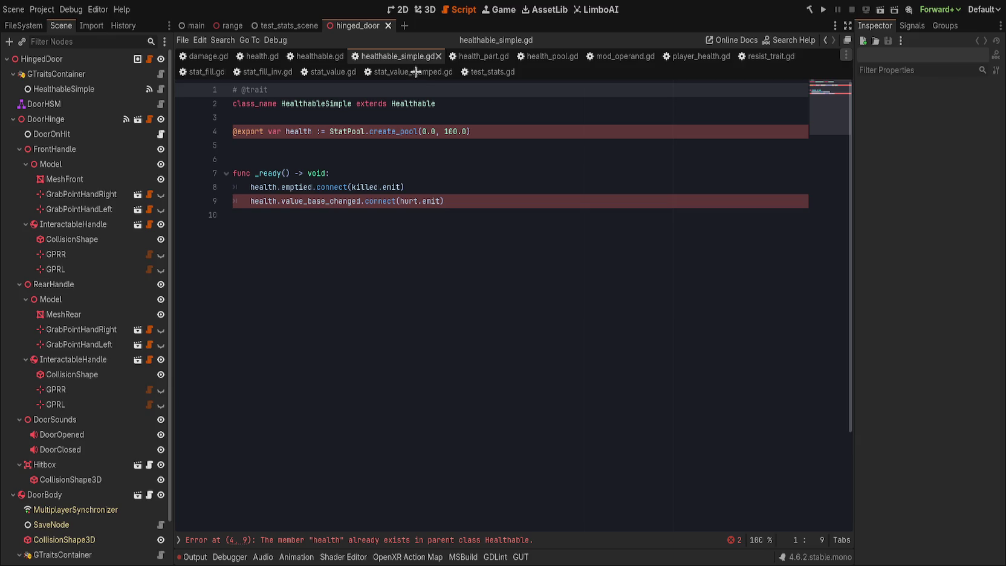
- Add a Healthable child under GTraitsContainer above HealthableSimple, with a new Health resource
{"action": "scroll", "coordinate": [60, 289], "scroll_direction": "down", "scroll_amount": 2}
{"action": "scroll", "coordinate": [60, 289], "scroll_direction": "up", "scroll_amount": 2}
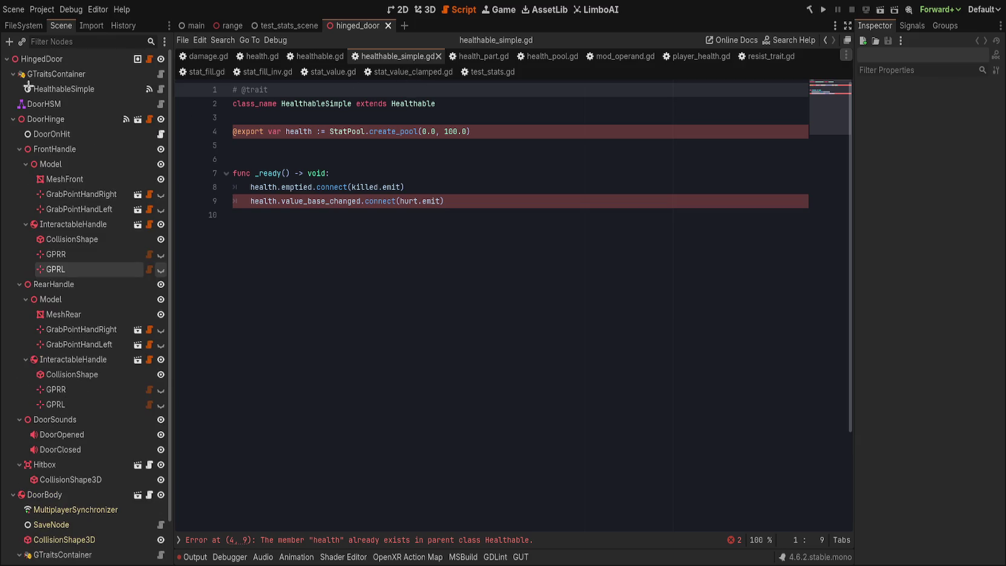
{"action": "left_click", "coordinate": [89, 88]}
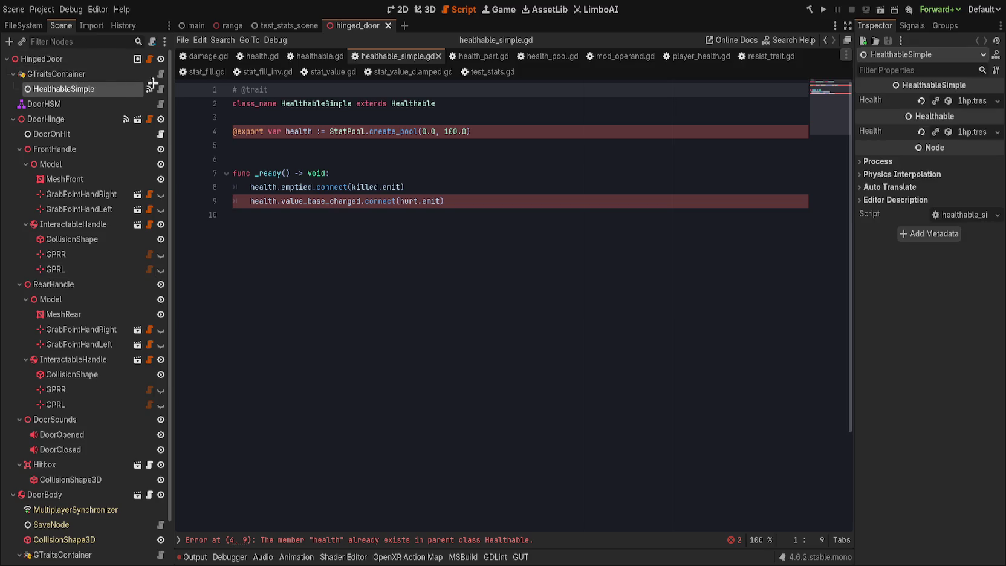
{"action": "left_click_drag", "start_coordinate": [853, 145], "coordinate": [824, 148]}
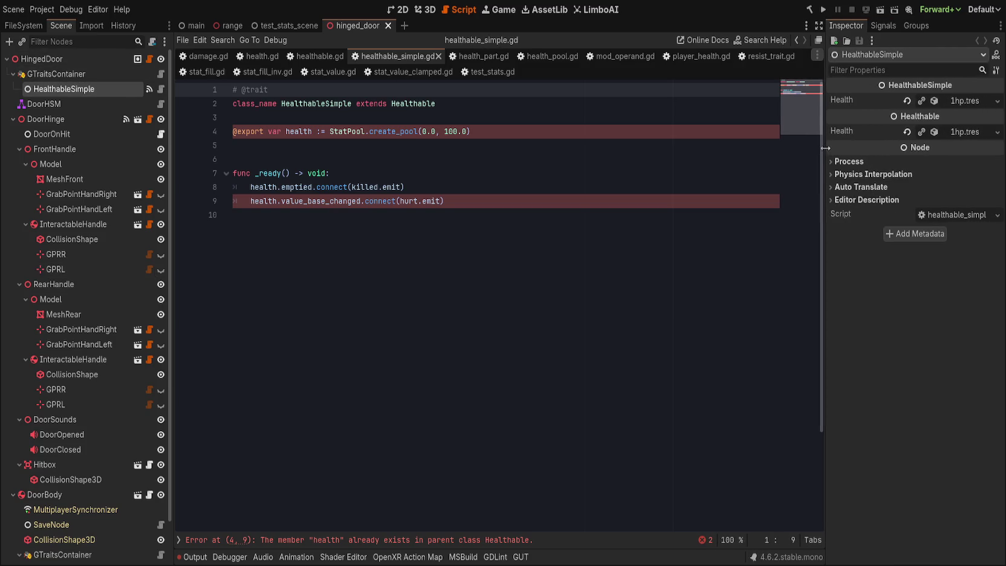
{"action": "left_click", "coordinate": [103, 77]}
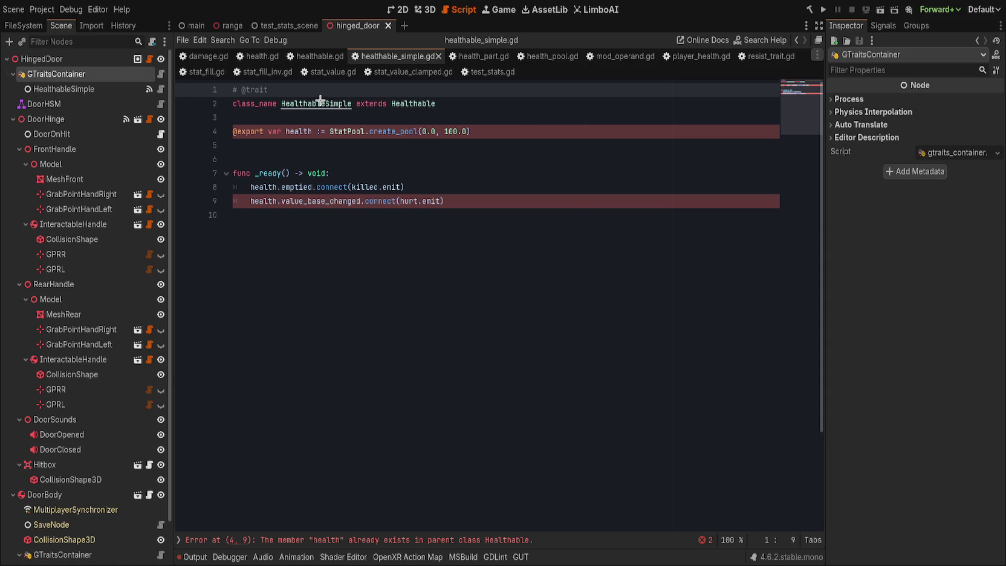
{"action": "left_click", "coordinate": [320, 101], "text": "ctrl"}
{"action": "left_click_drag", "start_coordinate": [60, 104], "coordinate": [103, 81]}
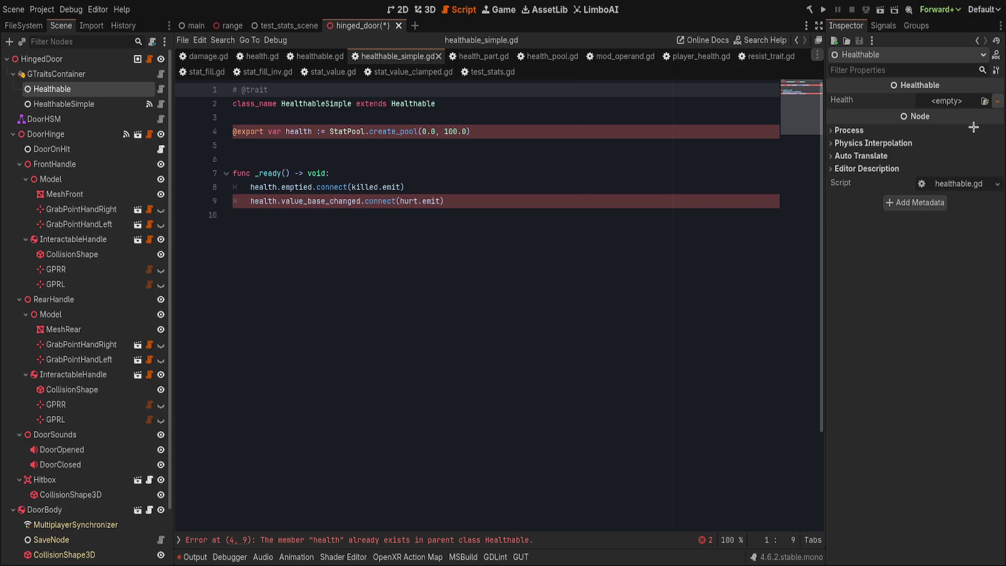
{"action": "left_click", "coordinate": [952, 97]}
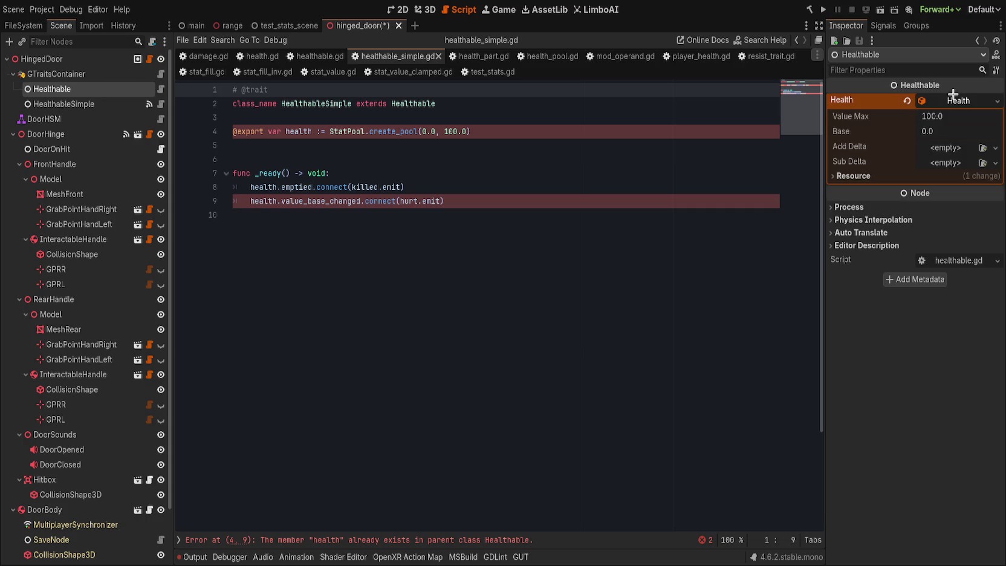
- Try HealthPart and HealthPool as Healthable's health resource, then clear it
{"action": "left_click", "coordinate": [907, 101]}
{"action": "left_click", "coordinate": [908, 101]}
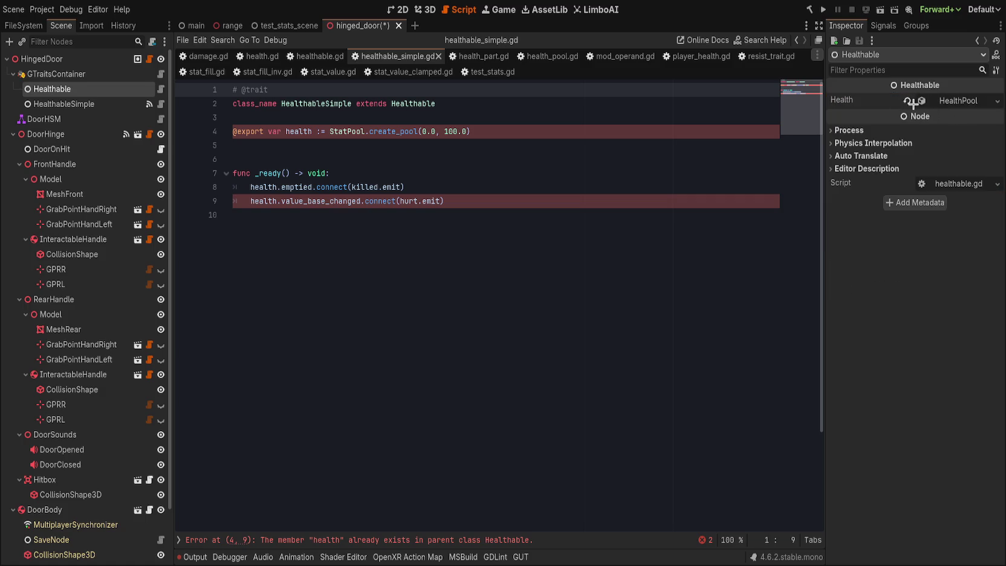
{"action": "left_click", "coordinate": [952, 101]}
{"action": "left_click", "coordinate": [953, 101]}
{"action": "left_click", "coordinate": [906, 100]}
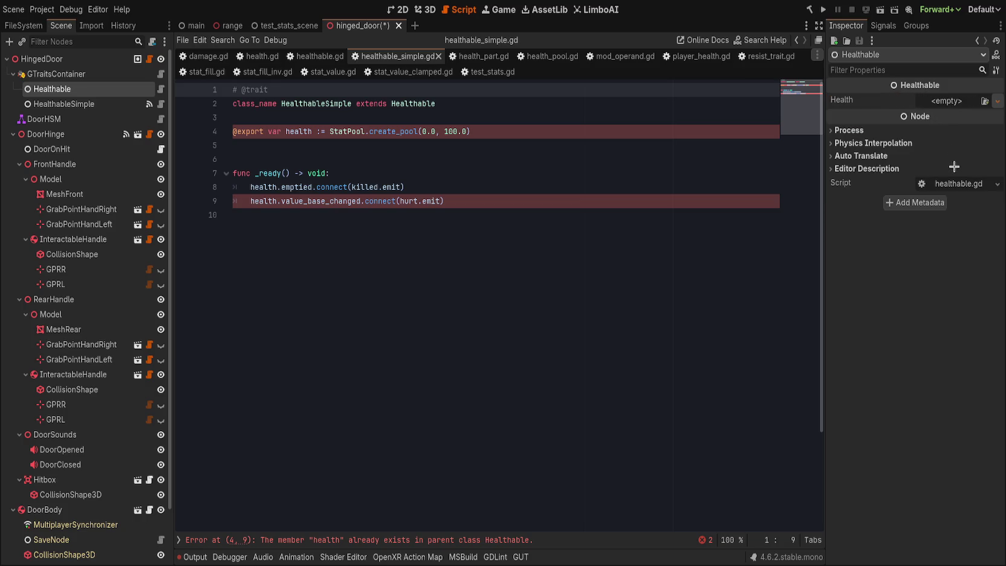
- Give Healthable a fresh Health resource with Value Max and Base 1.0, then select HealthableSimple
{"action": "left_click", "coordinate": [944, 100]}
{"action": "mouse_move", "coordinate": [945, 120]}
{"action": "left_mouse_down"}
{"action": "mouse_move", "coordinate": [924, 120]}
{"action": "mouse_move", "coordinate": [967, 132]}
{"action": "left_mouse_up"}
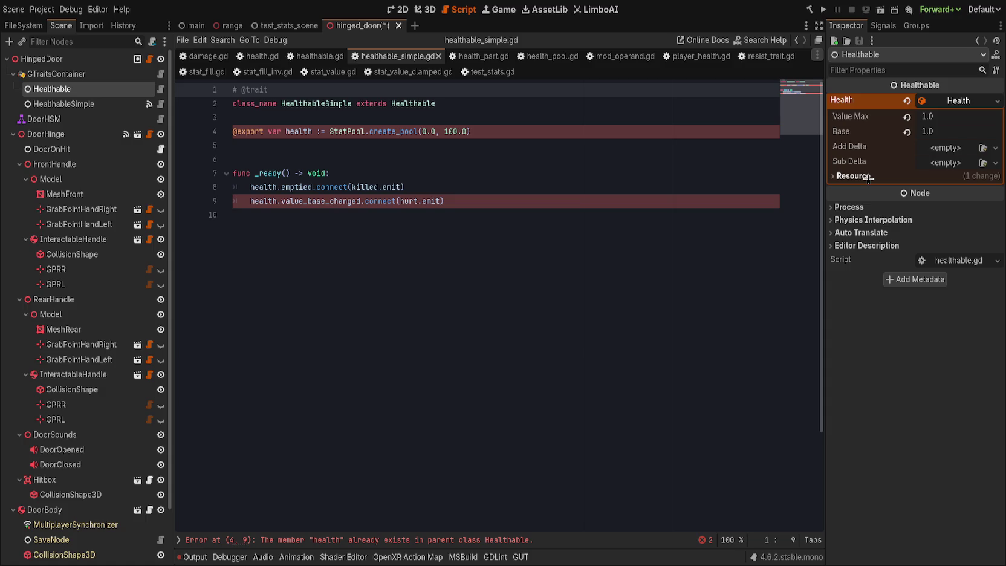
{"action": "left_click", "coordinate": [948, 101]}
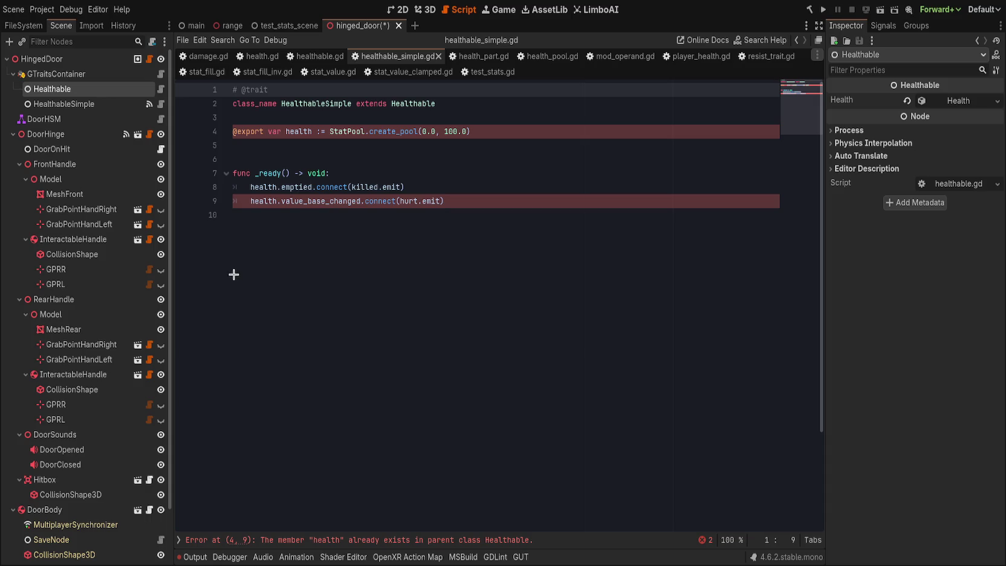
{"action": "left_click", "coordinate": [90, 104]}
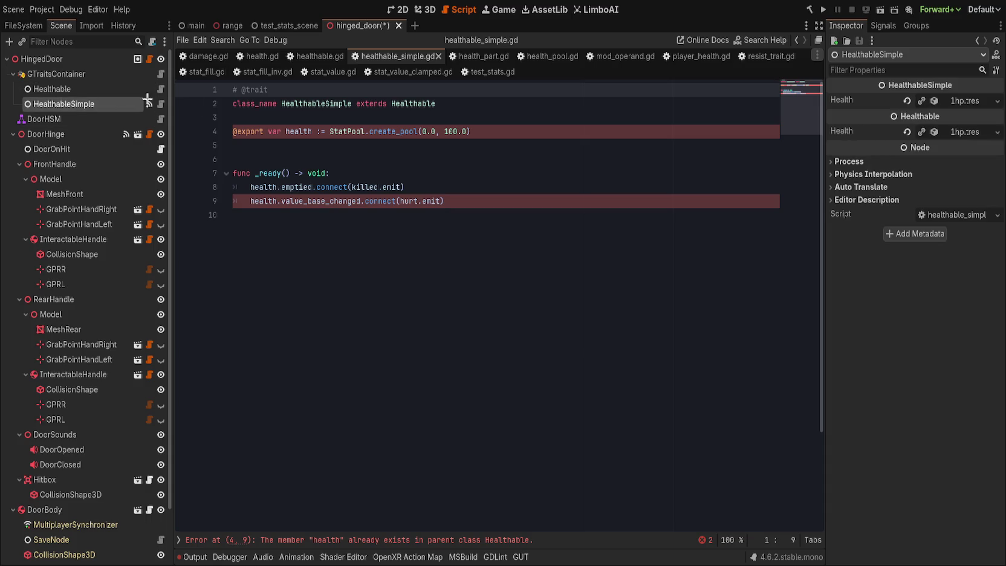
- Compare the killed() connections of HealthableSimple and Healthable, noting the DoorOnHit link
{"action": "left_click", "coordinate": [881, 27]}
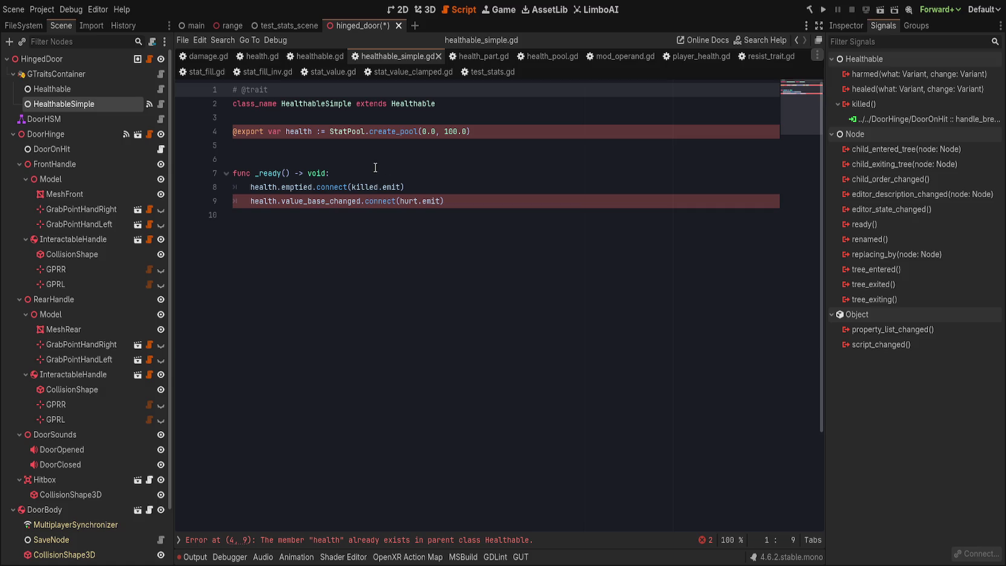
{"action": "left_click", "coordinate": [97, 92]}
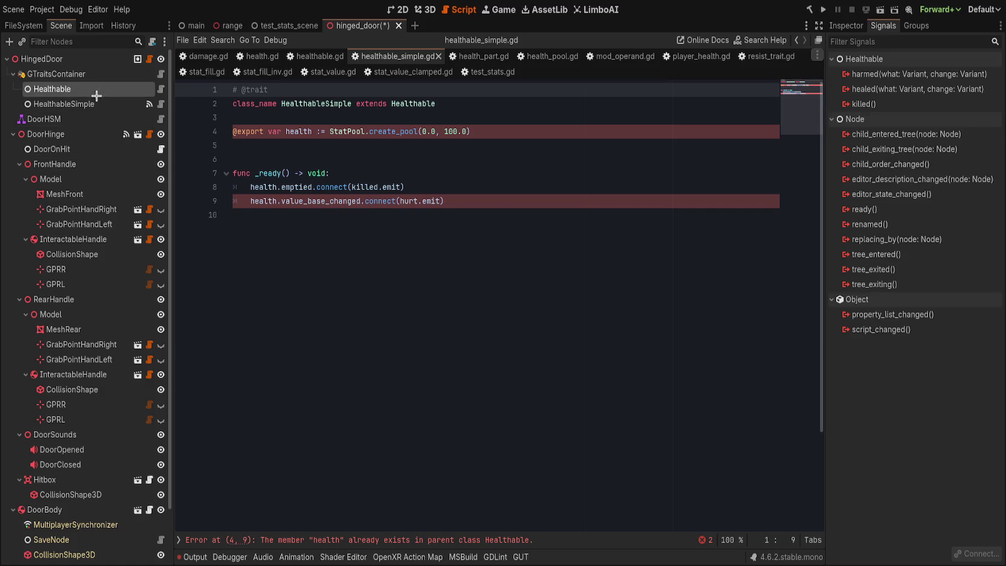
{"action": "left_click", "coordinate": [864, 104]}
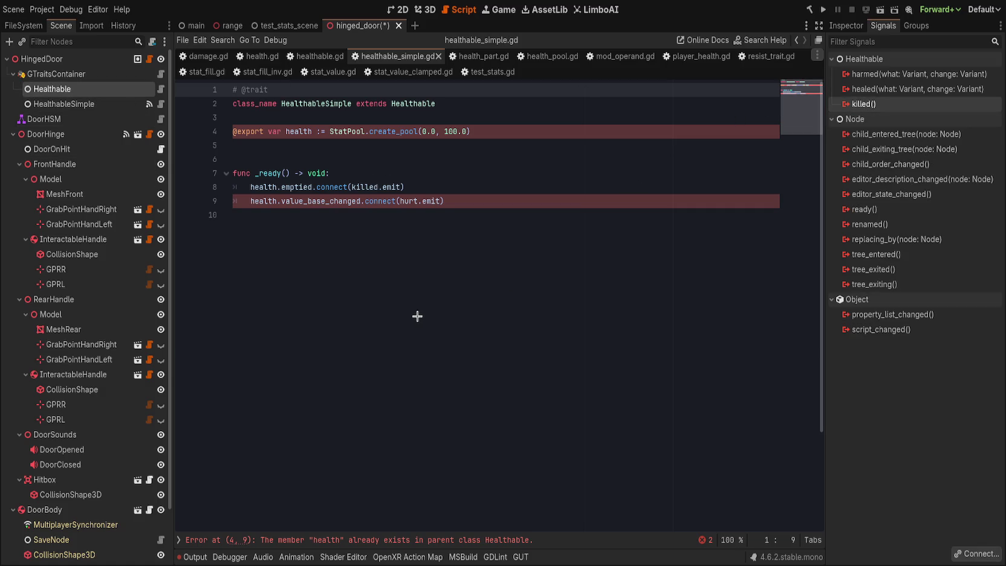
{"action": "left_click", "coordinate": [94, 105]}
{"action": "left_click", "coordinate": [91, 89]}
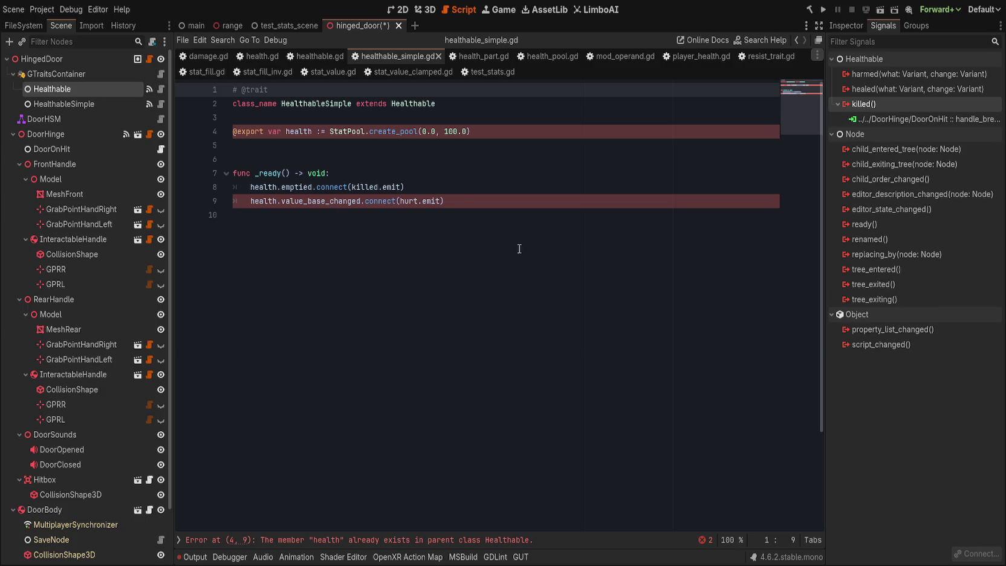
- Delete the HealthableSimple node from the hinged door and save the scene
{"action": "left_click", "coordinate": [69, 104]}
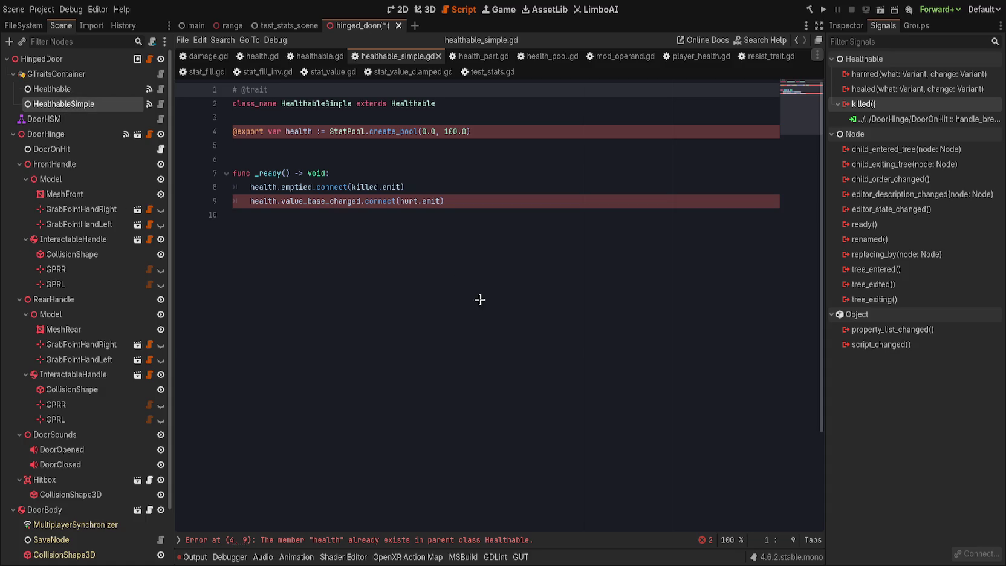
{"action": "key", "text": "Delete"}
{"action": "key", "text": "ctrl+s"}
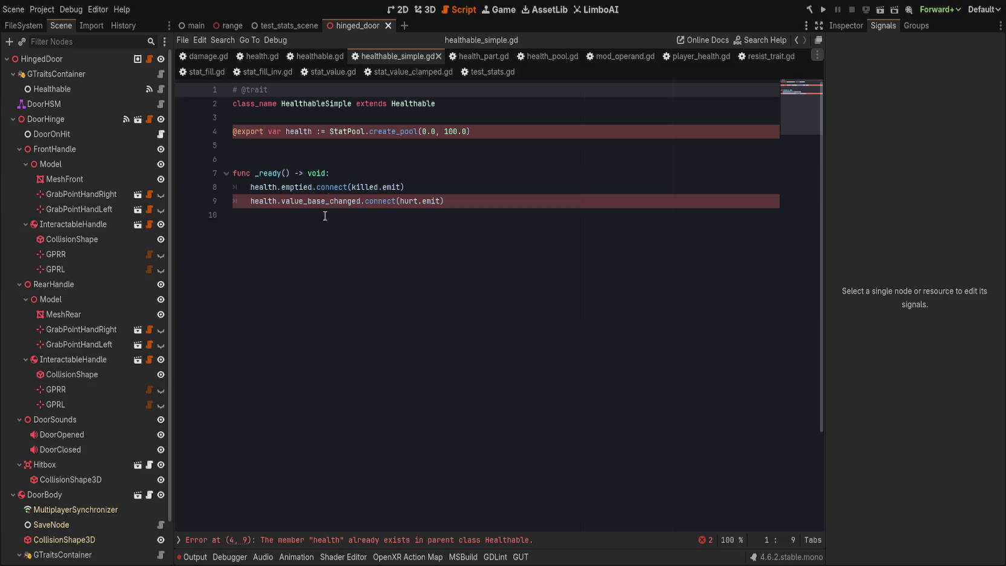
- Change class_name Healthable to HealthTrait in healthable.gd
{"action": "left_click", "coordinate": [317, 56]}
{"action": "double_click", "coordinate": [299, 103]}
{"action": "type", "text": "HealthTrait extends StatTrait"}
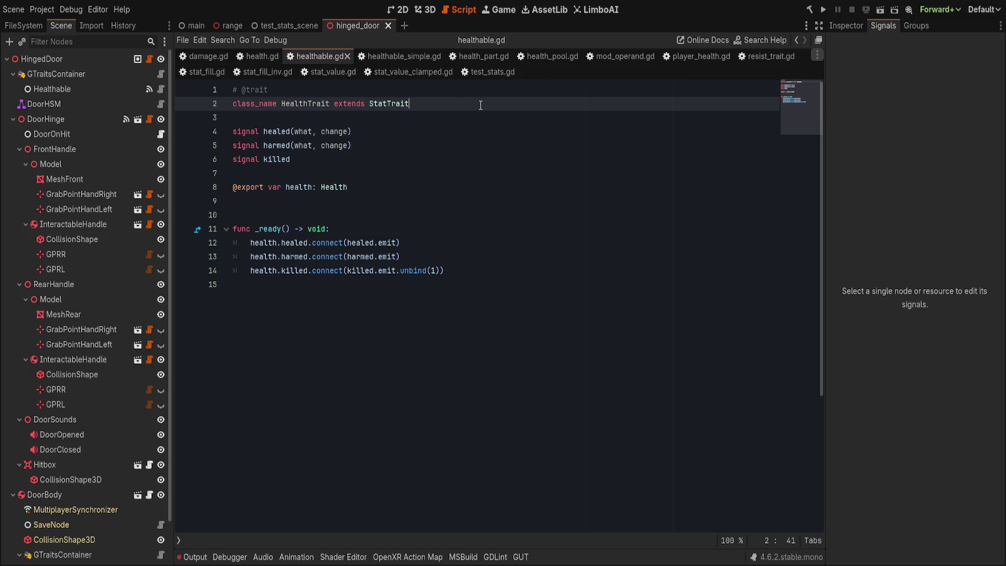
- Review the StatTrait script definition, then return to healthable.gd
{"action": "left_click", "coordinate": [484, 127]}
{"action": "left_click", "coordinate": [417, 103]}
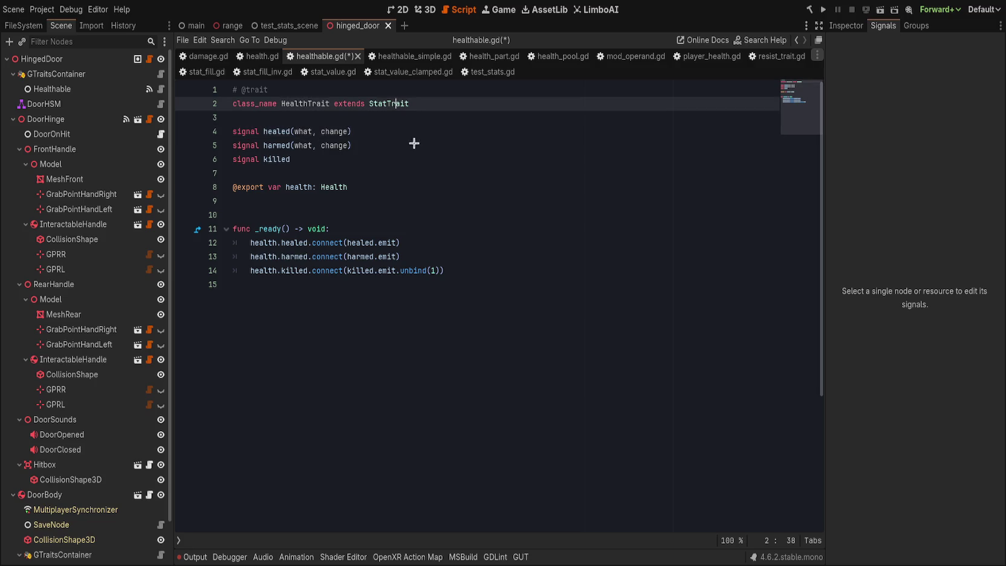
{"action": "key", "text": "F12"}
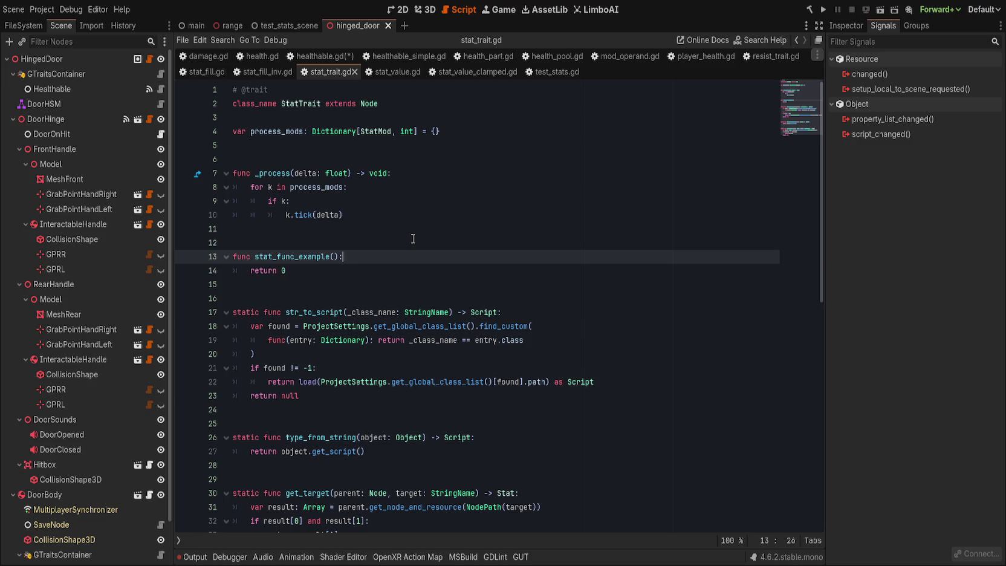
{"action": "scroll", "coordinate": [413, 239], "scroll_direction": "down", "scroll_amount": 5}
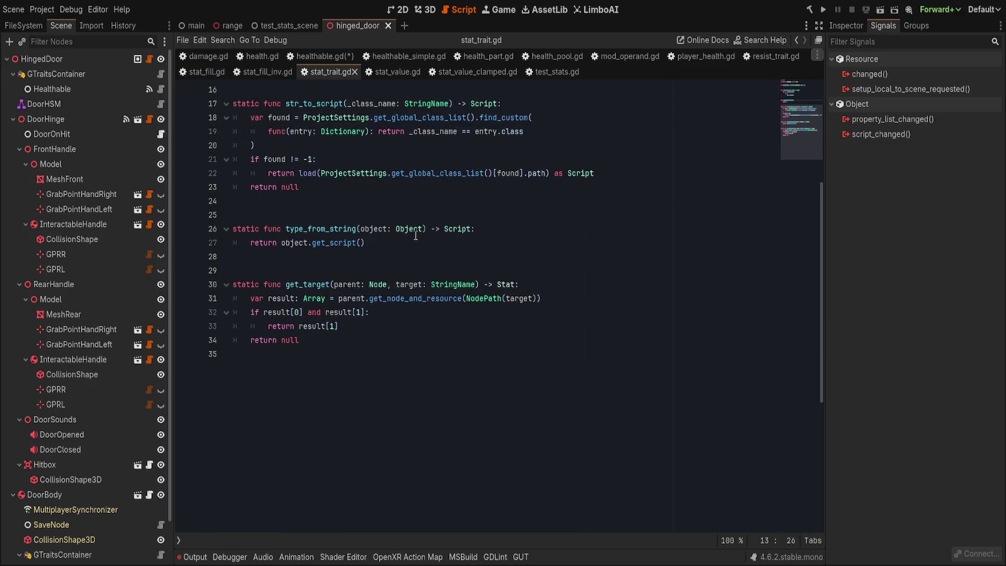
{"action": "scroll", "coordinate": [413, 237], "scroll_direction": "up", "scroll_amount": 5}
{"action": "key", "text": "Page_Up"}
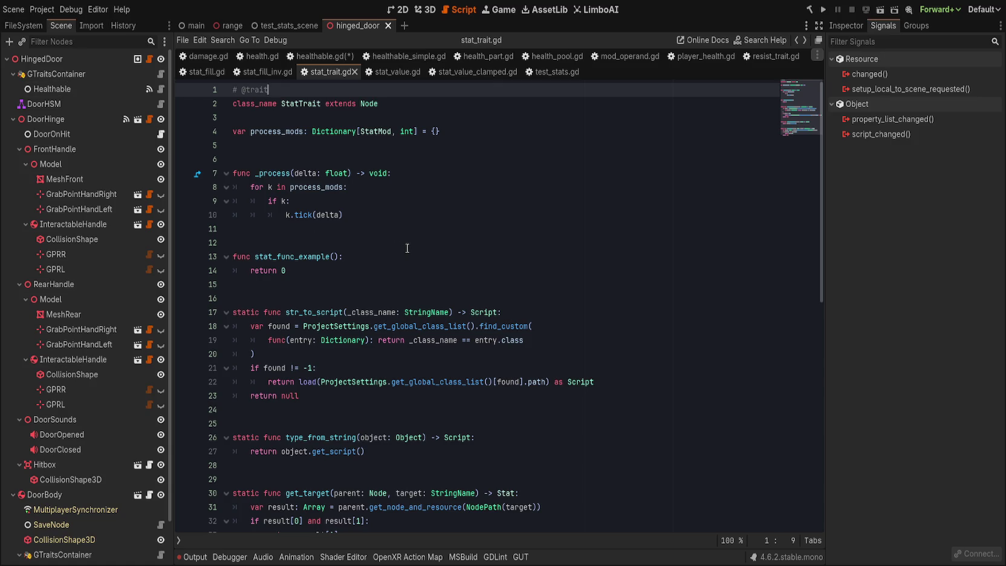
{"action": "scroll", "coordinate": [407, 248], "scroll_direction": "down", "scroll_amount": 4}
{"action": "scroll", "coordinate": [407, 247], "scroll_direction": "up", "scroll_amount": 4}
{"action": "key", "text": "alt+Left"}
{"action": "left_click", "coordinate": [380, 147]}
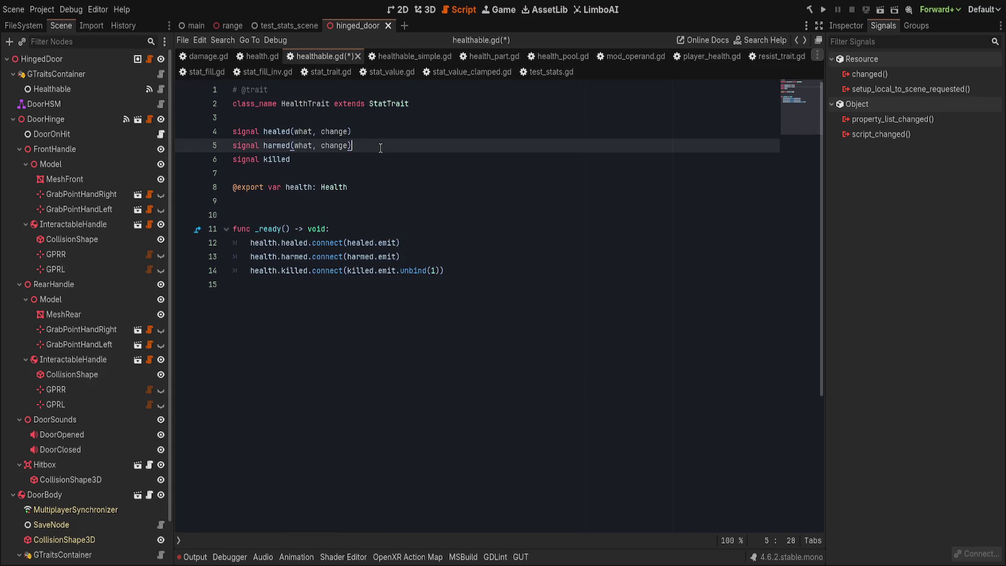
- Rename the door's Healthable node to HealthTrait
{"action": "left_click", "coordinate": [90, 90]}
{"action": "left_click", "coordinate": [91, 93]}
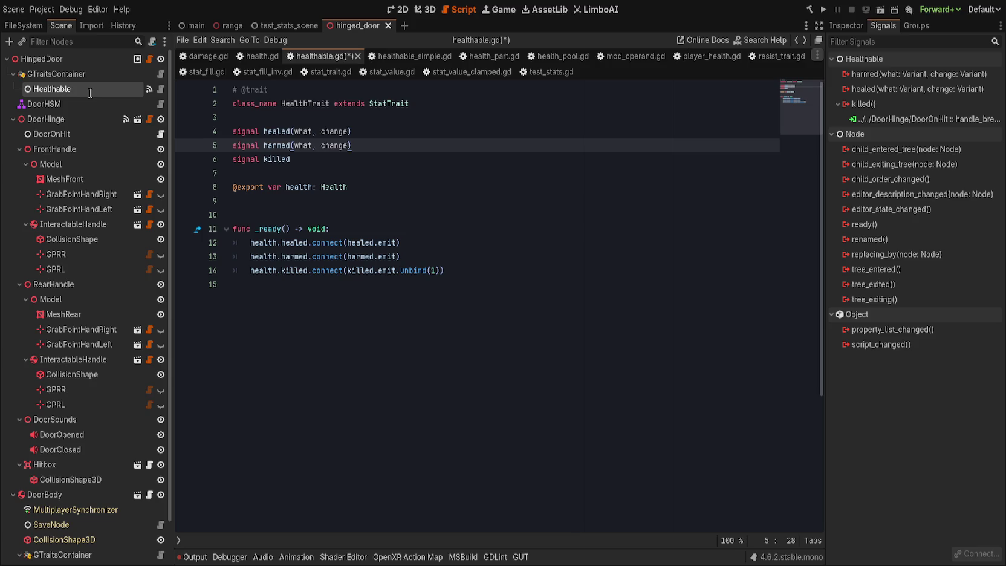
{"action": "type", "text": "HealthTrait"}
{"action": "key", "text": "Return"}
{"action": "left_click", "coordinate": [445, 128]}
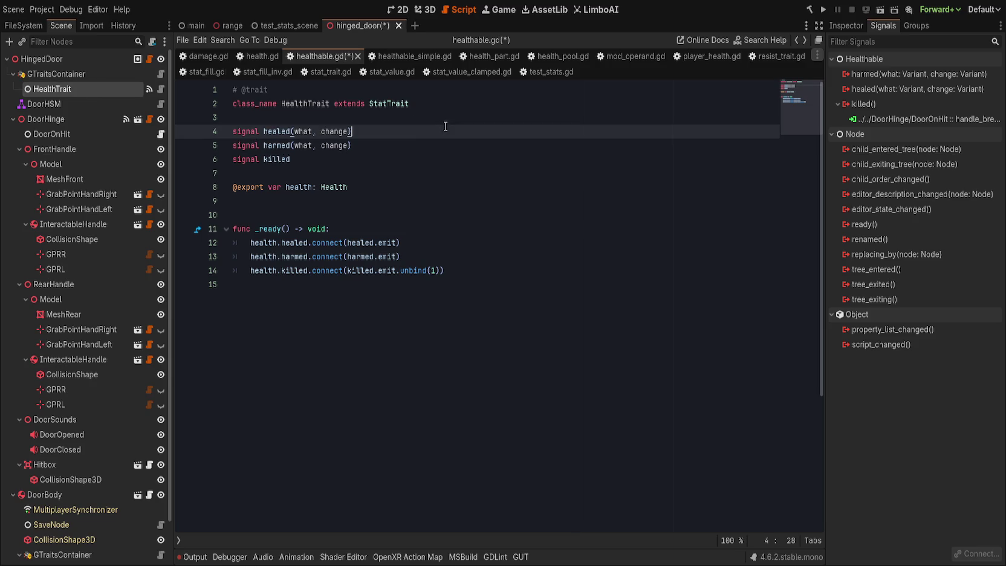
{"action": "key", "text": "Up"}
- Save, reveal the script in FileSystem, and rename healthable.gd to health_trait.gd
{"action": "key", "text": "ctrl+s"}
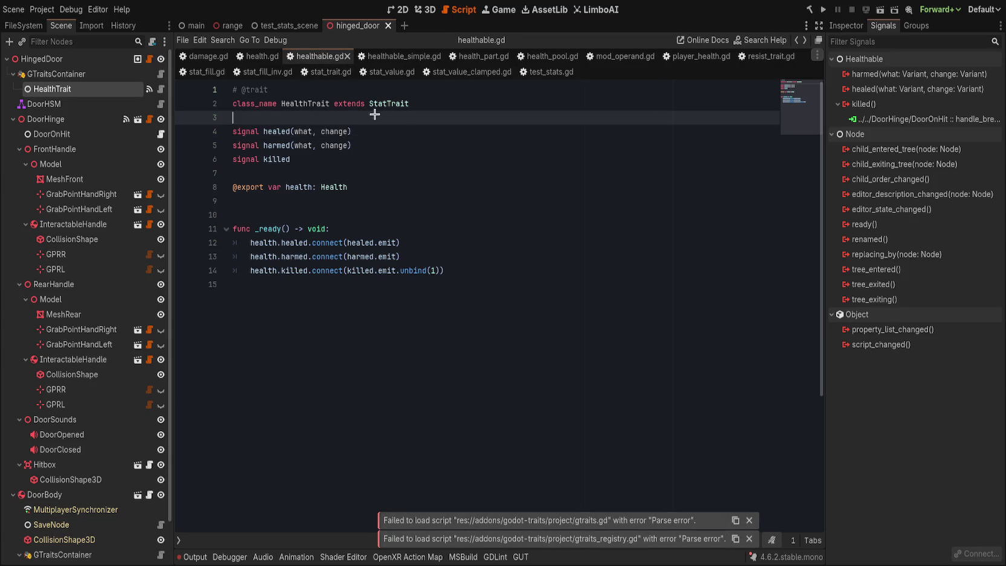
{"action": "key", "text": "alt+shift+f"}
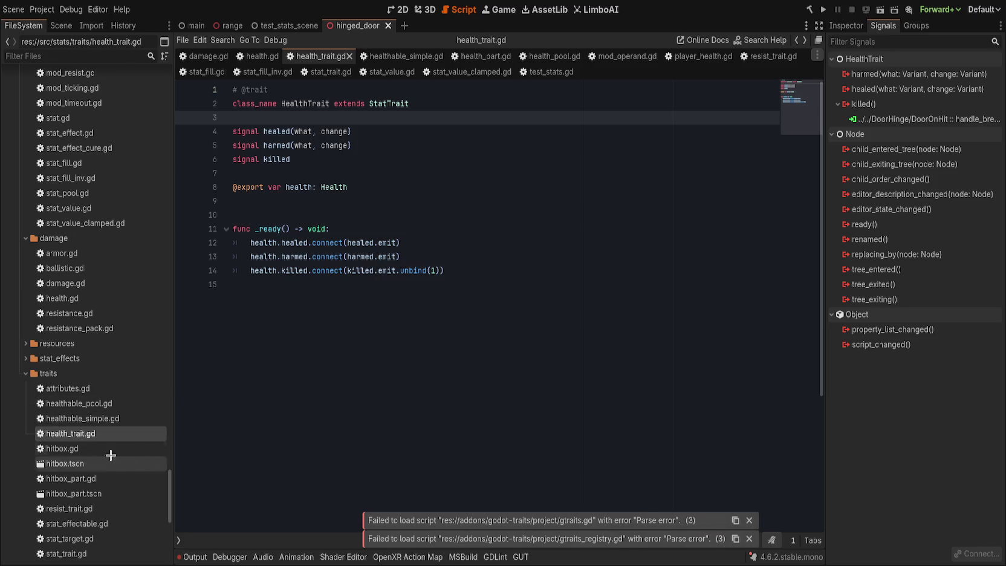
{"action": "left_click", "coordinate": [121, 418]}
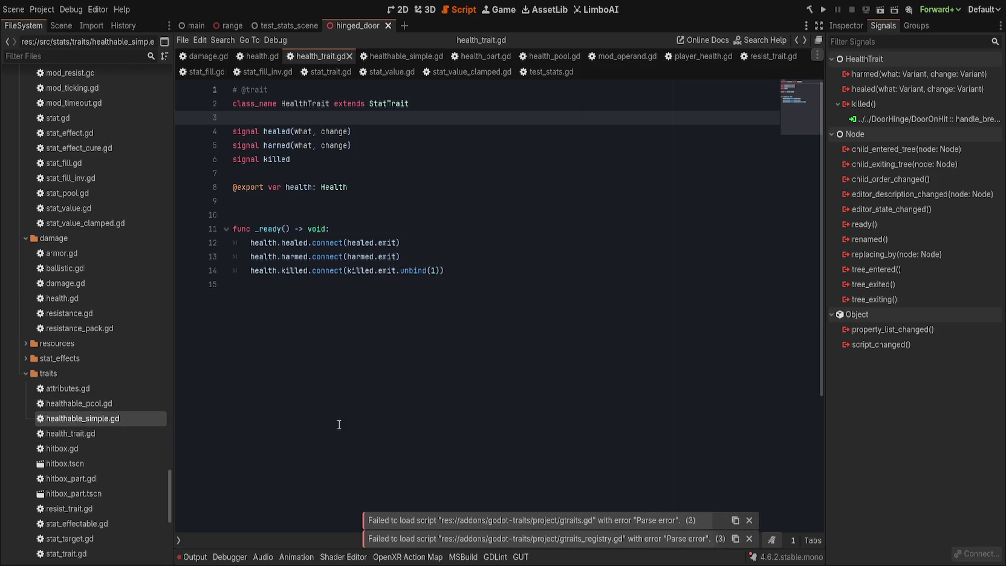
{"action": "left_click", "coordinate": [496, 258]}
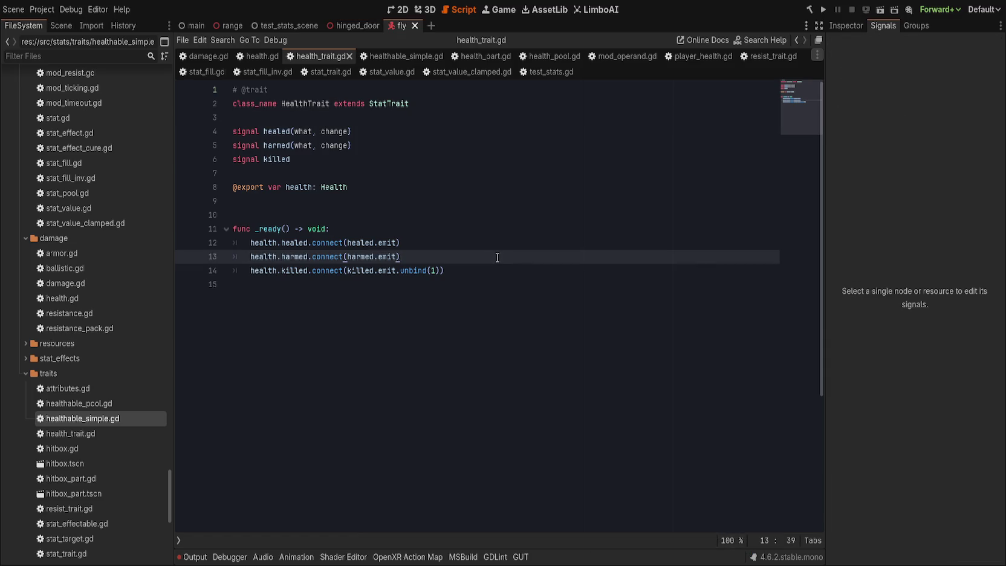
- Rearrange the left docks, then replace the fly's HealthableSimple with a HealthTrait node
{"action": "mouse_move", "coordinate": [61, 32]}
{"action": "left_mouse_down"}
{"action": "mouse_move", "coordinate": [70, 255]}
{"action": "mouse_move", "coordinate": [57, 426]}
{"action": "left_mouse_up"}
{"action": "mouse_move", "coordinate": [113, 26]}
{"action": "left_mouse_down"}
{"action": "mouse_move", "coordinate": [5, 27]}
{"action": "mouse_move", "coordinate": [168, 27]}
{"action": "mouse_move", "coordinate": [118, 76]}
{"action": "left_mouse_up"}
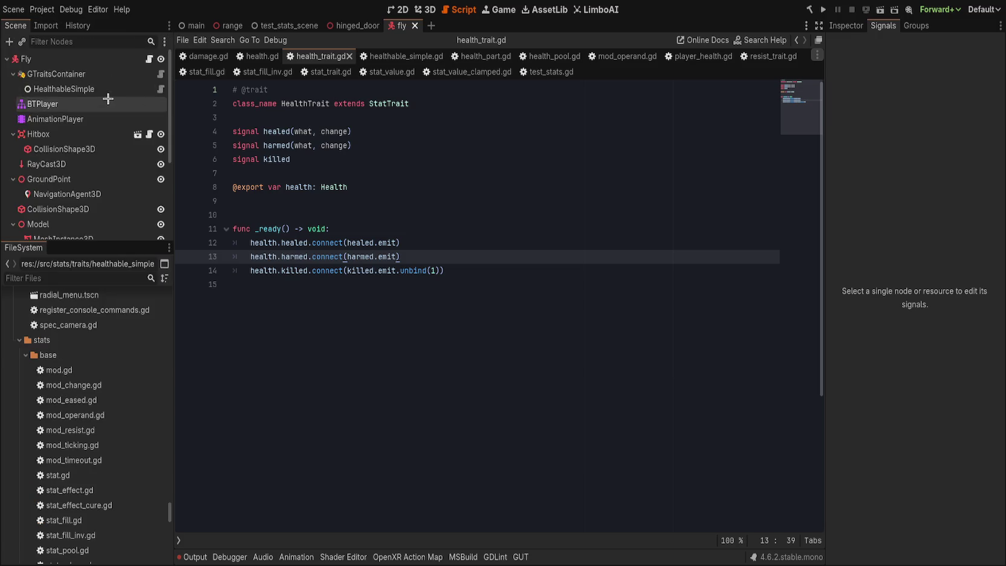
{"action": "left_click_drag", "start_coordinate": [62, 236], "coordinate": [62, 286]}
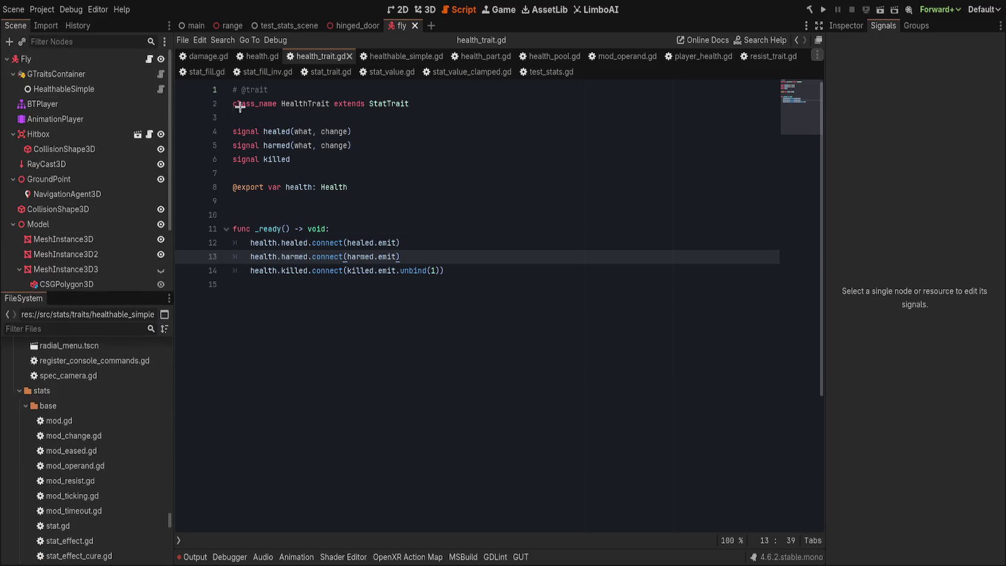
{"action": "left_click", "coordinate": [457, 135]}
{"action": "left_click", "coordinate": [63, 89]}
{"action": "key", "text": "Delete"}
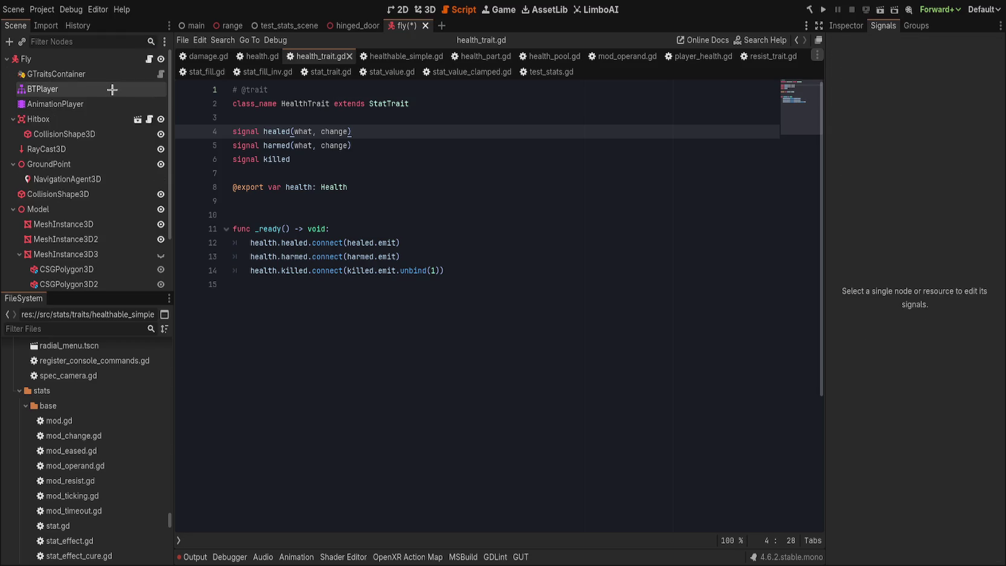
{"action": "left_click", "coordinate": [108, 72]}
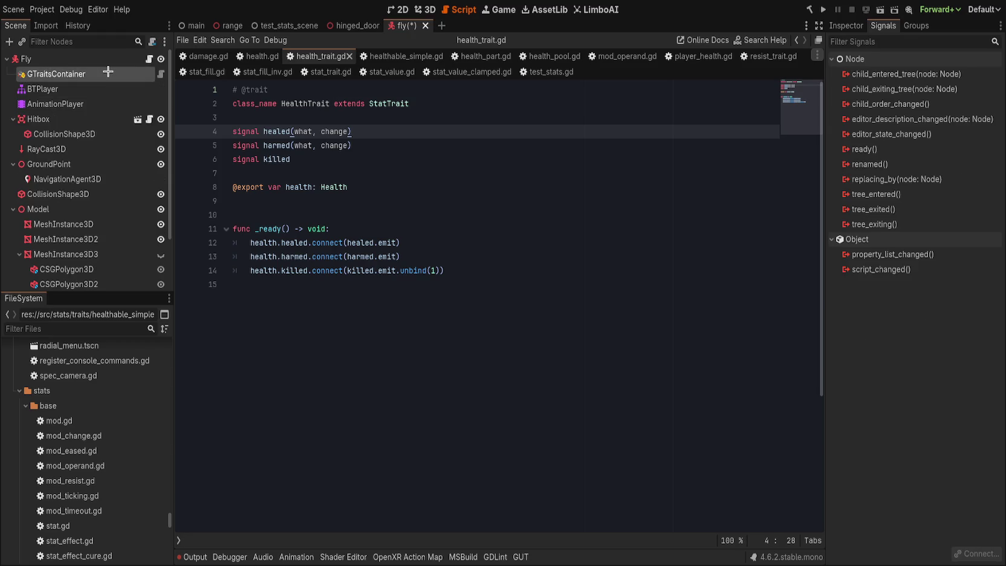
{"action": "left_click_drag", "start_coordinate": [108, 72], "coordinate": [108, 72]}
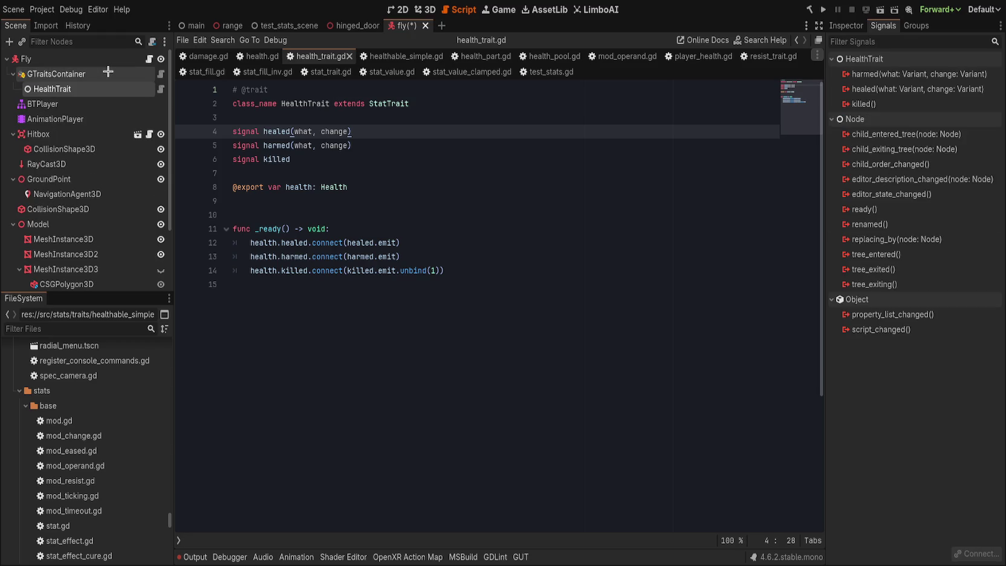
- Set the HealthTrait's Health Value Max and Base to 30 and save the fly scene
{"action": "left_click", "coordinate": [855, 33]}
{"action": "left_click", "coordinate": [933, 101]}
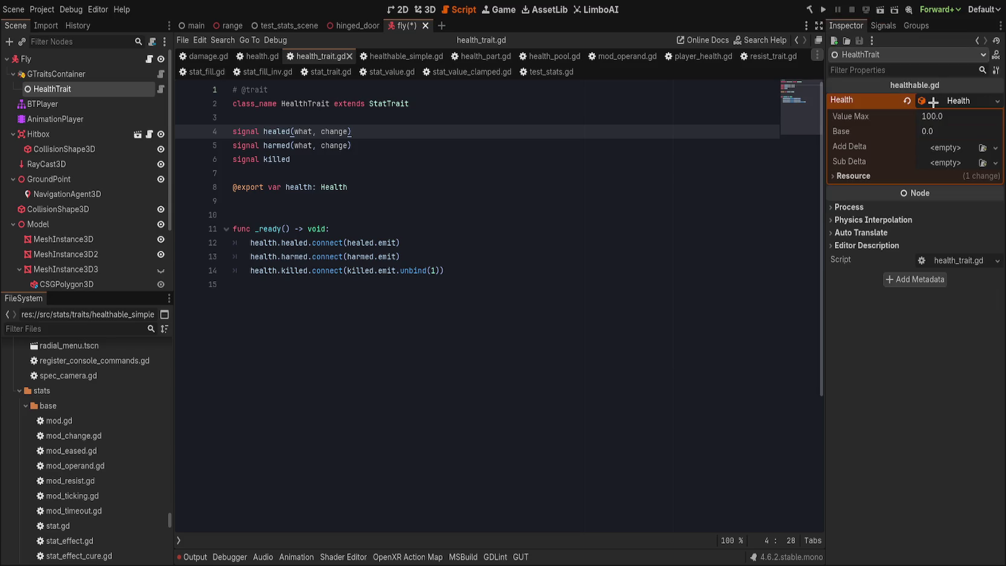
{"action": "left_click", "coordinate": [944, 117]}
{"action": "type", "text": "30"}
{"action": "key", "text": "Tab"}
{"action": "type", "text": "30"}
{"action": "key", "text": "Return"}
{"action": "left_click", "coordinate": [582, 197]}
{"action": "key", "text": "ctrl+s"}
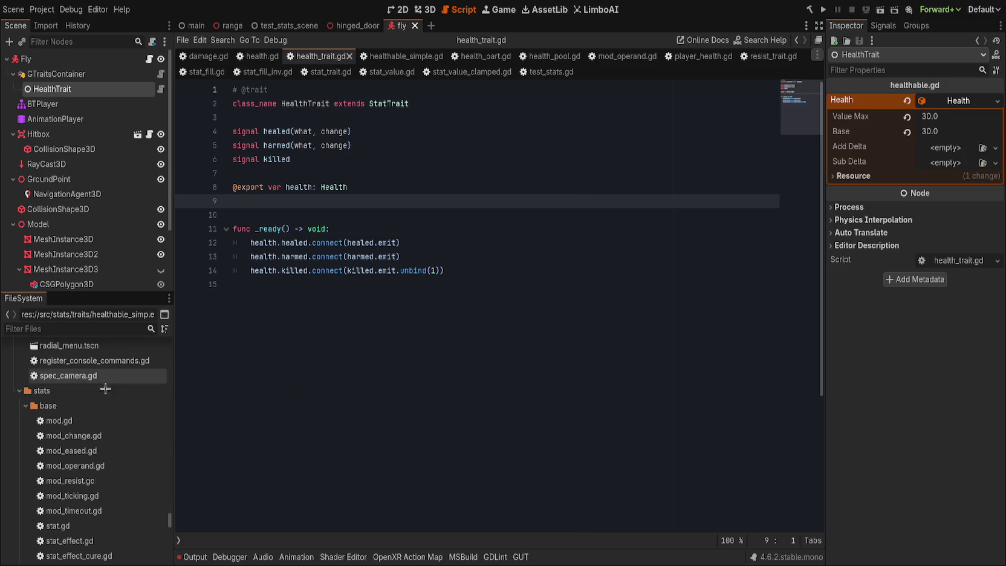
- Switch back to the hinged_door scene
{"action": "scroll", "coordinate": [107, 438], "scroll_direction": "down", "scroll_amount": 5}
{"action": "left_click", "coordinate": [386, 293]}
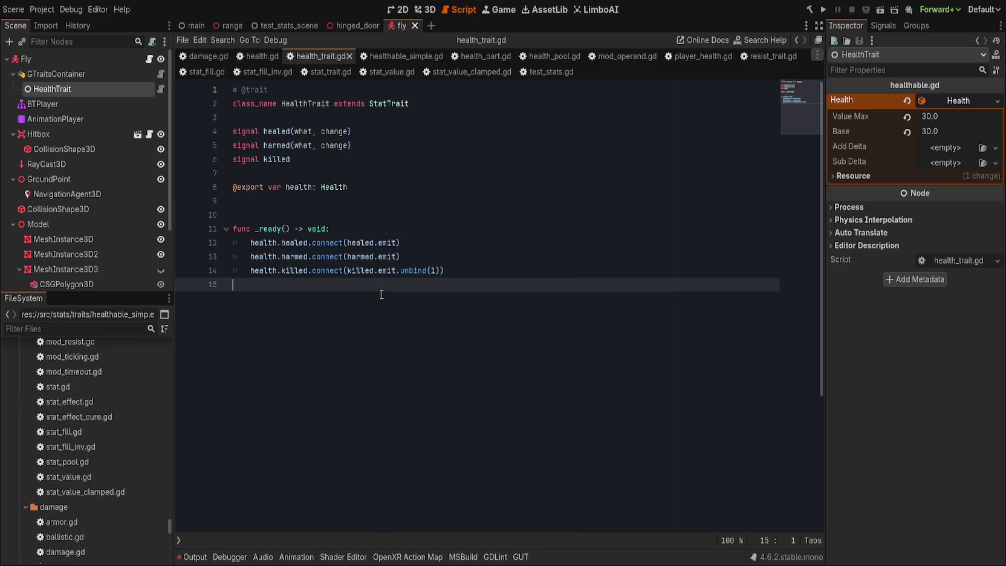
{"action": "left_click", "coordinate": [368, 25]}
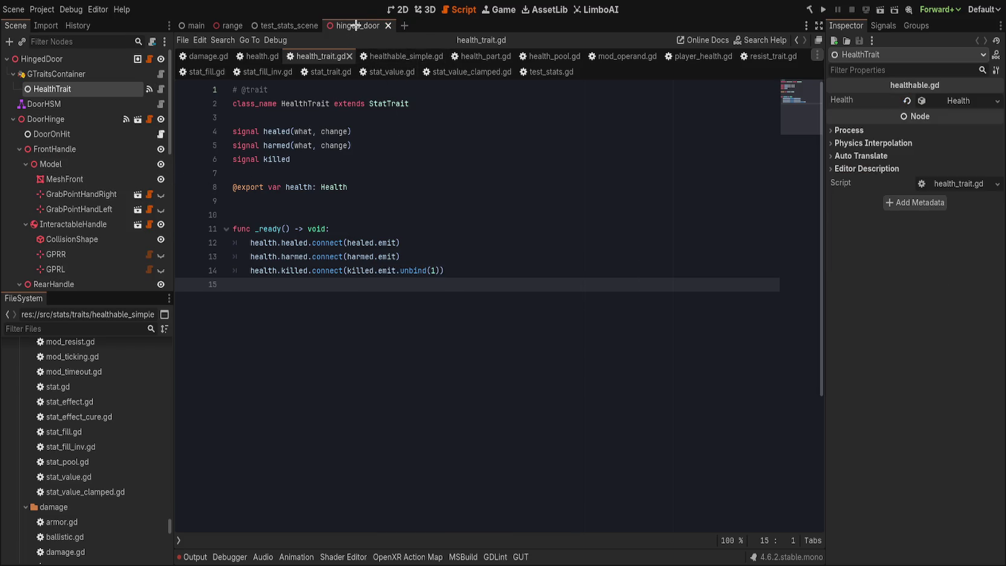
- Collapse the Health resource in the Inspector and save the hinged_door scene
{"action": "left_click", "coordinate": [951, 101]}
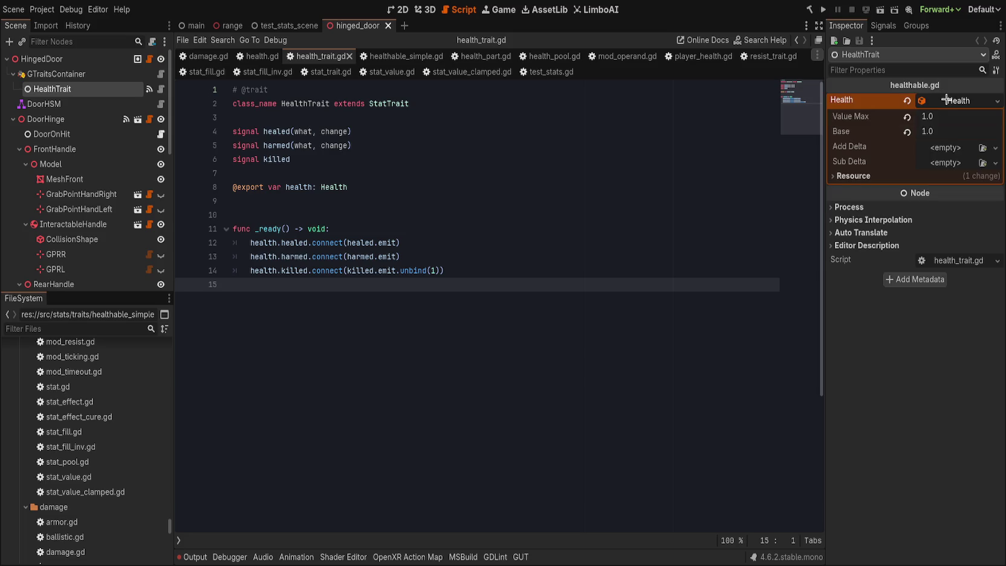
{"action": "left_click", "coordinate": [870, 176]}
{"action": "left_click", "coordinate": [953, 100]}
{"action": "key", "text": "ctrl+s"}
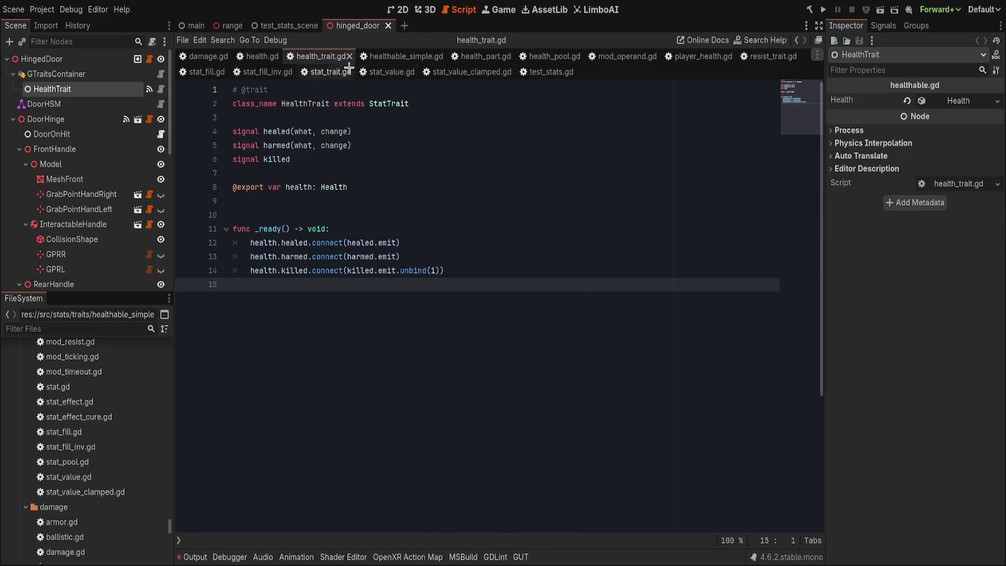
- Close hinged_door and bring up the lamp_mx_1_1 scene
{"action": "key", "text": "Up"}
{"action": "key", "text": "Up"}
{"action": "key", "text": "Up"}
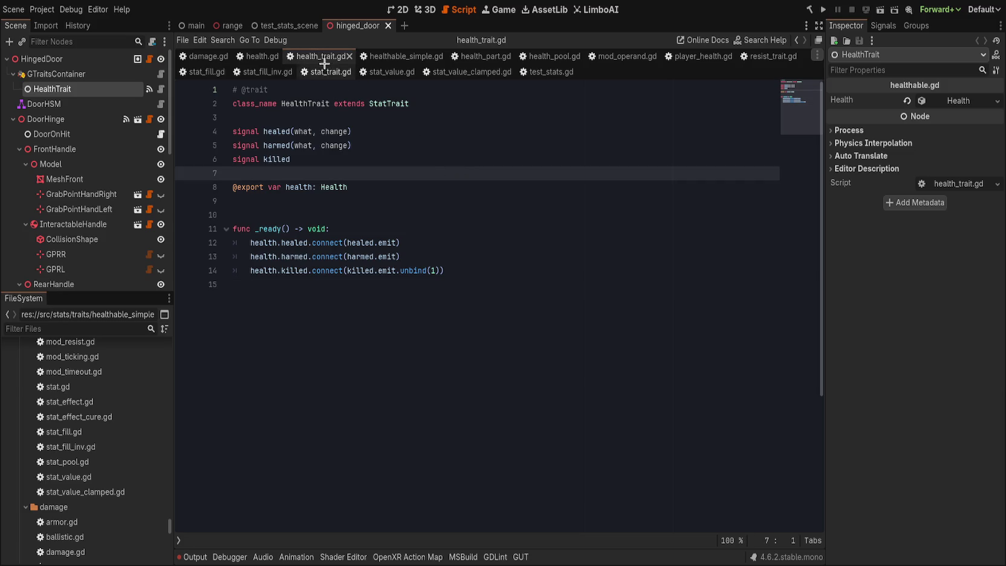
{"action": "key", "text": "ctrl+shift+w"}
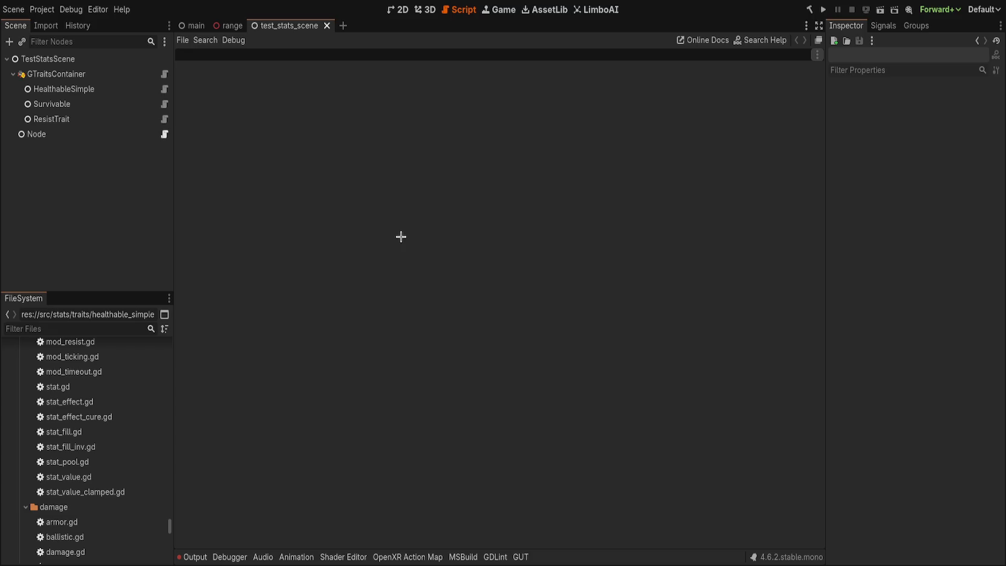
{"action": "left_click", "coordinate": [98, 88]}
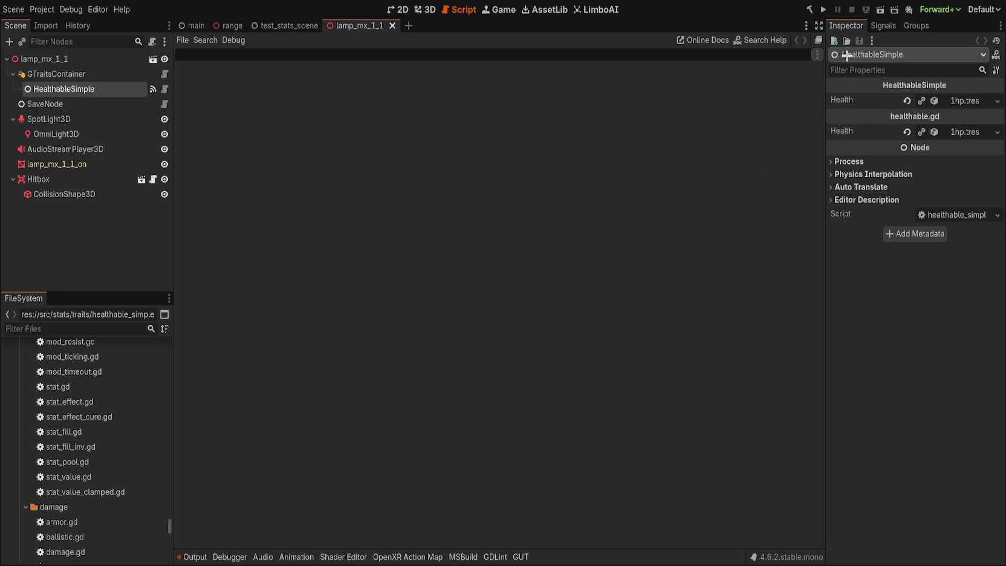
- Replace lamp_mx_1_1's HealthableSimple node with a pasted HealthTrait under GTraitsContainer
{"action": "left_click", "coordinate": [883, 26]}
{"action": "left_click", "coordinate": [852, 27]}
{"action": "left_click", "coordinate": [110, 79]}
{"action": "left_click", "coordinate": [110, 85]}
{"action": "key", "text": "Delete"}
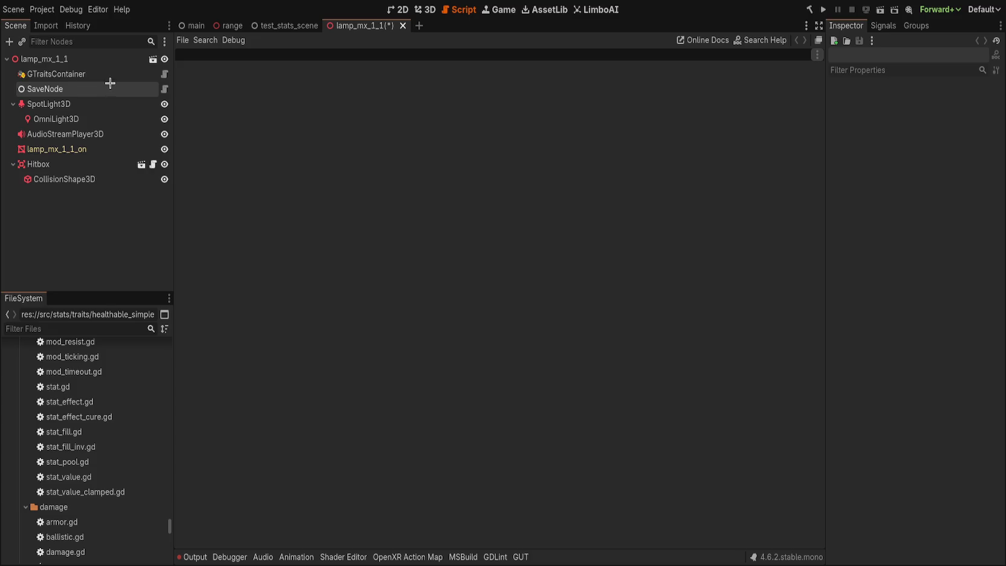
{"action": "left_click", "coordinate": [112, 75]}
{"action": "key", "text": "ctrl+z"}
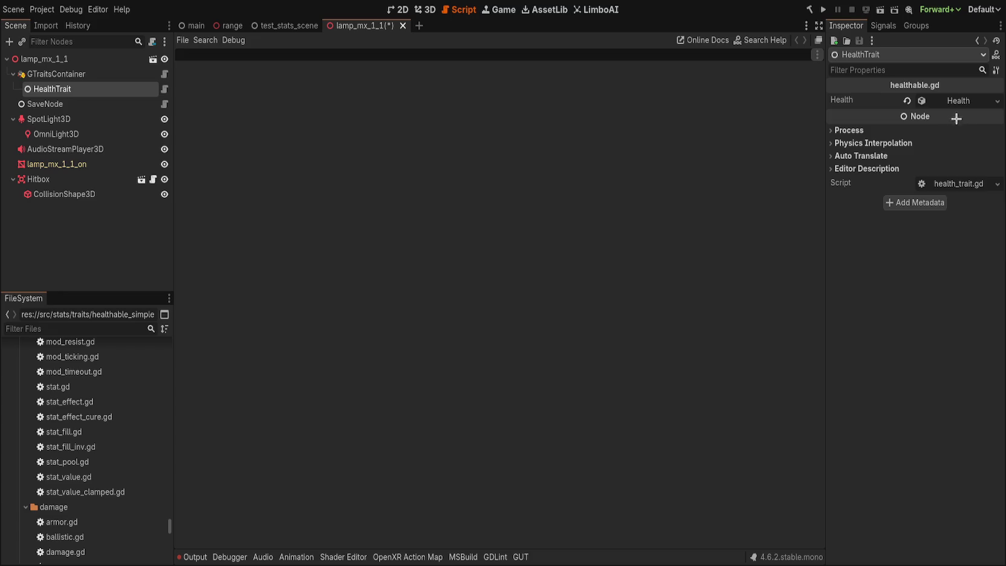
- Assign 1hp.tres as the HealthTrait's Health, then save and close lamp_mx_1_1
{"action": "left_click", "coordinate": [947, 101]}
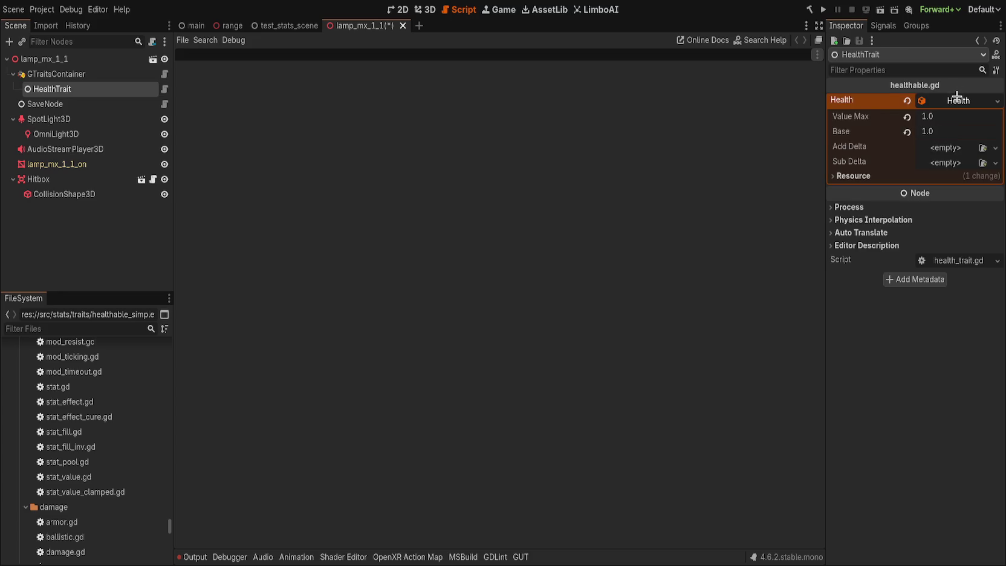
{"action": "left_click", "coordinate": [852, 176]}
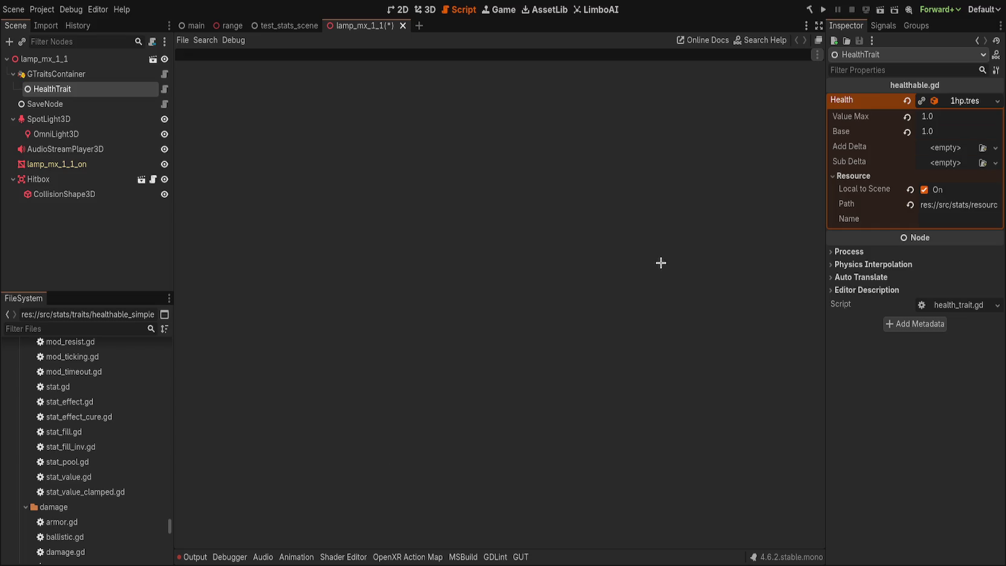
{"action": "left_click", "coordinate": [964, 102]}
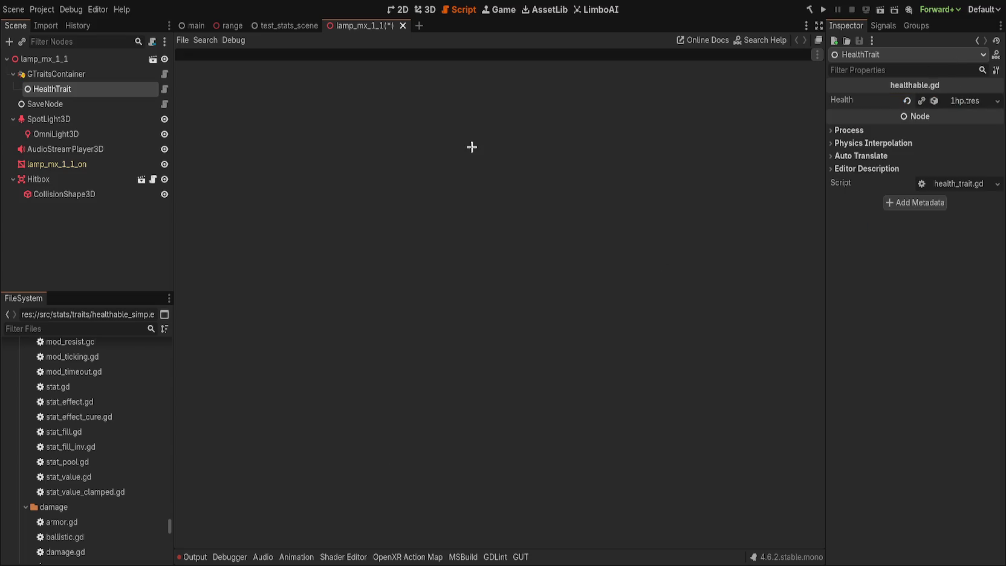
{"action": "key", "text": "ctrl+s"}
{"action": "middle_click", "coordinate": [371, 32]}
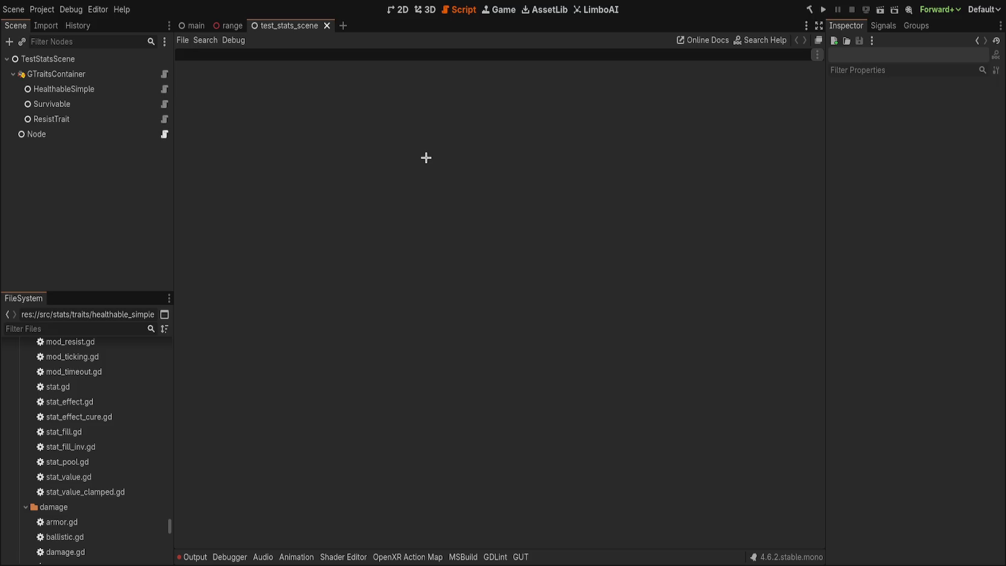
- In lamp_mx_2, replace HealthableSimple with a pasted HealthTrait under GTraitsContainer and save
{"action": "key", "text": "ctrl+shift+t"}
{"action": "left_click", "coordinate": [94, 89]}
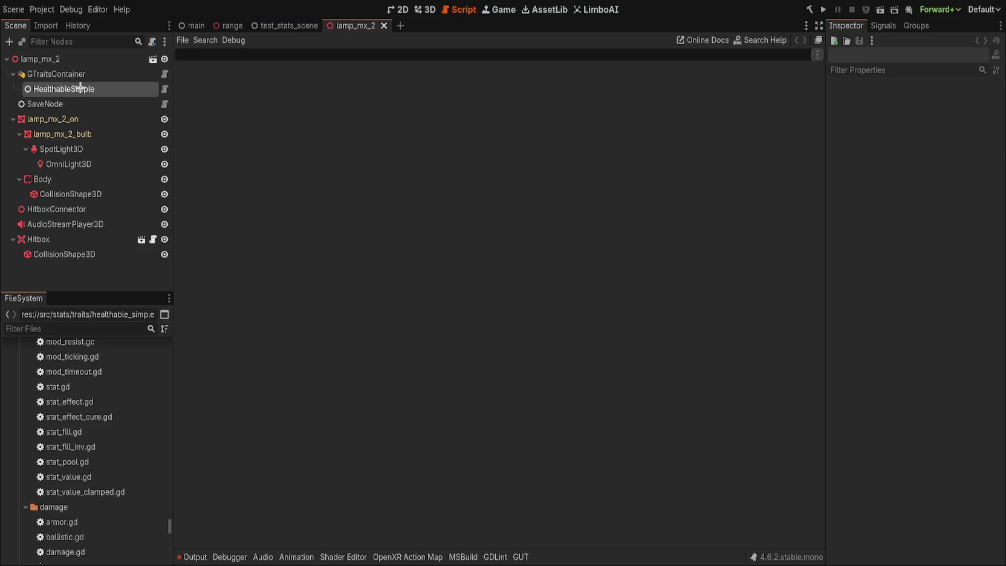
{"action": "key", "text": "Delete"}
{"action": "left_click", "coordinate": [97, 81]}
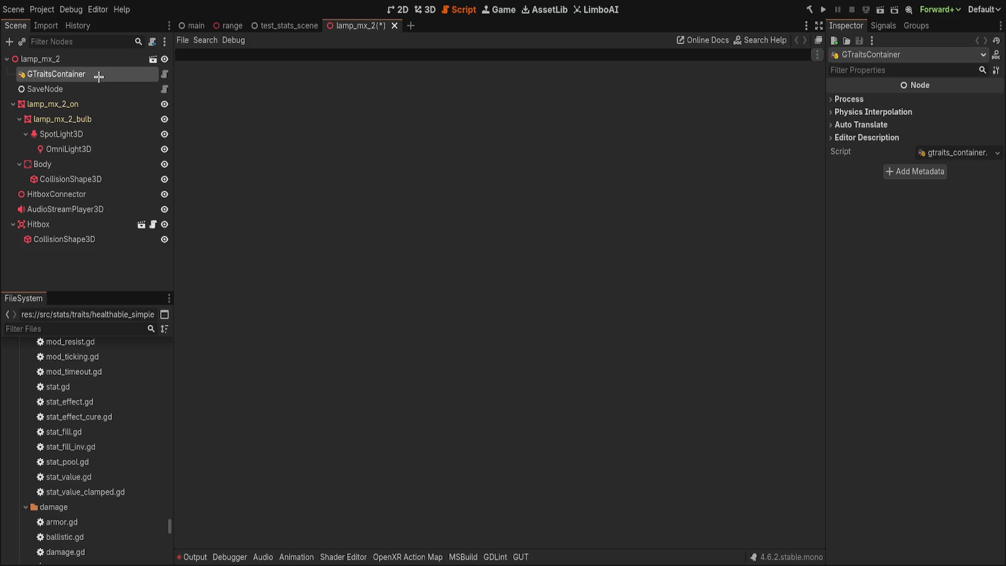
{"action": "key", "text": "ctrl+v"}
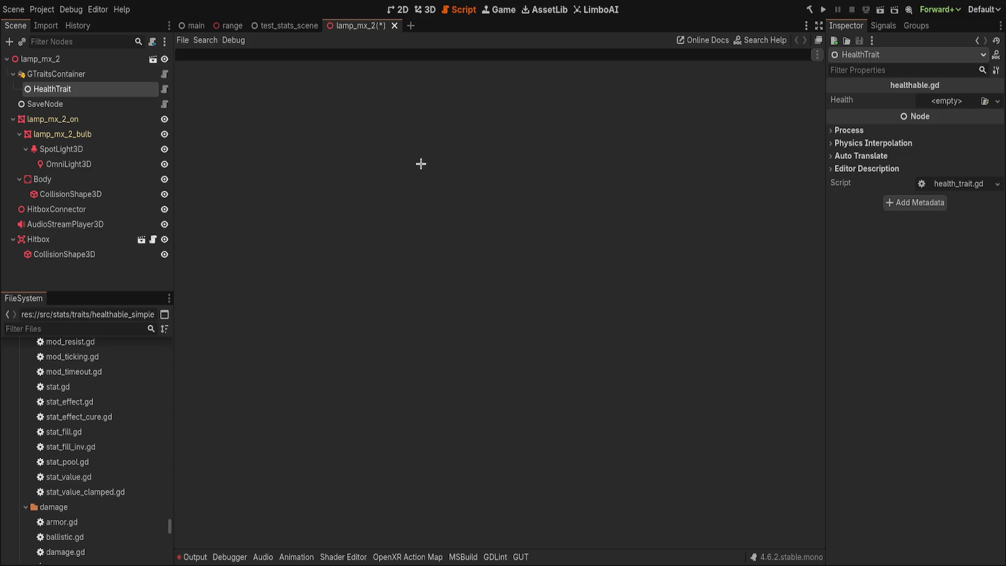
{"action": "key", "text": "ctrl+s"}
- Filter the FileSystem for '1hp' and remove the duplicate 1hp.tres in maps/entities
{"action": "left_click", "coordinate": [104, 323]}
{"action": "type", "text": "1hp"}
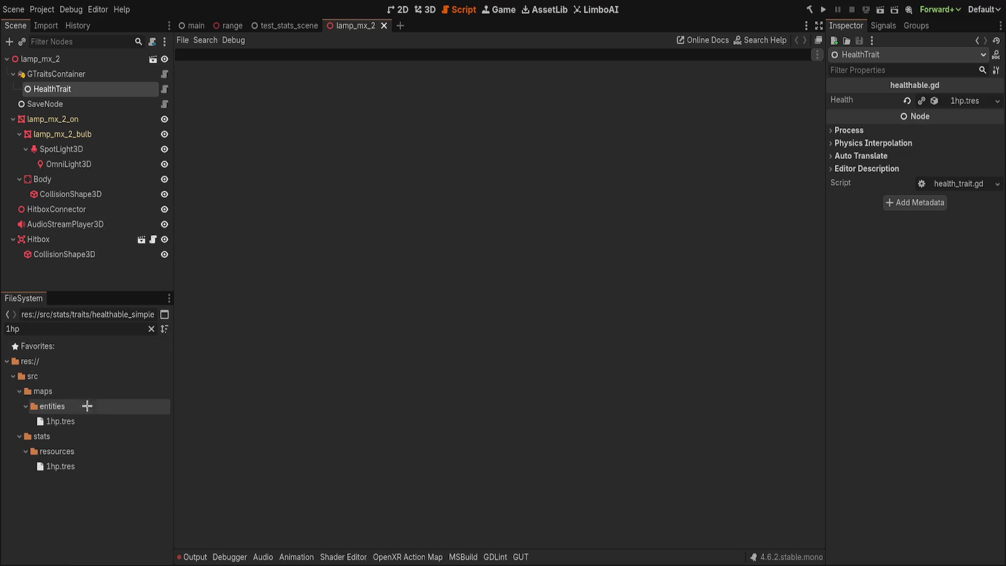
{"action": "left_click", "coordinate": [90, 420]}
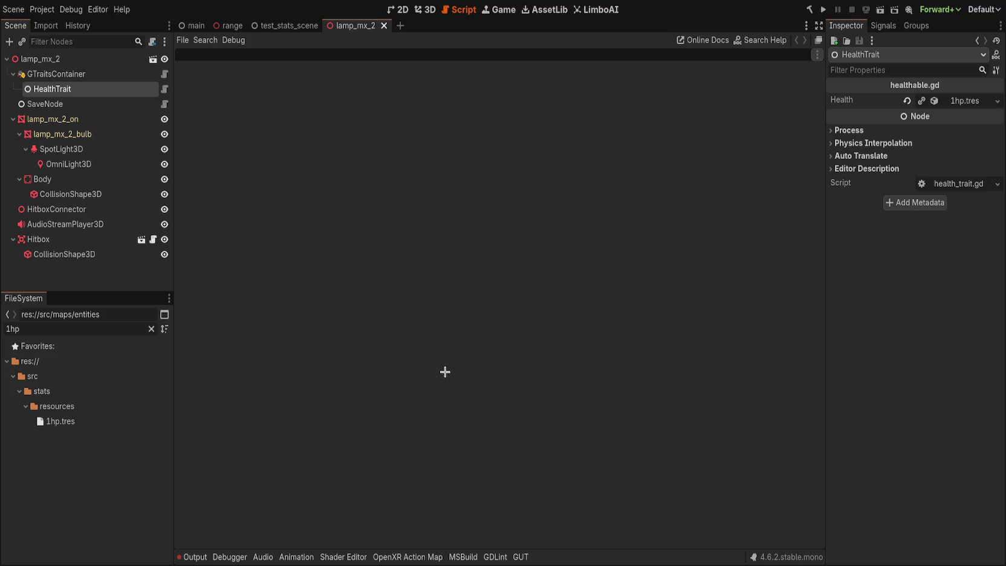
{"action": "left_click", "coordinate": [79, 74]}
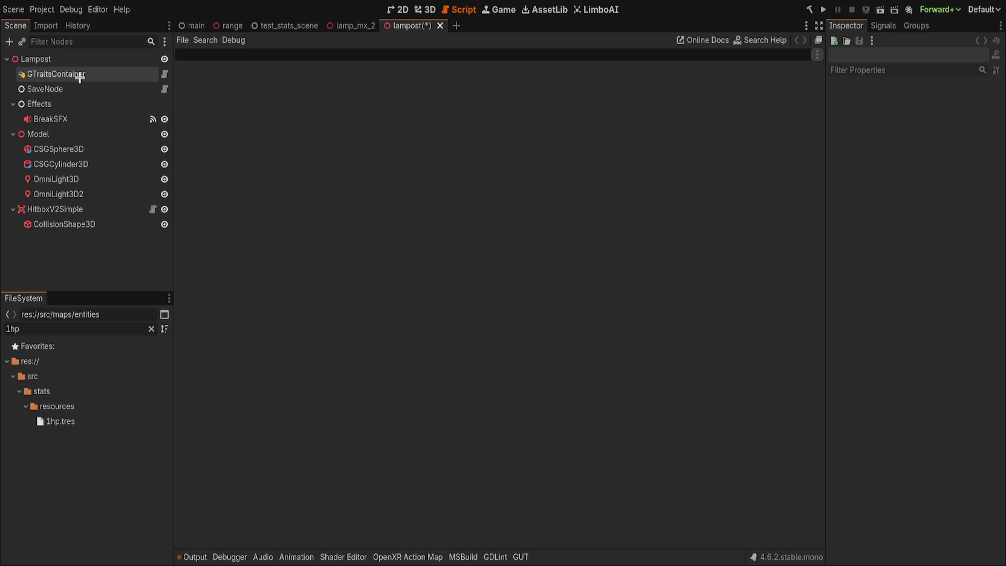
- Paste a HealthTrait into lampost's GTraitsContainer, set its Health to 1hp.tres, and save
{"action": "key", "text": "ctrl+v"}
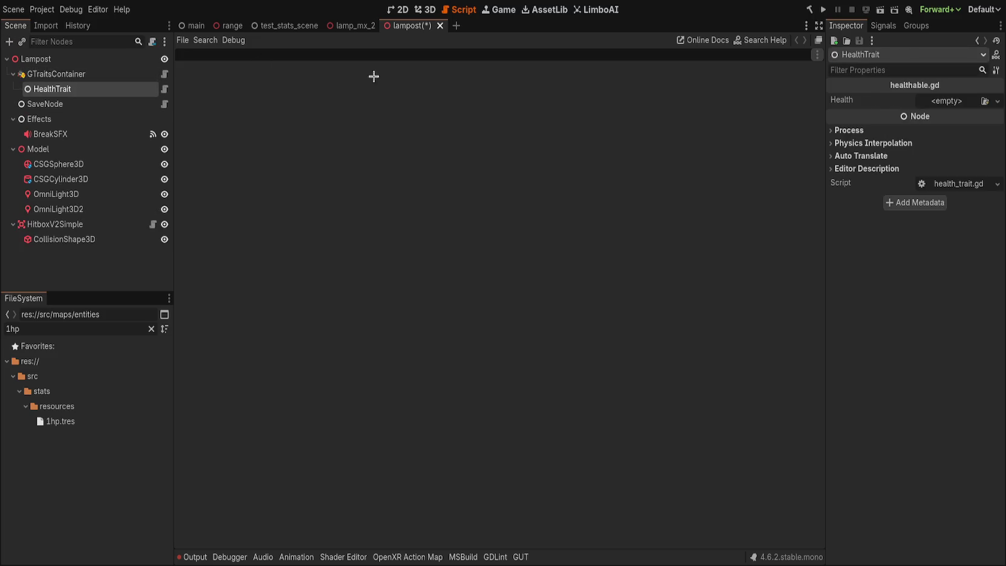
{"action": "left_click", "coordinate": [946, 101]}
{"action": "left_click", "coordinate": [947, 127]}
{"action": "left_click", "coordinate": [944, 102]}
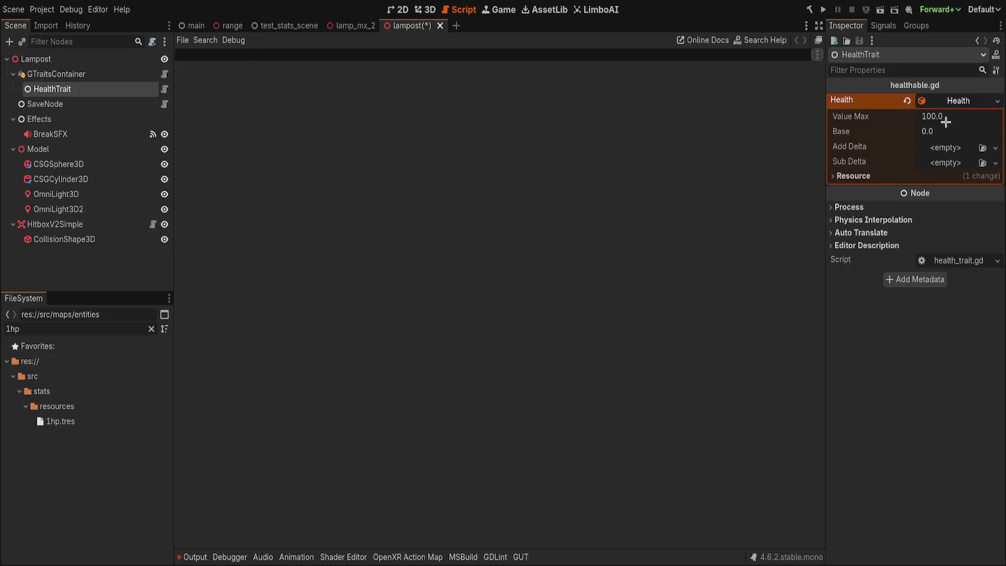
{"action": "type", "text": "1"}
{"action": "key", "text": "ctrl+z"}
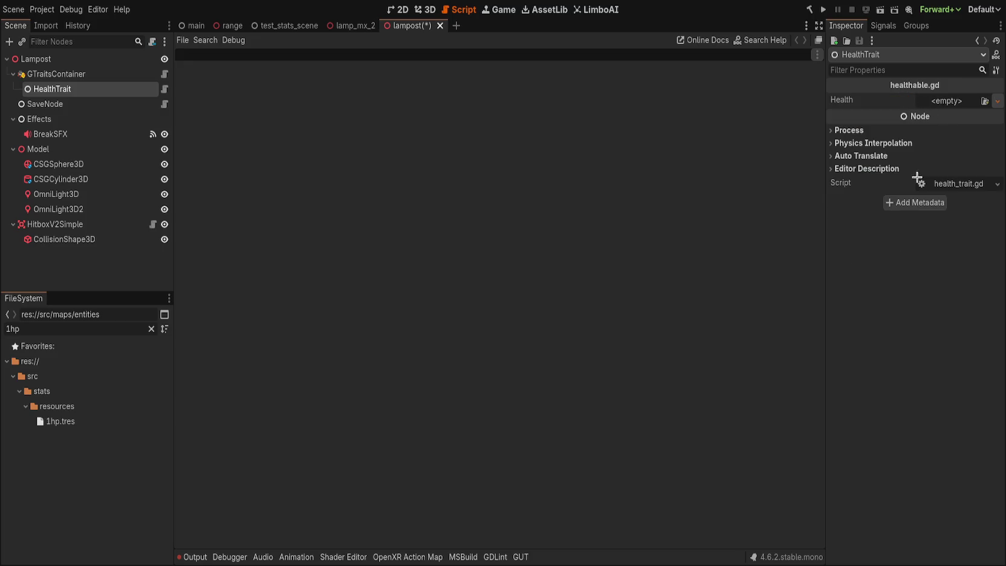
{"action": "key", "text": "ctrl+shift+z"}
{"action": "key", "text": "ctrl+s"}
- Pick the HealthTrait's killed signal in the Signals list and dismiss the script load errors
{"action": "left_click", "coordinate": [885, 30]}
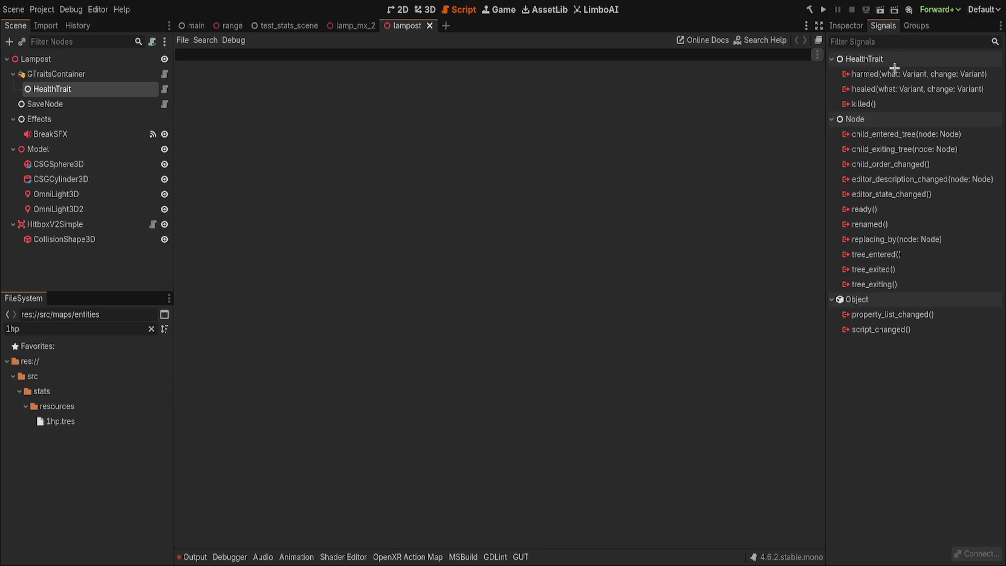
{"action": "left_click", "coordinate": [893, 102]}
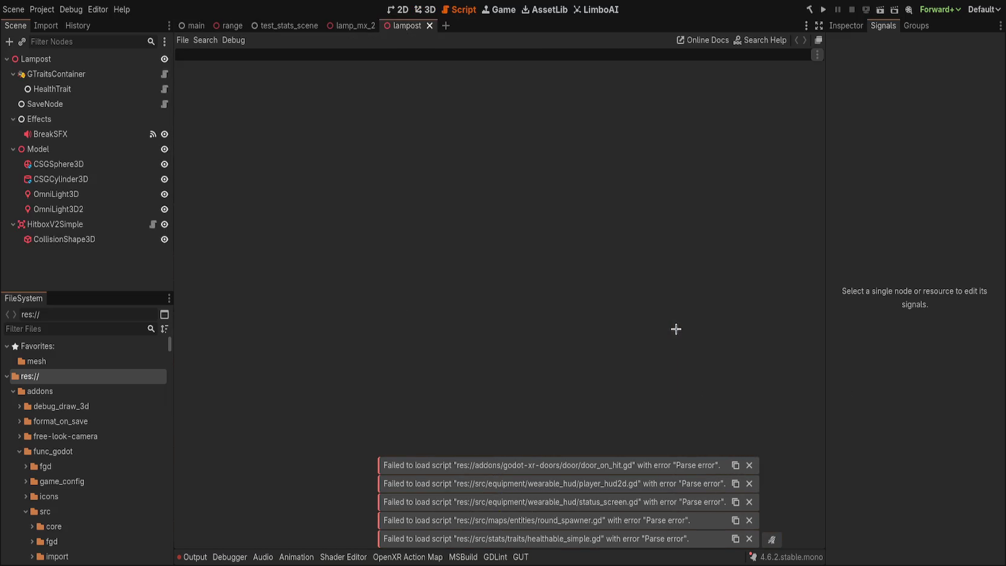
{"action": "left_click", "coordinate": [776, 540]}
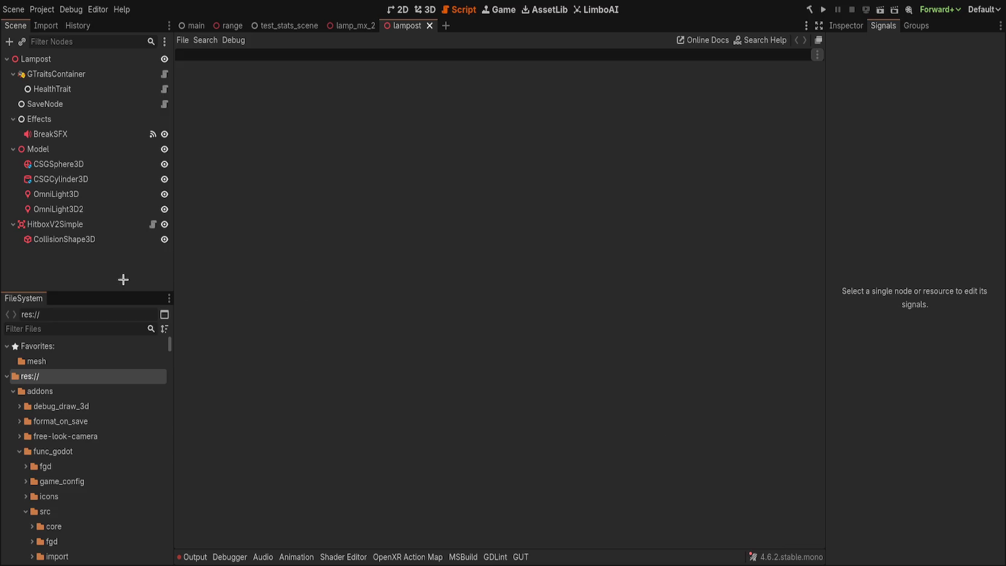
- Finish lampost's HealthTrait killed → queue_free hookup, save lampost, and return to lamp_mx_2
{"action": "left_click", "coordinate": [81, 89]}
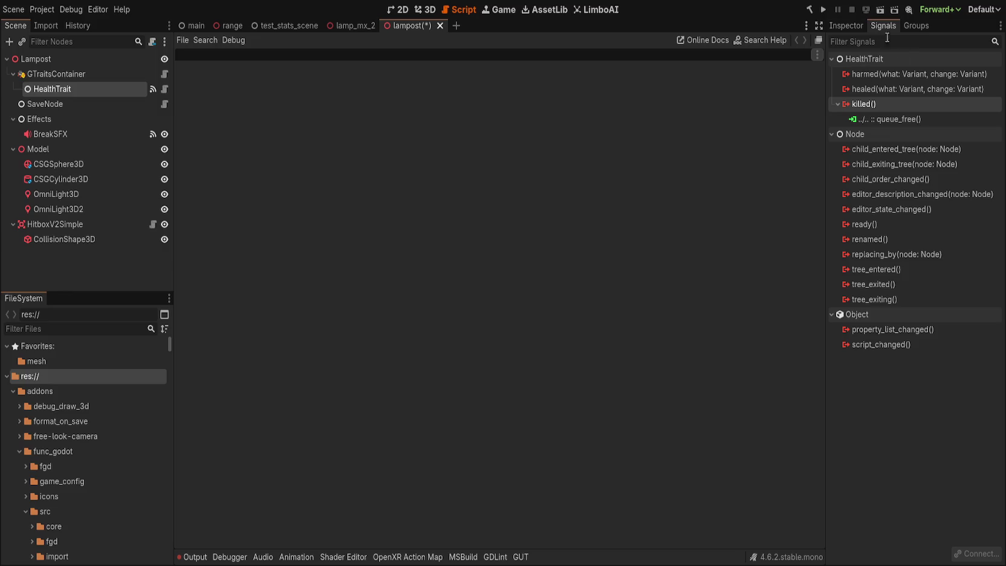
{"action": "left_click", "coordinate": [854, 26]}
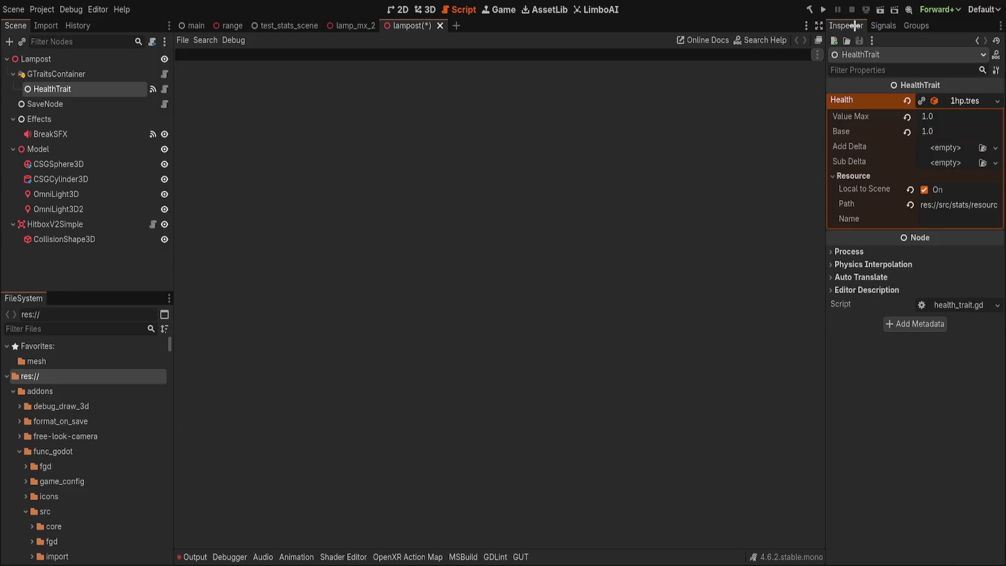
{"action": "left_click", "coordinate": [946, 97]}
{"action": "key", "text": "ctrl+s"}
{"action": "left_click", "coordinate": [341, 23]}
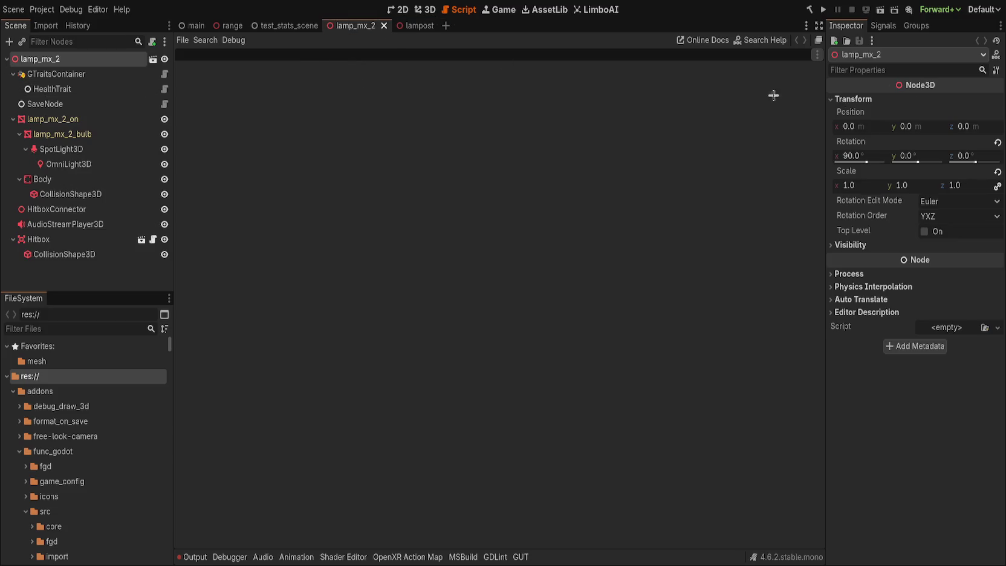
- Connect lamp_mx_2's HealthTrait killed signal to queue_free, then close the lamp_mx_2 and lampost tabs
{"action": "left_click", "coordinate": [54, 88]}
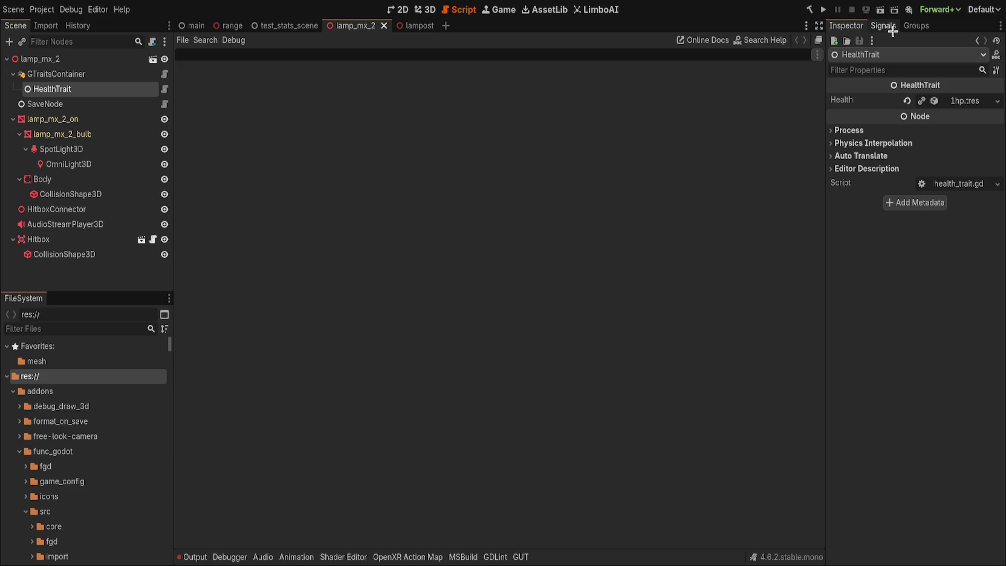
{"action": "left_click", "coordinate": [883, 26]}
{"action": "left_click", "coordinate": [864, 104]}
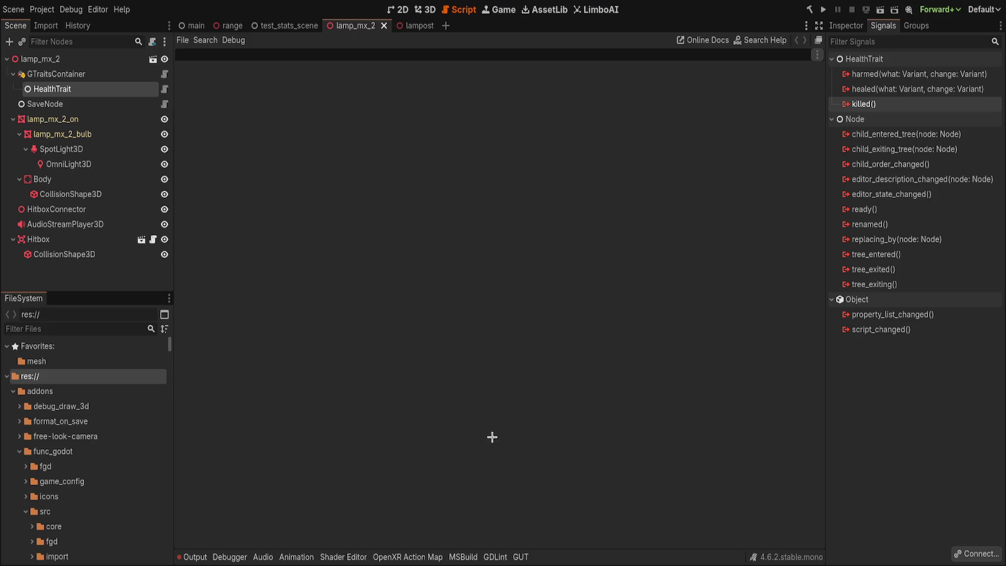
{"action": "key", "text": "ctrl+shift+z"}
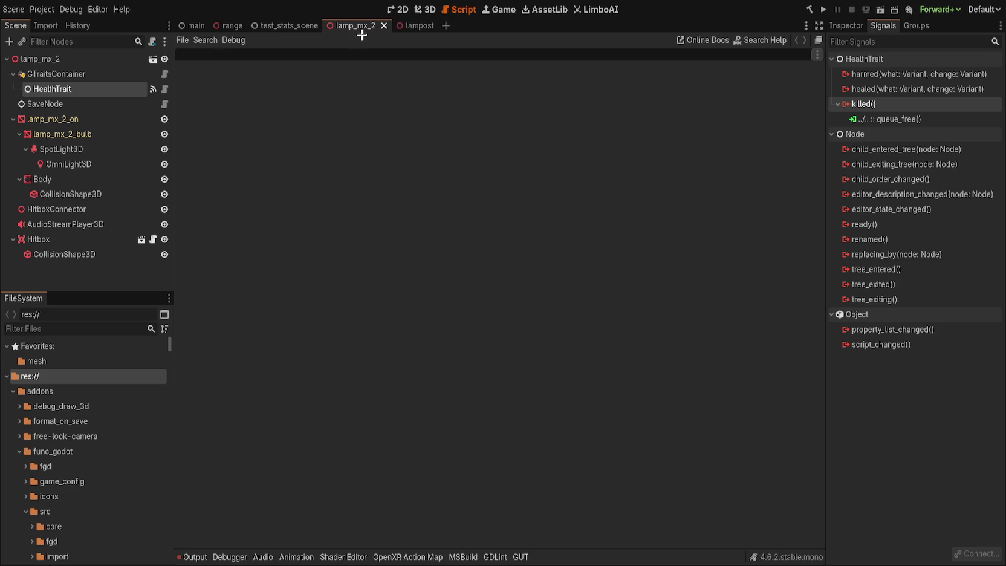
{"action": "middle_click", "coordinate": [361, 24]}
{"action": "middle_click", "coordinate": [357, 24]}
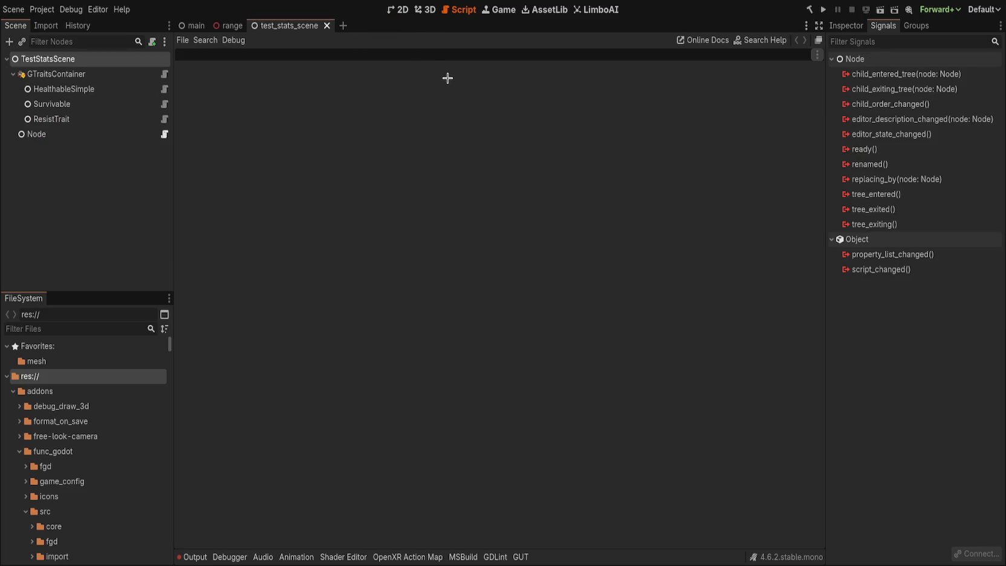
- Reopen lamp_mx_1_1, connect its HealthTrait's killed signal to the lamp's queue_free, save, and close it
{"action": "key", "text": "ctrl+shift+t"}
{"action": "left_click", "coordinate": [129, 92]}
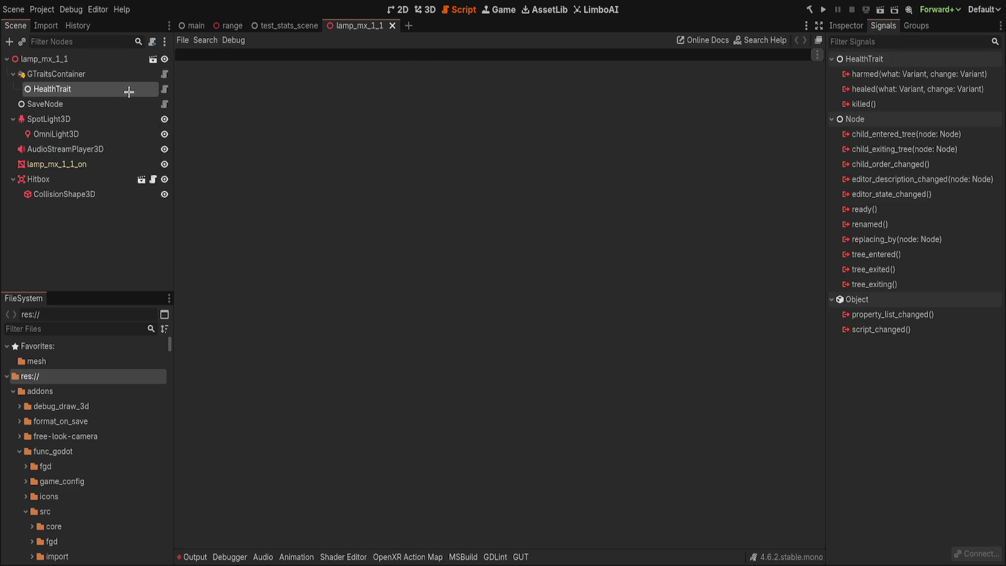
{"action": "left_click", "coordinate": [870, 104]}
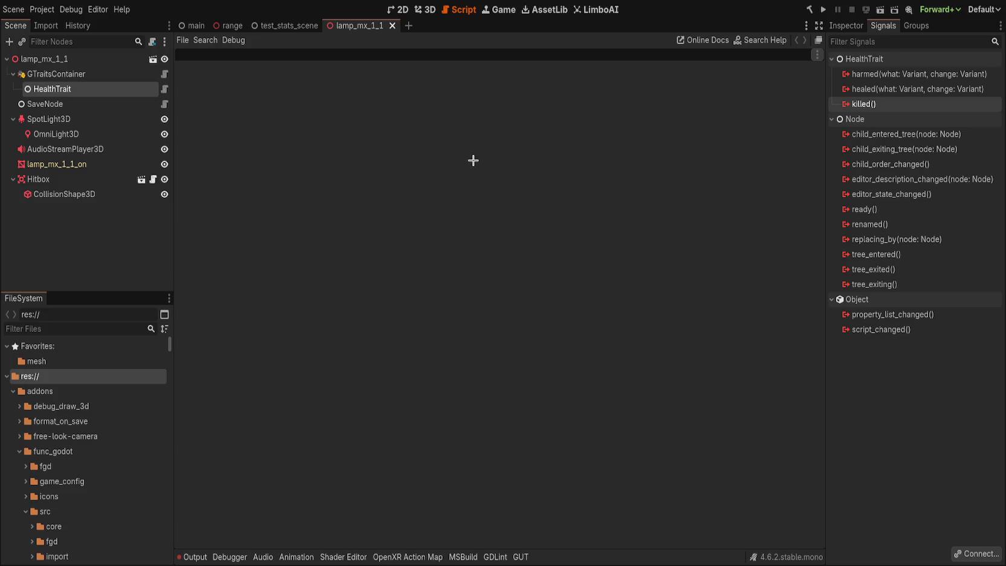
{"action": "left_click", "coordinate": [466, 416]}
{"action": "key", "text": "ctrl+s"}
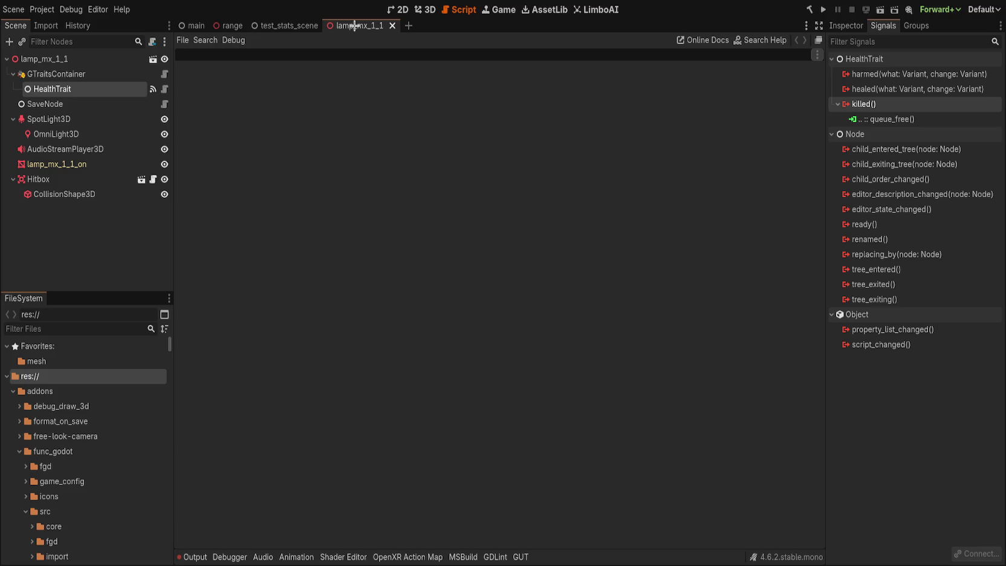
{"action": "middle_click", "coordinate": [354, 26]}
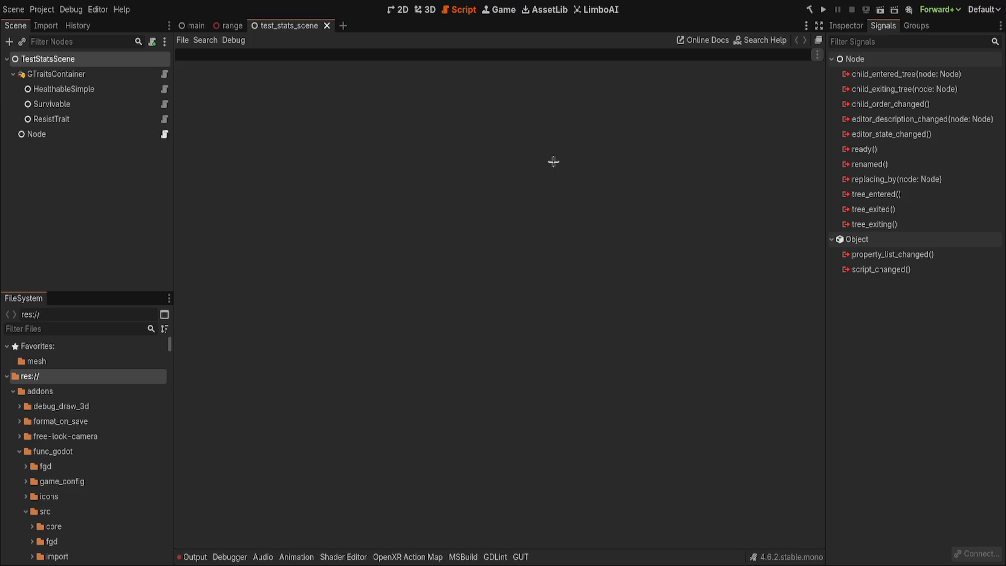
- Delete the HealthableSimple node from test_stats_scene's GTraitsContainer
{"action": "left_click", "coordinate": [90, 148]}
{"action": "left_click", "coordinate": [92, 122]}
{"action": "left_click", "coordinate": [100, 105]}
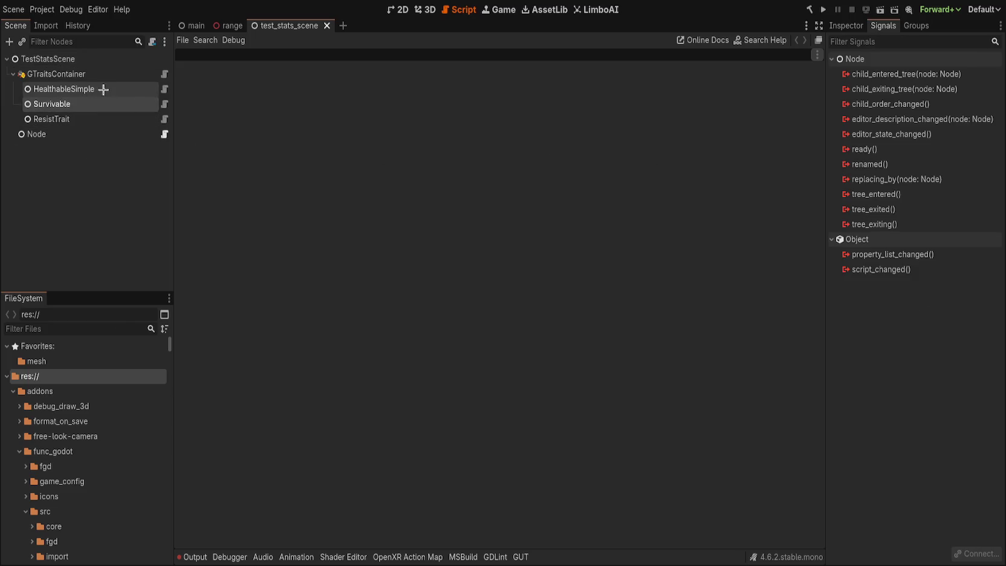
{"action": "left_click", "coordinate": [104, 88]}
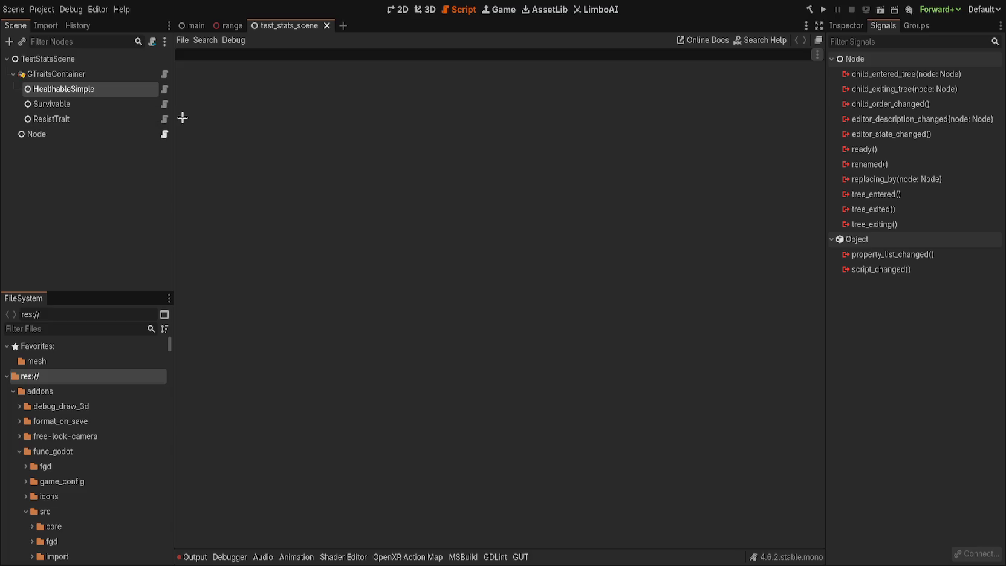
{"action": "key", "text": "Delete"}
- Add a HealthTrait under GTraitsContainer with a new Health resource of Base 100, and save
{"action": "left_click", "coordinate": [107, 79]}
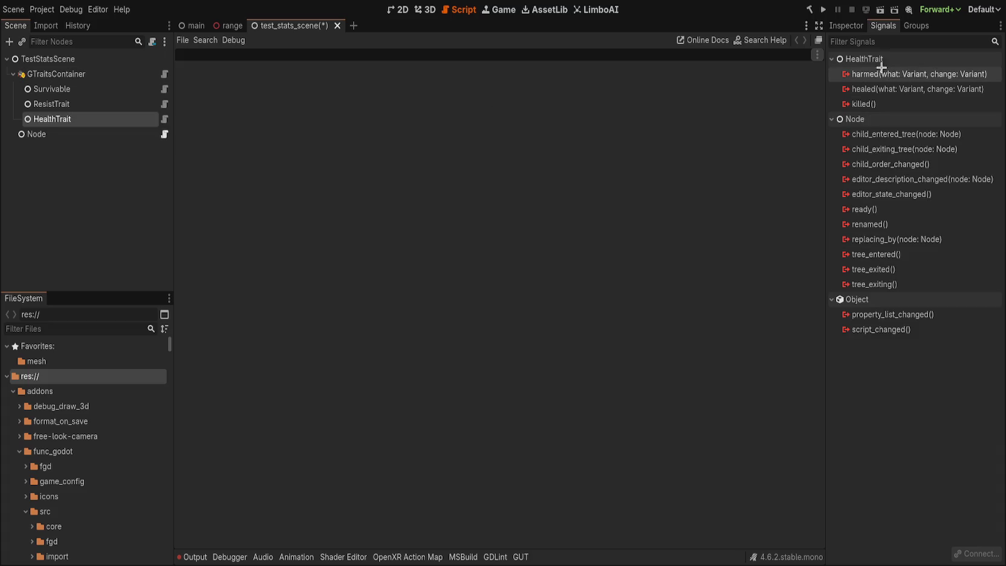
{"action": "left_click", "coordinate": [847, 27]}
{"action": "left_click", "coordinate": [946, 101]}
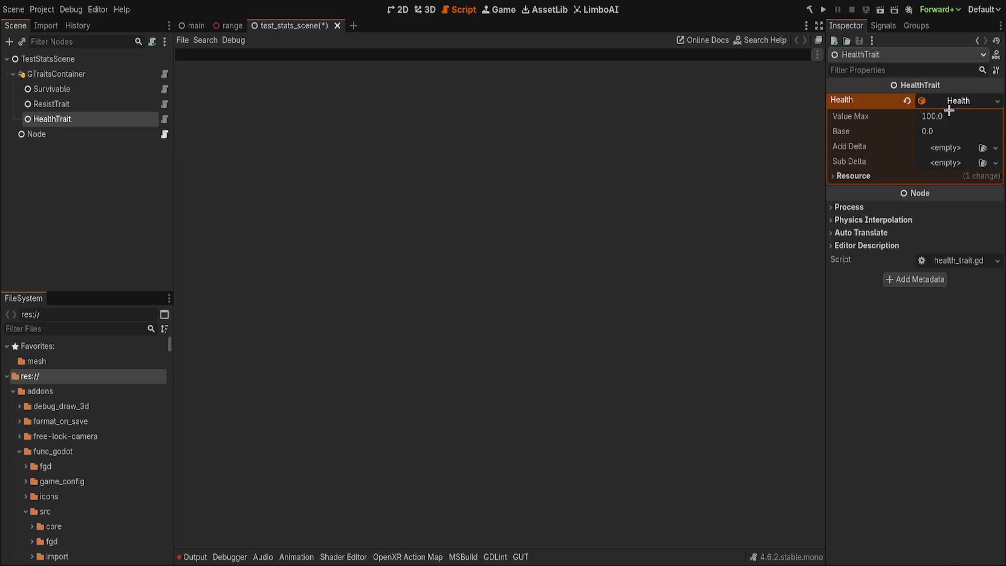
{"action": "left_click", "coordinate": [940, 129]}
{"action": "type", "text": "100"}
{"action": "key", "text": "Return"}
{"action": "left_click", "coordinate": [903, 100]}
{"action": "key", "text": "ctrl+s"}
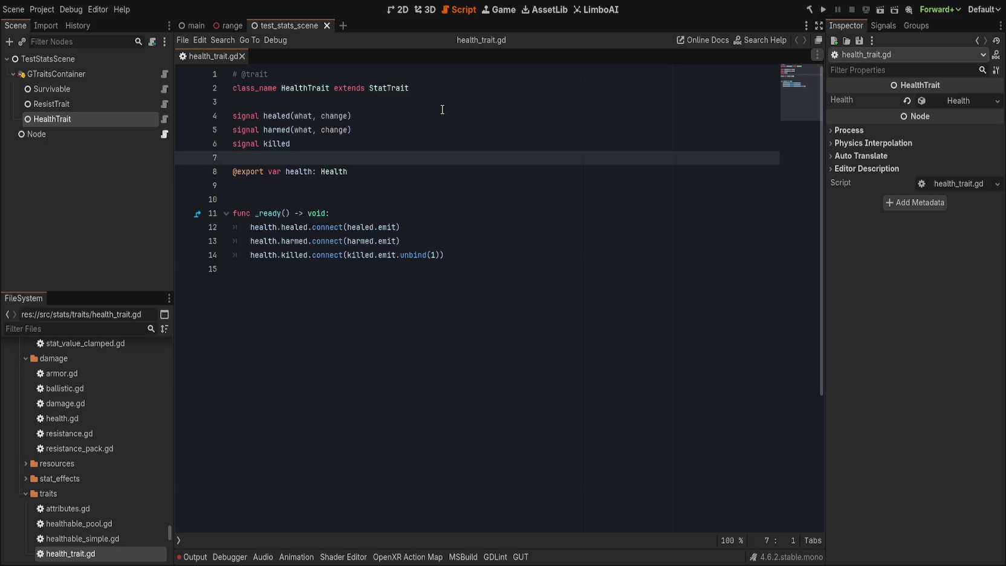
- From health_trait.gd, jump to the Health class definition and then to its StatFill base class
{"action": "left_click", "coordinate": [333, 168]}
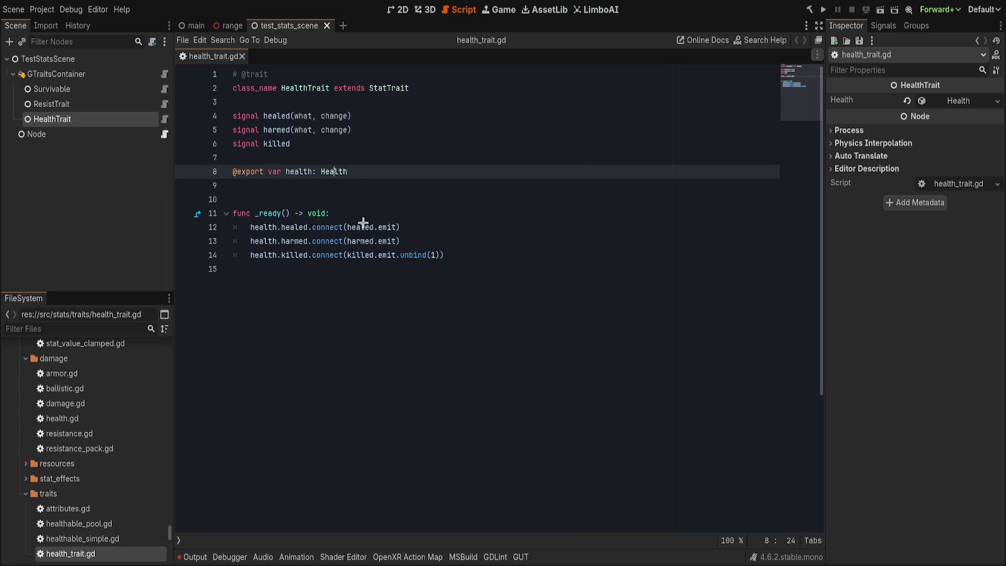
{"action": "key", "text": "F12"}
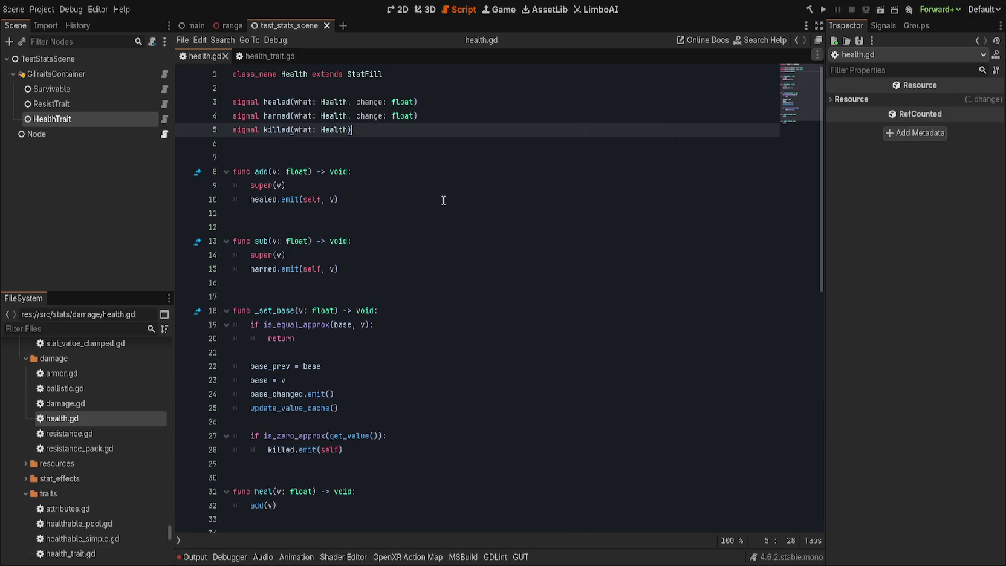
{"action": "scroll", "coordinate": [460, 246], "scroll_direction": "down", "scroll_amount": 1}
{"action": "scroll", "coordinate": [460, 246], "scroll_direction": "down", "scroll_amount": 2}
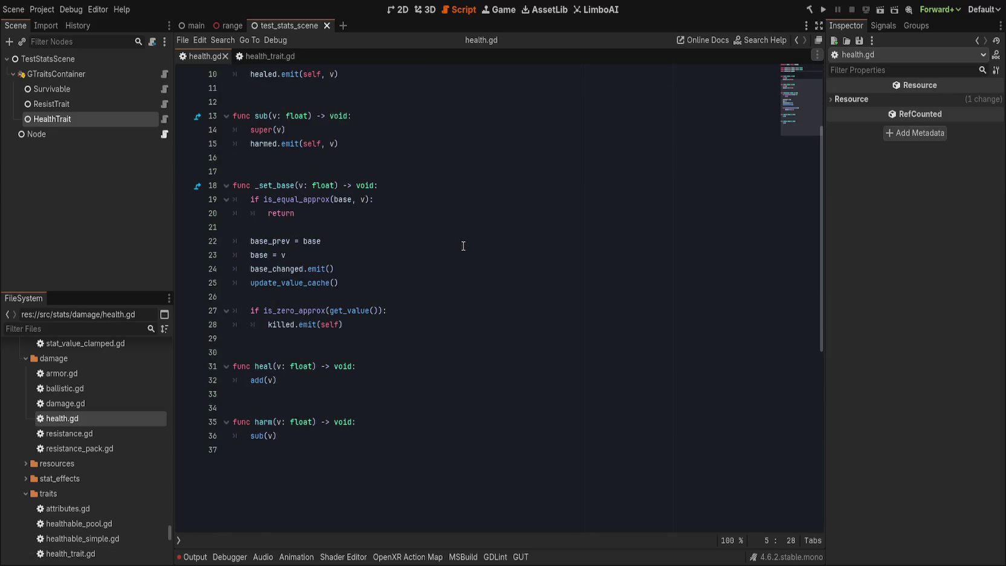
{"action": "scroll", "coordinate": [460, 246], "scroll_direction": "up", "scroll_amount": 3}
{"action": "left_click", "coordinate": [370, 74]}
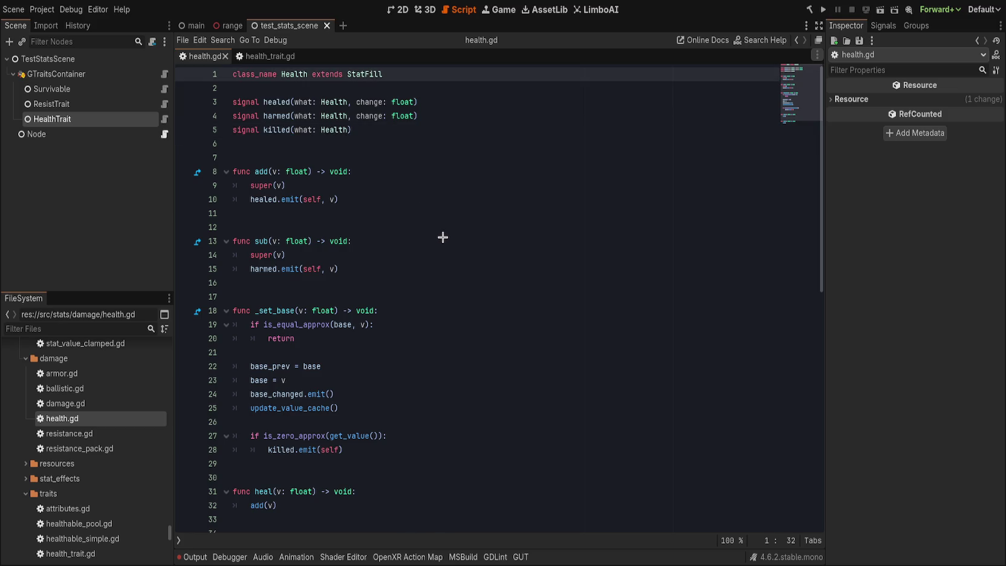
{"action": "key", "text": "F12"}
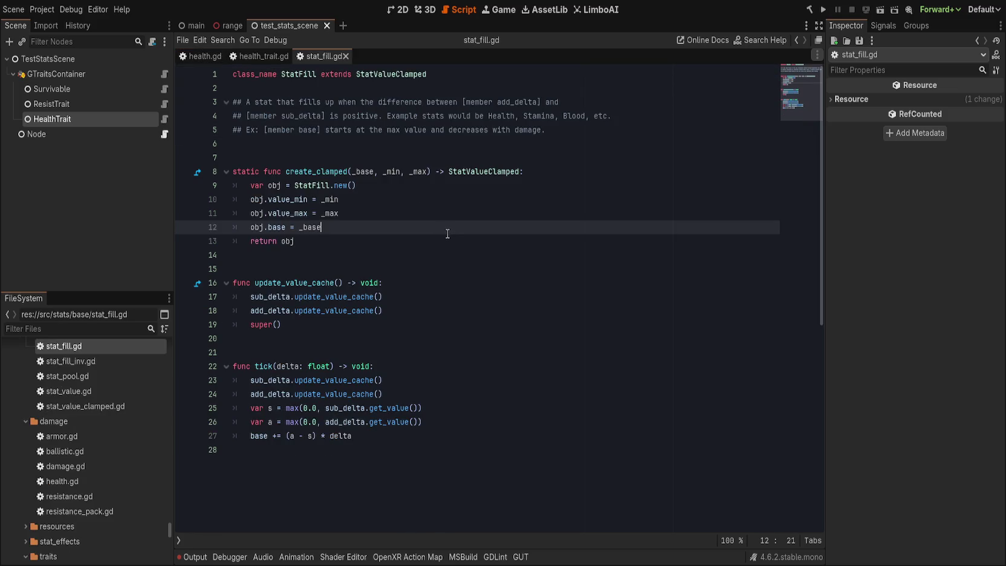
- Open the StatValueClamped definition and highlight every use of value_max
{"action": "left_click", "coordinate": [398, 74]}
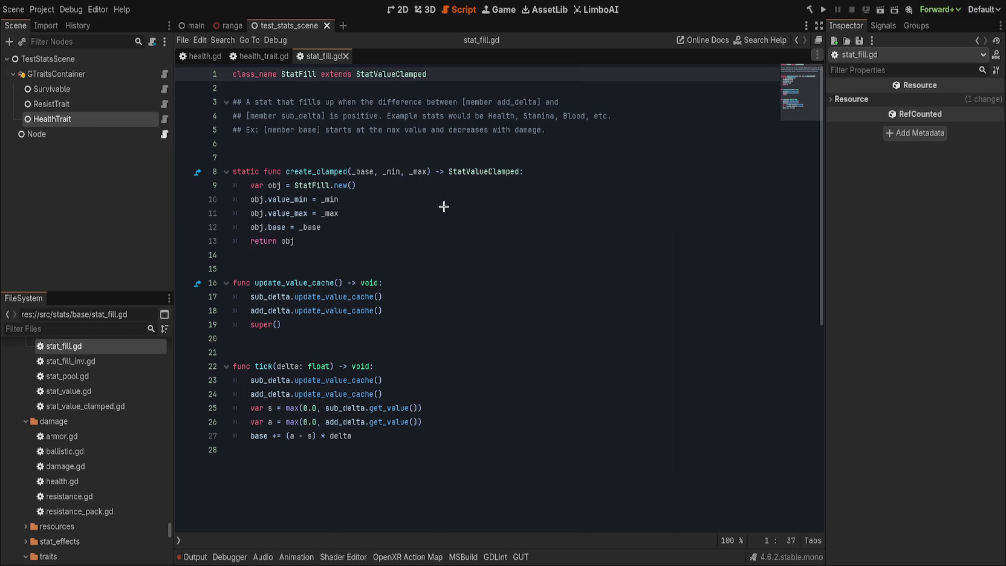
{"action": "key", "text": "F12"}
{"action": "left_click", "coordinate": [440, 156]}
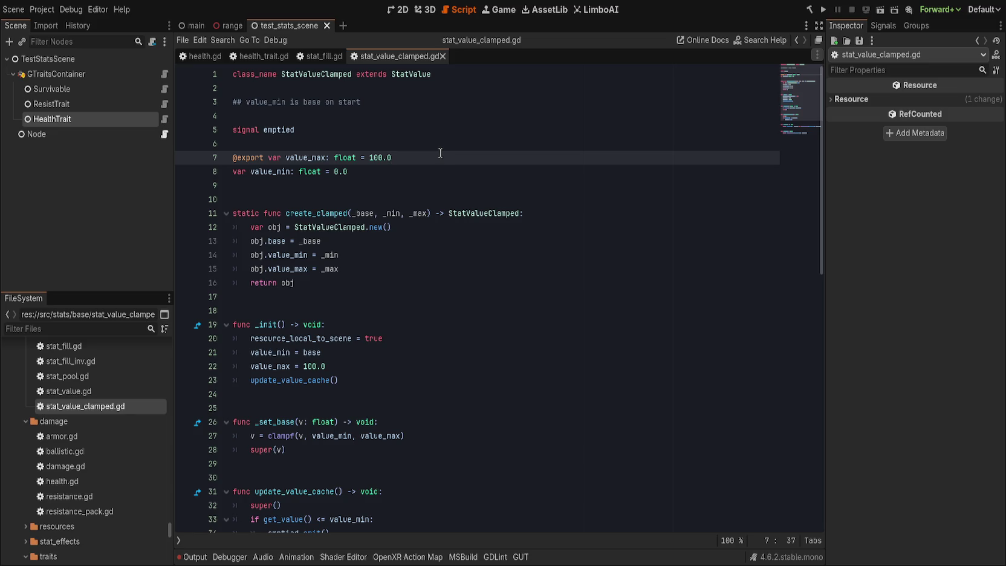
{"action": "scroll", "coordinate": [440, 152], "scroll_direction": "down", "scroll_amount": 1}
{"action": "scroll", "coordinate": [444, 156], "scroll_direction": "up", "scroll_amount": 1}
{"action": "double_click", "coordinate": [312, 159]}
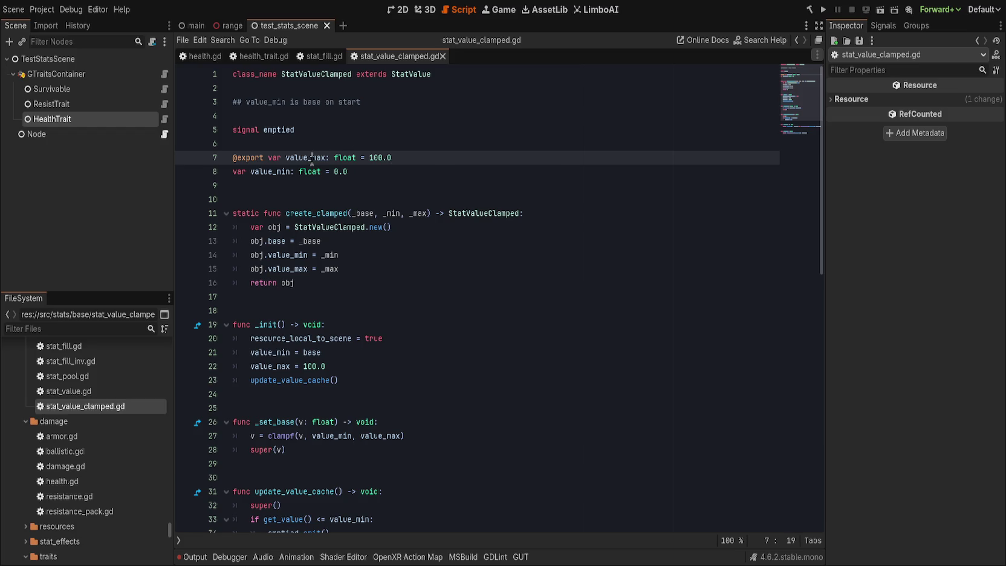
{"action": "left_click", "coordinate": [497, 169]}
{"action": "left_click_drag", "start_coordinate": [268, 157], "coordinate": [233, 157]}
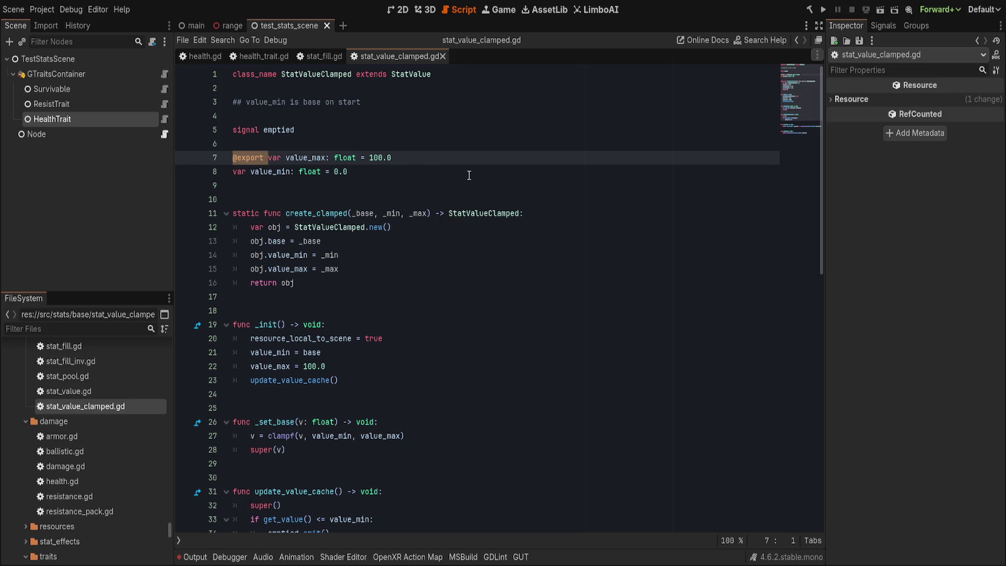
{"action": "scroll", "coordinate": [481, 182], "scroll_direction": "down", "scroll_amount": 4}
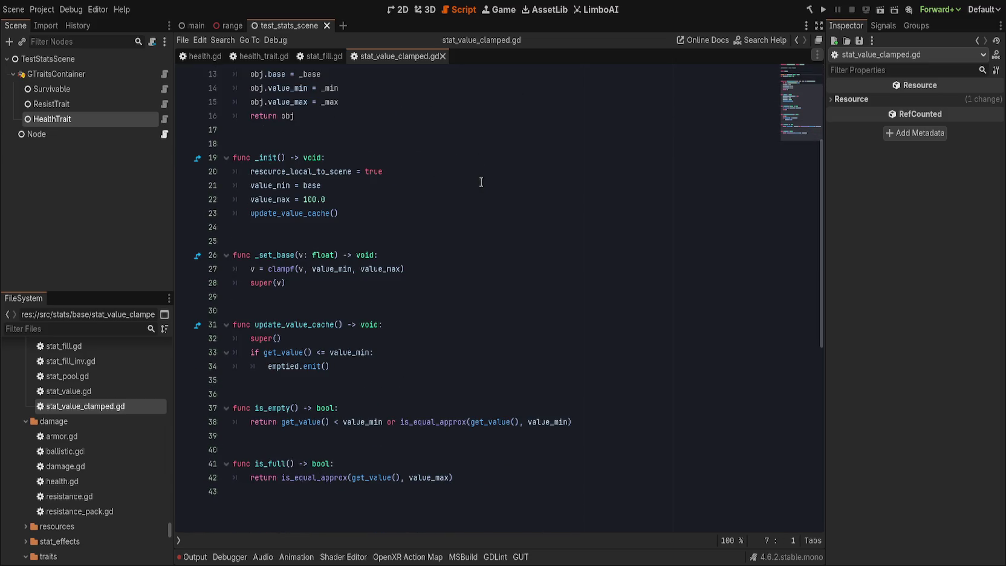
{"action": "scroll", "coordinate": [481, 181], "scroll_direction": "up", "scroll_amount": 1}
{"action": "scroll", "coordinate": [481, 182], "scroll_direction": "up", "scroll_amount": 3}
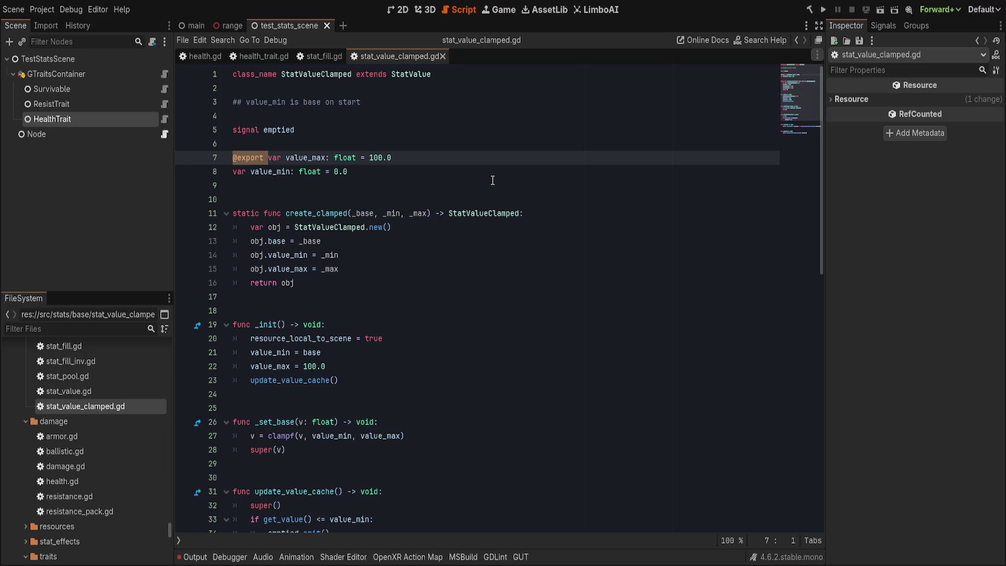
{"action": "key", "text": "BackSpace"}
{"action": "key", "text": "End"}
{"action": "key", "text": "BackSpace"}
{"action": "key", "text": "BackSpace"}
{"action": "key", "text": "BackSpace"}
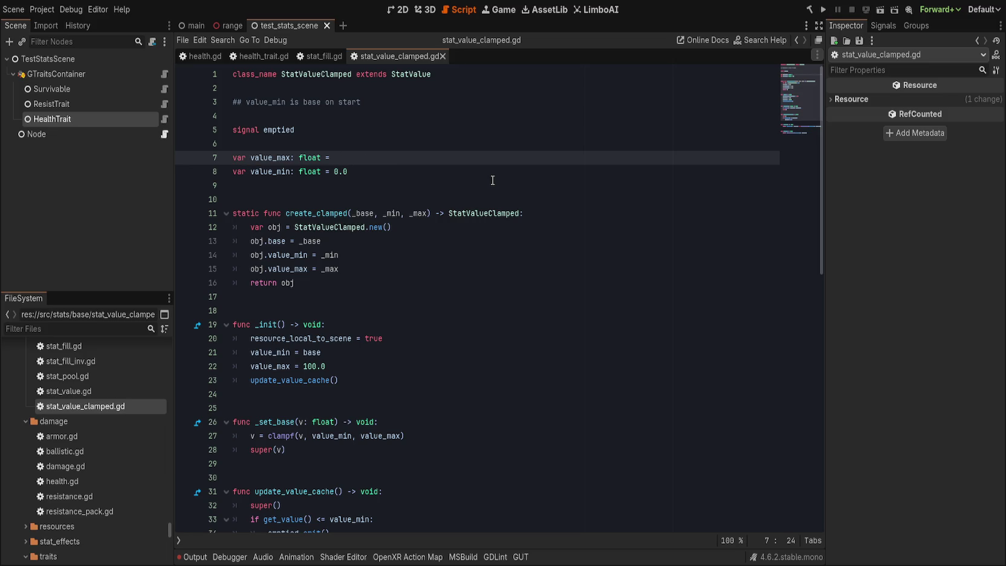
{"action": "type", "text": "0.0"}
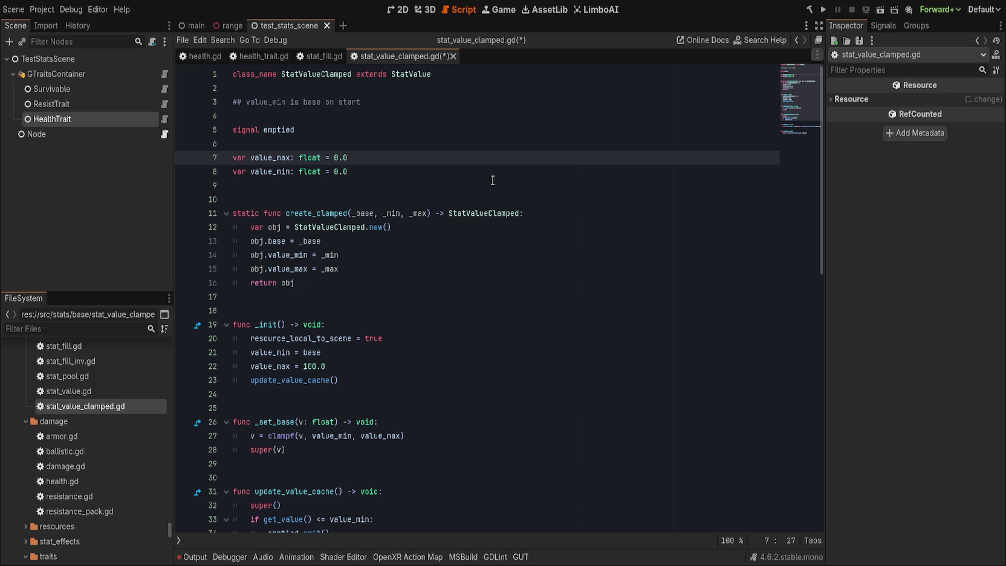
{"action": "key", "text": "Home"}
{"action": "key", "text": "End"}
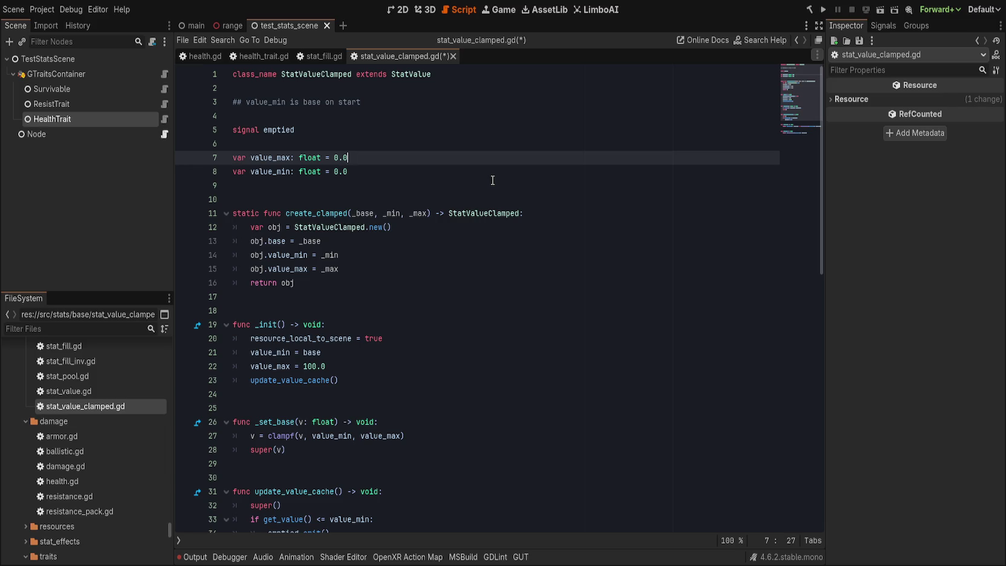